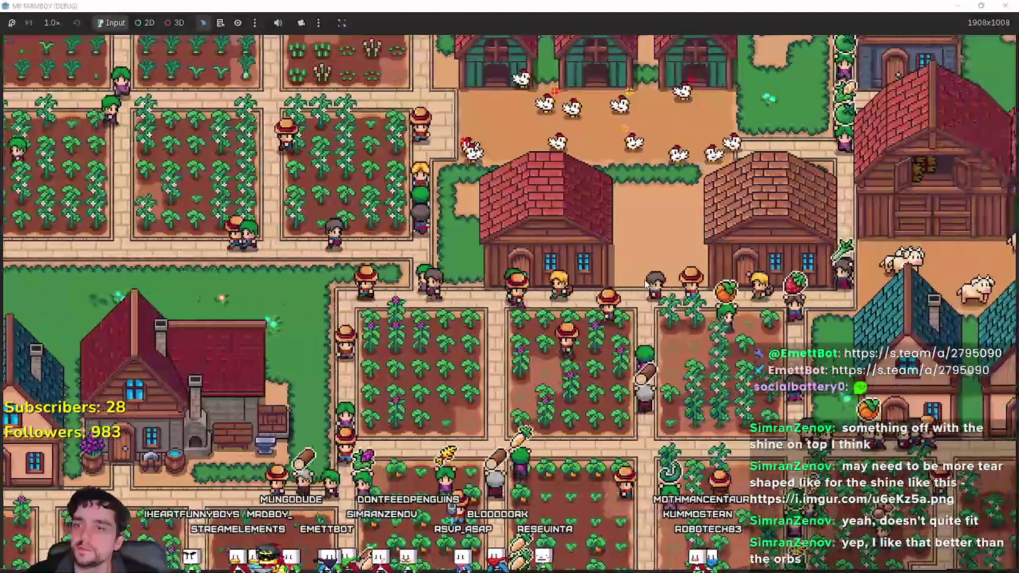
Check the warehouse inventory, then walk left to the shoreline and catch a fish.
{"action": "left_click", "coordinate": [653, 284]}
{"action": "key", "text": "Escape"}
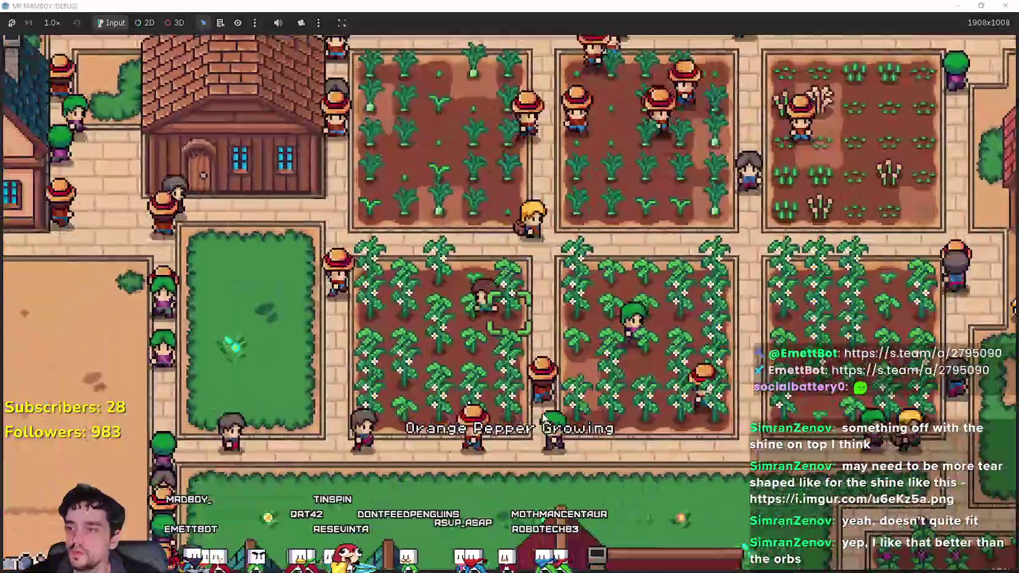
{"action": "key", "text": "Left"}
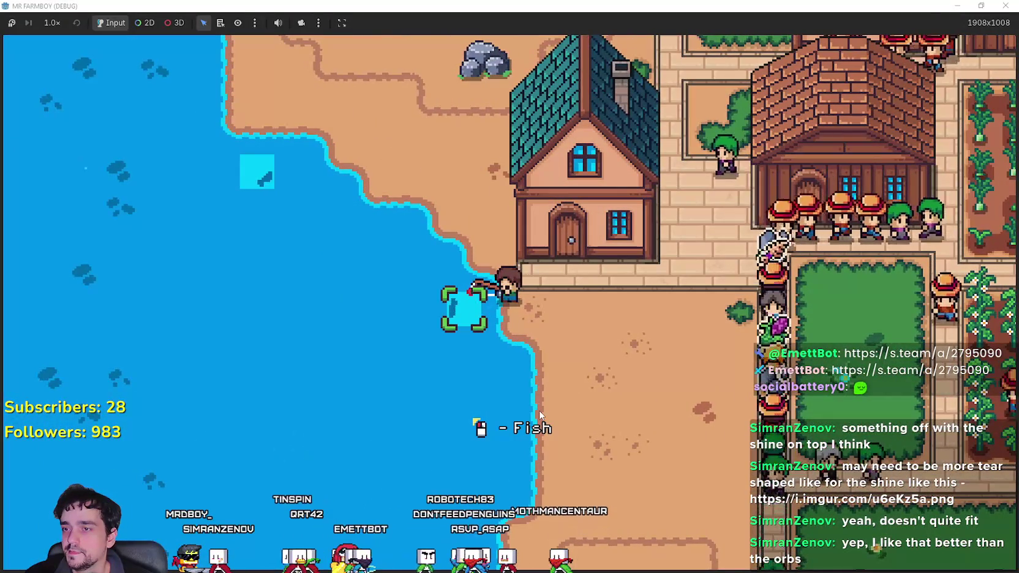
{"action": "key", "text": "Right"}
Walk the farmer up through the village past the small lake and bring up Discord.
{"action": "key", "text": "Up"}
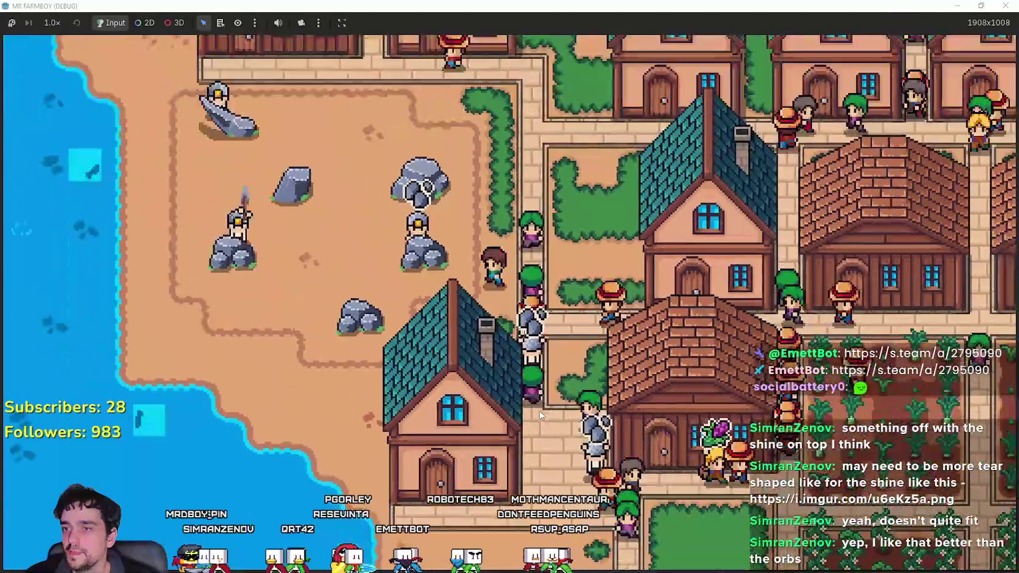
{"action": "key", "text": "Left"}
{"action": "key", "text": "Up"}
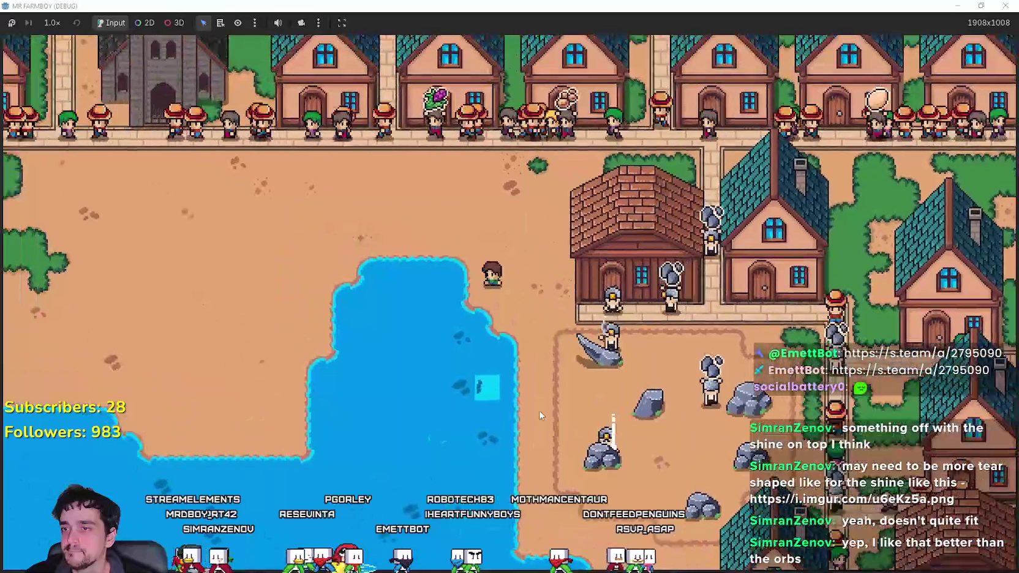
{"action": "key", "text": "Up"}
{"action": "key", "text": "Left"}
{"action": "key", "text": "alt+Tab"}
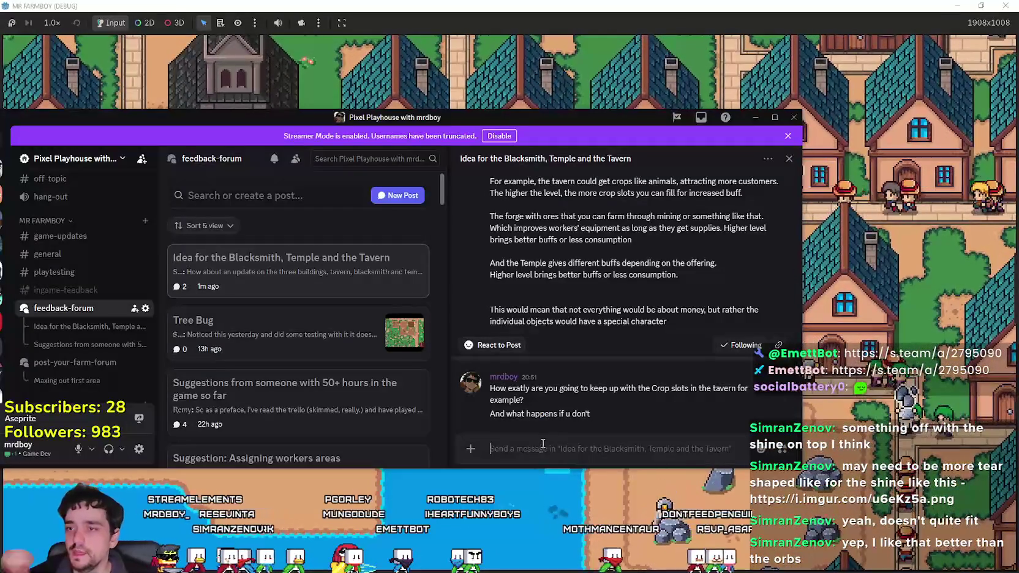
Scroll the feedback post and highlight the forge paragraph from 'The' to 'consumption'.
{"action": "scroll", "coordinate": [578, 360], "scroll_direction": "up", "scroll_amount": 3}
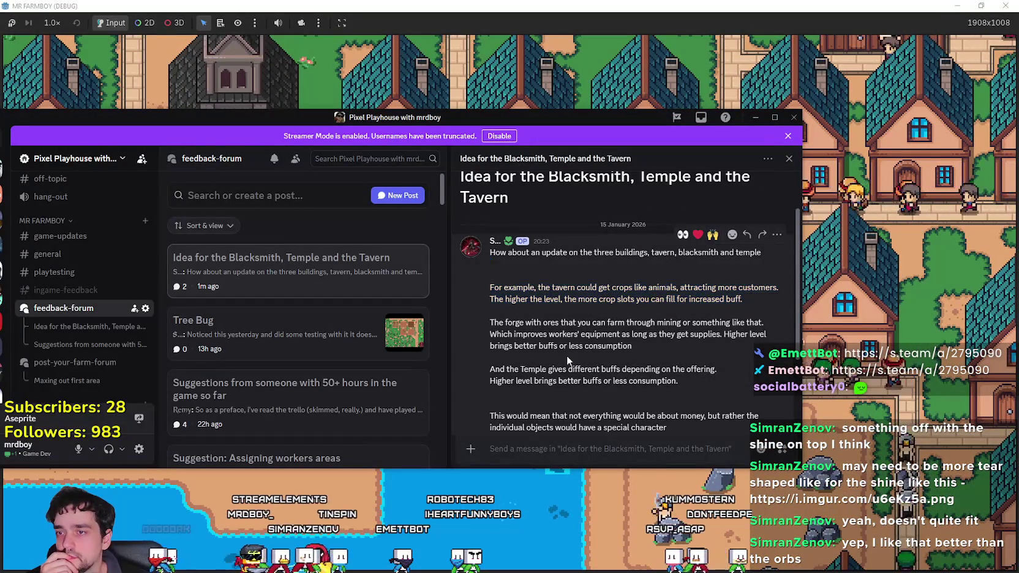
{"action": "scroll", "coordinate": [567, 356], "scroll_direction": "down", "scroll_amount": 3}
{"action": "left_click_drag", "start_coordinate": [647, 246], "coordinate": [469, 213]}
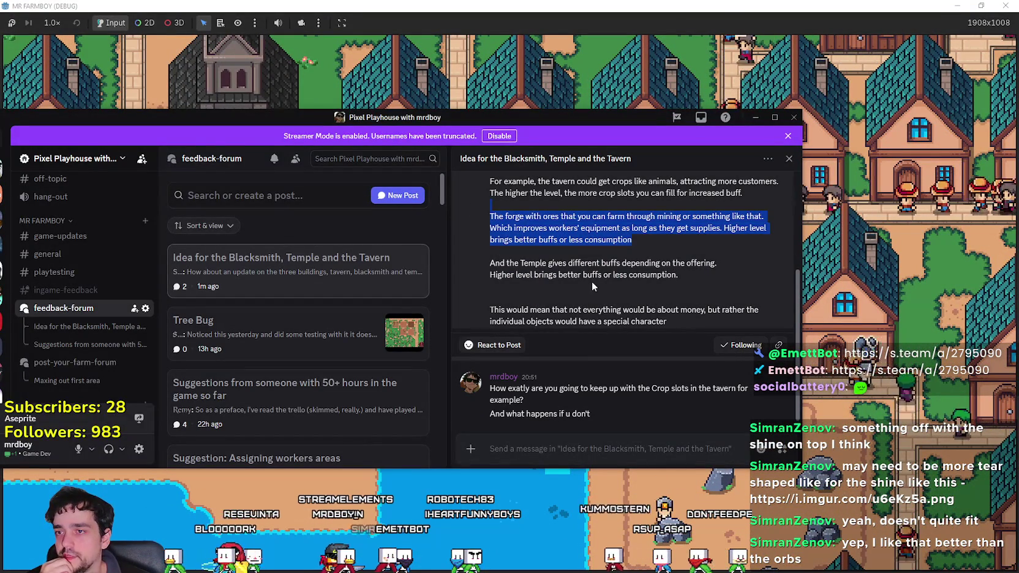
{"action": "left_click", "coordinate": [648, 240]}
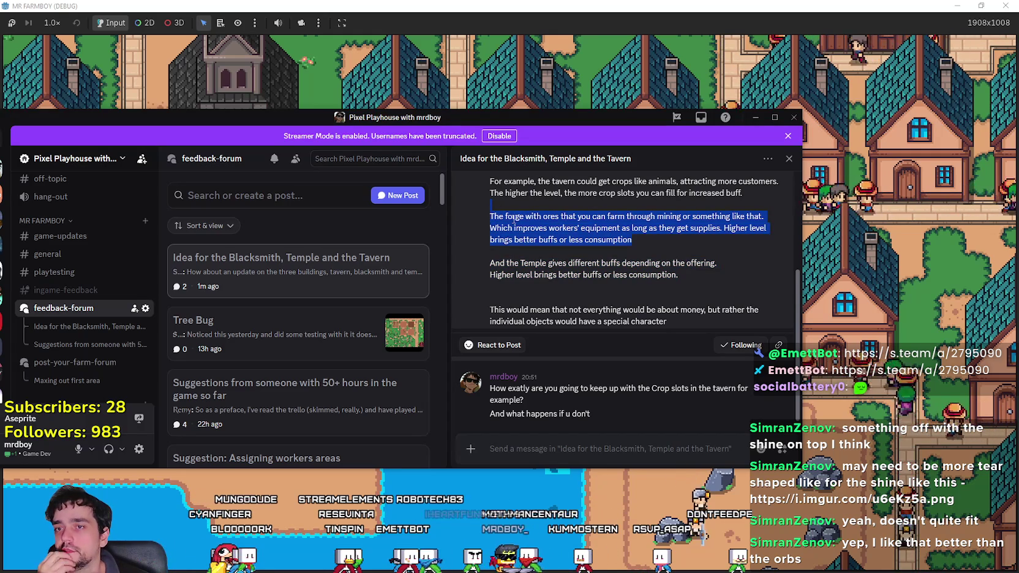
{"action": "mouse_move", "coordinate": [645, 243]}
{"action": "left_mouse_down"}
{"action": "mouse_move", "coordinate": [638, 233]}
{"action": "mouse_move", "coordinate": [500, 213]}
{"action": "left_mouse_up"}
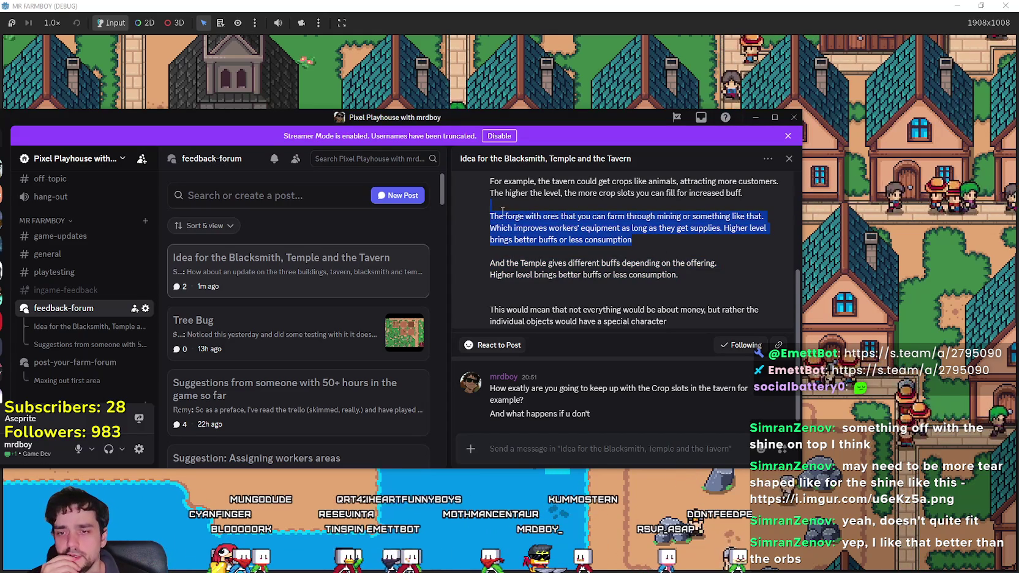
{"action": "left_click", "coordinate": [617, 263]}
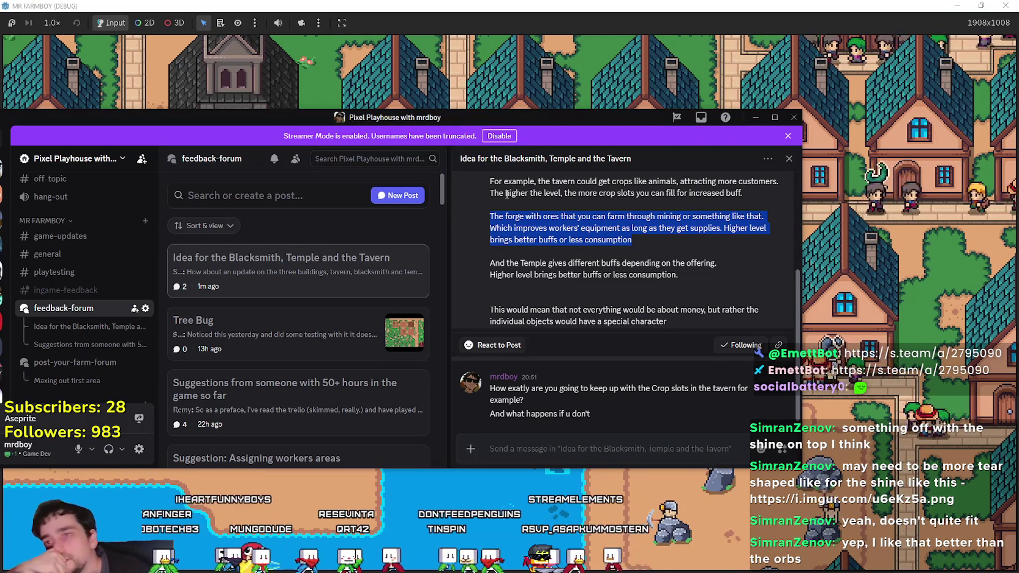
{"action": "left_click", "coordinate": [586, 259]}
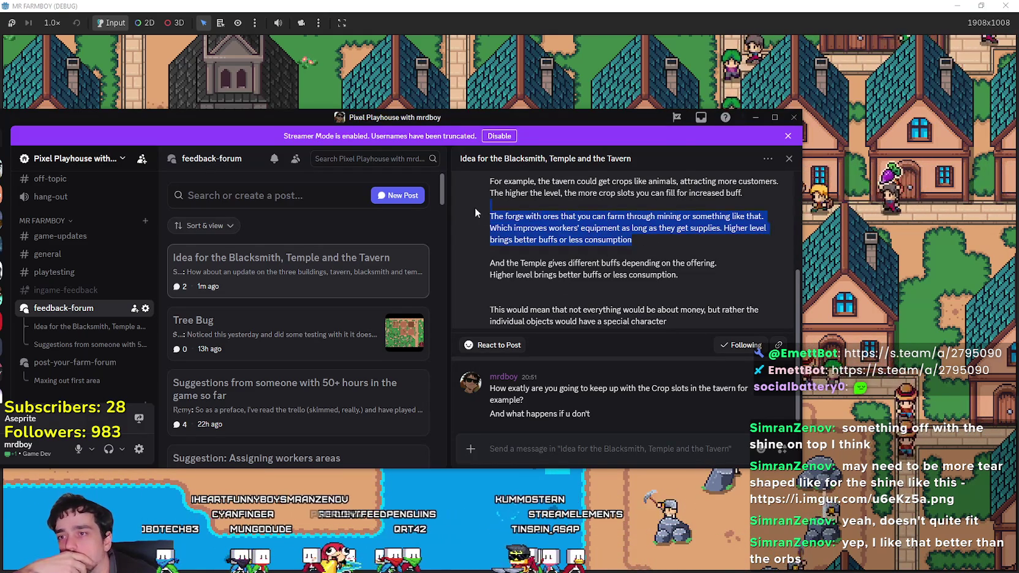
{"action": "mouse_move", "coordinate": [651, 237]}
{"action": "left_mouse_down"}
{"action": "mouse_move", "coordinate": [424, 205]}
{"action": "mouse_move", "coordinate": [493, 217]}
{"action": "left_mouse_up"}
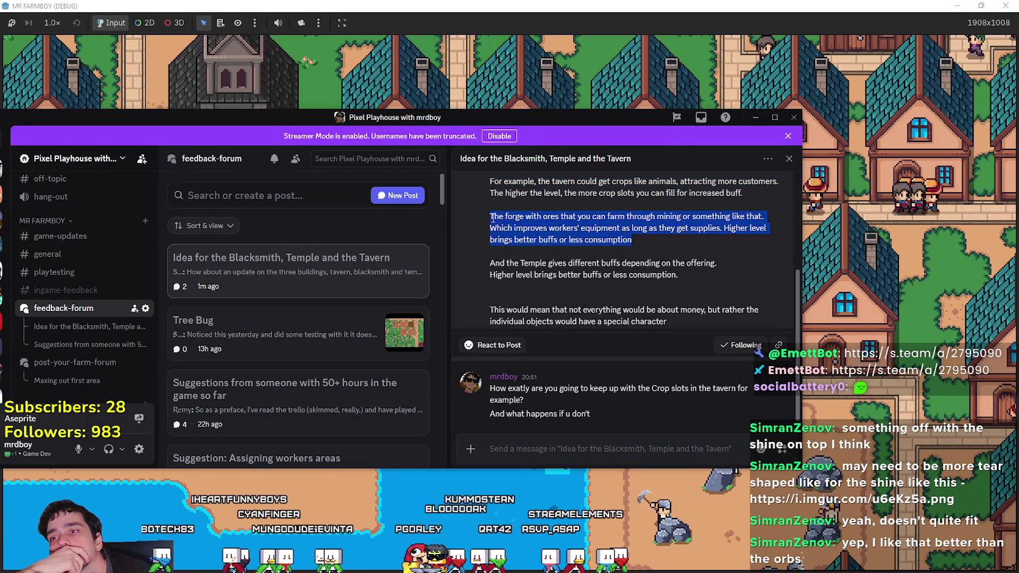
{"action": "left_click_drag", "start_coordinate": [633, 238], "coordinate": [466, 215]}
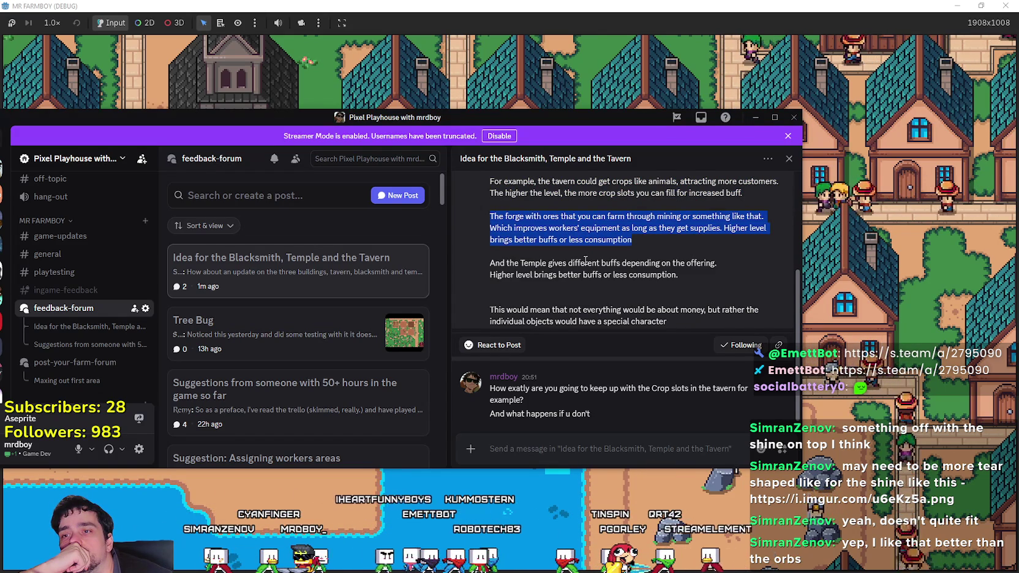
Scroll the post once more, then dismiss Discord to return to the farm game.
{"action": "scroll", "coordinate": [729, 416], "scroll_direction": "up", "scroll_amount": 1}
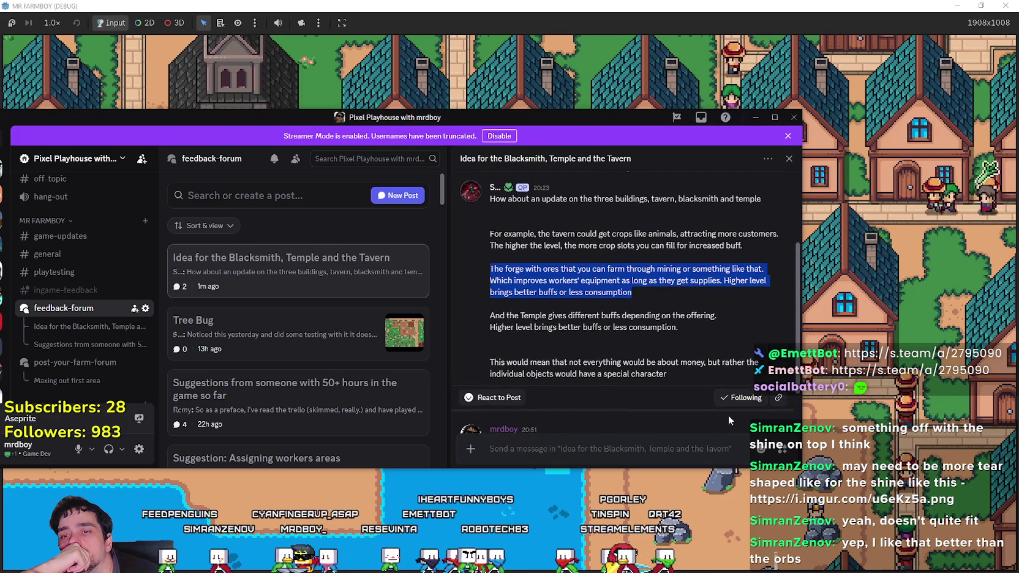
{"action": "scroll", "coordinate": [729, 416], "scroll_direction": "down", "scroll_amount": 1}
{"action": "key", "text": "alt+Tab"}
{"action": "scroll", "coordinate": [529, 345], "scroll_direction": "down", "scroll_amount": 6}
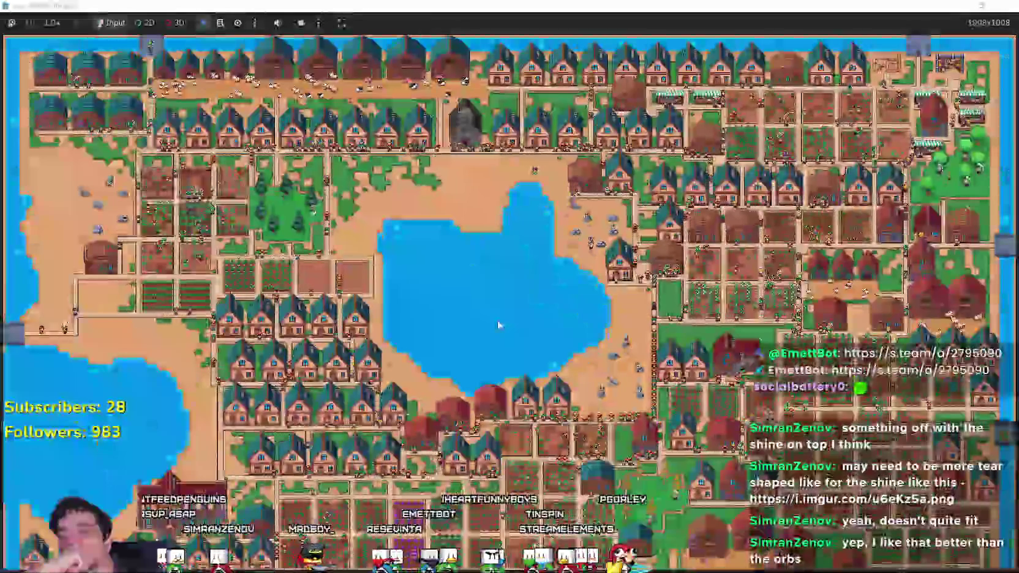
Land the fish, cast the rod into the water again, and walk along the shore.
{"action": "scroll", "coordinate": [498, 326], "scroll_direction": "up", "scroll_amount": 6}
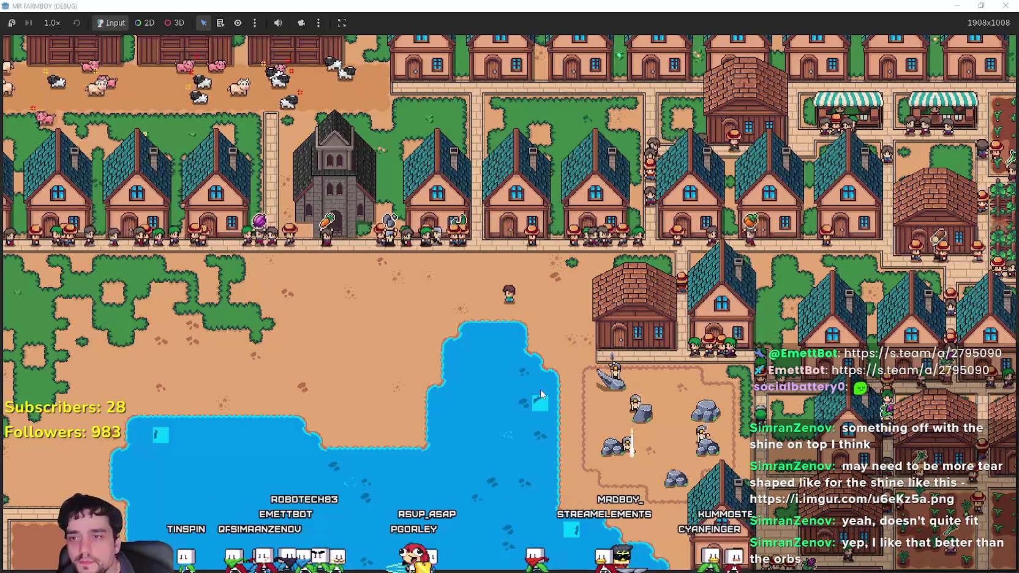
{"action": "scroll", "coordinate": [541, 394], "scroll_direction": "up", "scroll_amount": 3}
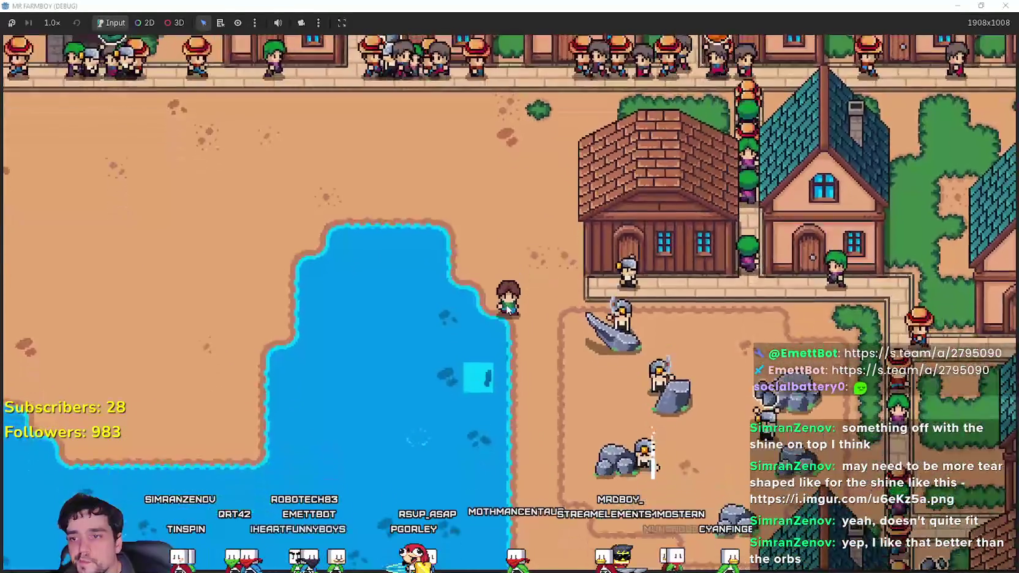
{"action": "scroll", "coordinate": [502, 288], "scroll_direction": "up", "scroll_amount": 2}
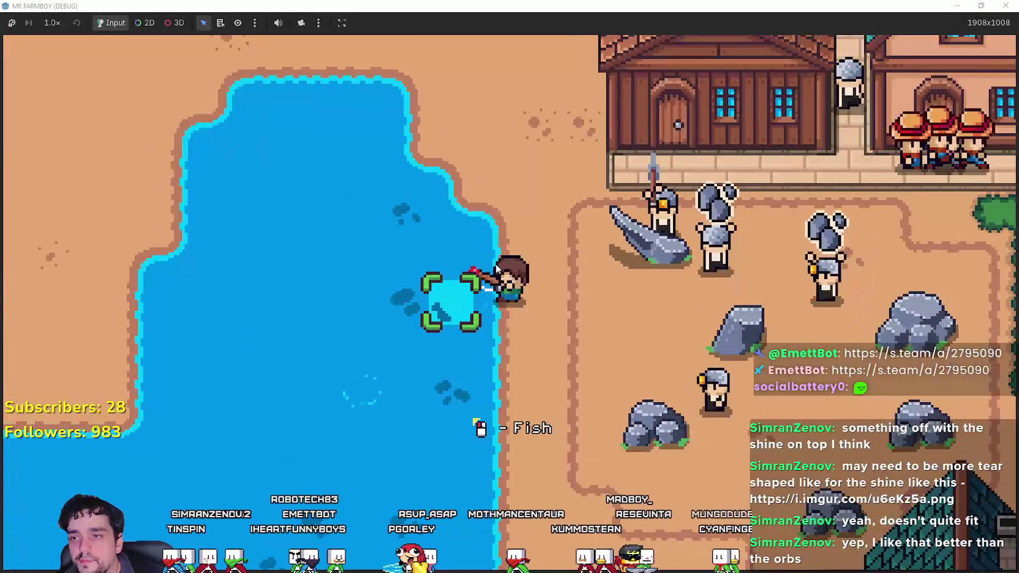
{"action": "key", "text": "s"}
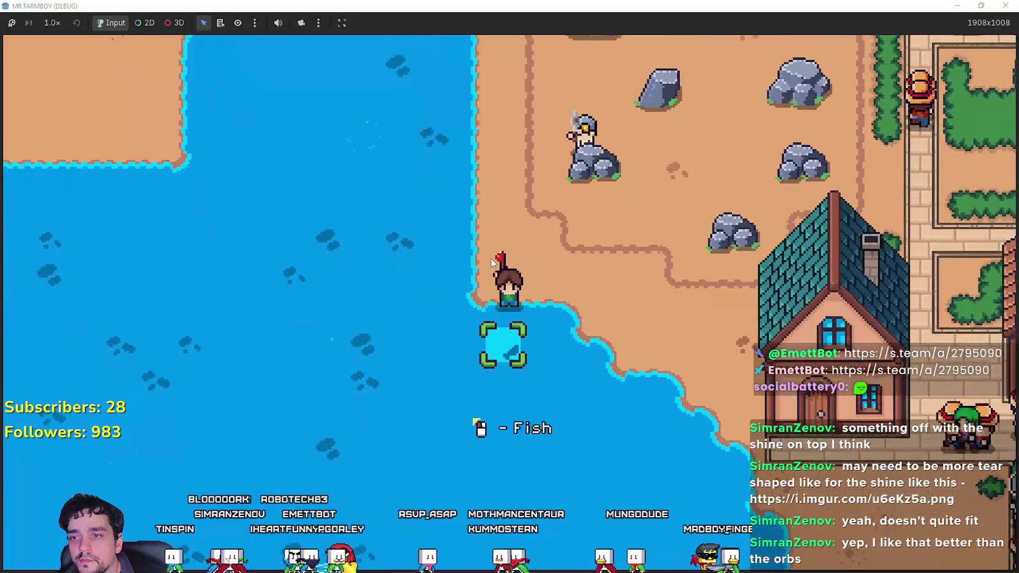
{"action": "left_click", "coordinate": [492, 263]}
{"action": "key", "text": "w"}
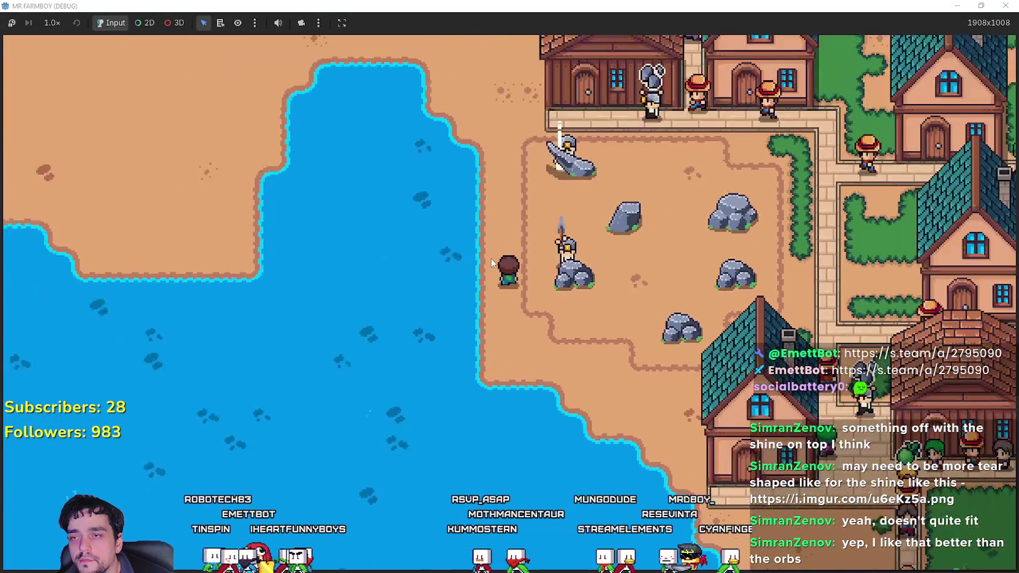
{"action": "key", "text": "s"}
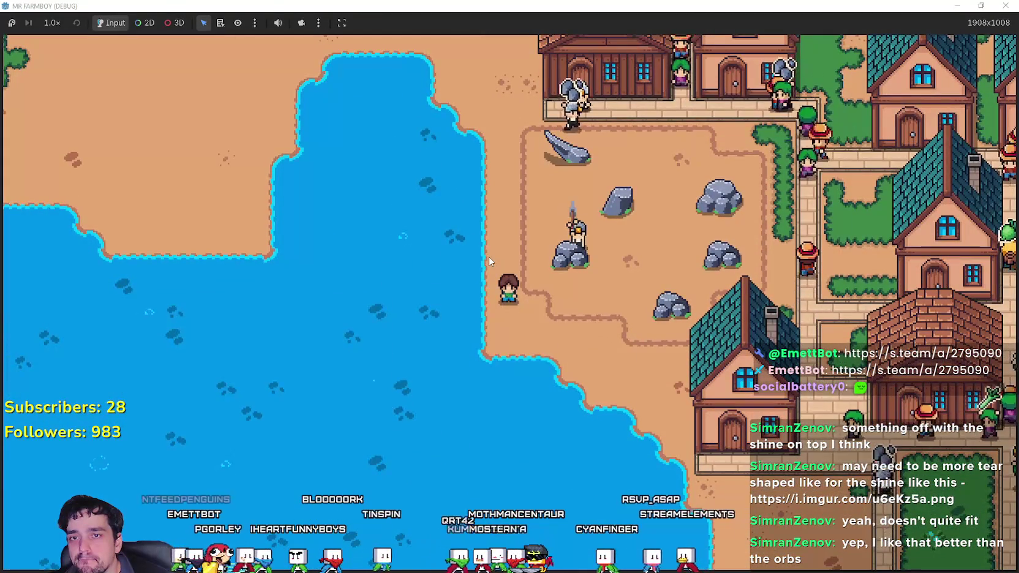
Walk the farmer east past the rocks, up to the street, then west to the pond edge.
{"action": "key", "text": "d"}
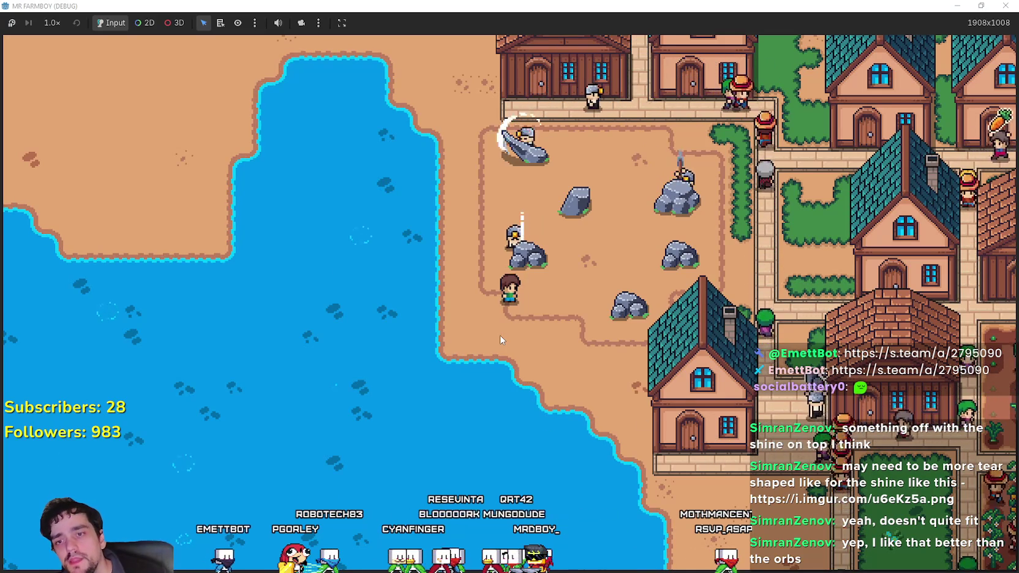
{"action": "key", "text": "d"}
{"action": "key", "text": "w"}
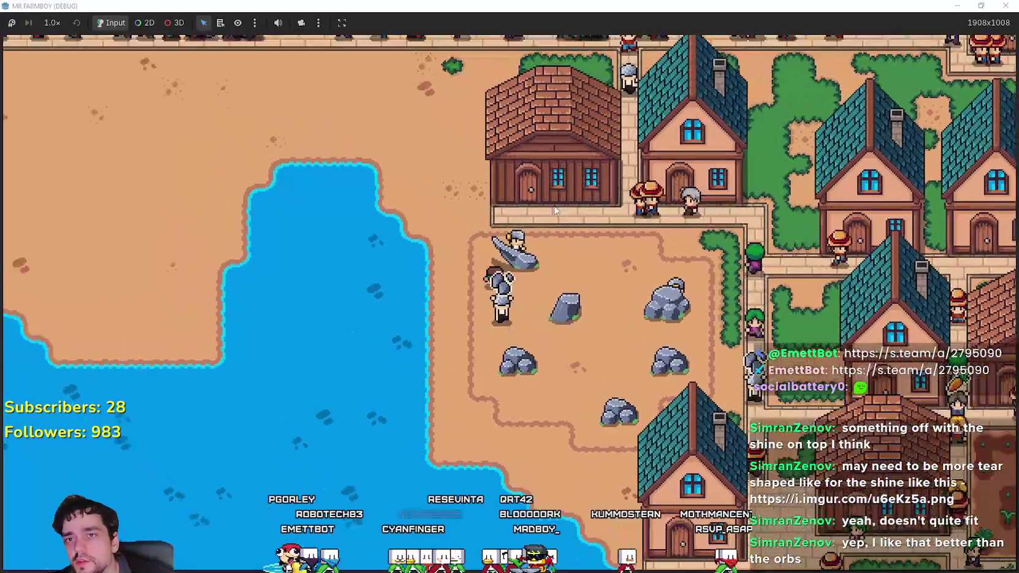
{"action": "key", "text": "a"}
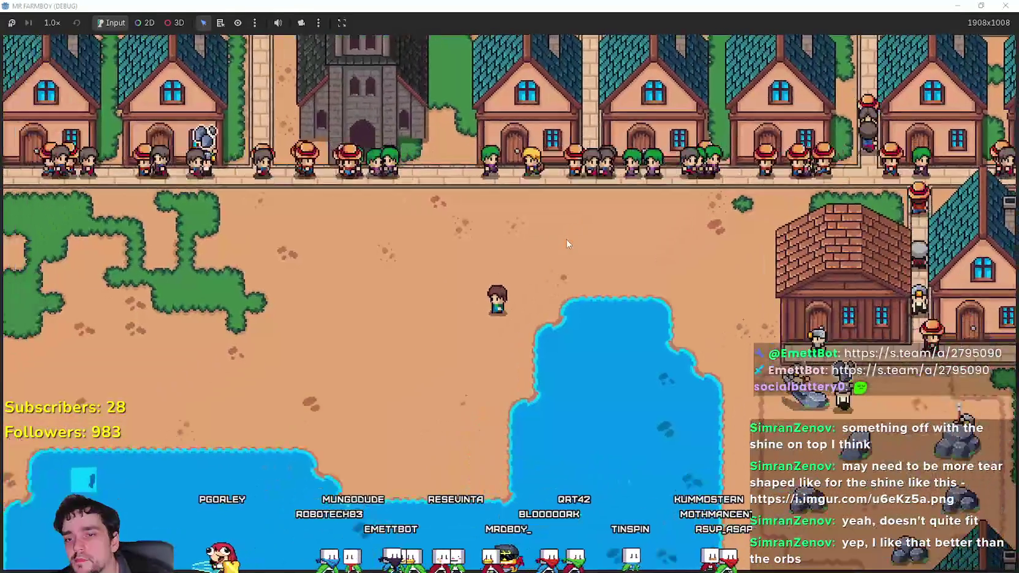
{"action": "key", "text": "s"}
{"action": "key", "text": "a"}
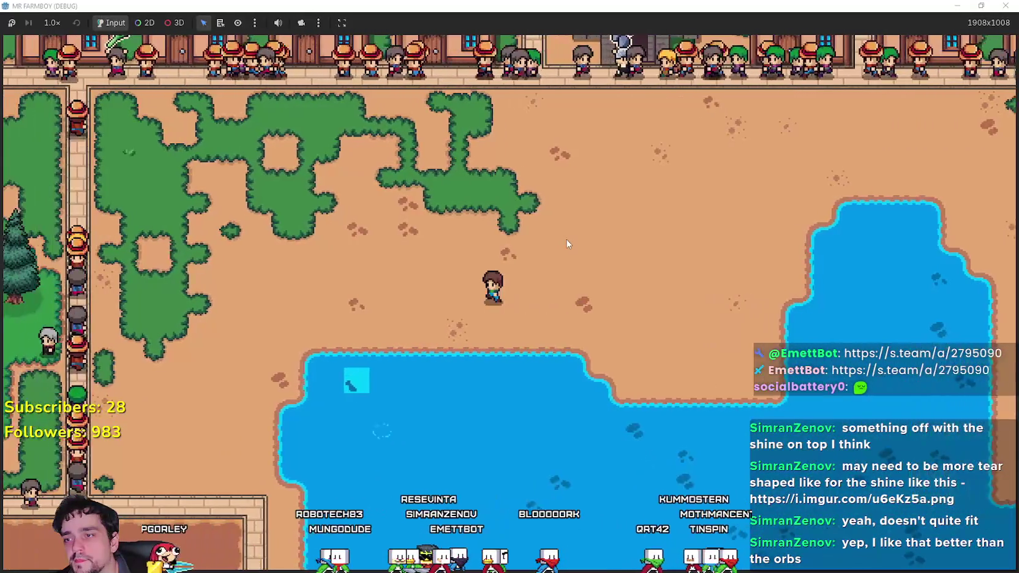
{"action": "key", "text": "s"}
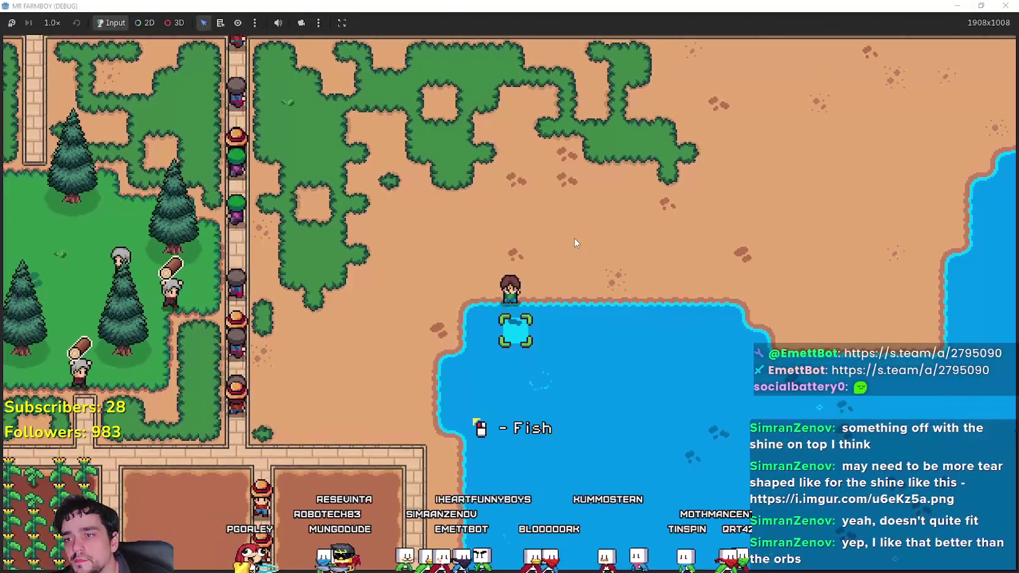
Walk south along the beach to the farm plots, then bring up the Discord post.
{"action": "key", "text": "a"}
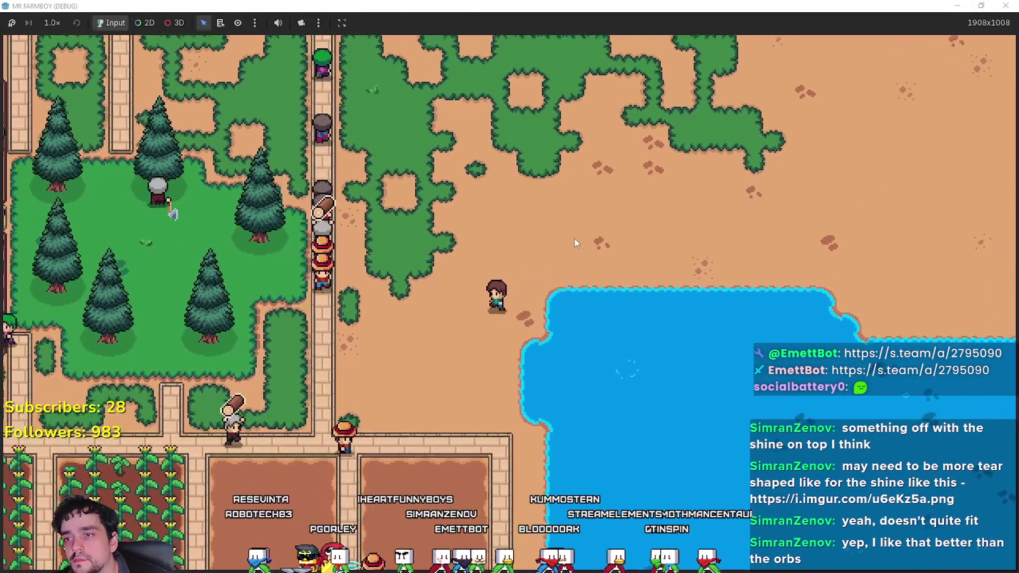
{"action": "key", "text": "s"}
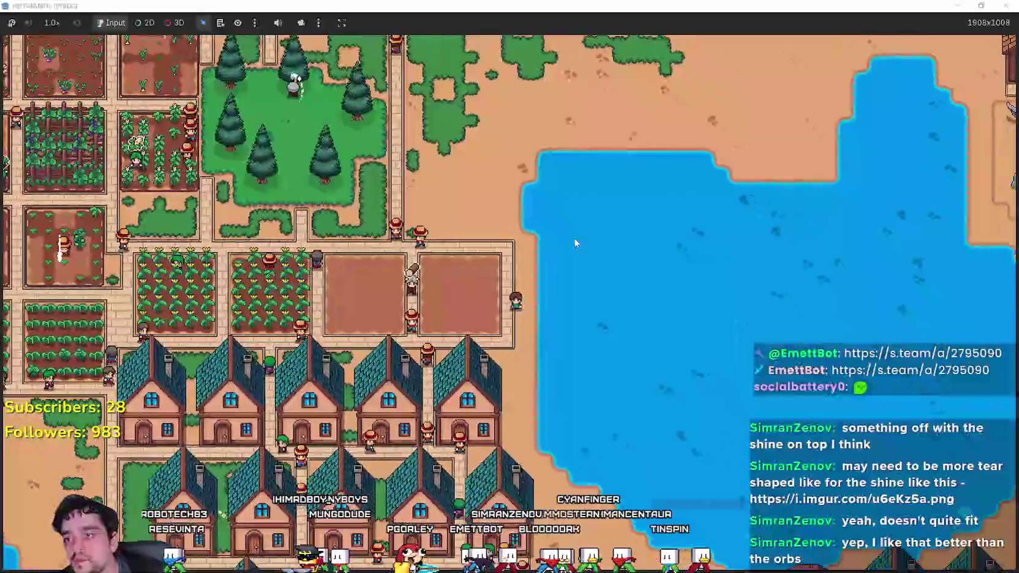
{"action": "key", "text": "s"}
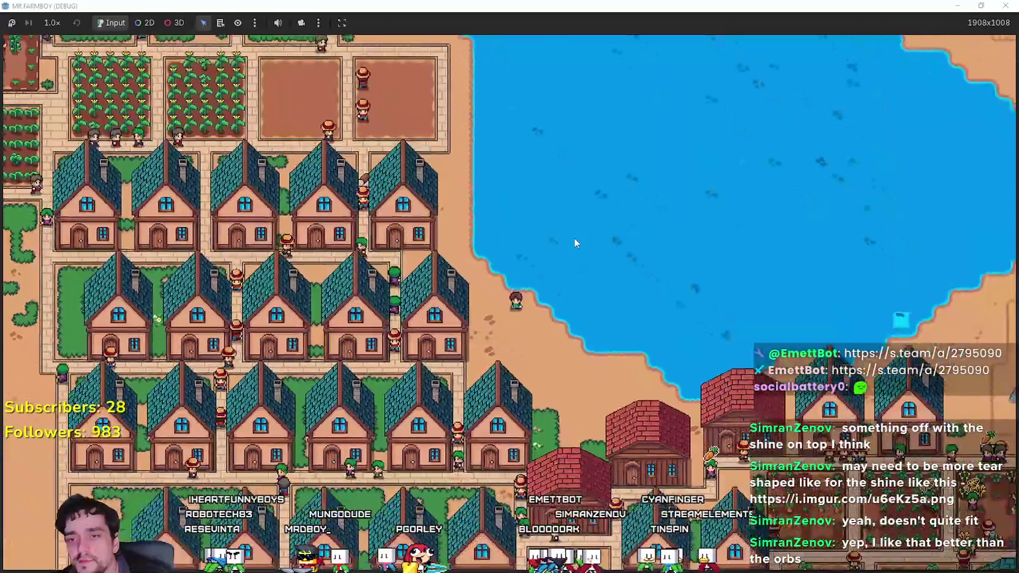
{"action": "key", "text": "s"}
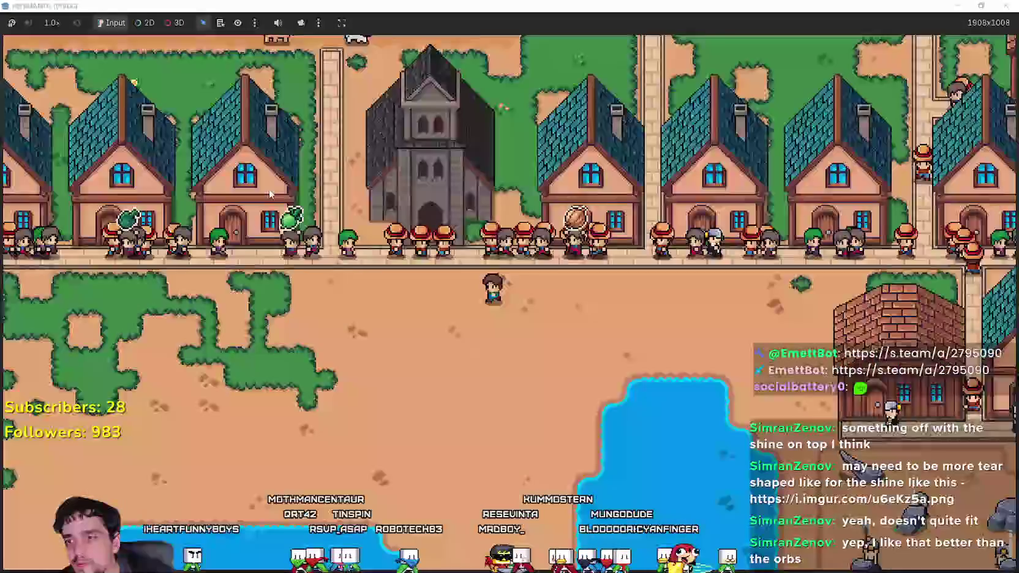
{"action": "key", "text": "alt+Tab"}
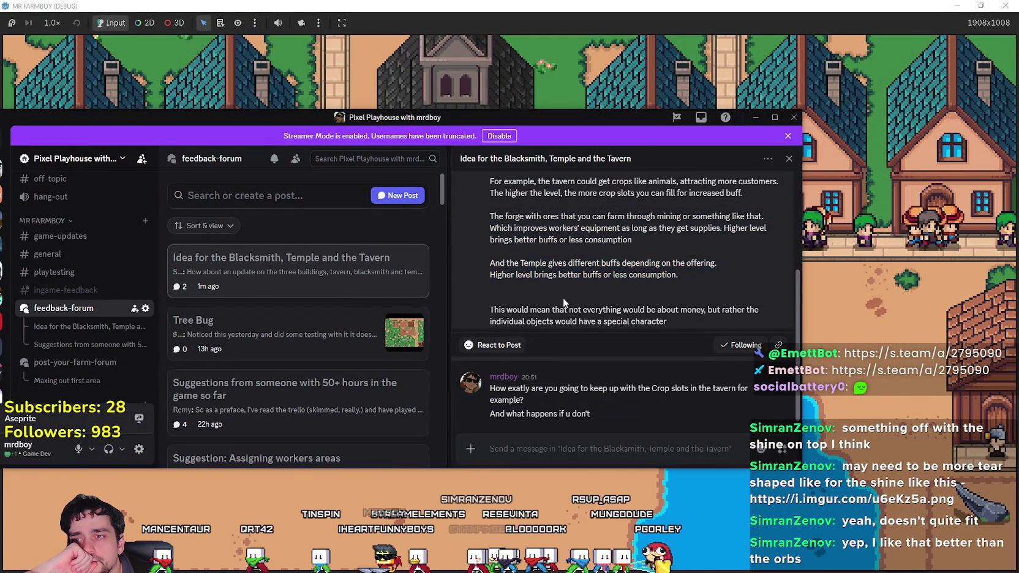
Close Discord, open the church's Temple panel, look over each blessing, and close it.
{"action": "left_click", "coordinate": [528, 65]}
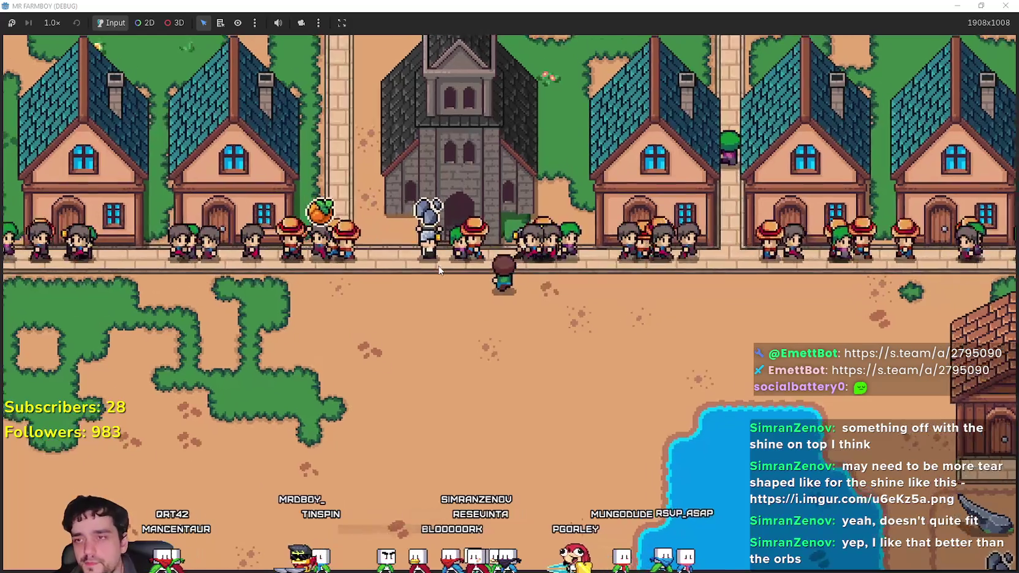
{"action": "key", "text": "e"}
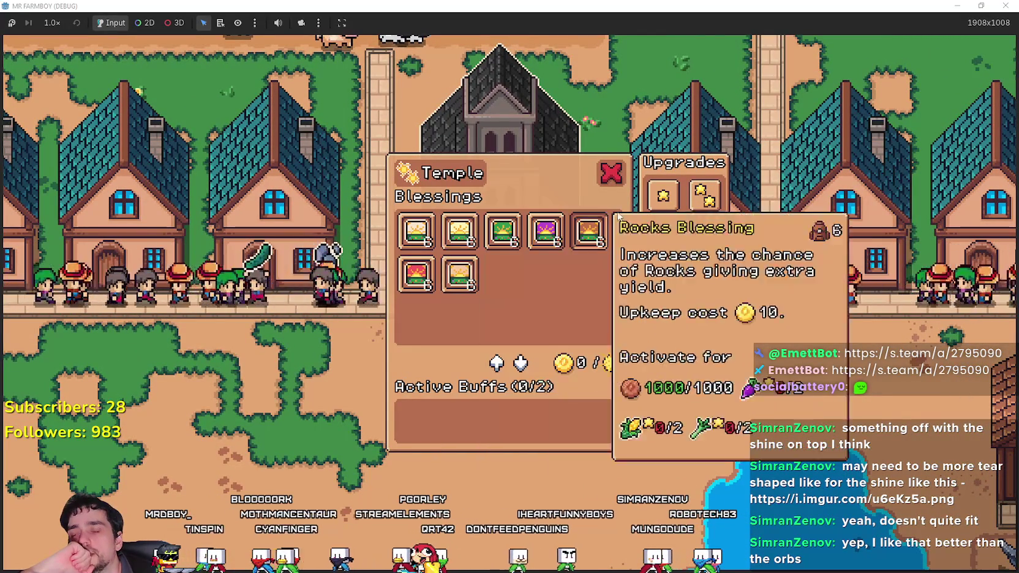
{"action": "mouse_move", "coordinate": [659, 195]}
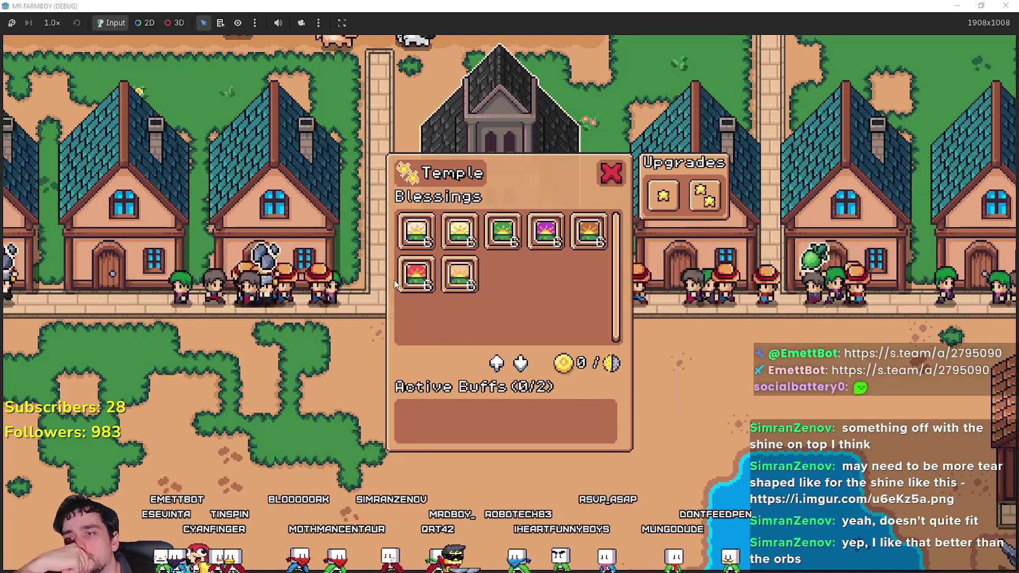
{"action": "mouse_move", "coordinate": [409, 237]}
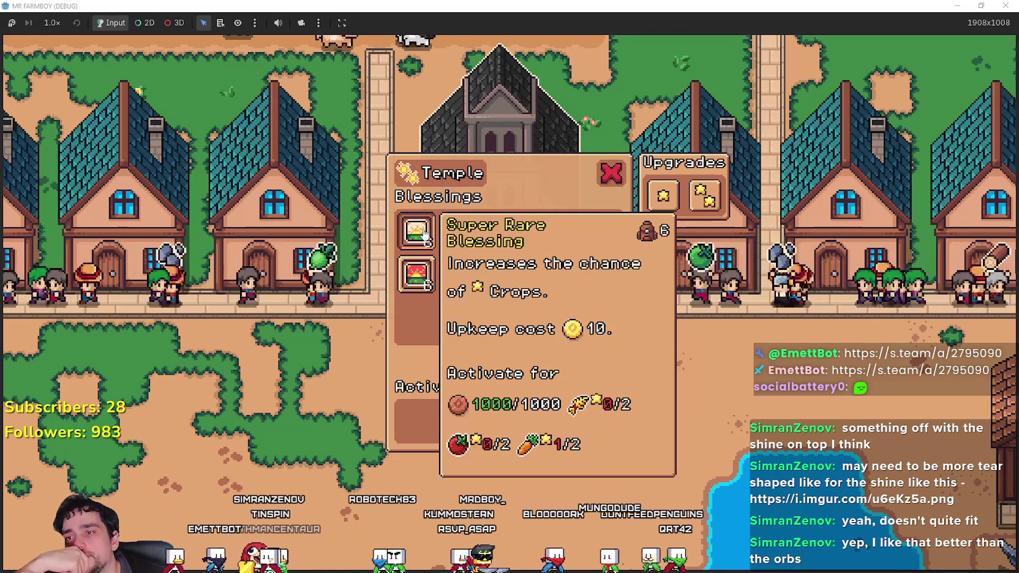
{"action": "mouse_move", "coordinate": [501, 231]}
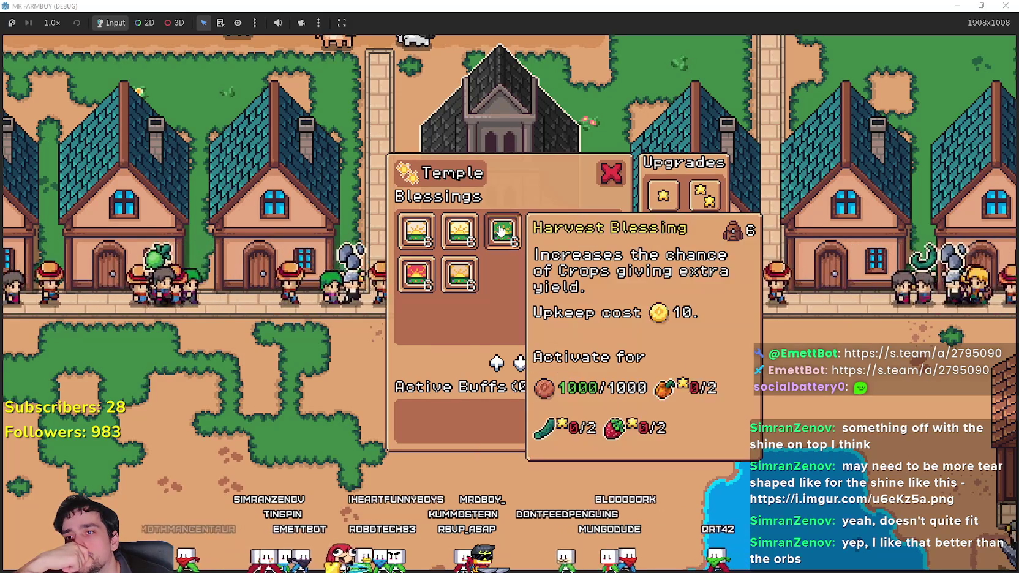
{"action": "mouse_move", "coordinate": [585, 241]}
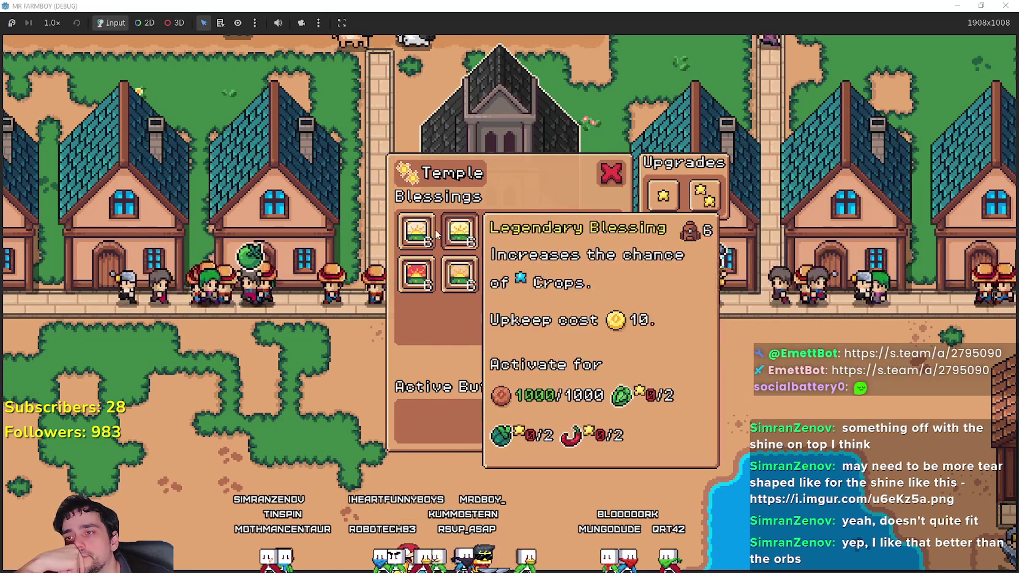
{"action": "mouse_move", "coordinate": [412, 256]}
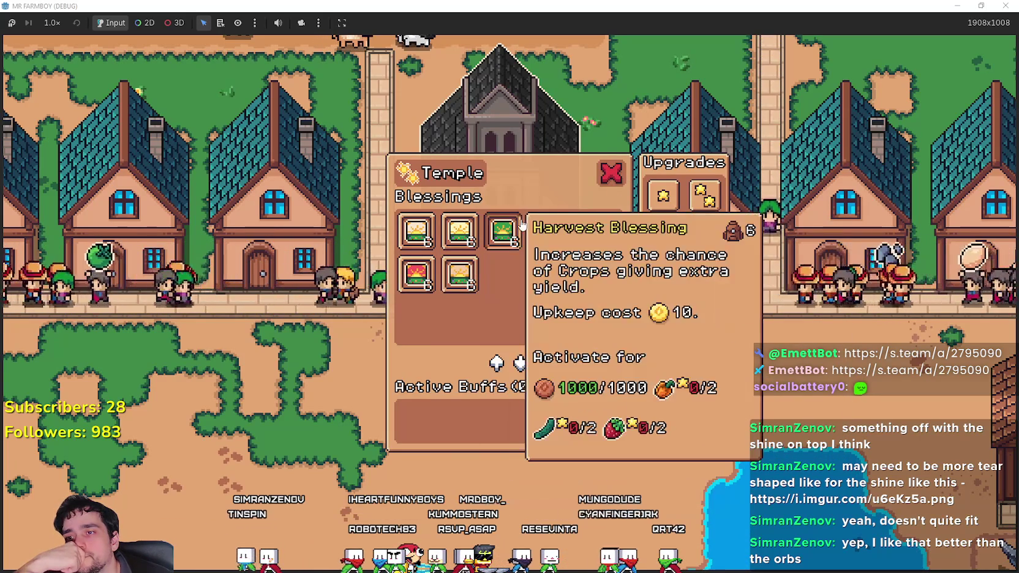
{"action": "mouse_move", "coordinate": [616, 234]}
{"action": "left_click", "coordinate": [611, 174]}
Walk the farmer right and down, then switch to Desert_Obelisk_2.png in Aseprite and pan along the obelisks.
{"action": "scroll", "coordinate": [532, 382], "scroll_direction": "down", "scroll_amount": 5}
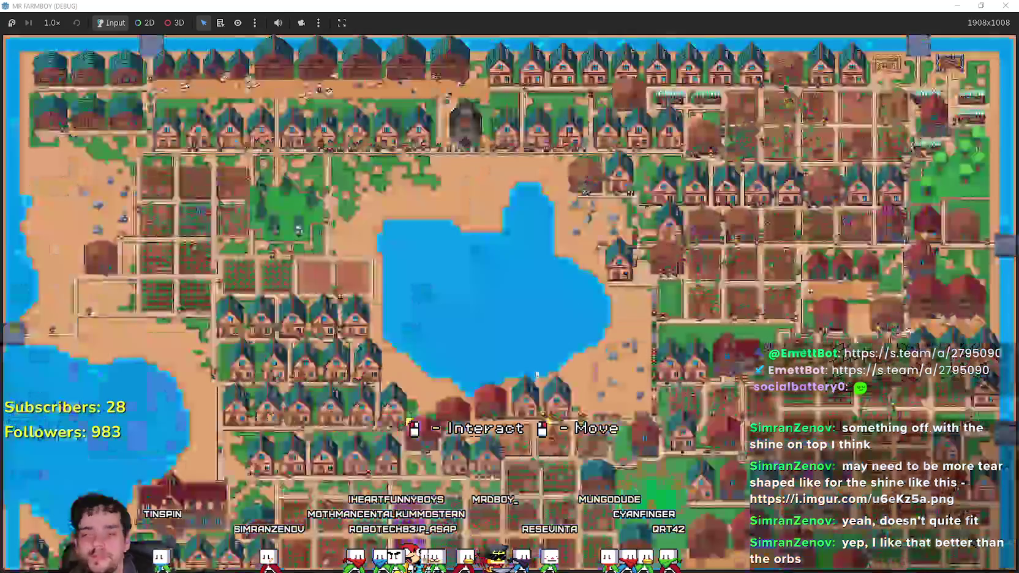
{"action": "scroll", "coordinate": [532, 382], "scroll_direction": "up", "scroll_amount": 3}
{"action": "key", "text": "d"}
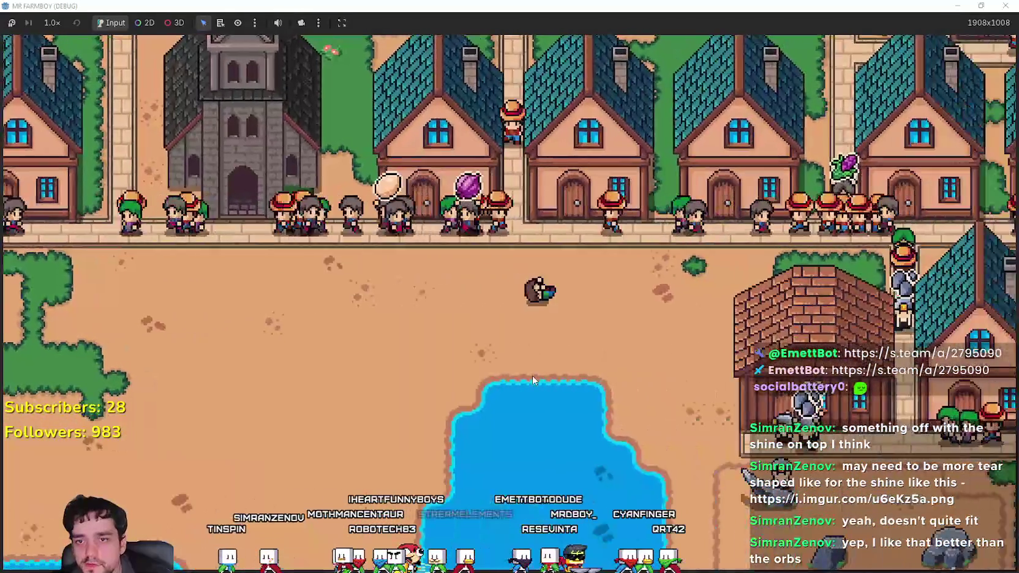
{"action": "key", "text": "s"}
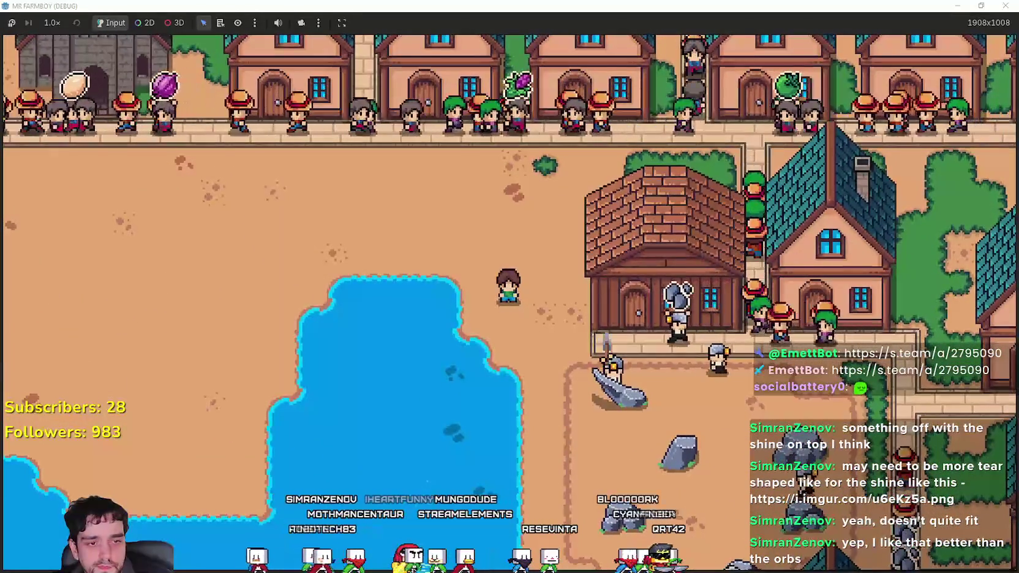
{"action": "key", "text": "alt+Tab"}
{"action": "scroll", "coordinate": [551, 369], "scroll_direction": "down", "scroll_amount": 3}
{"action": "scroll", "coordinate": [551, 369], "scroll_direction": "up", "scroll_amount": 3}
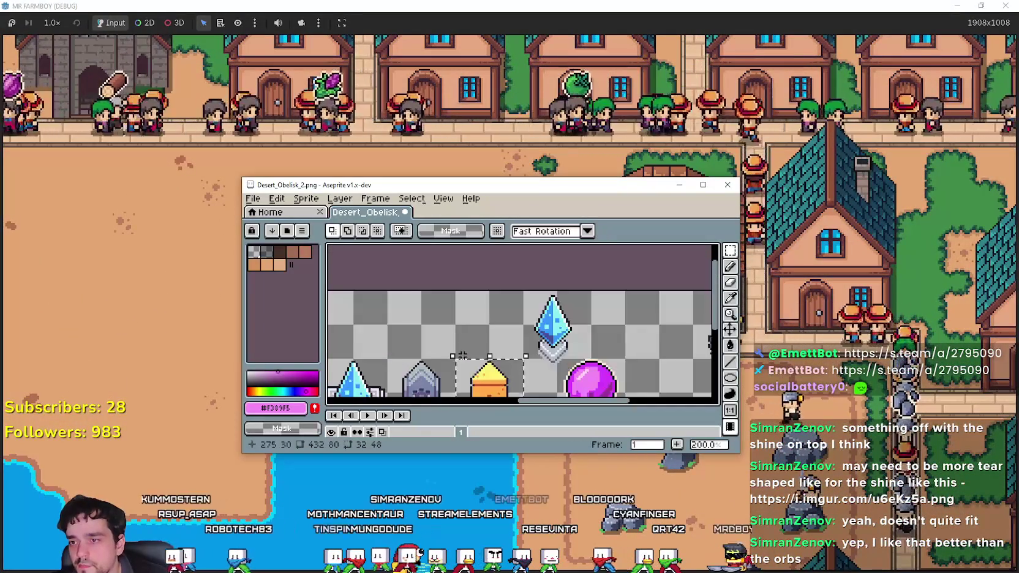
{"action": "mouse_move", "coordinate": [551, 369]}
{"action": "left_mouse_down"}
{"action": "mouse_move", "coordinate": [695, 367]}
{"action": "mouse_move", "coordinate": [550, 310]}
{"action": "mouse_move", "coordinate": [433, 310]}
{"action": "mouse_move", "coordinate": [439, 359]}
{"action": "mouse_move", "coordinate": [426, 383]}
{"action": "mouse_move", "coordinate": [515, 298]}
{"action": "left_mouse_up"}
Zoom and pan the sprite sheet to centre the row of obelisks.
{"action": "scroll", "coordinate": [573, 331], "scroll_direction": "down", "scroll_amount": 1}
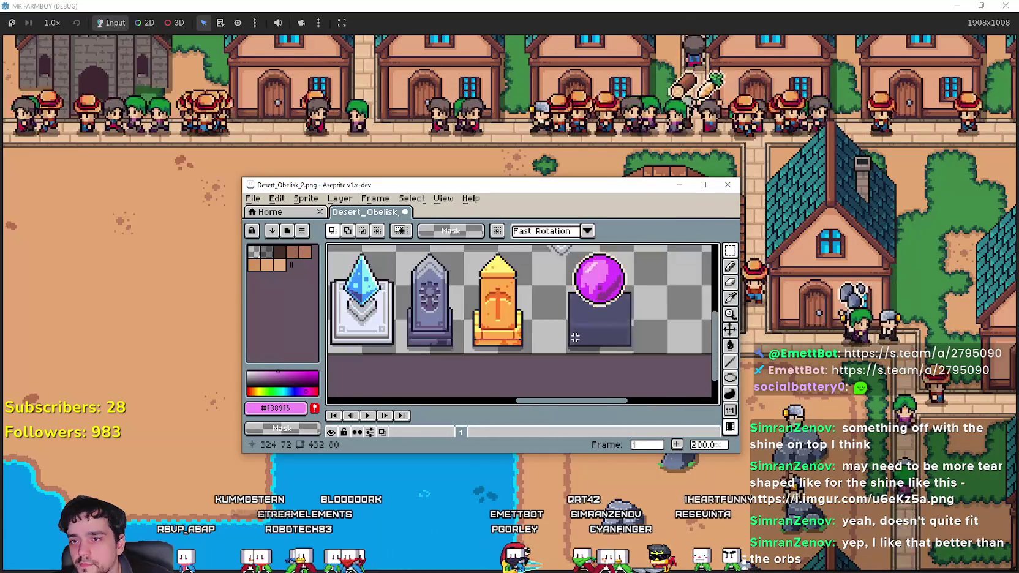
{"action": "scroll", "coordinate": [573, 331], "scroll_direction": "up", "scroll_amount": 1}
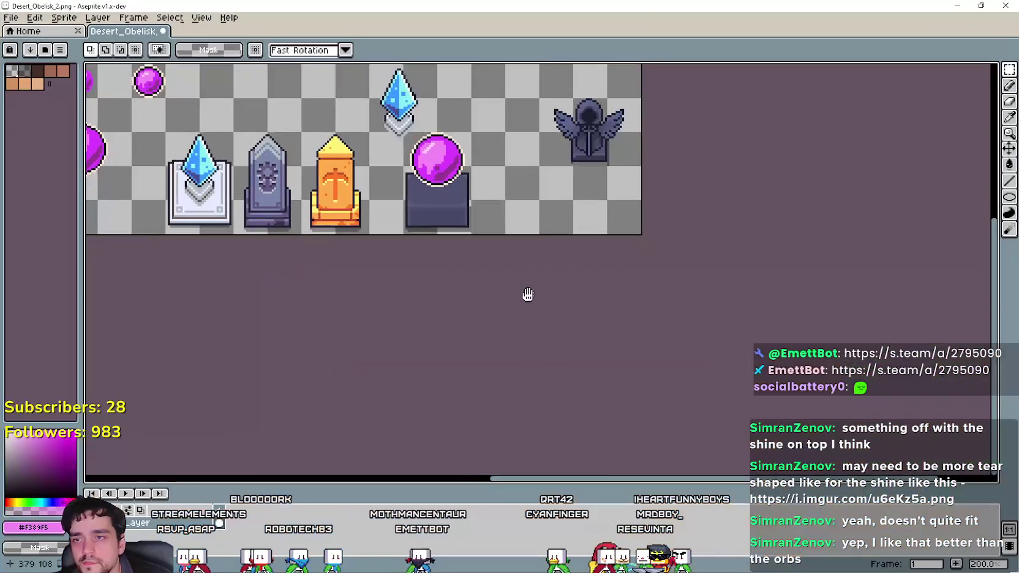
{"action": "left_click_drag", "start_coordinate": [527, 295], "coordinate": [594, 377]}
{"action": "scroll", "coordinate": [431, 304], "scroll_direction": "up", "scroll_amount": 1}
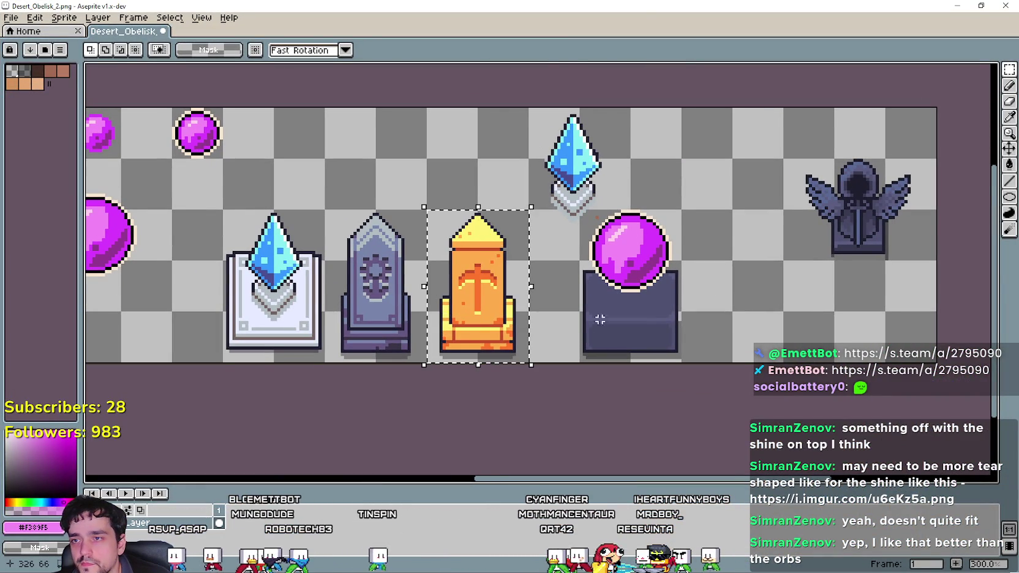
{"action": "scroll", "coordinate": [599, 319], "scroll_direction": "up", "scroll_amount": 1}
{"action": "scroll", "coordinate": [604, 291], "scroll_direction": "down", "scroll_amount": 1}
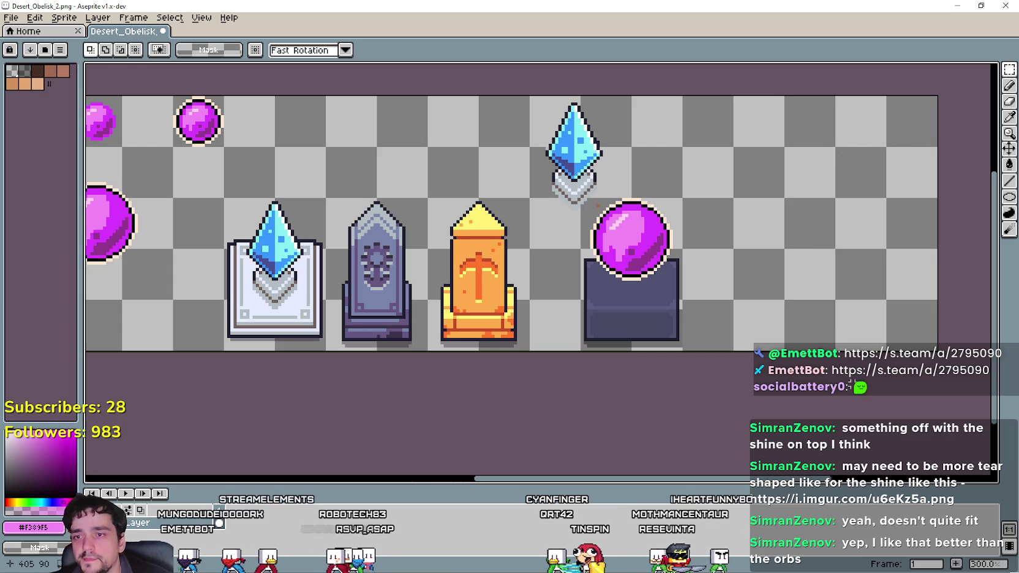
{"action": "scroll", "coordinate": [438, 338], "scroll_direction": "up", "scroll_amount": 2}
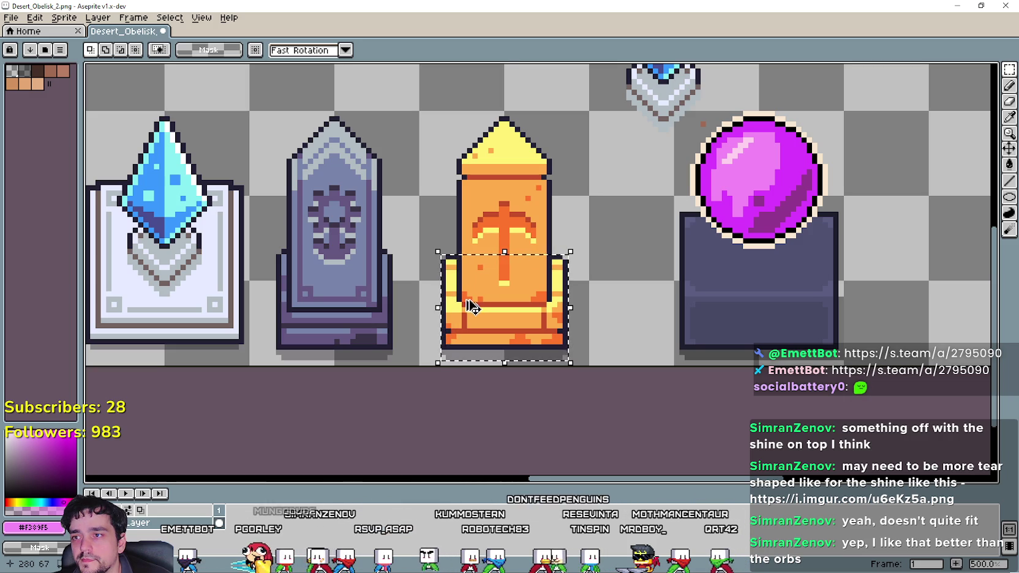
{"action": "mouse_move", "coordinate": [471, 306]}
{"action": "left_mouse_down"}
{"action": "mouse_move", "coordinate": [478, 289]}
{"action": "mouse_move", "coordinate": [929, 291]}
{"action": "mouse_move", "coordinate": [663, 281]}
{"action": "mouse_move", "coordinate": [726, 299]}
{"action": "mouse_move", "coordinate": [706, 287]}
{"action": "mouse_move", "coordinate": [651, 285]}
{"action": "left_mouse_up"}
{"action": "scroll", "coordinate": [486, 293], "scroll_direction": "down", "scroll_amount": 1}
Undo the copied obelisk base and marquee-select the whole orange obelisk.
{"action": "key", "text": "Escape"}
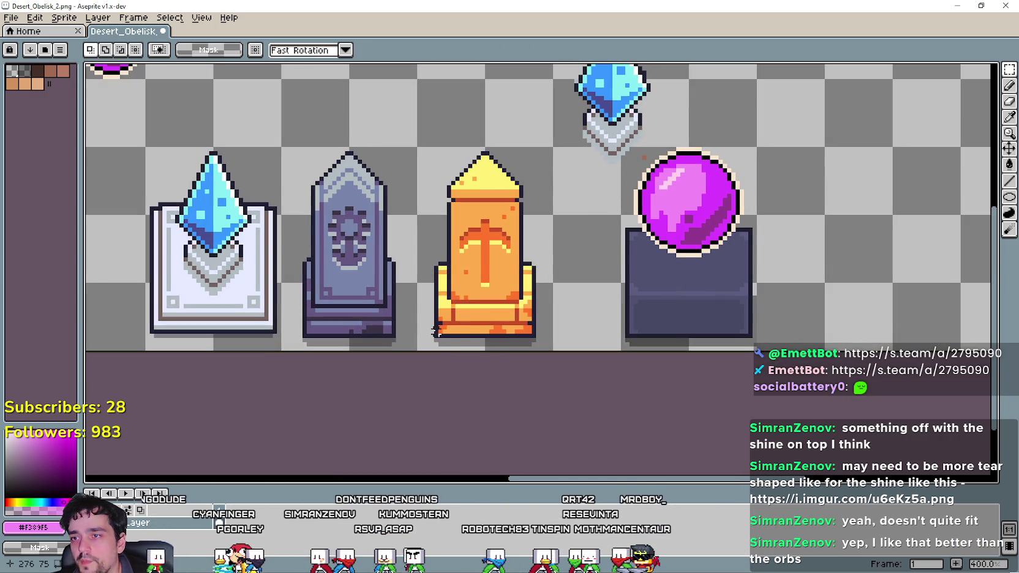
{"action": "mouse_move", "coordinate": [436, 331]}
{"action": "left_mouse_down"}
{"action": "mouse_move", "coordinate": [542, 215]}
{"action": "mouse_move", "coordinate": [538, 147]}
{"action": "left_mouse_up"}
{"action": "scroll", "coordinate": [696, 273], "scroll_direction": "right", "scroll_amount": 5}
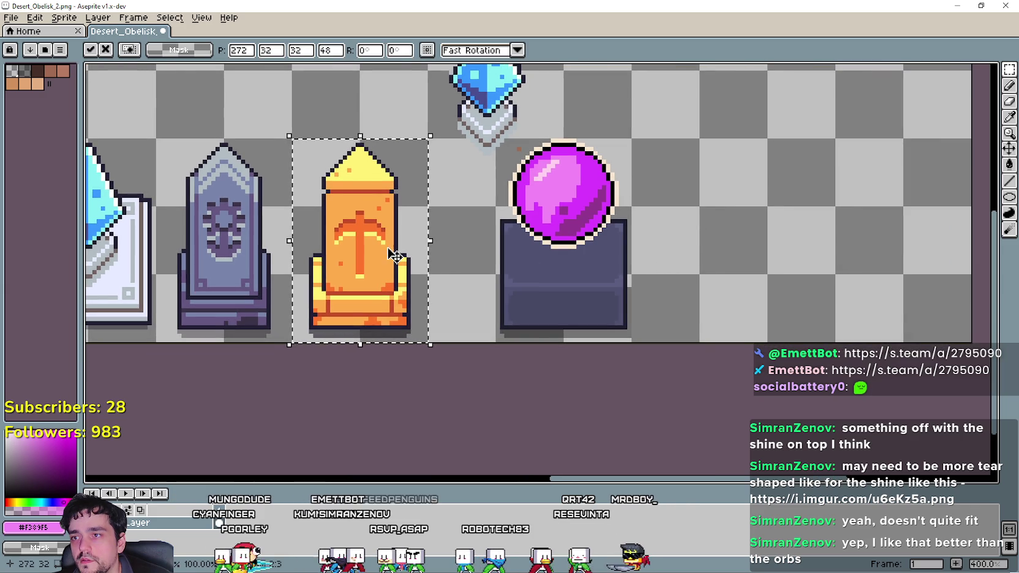
Copy the orange obelisk and drop it to the right of the purple-orb pedestal.
{"action": "mouse_move", "coordinate": [395, 256]}
{"action": "left_mouse_down"}
{"action": "mouse_move", "coordinate": [863, 245]}
{"action": "mouse_move", "coordinate": [778, 251]}
{"action": "left_mouse_up"}
{"action": "scroll", "coordinate": [778, 252], "scroll_direction": "right", "scroll_amount": 3}
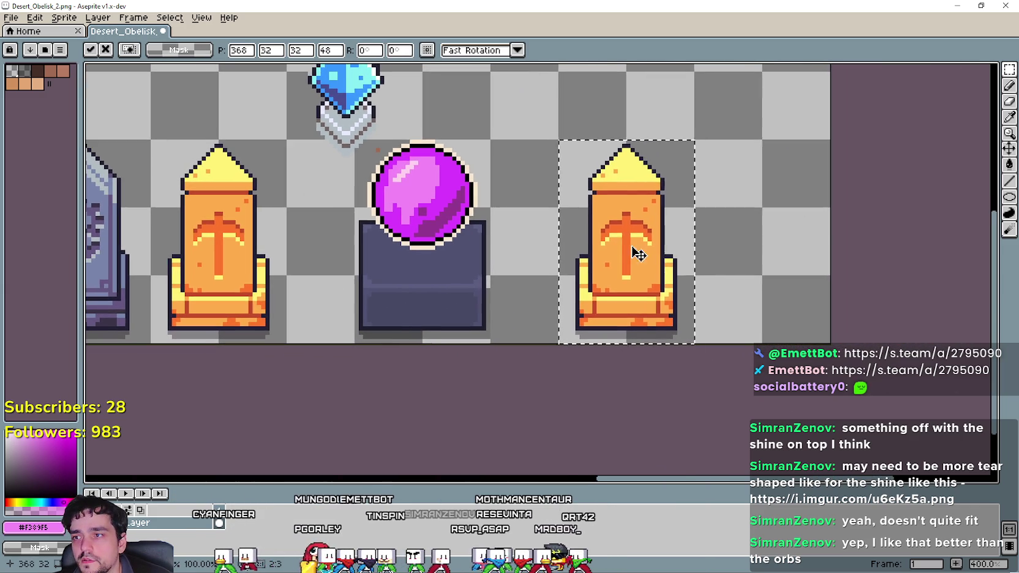
{"action": "left_click", "coordinate": [755, 257]}
{"action": "scroll", "coordinate": [755, 257], "scroll_direction": "left", "scroll_amount": 4}
{"action": "scroll", "coordinate": [619, 302], "scroll_direction": "up", "scroll_amount": 2}
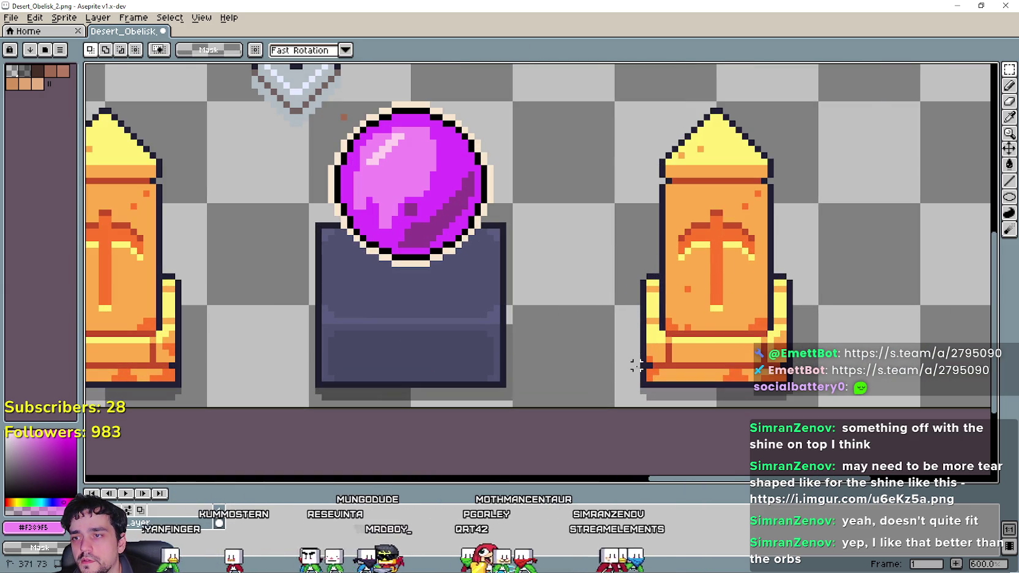
Select the new right-hand obelisk copy and pan the view back across the obelisks.
{"action": "left_click_drag", "start_coordinate": [615, 406], "coordinate": [817, 102]}
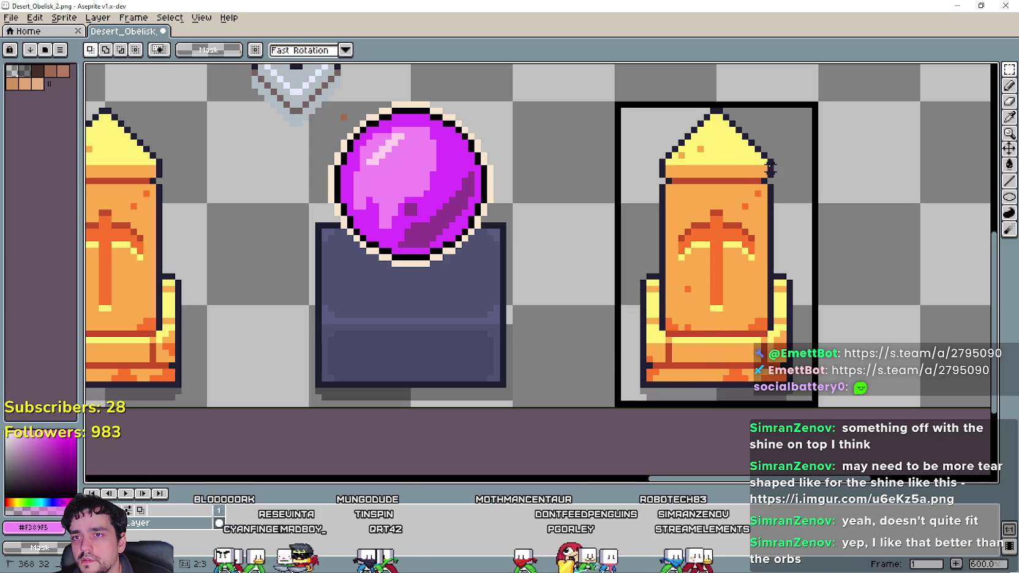
{"action": "key", "text": "i"}
{"action": "scroll", "coordinate": [296, 262], "scroll_direction": "down", "scroll_amount": 2}
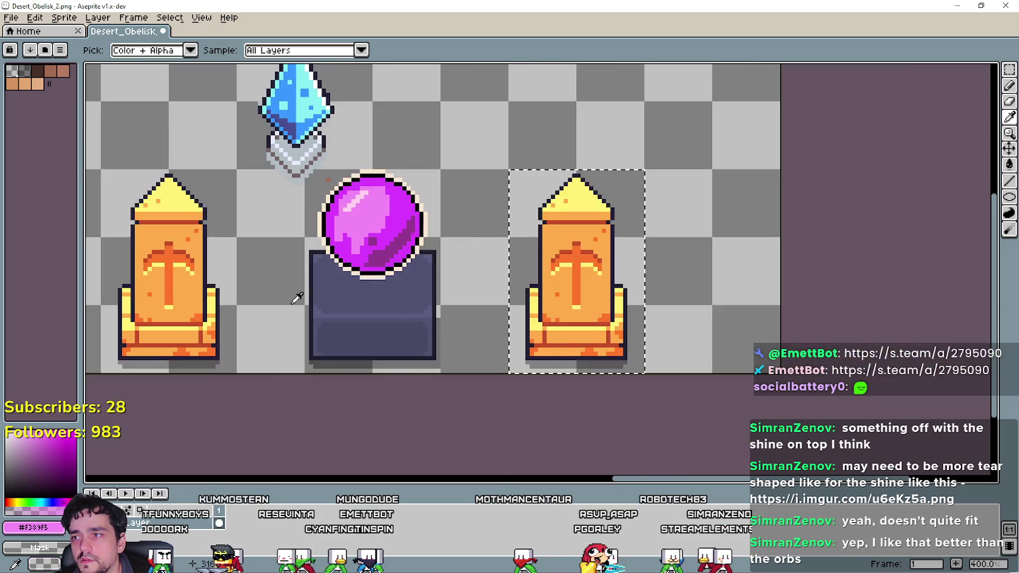
{"action": "mouse_move", "coordinate": [297, 298]}
{"action": "left_mouse_down"}
{"action": "mouse_move", "coordinate": [731, 300]}
{"action": "mouse_move", "coordinate": [462, 284]}
{"action": "mouse_move", "coordinate": [735, 256]}
{"action": "mouse_move", "coordinate": [533, 334]}
{"action": "left_mouse_up"}
{"action": "scroll", "coordinate": [533, 334], "scroll_direction": "up", "scroll_amount": 2}
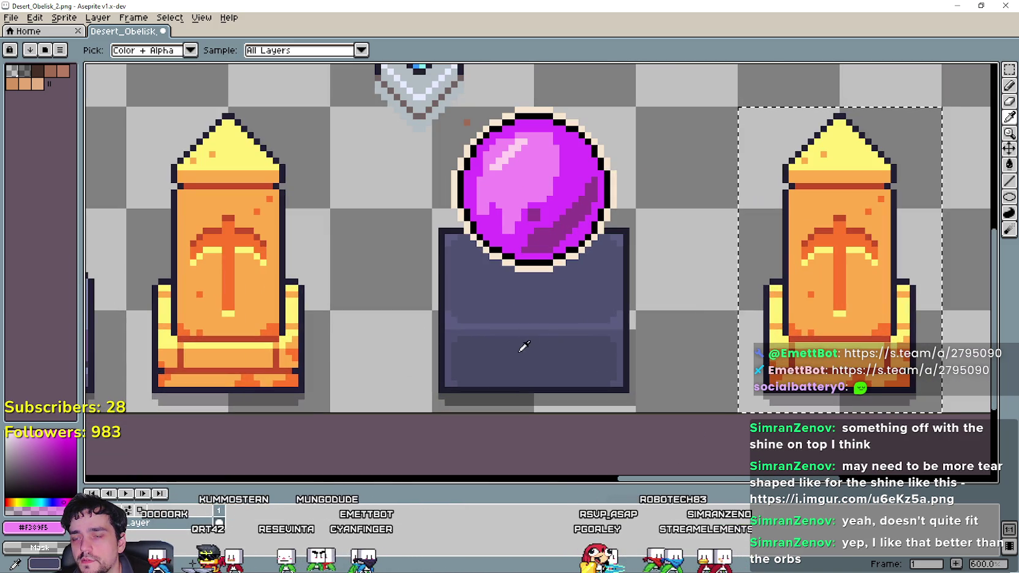
{"action": "mouse_move", "coordinate": [536, 347]}
{"action": "left_mouse_down"}
{"action": "mouse_move", "coordinate": [680, 361]}
{"action": "mouse_move", "coordinate": [582, 291]}
{"action": "left_mouse_up"}
{"action": "scroll", "coordinate": [555, 333], "scroll_direction": "up", "scroll_amount": 4}
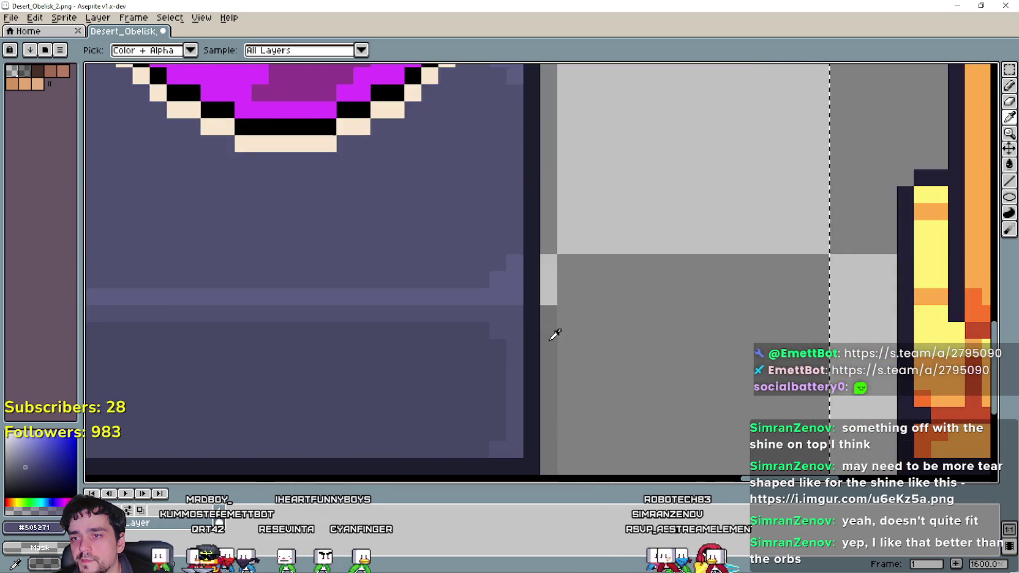
{"action": "scroll", "coordinate": [555, 334], "scroll_direction": "down", "scroll_amount": 4}
{"action": "scroll", "coordinate": [551, 334], "scroll_direction": "up", "scroll_amount": 3}
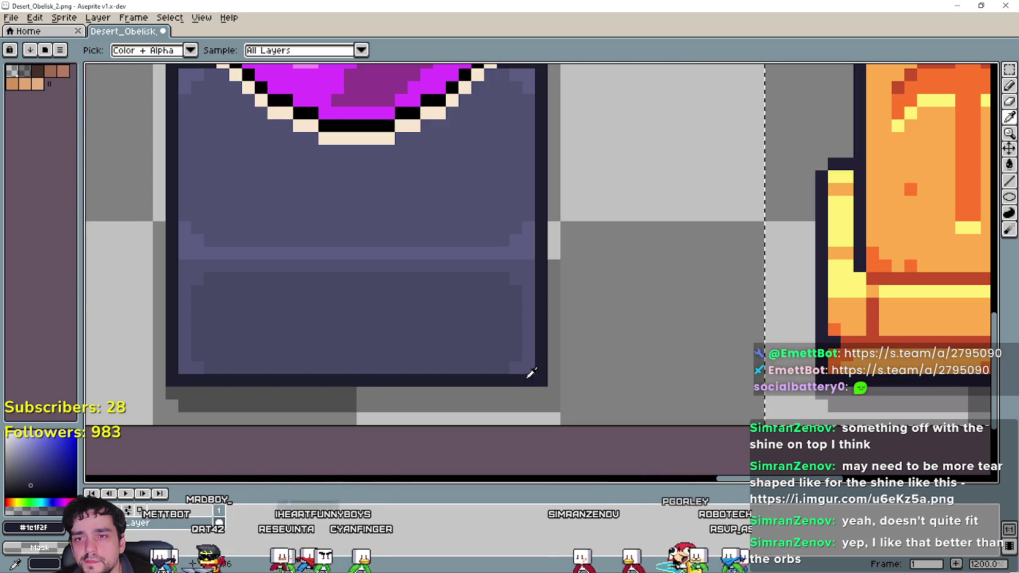
Choose the Paint Bucket and turn off its Contiguous option.
{"action": "left_click", "coordinate": [1009, 164]}
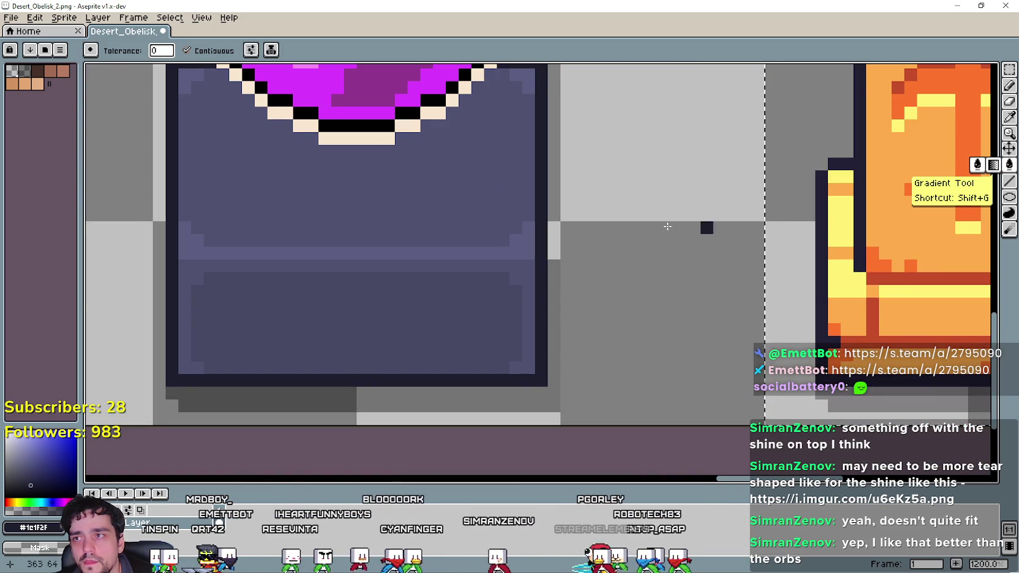
{"action": "left_click", "coordinate": [211, 52]}
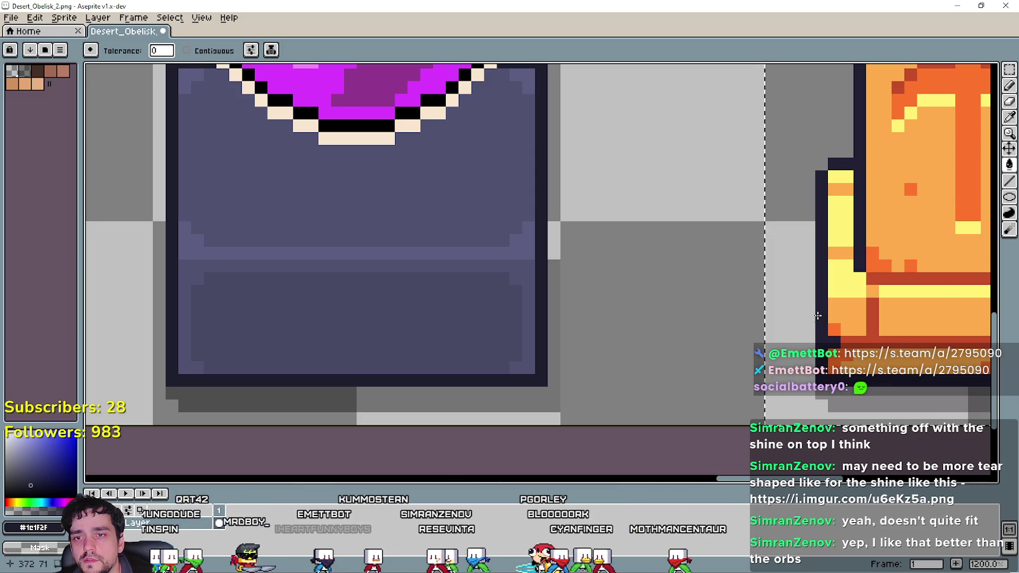
{"action": "scroll", "coordinate": [796, 315], "scroll_direction": "down", "scroll_amount": 3}
Pick the pedestal's dark blue-grey and fill the obelisk copy's dark-orange pixels with it.
{"action": "scroll", "coordinate": [698, 312], "scroll_direction": "up", "scroll_amount": 1}
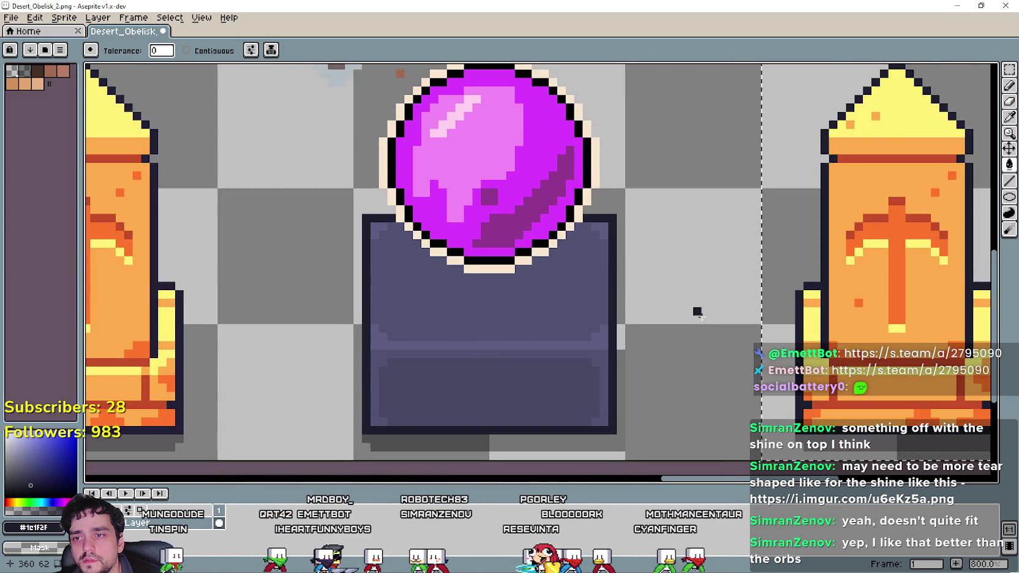
{"action": "left_click_drag", "start_coordinate": [698, 312], "coordinate": [584, 280]}
{"action": "key", "text": "i"}
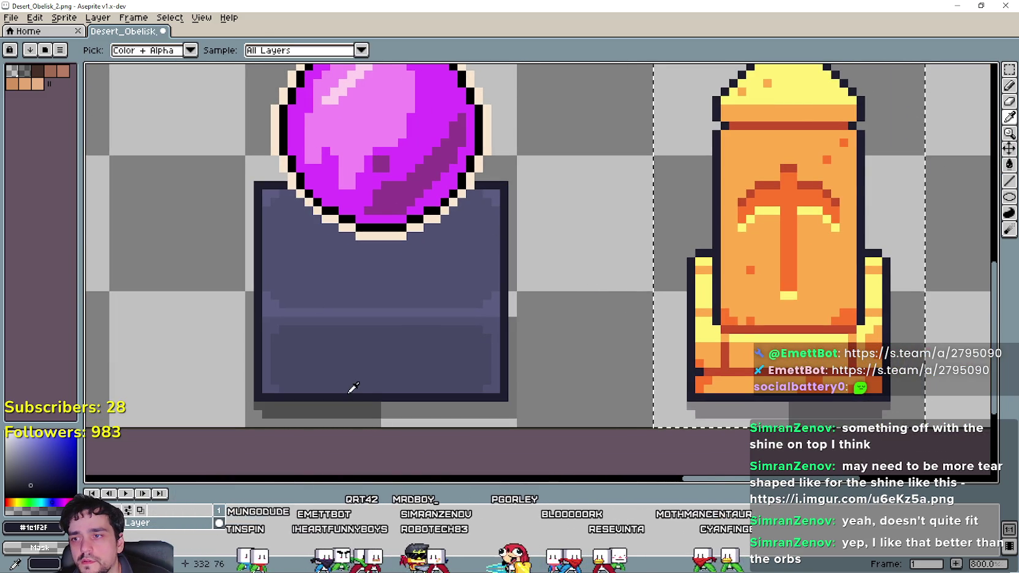
{"action": "scroll", "coordinate": [429, 371], "scroll_direction": "up", "scroll_amount": 1}
{"action": "scroll", "coordinate": [318, 364], "scroll_direction": "down", "scroll_amount": 1}
{"action": "left_click", "coordinate": [319, 368]}
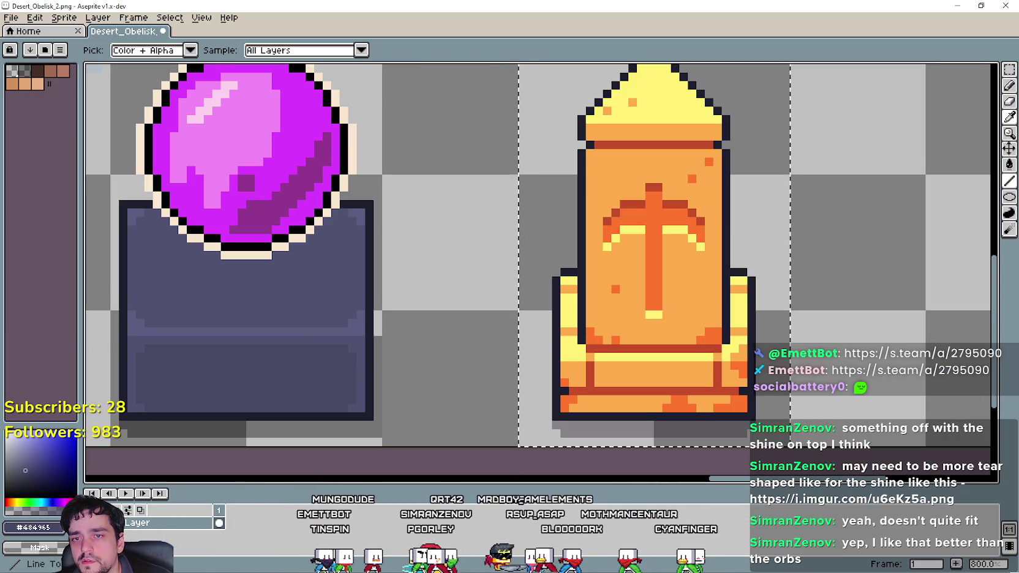
{"action": "left_click", "coordinate": [1009, 164]}
{"action": "scroll", "coordinate": [558, 378], "scroll_direction": "up", "scroll_amount": 1}
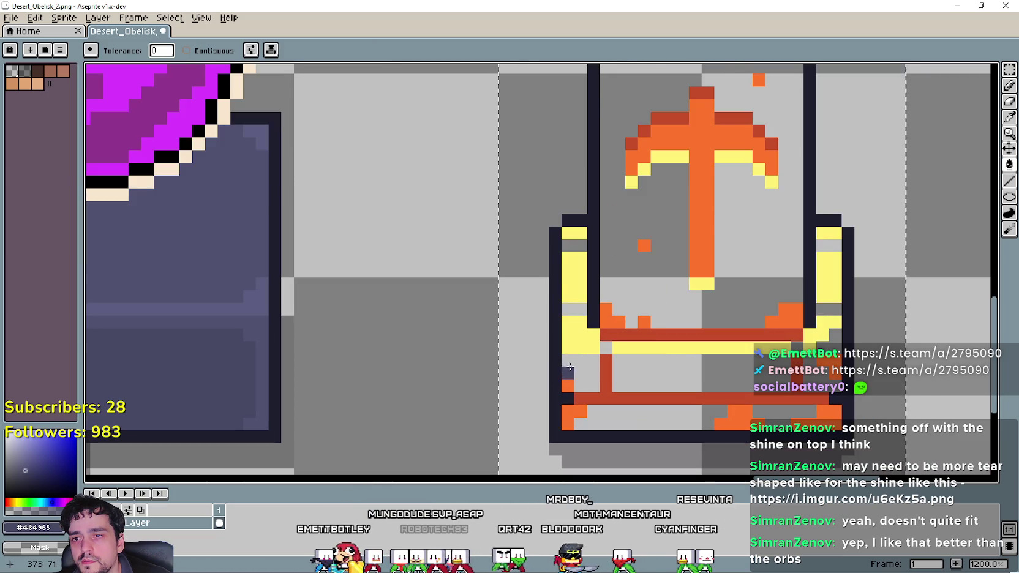
{"action": "key", "text": "ctrl+z"}
{"action": "scroll", "coordinate": [582, 361], "scroll_direction": "down", "scroll_amount": 1}
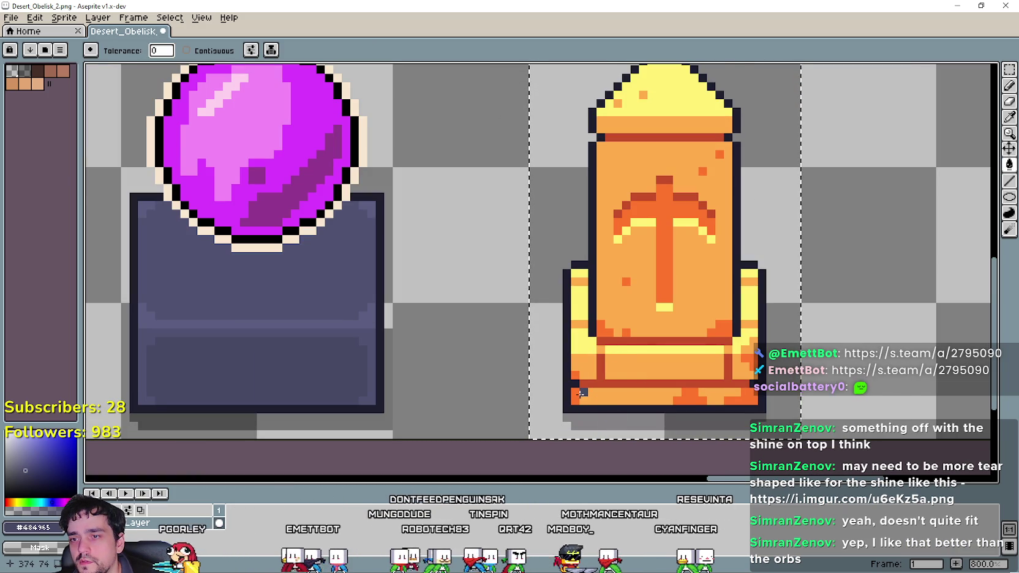
{"action": "left_click", "coordinate": [573, 397]}
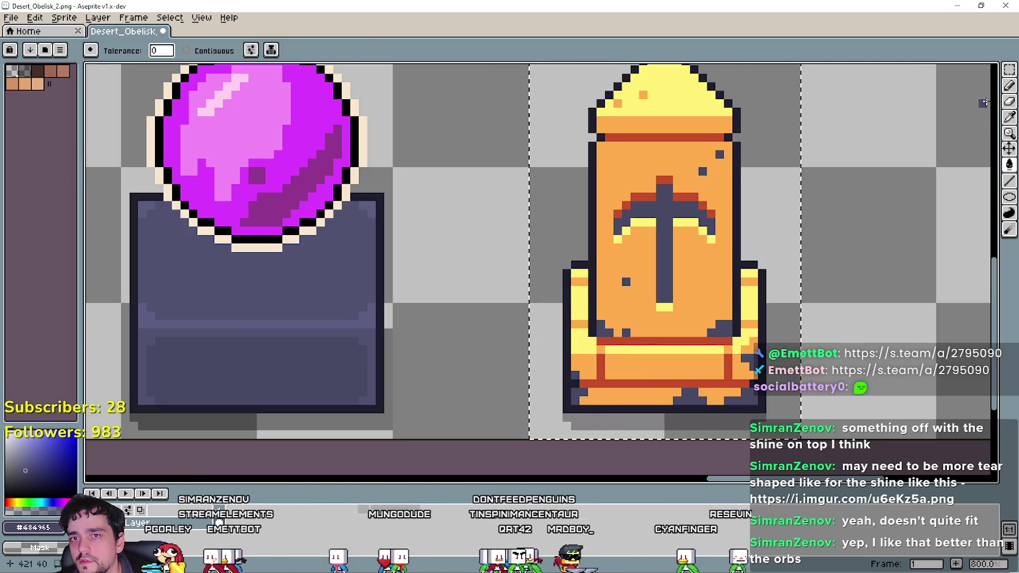
Recolour the copy's light-orange pixels blue-grey and its yellow pixels dark purple.
{"action": "key", "text": "i"}
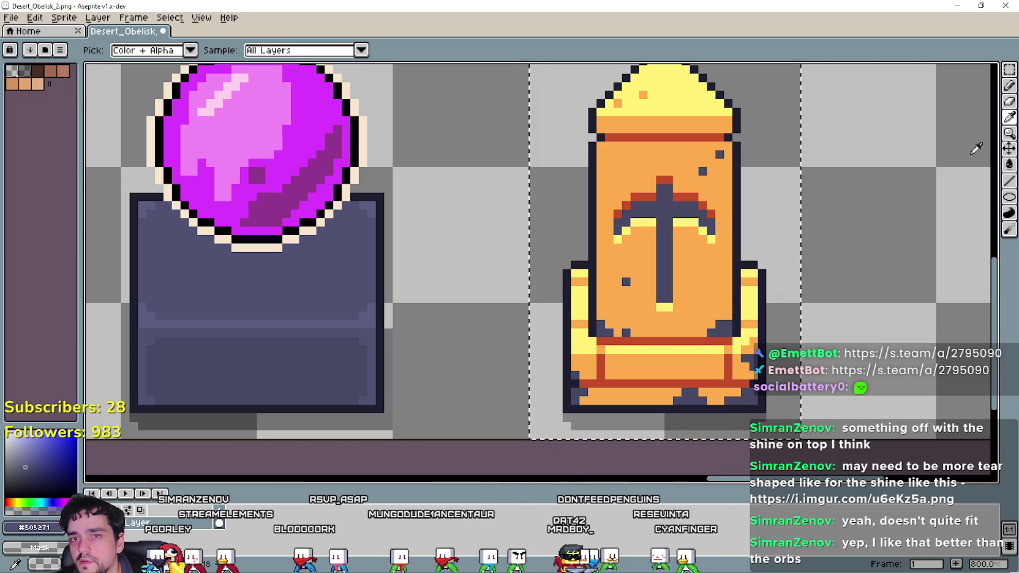
{"action": "left_click", "coordinate": [1009, 165]}
{"action": "left_click", "coordinate": [644, 391]}
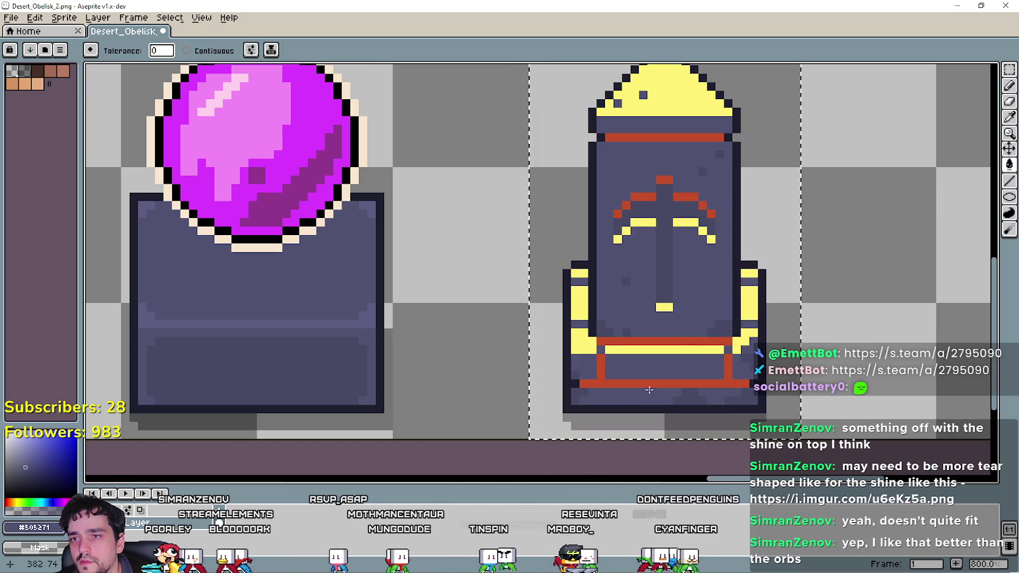
{"action": "key", "text": "i"}
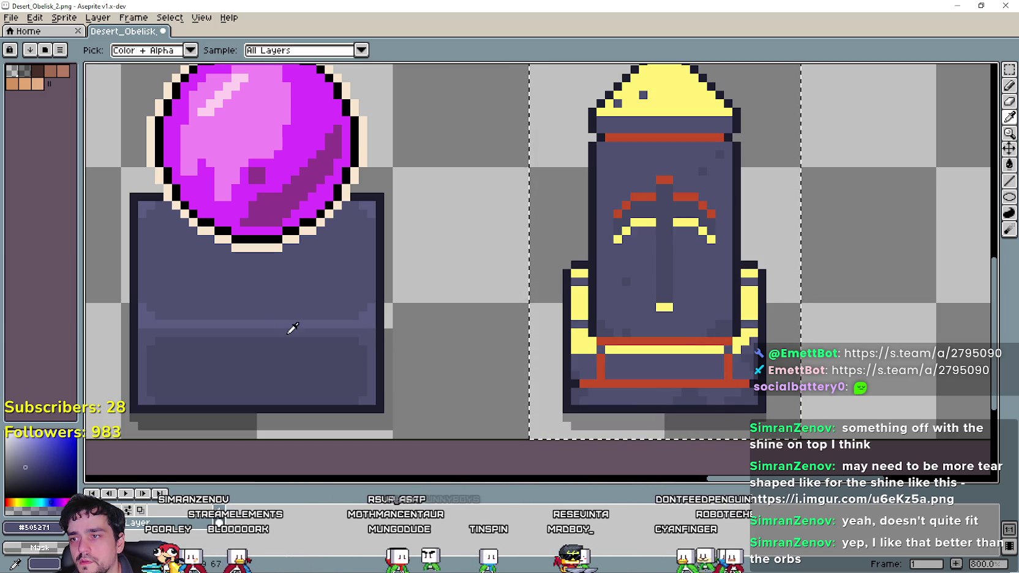
{"action": "scroll", "coordinate": [293, 326], "scroll_direction": "up", "scroll_amount": 2}
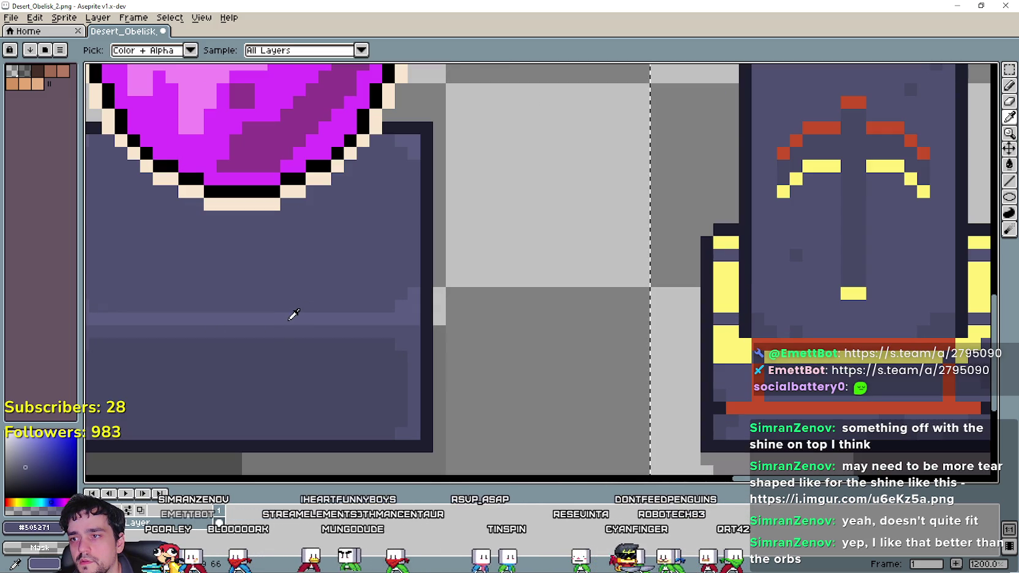
{"action": "scroll", "coordinate": [295, 314], "scroll_direction": "down", "scroll_amount": 1}
{"action": "key", "text": "g"}
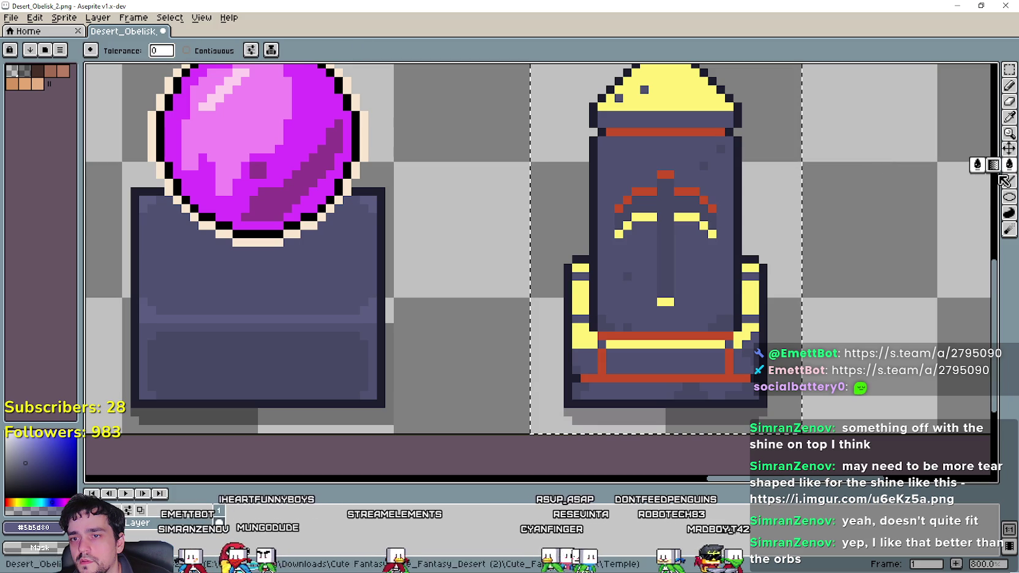
{"action": "left_click", "coordinate": [648, 347]}
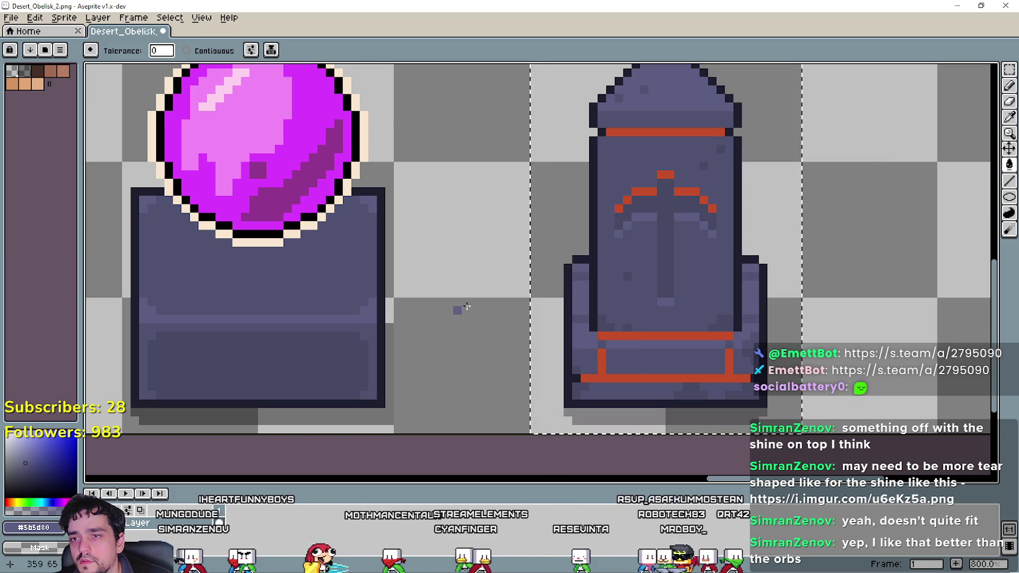
Fill the obelisk copy's red trim with the dark purple from the pedestal.
{"action": "key", "text": "i"}
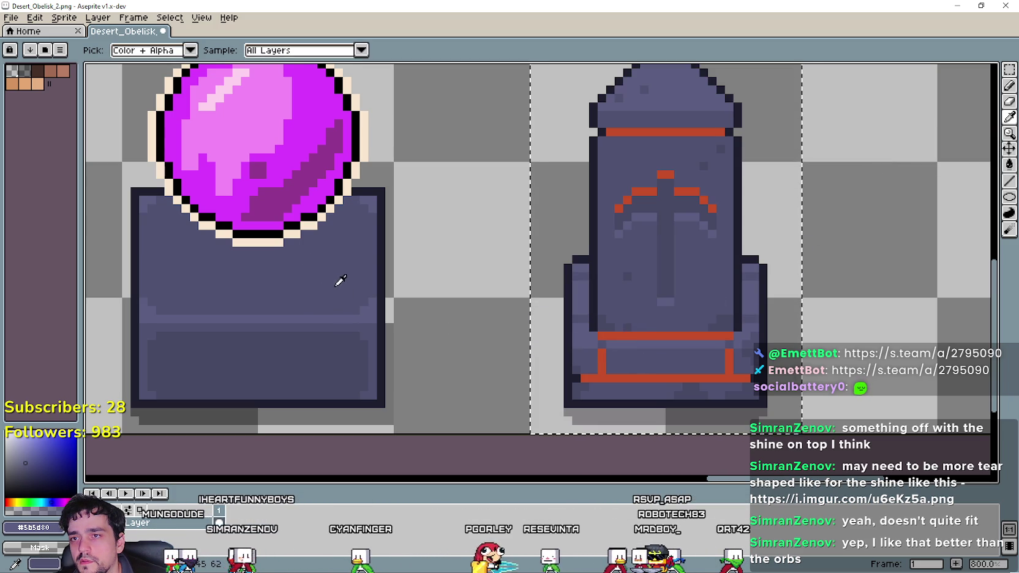
{"action": "left_click", "coordinate": [1009, 163]}
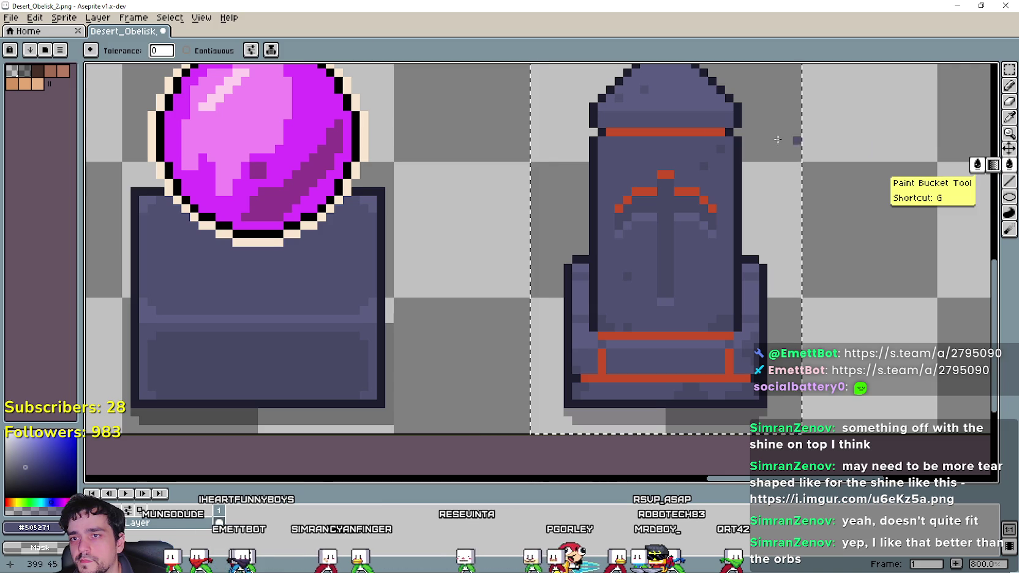
{"action": "left_click", "coordinate": [692, 128]}
{"action": "scroll", "coordinate": [782, 312], "scroll_direction": "down", "scroll_amount": 2}
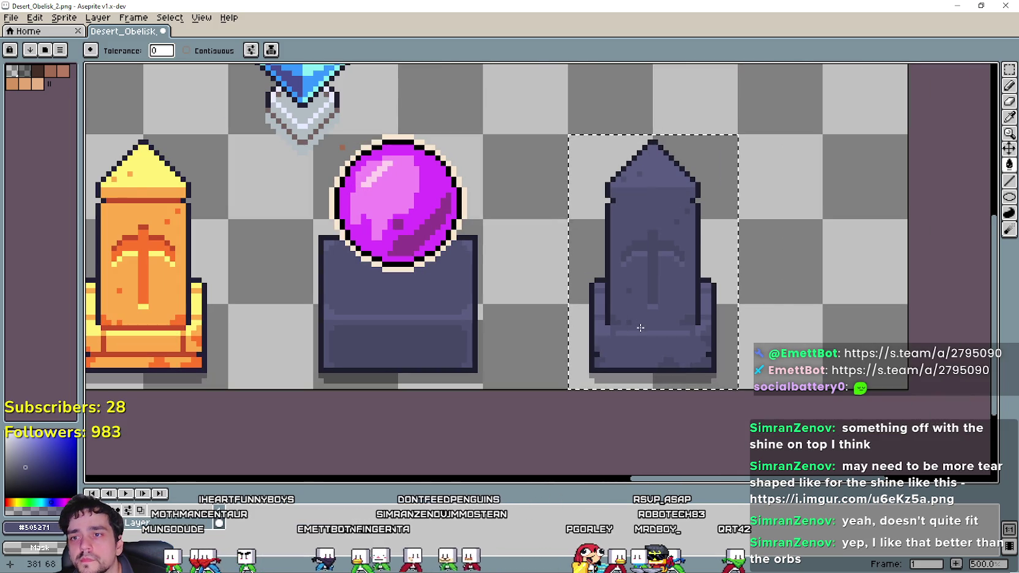
Undo the red trim recolour and eyedrop the pedestal's slate shade #484965 as the drawing colour.
{"action": "scroll", "coordinate": [782, 311], "scroll_direction": "down", "scroll_amount": 1}
{"action": "left_click_drag", "start_coordinate": [800, 316], "coordinate": [869, 272]}
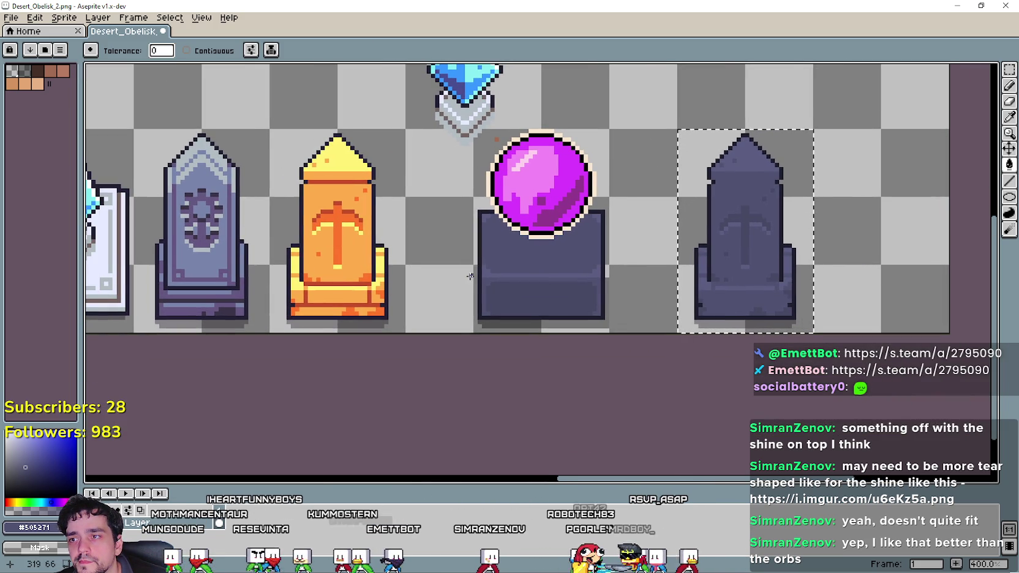
{"action": "scroll", "coordinate": [675, 205], "scroll_direction": "up", "scroll_amount": 4}
{"action": "scroll", "coordinate": [691, 208], "scroll_direction": "down", "scroll_amount": 2}
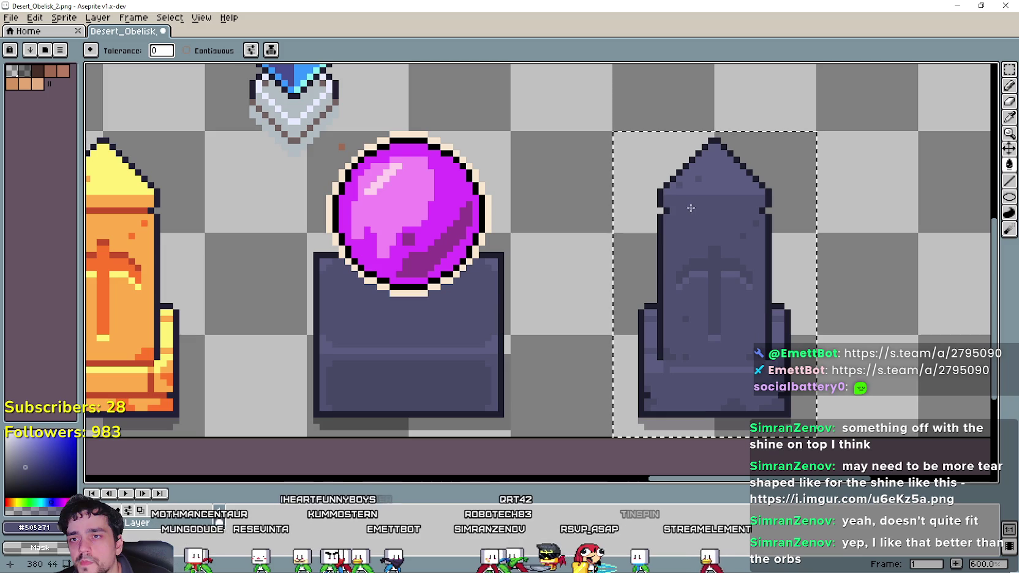
{"action": "scroll", "coordinate": [677, 231], "scroll_direction": "down", "scroll_amount": 1}
{"action": "key", "text": "ctrl+z"}
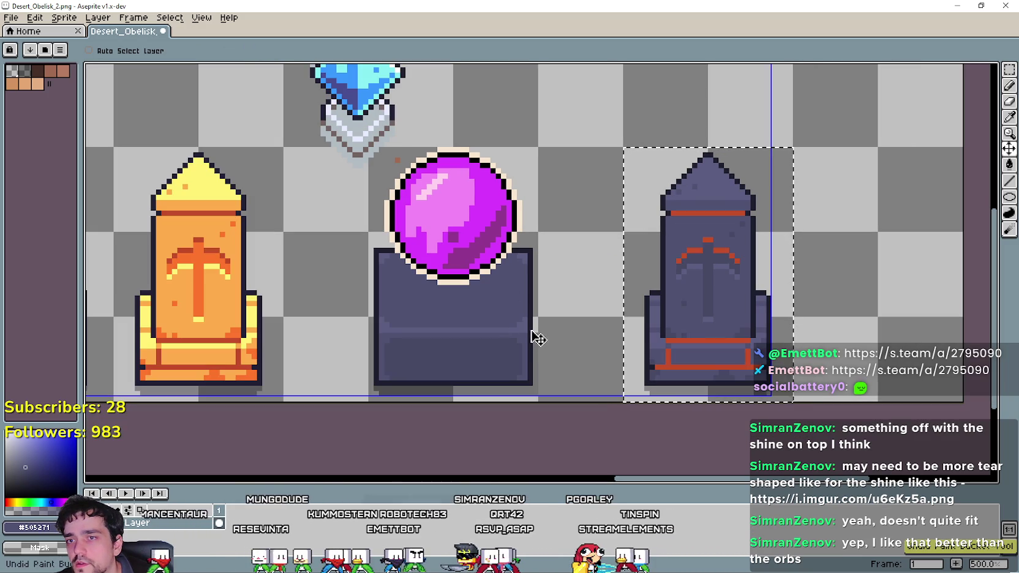
{"action": "key", "text": "i"}
{"action": "scroll", "coordinate": [452, 348], "scroll_direction": "up", "scroll_amount": 1}
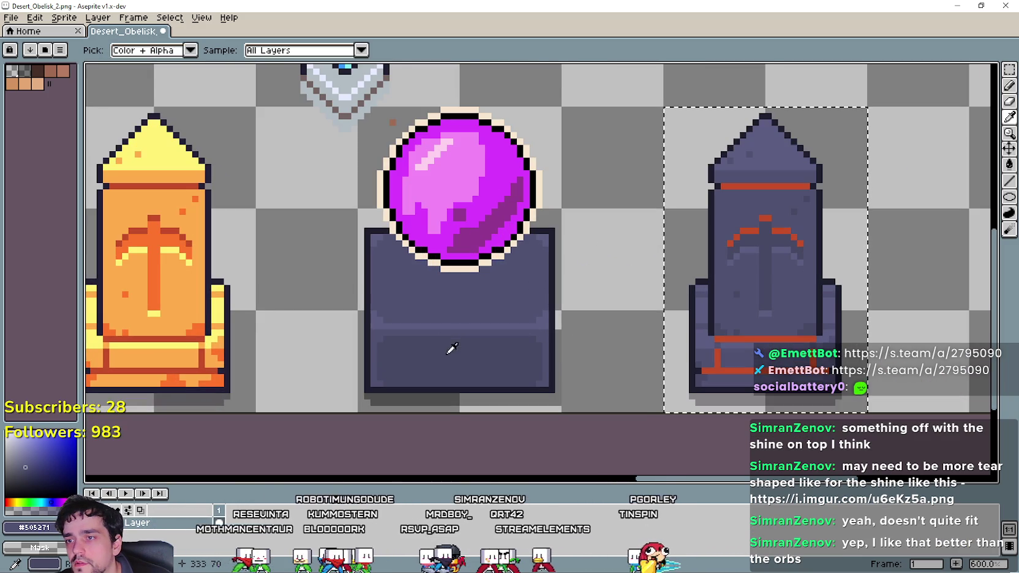
{"action": "left_click", "coordinate": [832, 314]}
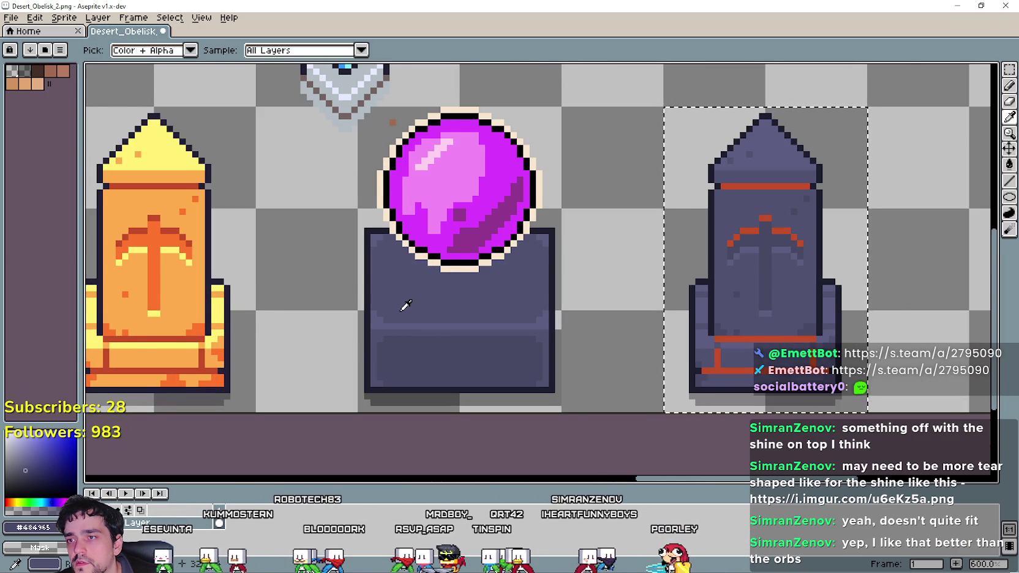
{"action": "scroll", "coordinate": [405, 305], "scroll_direction": "up", "scroll_amount": 1}
{"action": "scroll", "coordinate": [405, 305], "scroll_direction": "down", "scroll_amount": 1}
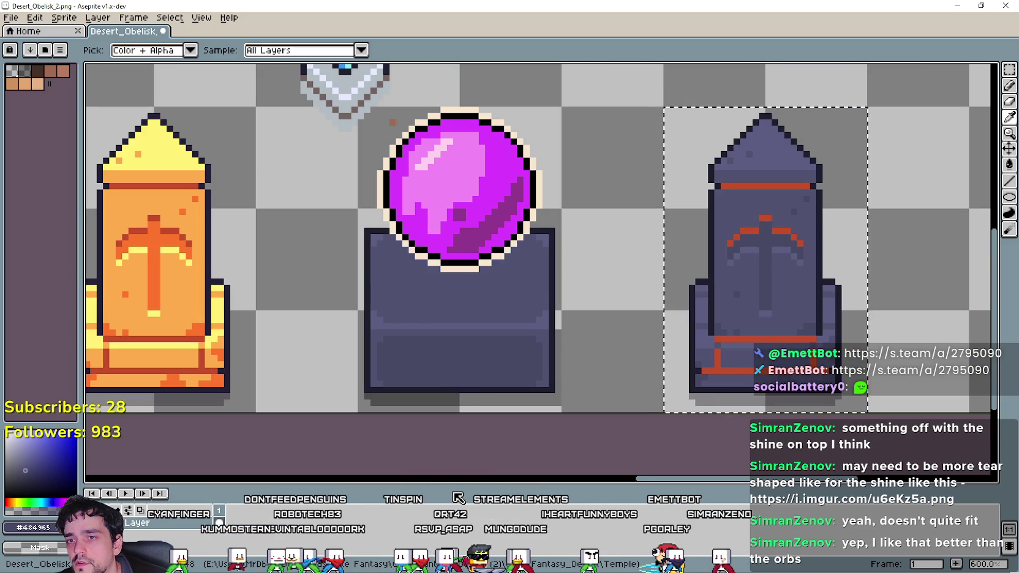
{"action": "scroll", "coordinate": [509, 373], "scroll_direction": "up", "scroll_amount": 2}
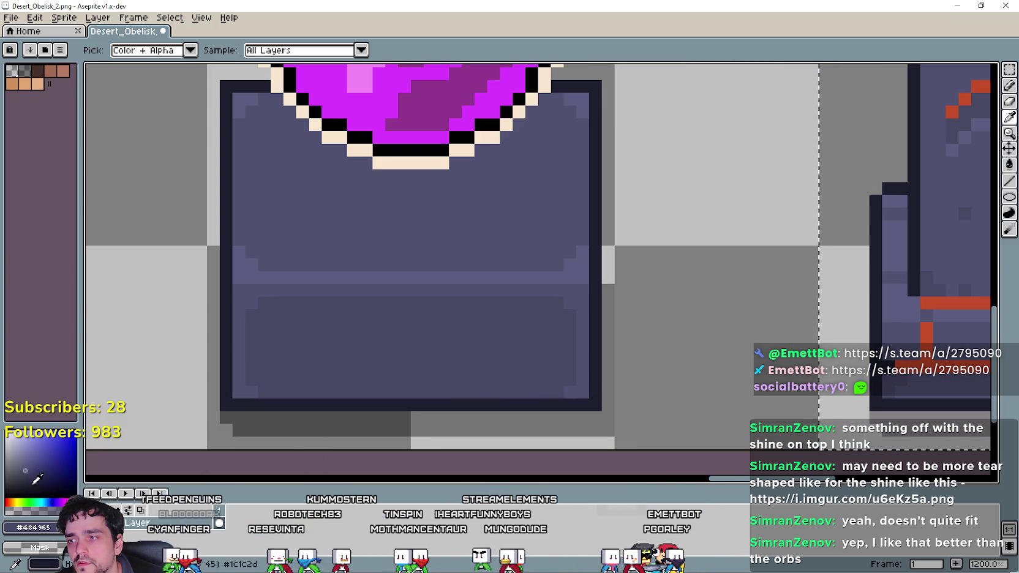
Darken the drawing colour: green to 53, then hue from 179 to 167.
{"action": "left_click", "coordinate": [39, 527]}
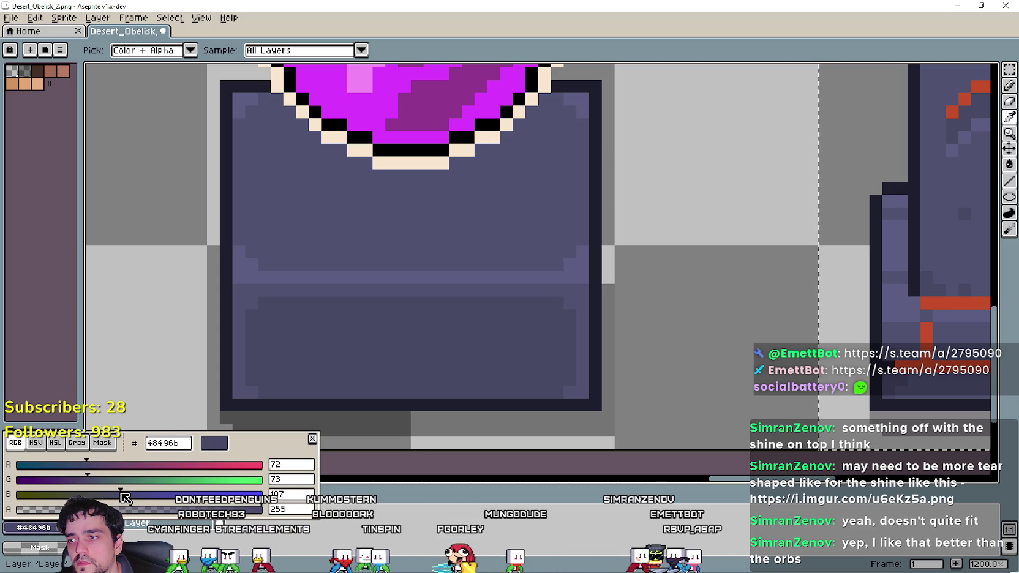
{"action": "mouse_move", "coordinate": [96, 485]}
{"action": "left_mouse_down"}
{"action": "mouse_move", "coordinate": [53, 482]}
{"action": "mouse_move", "coordinate": [100, 485]}
{"action": "left_mouse_up"}
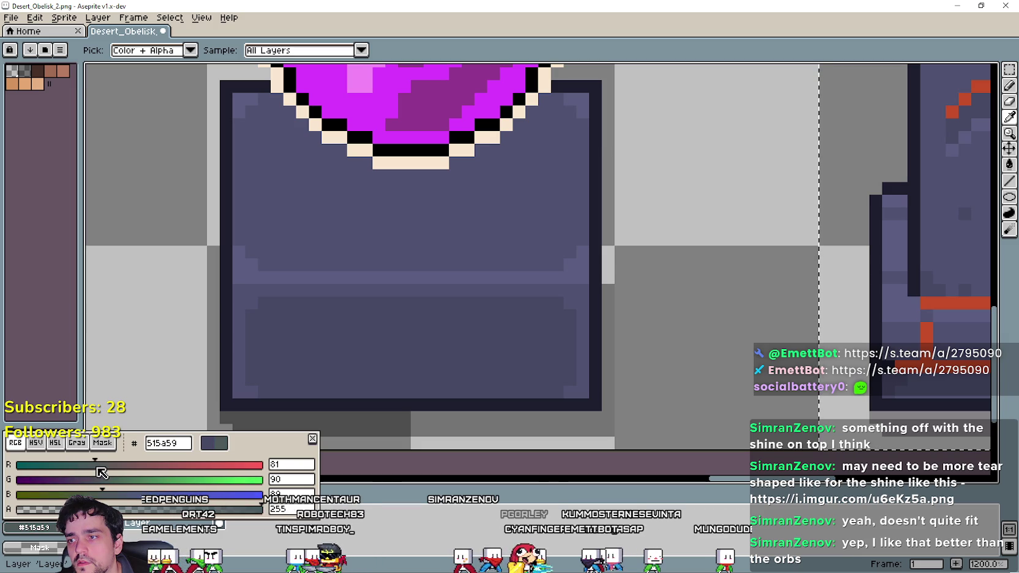
{"action": "left_click", "coordinate": [36, 442]}
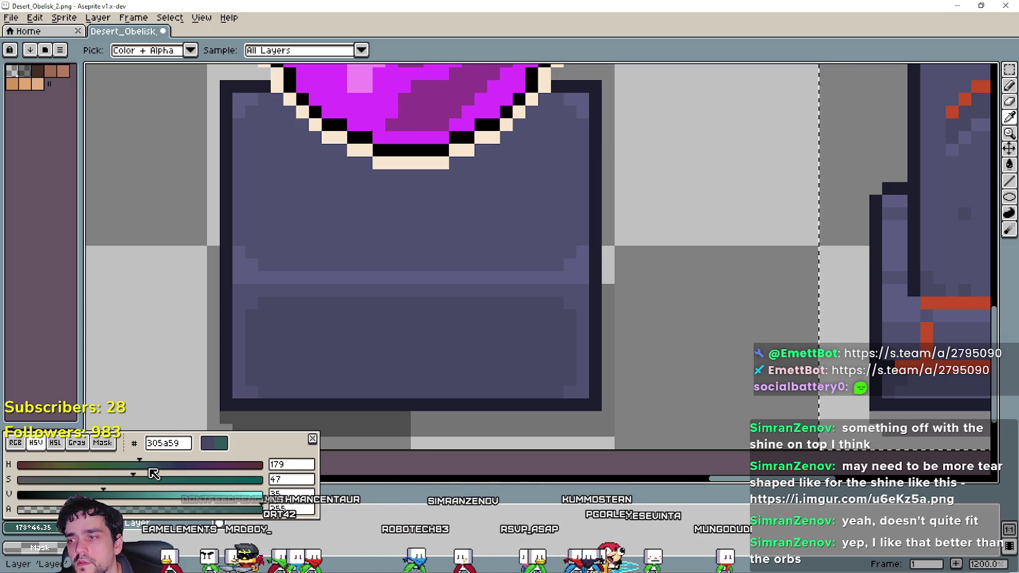
{"action": "mouse_move", "coordinate": [154, 474]}
{"action": "left_mouse_down"}
{"action": "mouse_move", "coordinate": [166, 466]}
{"action": "mouse_move", "coordinate": [137, 472]}
{"action": "mouse_move", "coordinate": [147, 481]}
{"action": "mouse_move", "coordinate": [199, 471]}
{"action": "mouse_move", "coordinate": [116, 481]}
{"action": "left_mouse_up"}
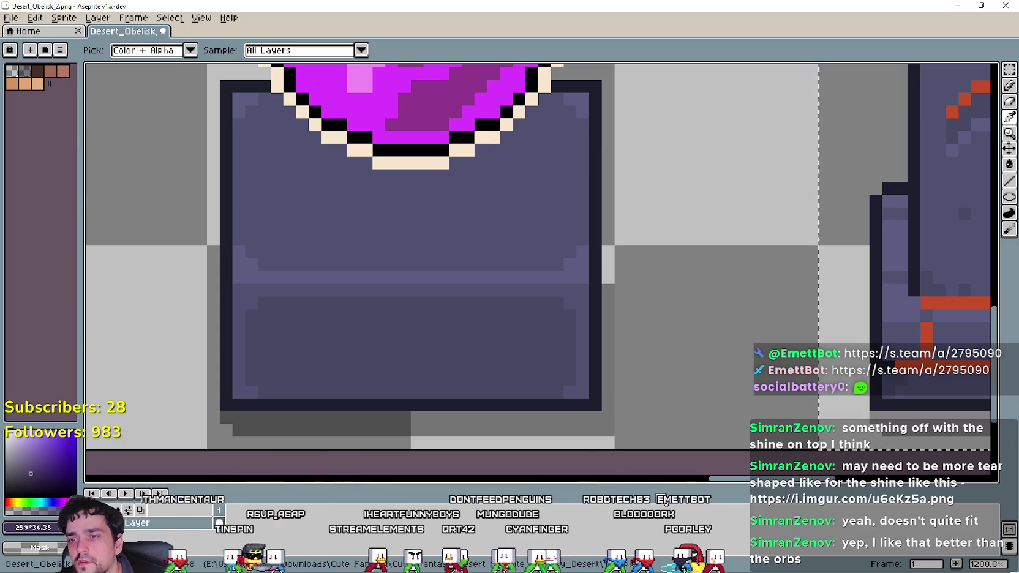
Paint Bucket the grey obelisk's red trim with the new darker shade.
{"action": "scroll", "coordinate": [677, 369], "scroll_direction": "down", "scroll_amount": 3}
{"action": "scroll", "coordinate": [678, 368], "scroll_direction": "right", "scroll_amount": 3}
{"action": "left_click", "coordinate": [1009, 164]}
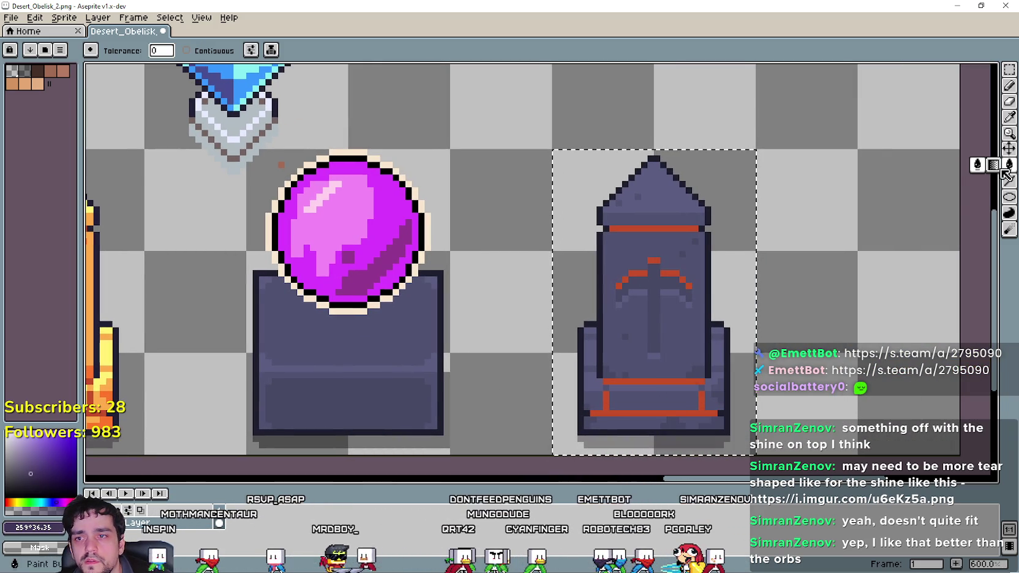
{"action": "scroll", "coordinate": [617, 278], "scroll_direction": "up", "scroll_amount": 1}
{"action": "left_click", "coordinate": [695, 213]}
{"action": "scroll", "coordinate": [698, 276], "scroll_direction": "down", "scroll_amount": 3}
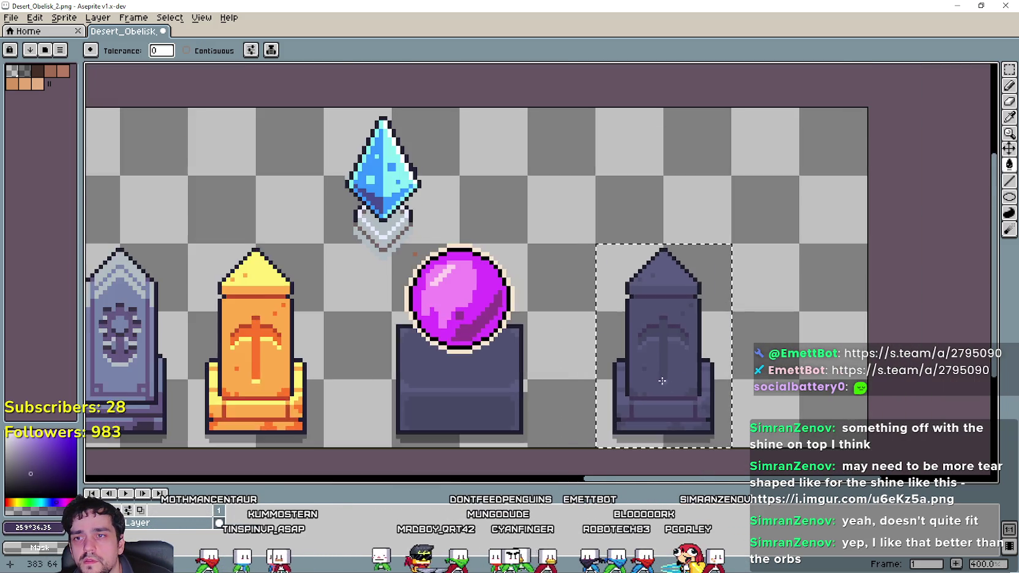
{"action": "left_click_drag", "start_coordinate": [501, 333], "coordinate": [629, 357]}
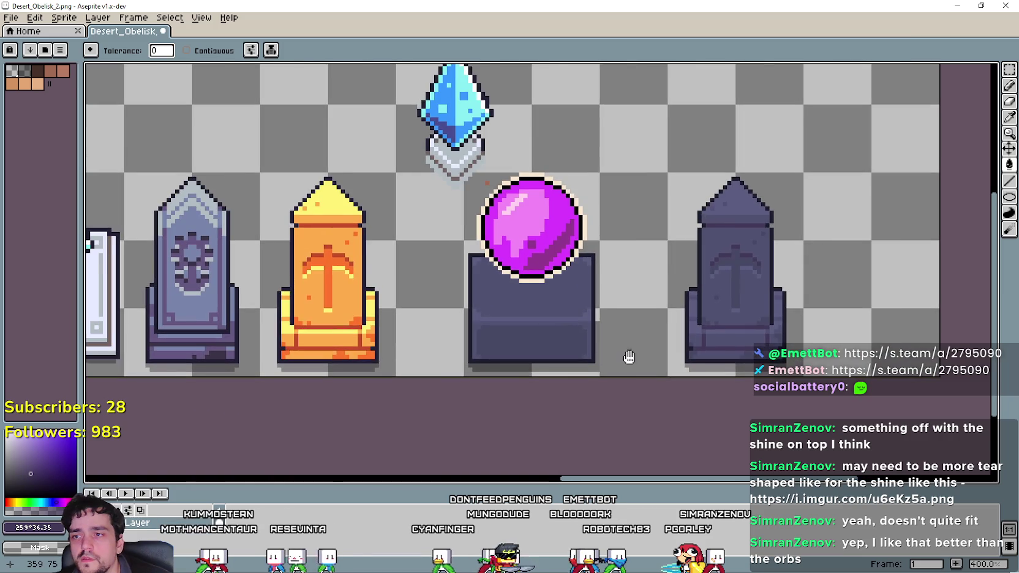
{"action": "scroll", "coordinate": [588, 377], "scroll_direction": "down", "scroll_amount": 1}
{"action": "scroll", "coordinate": [609, 363], "scroll_direction": "down", "scroll_amount": 1}
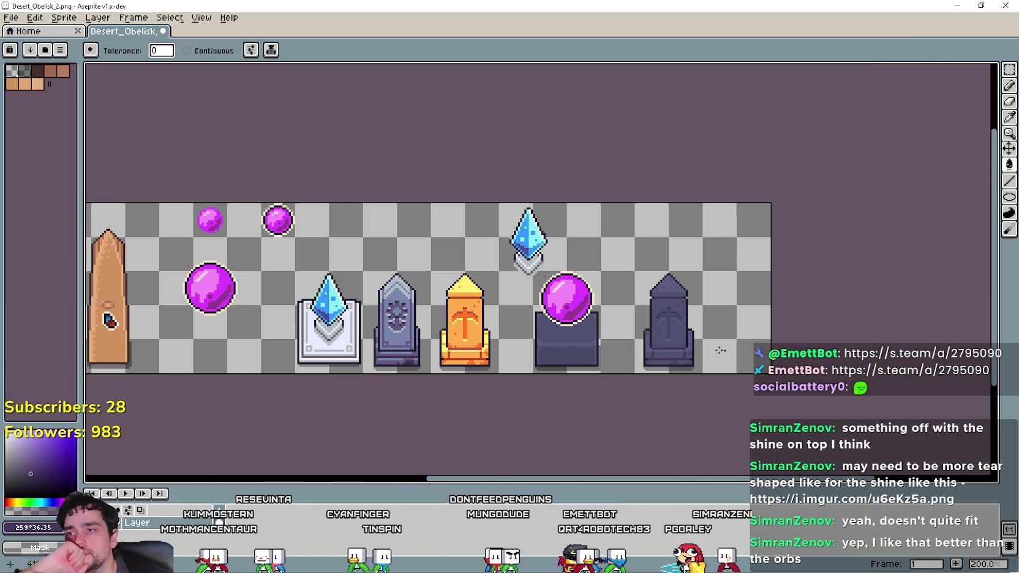
{"action": "scroll", "coordinate": [624, 350], "scroll_direction": "up", "scroll_amount": 1}
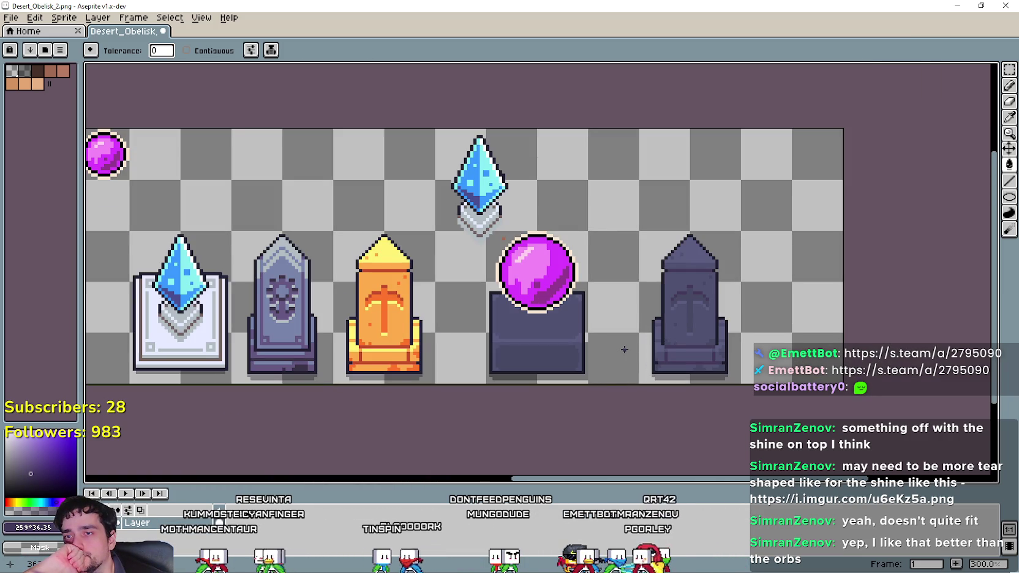
{"action": "mouse_move", "coordinate": [624, 349]}
{"action": "left_mouse_down"}
{"action": "mouse_move", "coordinate": [416, 387]}
{"action": "mouse_move", "coordinate": [568, 346]}
{"action": "left_mouse_up"}
{"action": "scroll", "coordinate": [569, 346], "scroll_direction": "down", "scroll_amount": 1}
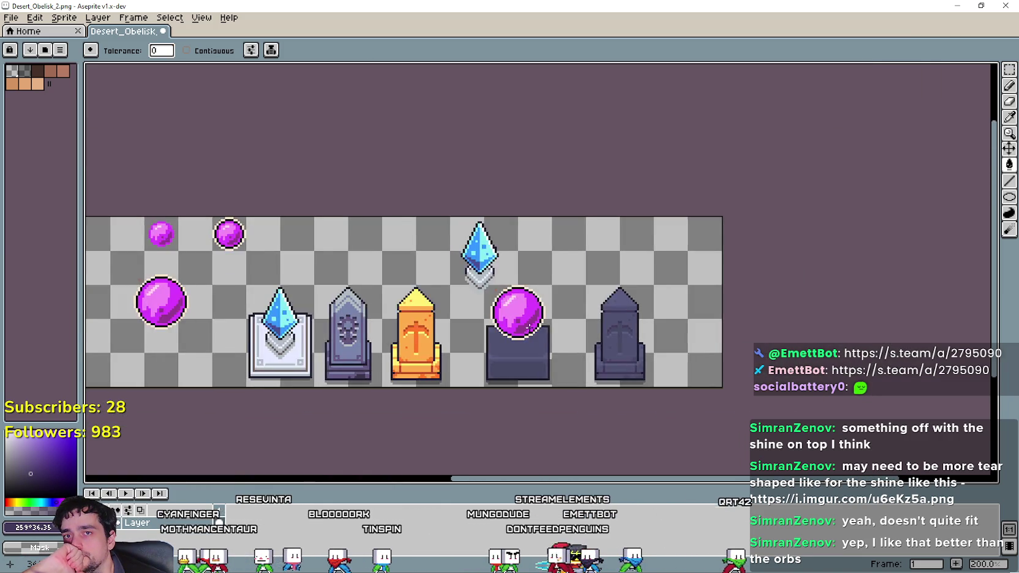
{"action": "scroll", "coordinate": [539, 340], "scroll_direction": "up", "scroll_amount": 1}
{"action": "scroll", "coordinate": [621, 353], "scroll_direction": "up", "scroll_amount": 1}
{"action": "scroll", "coordinate": [621, 353], "scroll_direction": "down", "scroll_amount": 1}
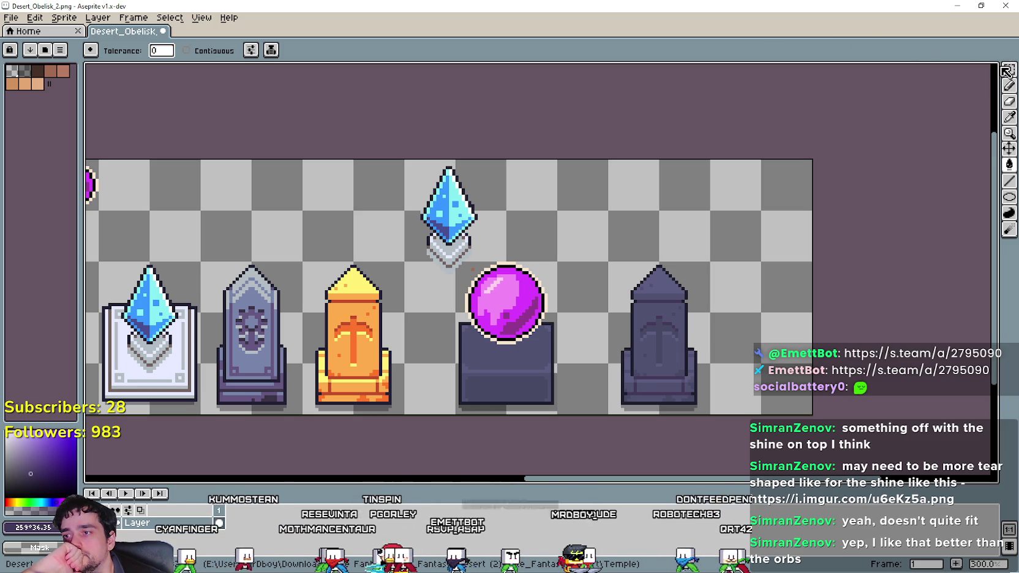
{"action": "scroll", "coordinate": [522, 305], "scroll_direction": "up", "scroll_amount": 1}
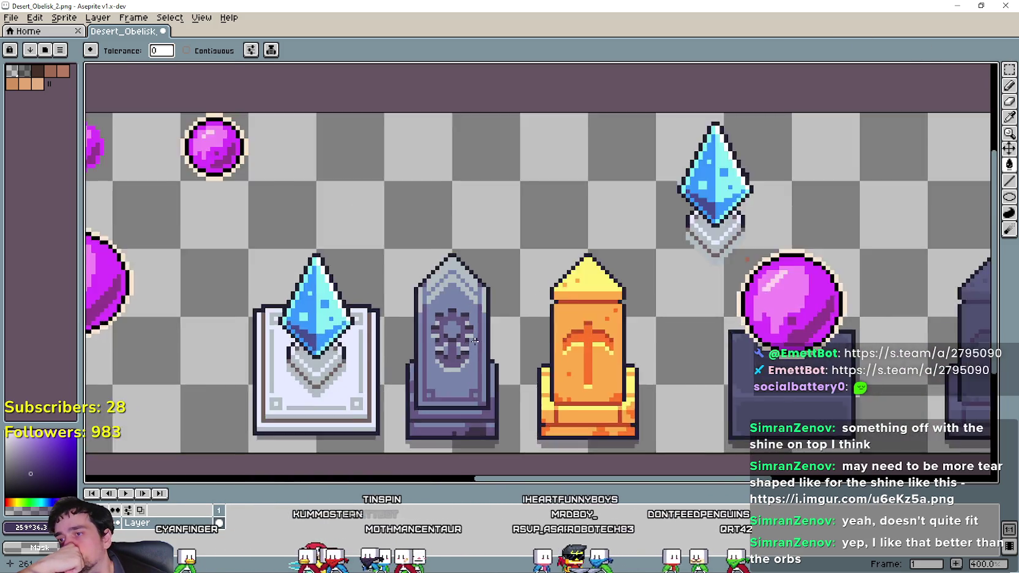
{"action": "scroll", "coordinate": [522, 305], "scroll_direction": "down", "scroll_amount": 1}
{"action": "left_click_drag", "start_coordinate": [723, 305], "coordinate": [522, 304]}
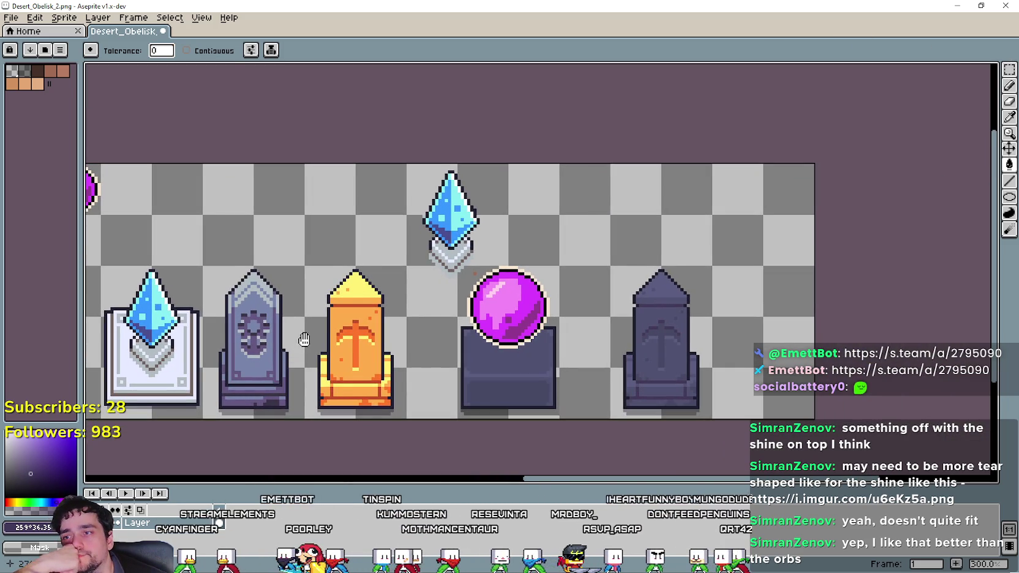
{"action": "left_click_drag", "start_coordinate": [304, 340], "coordinate": [418, 302]}
{"action": "mouse_move", "coordinate": [709, 306]}
{"action": "left_mouse_down"}
{"action": "mouse_move", "coordinate": [587, 306]}
{"action": "mouse_move", "coordinate": [529, 261]}
{"action": "left_mouse_up"}
{"action": "scroll", "coordinate": [587, 306], "scroll_direction": "up", "scroll_amount": 3}
{"action": "scroll", "coordinate": [637, 360], "scroll_direction": "down", "scroll_amount": 4}
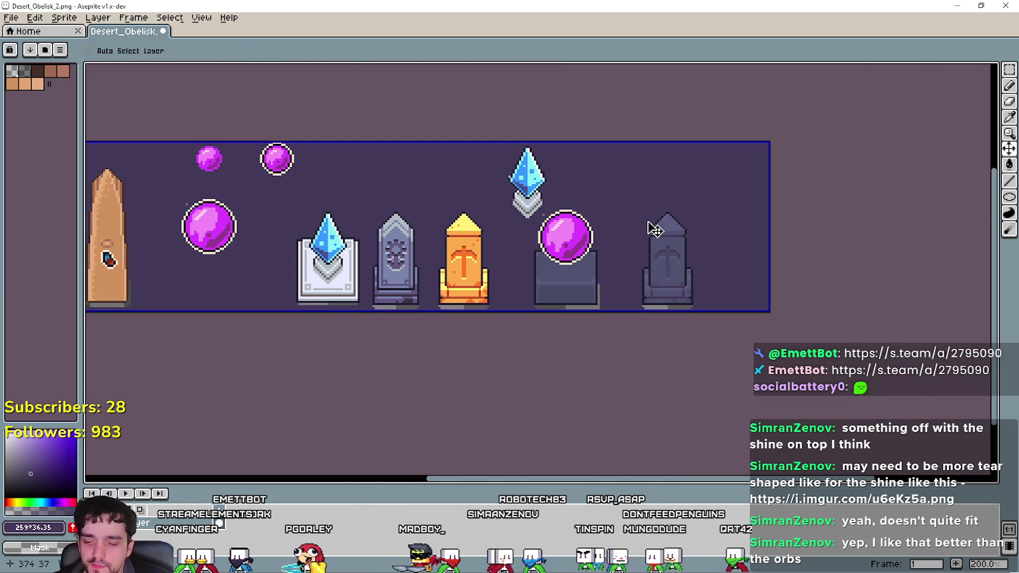
{"action": "left_click_drag", "start_coordinate": [439, 209], "coordinate": [489, 231]}
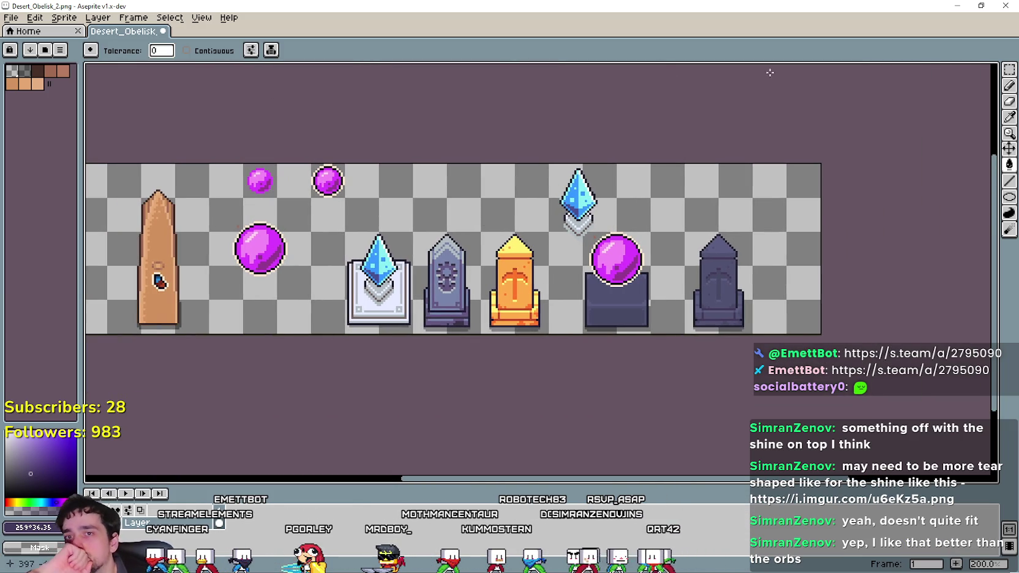
Box-select the dark obelisk at the sheet's right end with the Rectangular Marquee.
{"action": "left_click", "coordinate": [1009, 69]}
{"action": "scroll", "coordinate": [685, 263], "scroll_direction": "up", "scroll_amount": 1}
{"action": "left_click_drag", "start_coordinate": [683, 216], "coordinate": [839, 371]}
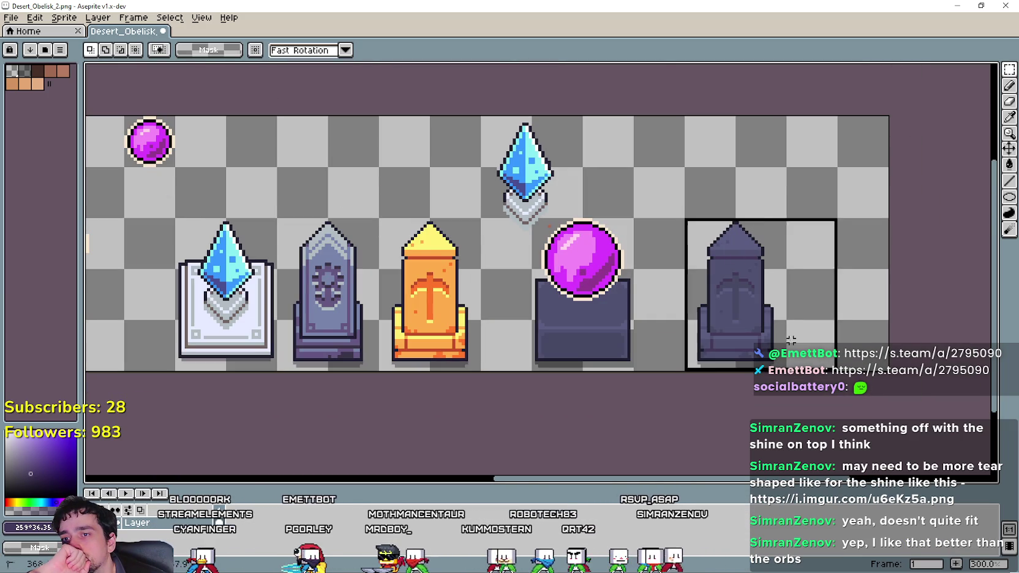
{"action": "scroll", "coordinate": [570, 334], "scroll_direction": "up", "scroll_amount": 1}
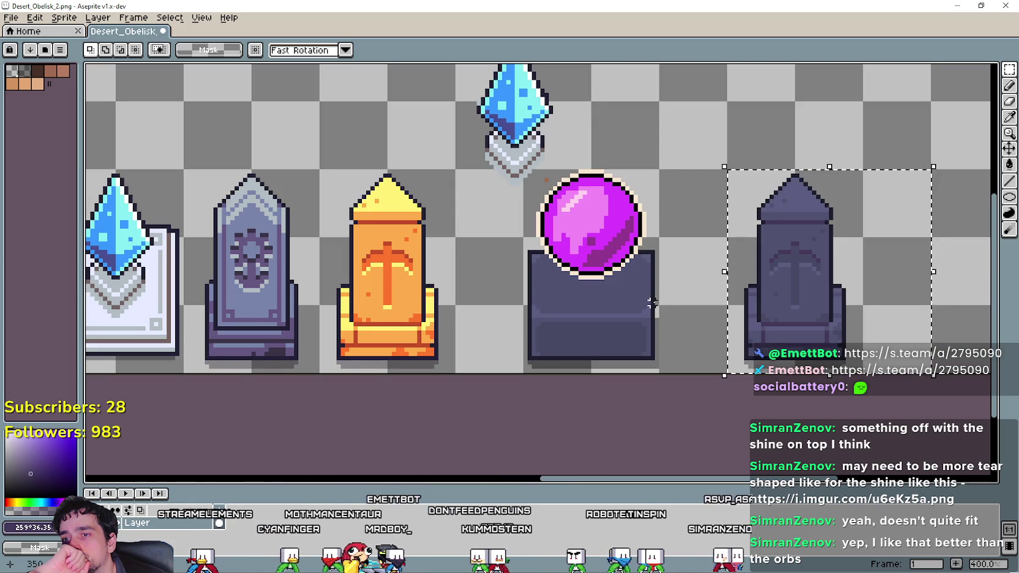
{"action": "left_click_drag", "start_coordinate": [714, 307], "coordinate": [597, 300]}
{"action": "mouse_move", "coordinate": [609, 382]}
{"action": "left_mouse_down"}
{"action": "mouse_move", "coordinate": [673, 250]}
{"action": "mouse_move", "coordinate": [754, 171]}
{"action": "left_mouse_up"}
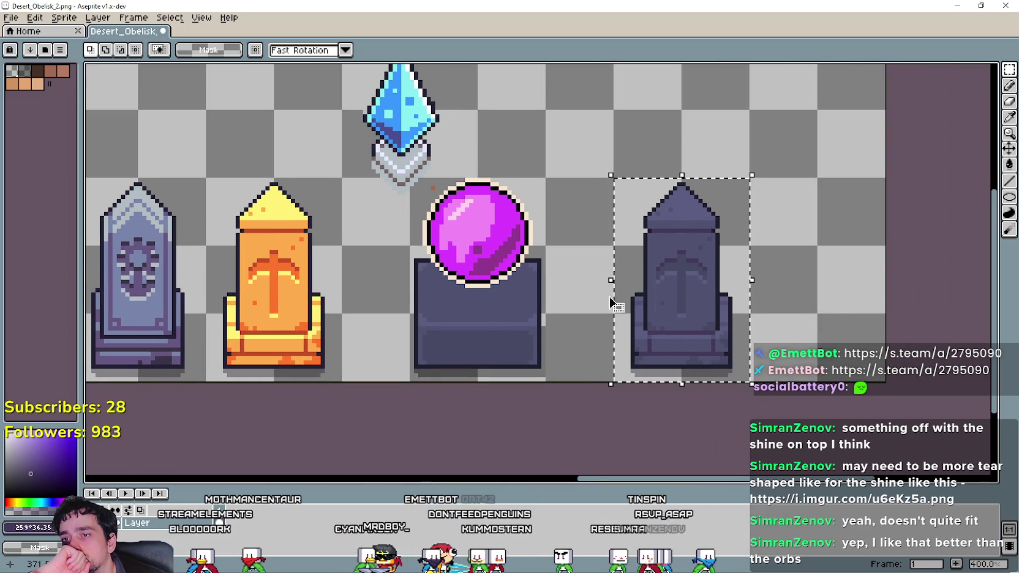
Pan across the sheet's obelisks and draw a rectangle around the grey obelisk.
{"action": "scroll", "coordinate": [291, 348], "scroll_direction": "down", "scroll_amount": 2}
{"action": "left_click_drag", "start_coordinate": [291, 348], "coordinate": [469, 347]}
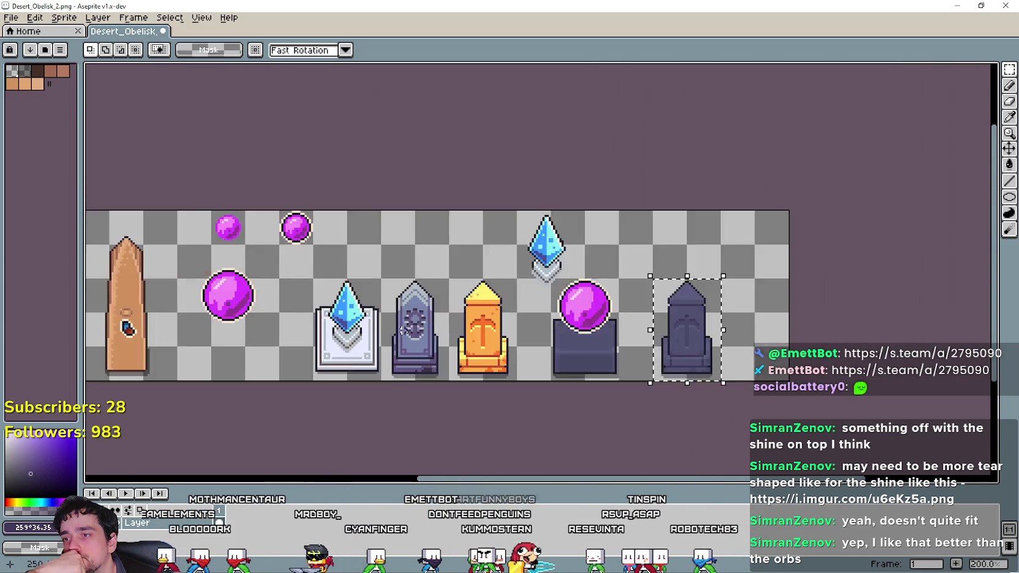
{"action": "scroll", "coordinate": [406, 298], "scroll_direction": "up", "scroll_amount": 1}
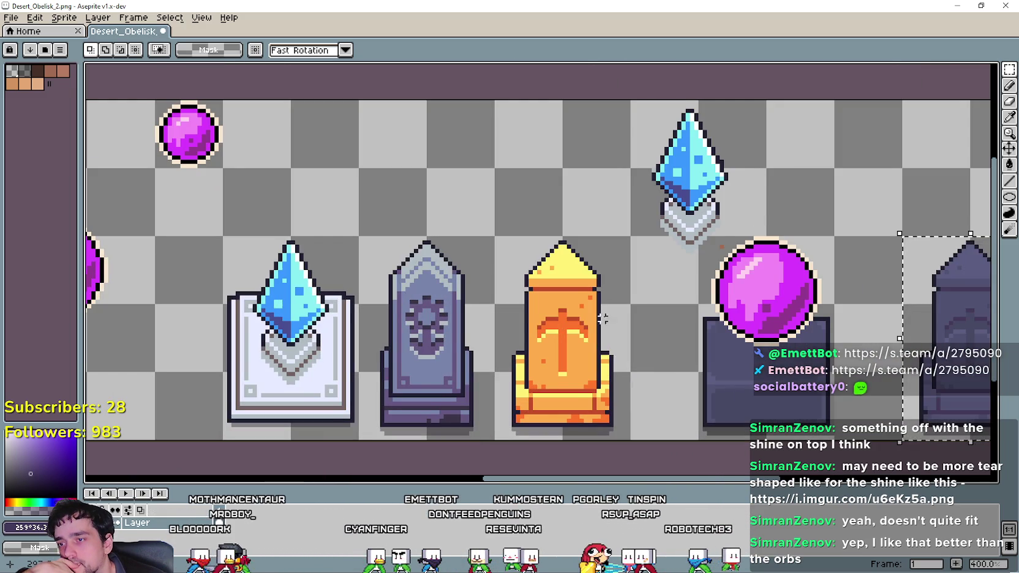
{"action": "left_click_drag", "start_coordinate": [764, 321], "coordinate": [466, 302]}
{"action": "scroll", "coordinate": [562, 303], "scroll_direction": "down", "scroll_amount": 1}
{"action": "scroll", "coordinate": [554, 306], "scroll_direction": "up", "scroll_amount": 2}
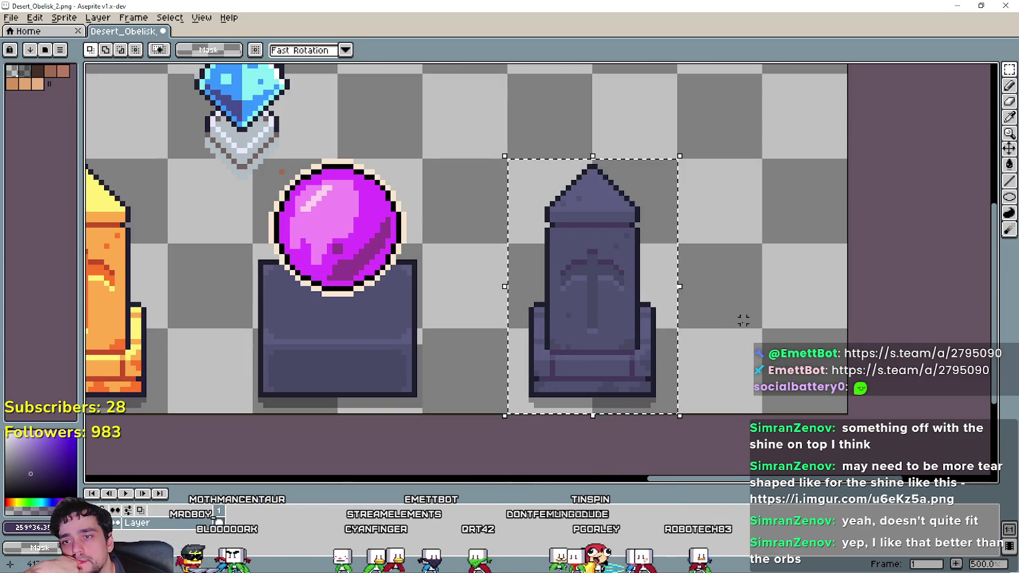
{"action": "scroll", "coordinate": [741, 318], "scroll_direction": "down", "scroll_amount": 1}
{"action": "mouse_move", "coordinate": [487, 297]}
{"action": "left_mouse_down"}
{"action": "mouse_move", "coordinate": [659, 309]}
{"action": "mouse_move", "coordinate": [563, 321]}
{"action": "mouse_move", "coordinate": [714, 352]}
{"action": "mouse_move", "coordinate": [320, 274]}
{"action": "mouse_move", "coordinate": [509, 325]}
{"action": "mouse_move", "coordinate": [669, 344]}
{"action": "mouse_move", "coordinate": [777, 348]}
{"action": "mouse_move", "coordinate": [955, 314]}
{"action": "mouse_move", "coordinate": [326, 327]}
{"action": "mouse_move", "coordinate": [192, 349]}
{"action": "left_mouse_up"}
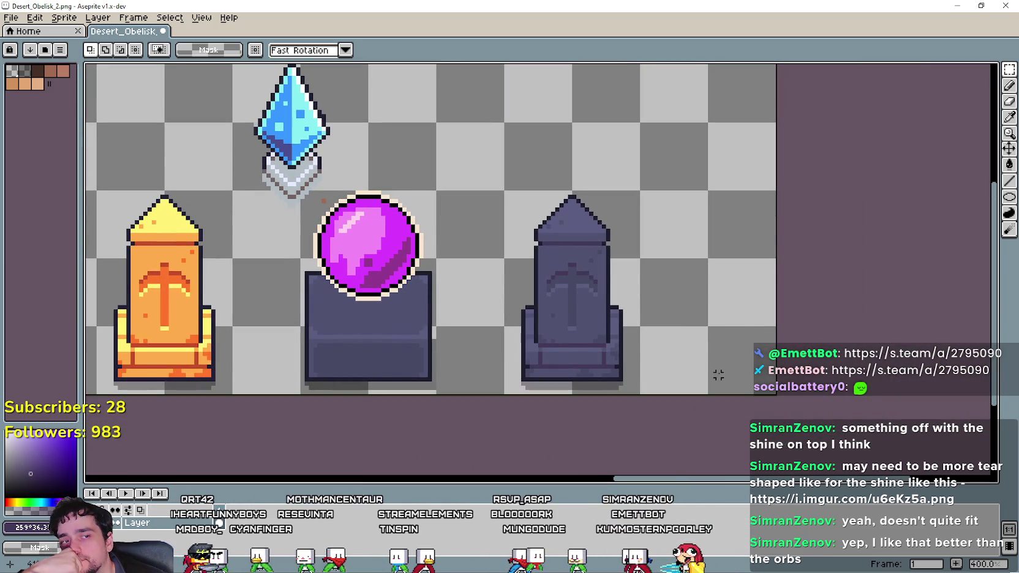
{"action": "left_click_drag", "start_coordinate": [510, 159], "coordinate": [720, 414]}
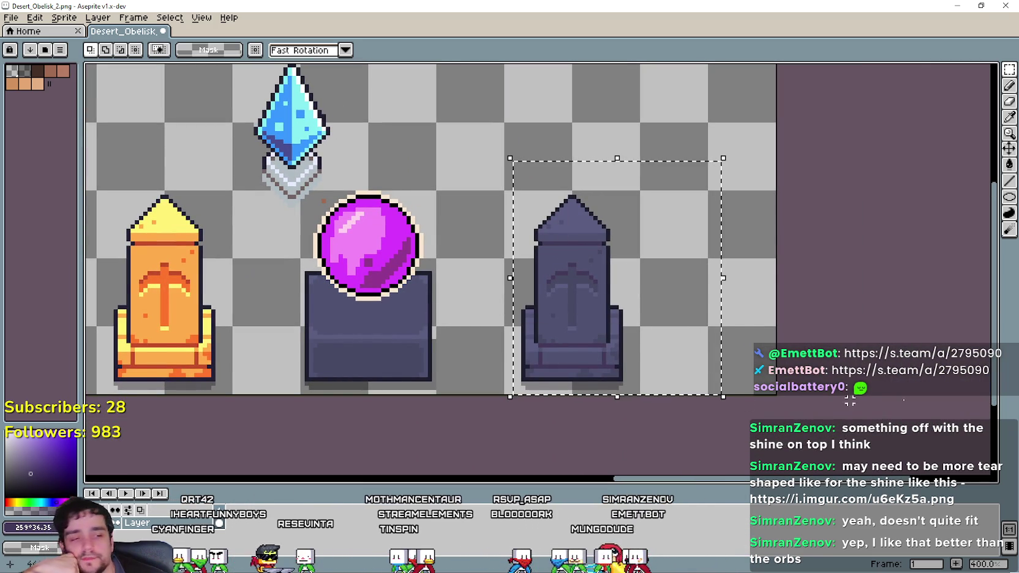
Switch to Discord, shift its window right, and scroll through the post thread.
{"action": "key", "text": "alt+Tab"}
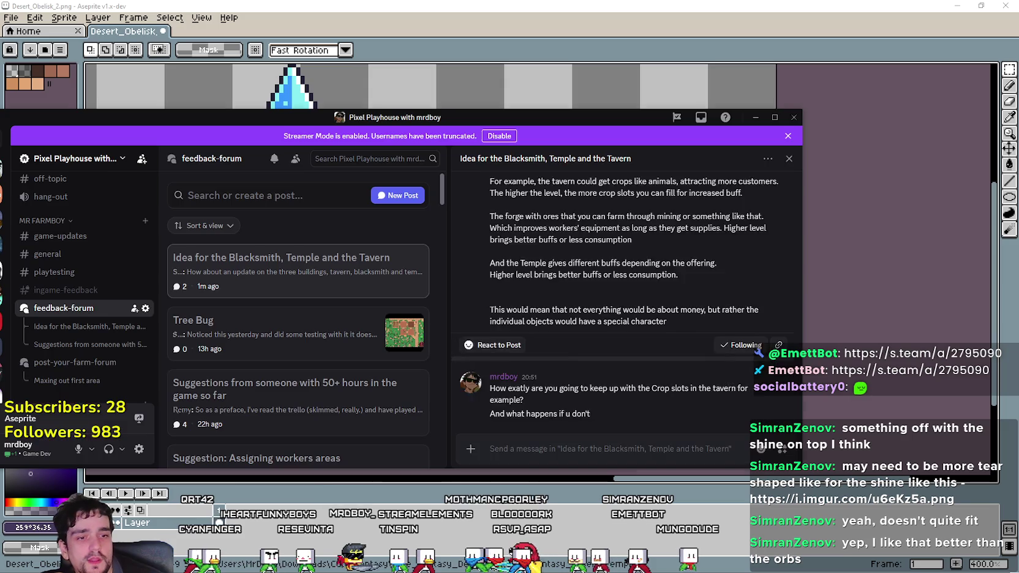
{"action": "left_click_drag", "start_coordinate": [416, 117], "coordinate": [559, 117]}
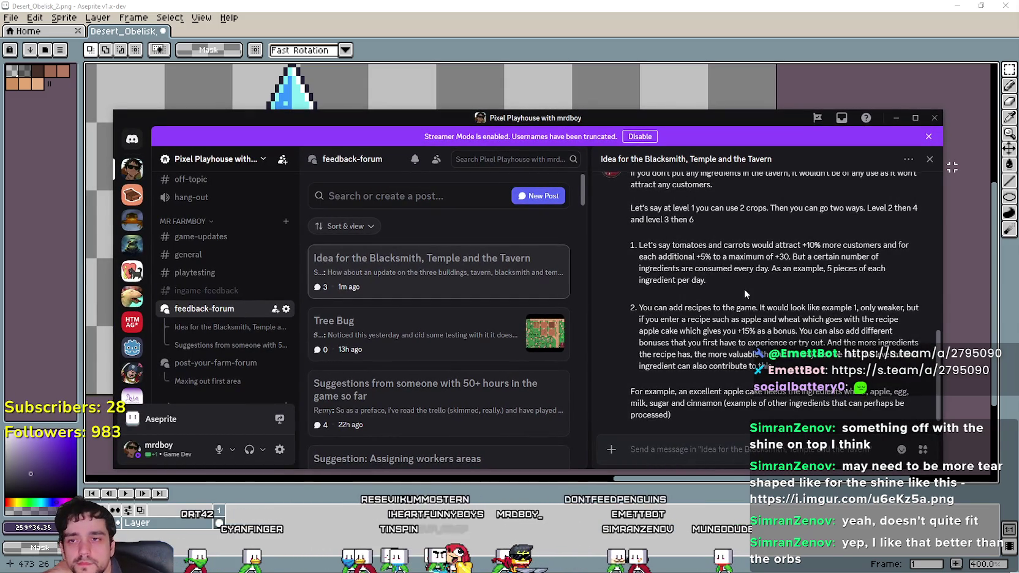
{"action": "scroll", "coordinate": [745, 288], "scroll_direction": "up", "scroll_amount": 3}
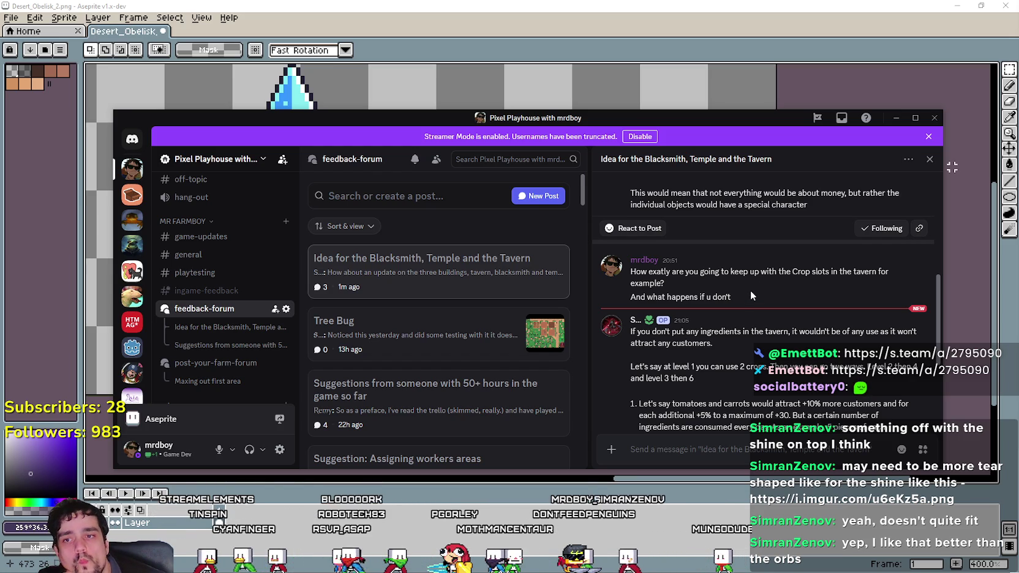
{"action": "scroll", "coordinate": [752, 294], "scroll_direction": "down", "scroll_amount": 1}
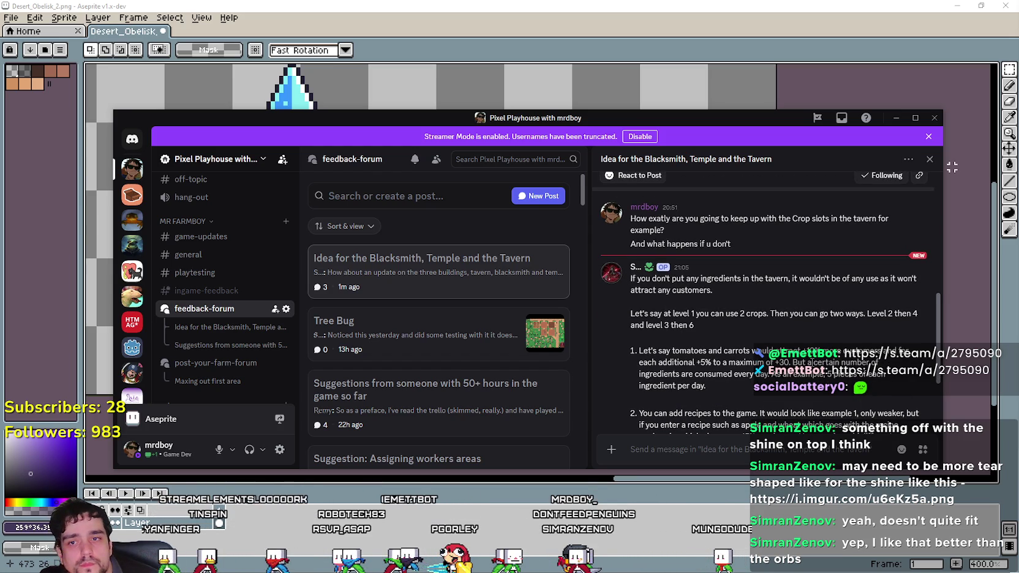
Highlight reply passages: the level-scaling paragraph and item 1's customer bonus figures.
{"action": "double_click", "coordinate": [853, 313]}
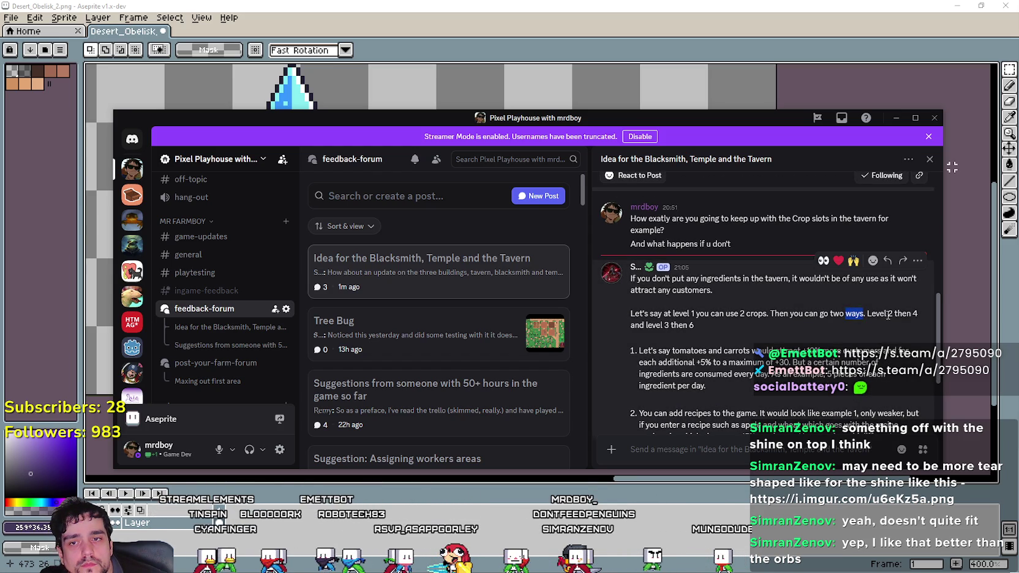
{"action": "triple_click", "coordinate": [901, 314]}
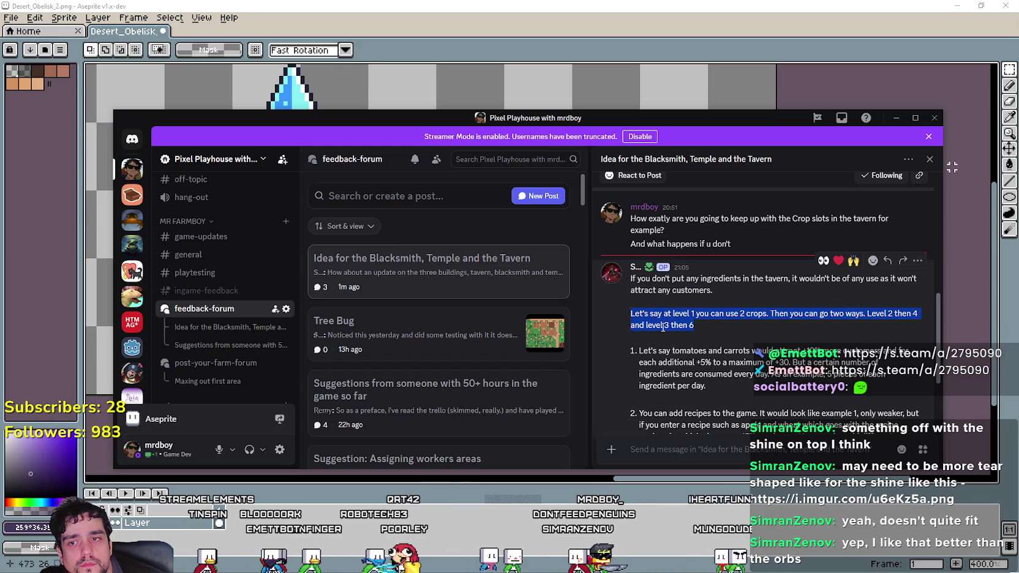
{"action": "scroll", "coordinate": [690, 325], "scroll_direction": "down", "scroll_amount": 1}
{"action": "left_click_drag", "start_coordinate": [679, 298], "coordinate": [778, 298]}
{"action": "left_click", "coordinate": [788, 298]}
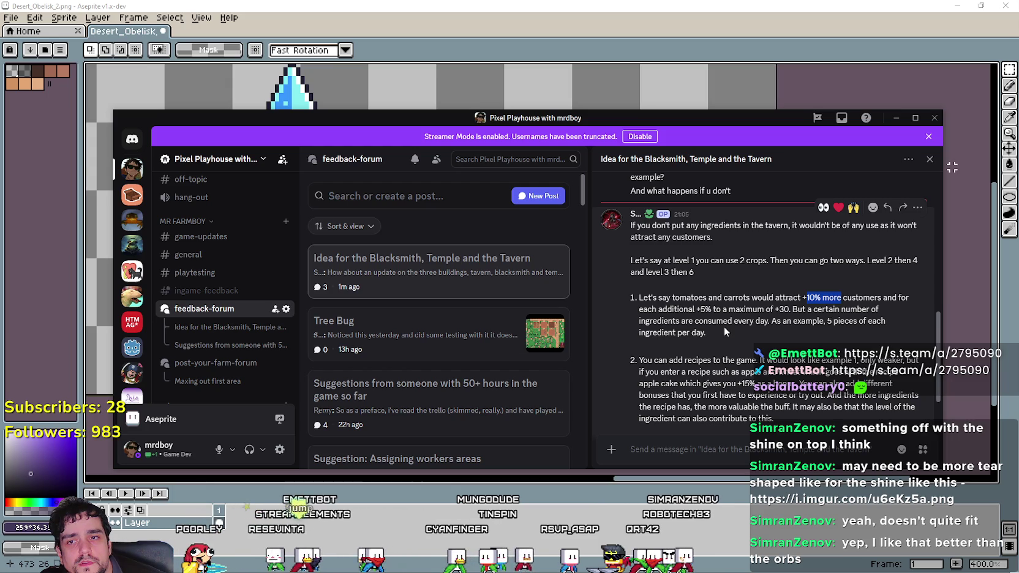
{"action": "mouse_move", "coordinate": [806, 310]}
{"action": "left_mouse_down"}
{"action": "mouse_move", "coordinate": [640, 297]}
{"action": "mouse_move", "coordinate": [761, 305]}
{"action": "left_mouse_up"}
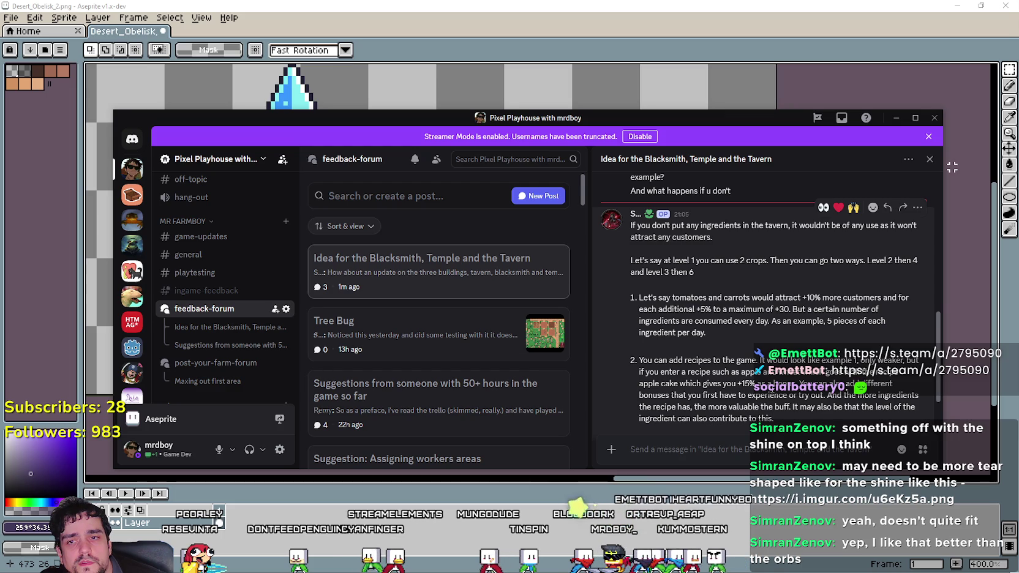
Post the reply that this is becoming a bit too out of scope, then return to Aseprite.
{"action": "scroll", "coordinate": [762, 306], "scroll_direction": "down", "scroll_amount": 2}
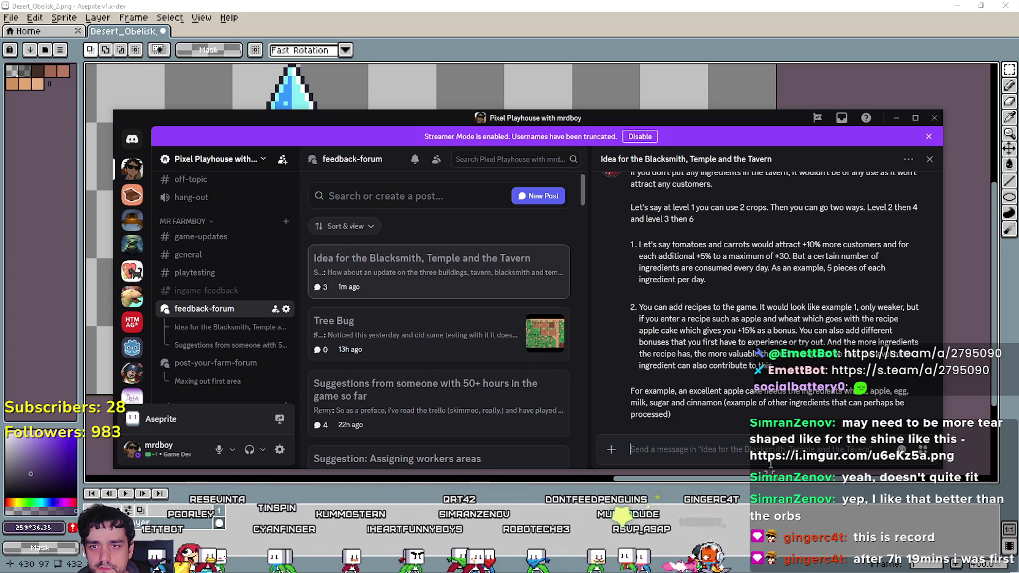
{"action": "scroll", "coordinate": [704, 428], "scroll_direction": "up", "scroll_amount": 5}
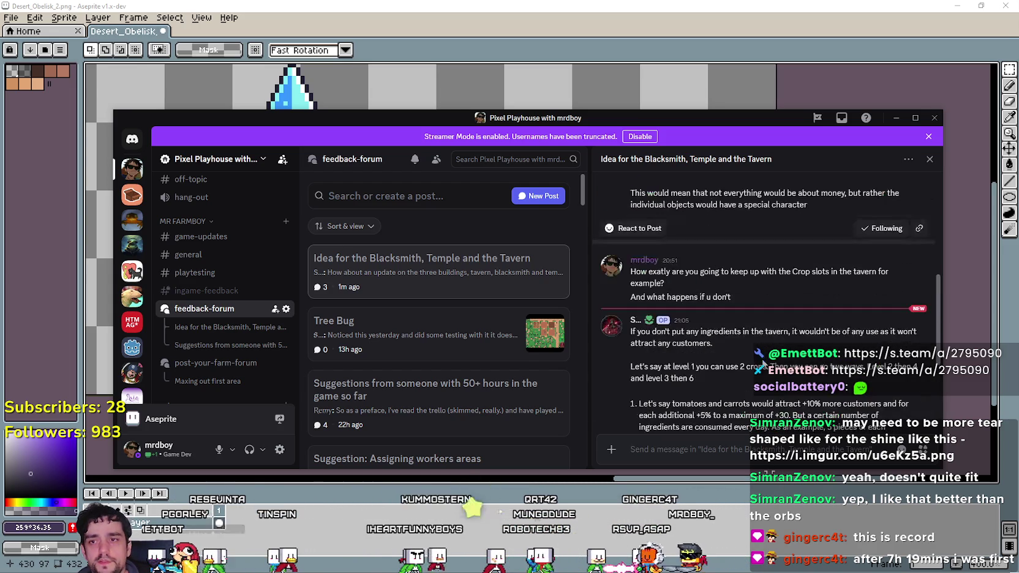
{"action": "scroll", "coordinate": [669, 436], "scroll_direction": "down", "scroll_amount": 5}
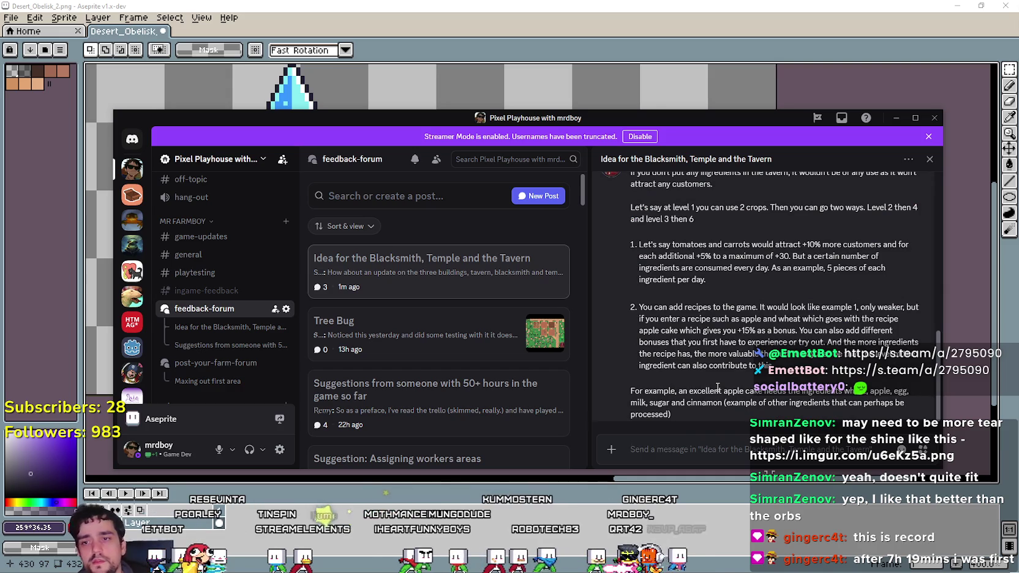
{"action": "type", "text": "This is becoming a bit too out of scope"}
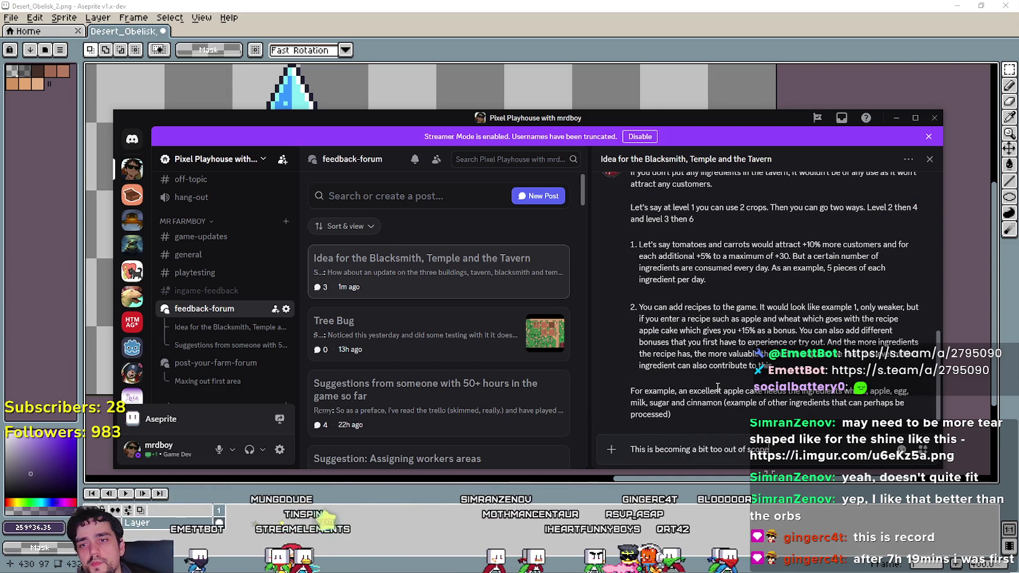
{"action": "key", "text": "Return"}
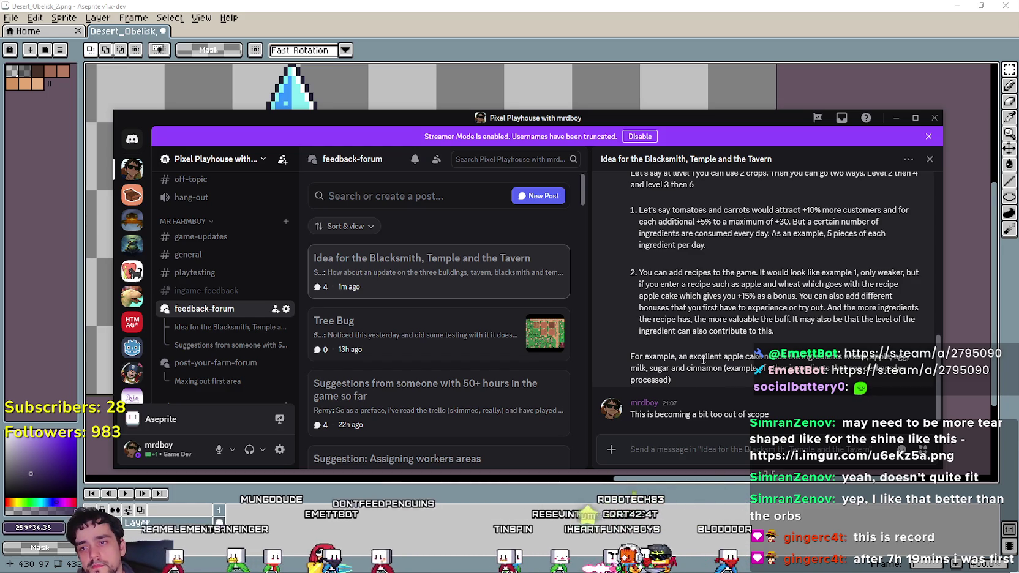
{"action": "key", "text": "alt+Tab"}
{"action": "scroll", "coordinate": [545, 281], "scroll_direction": "left", "scroll_amount": 5}
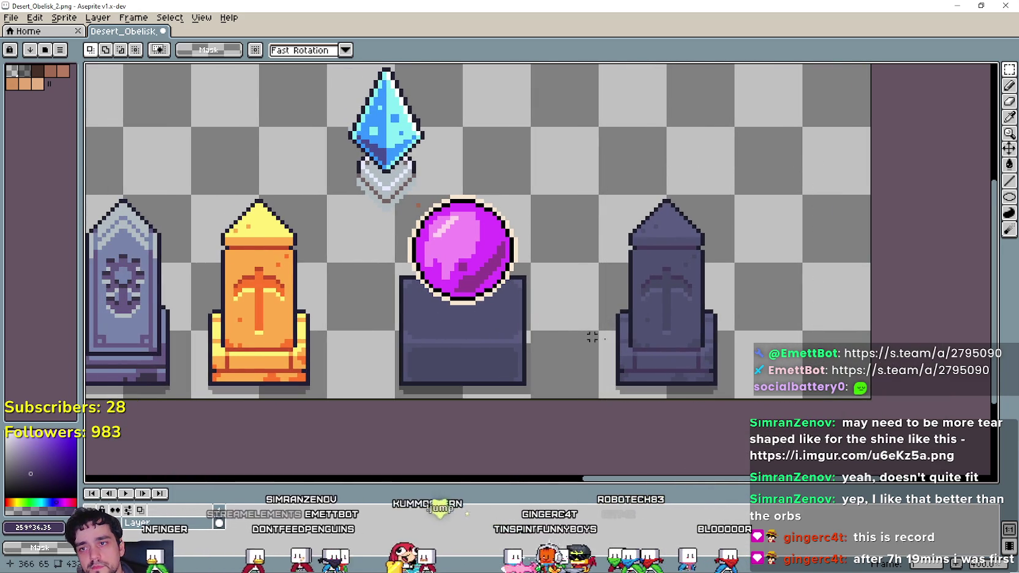
Draw a rectangular selection around the dark obelisk on the right of the sheet.
{"action": "left_click_drag", "start_coordinate": [597, 400], "coordinate": [736, 194]}
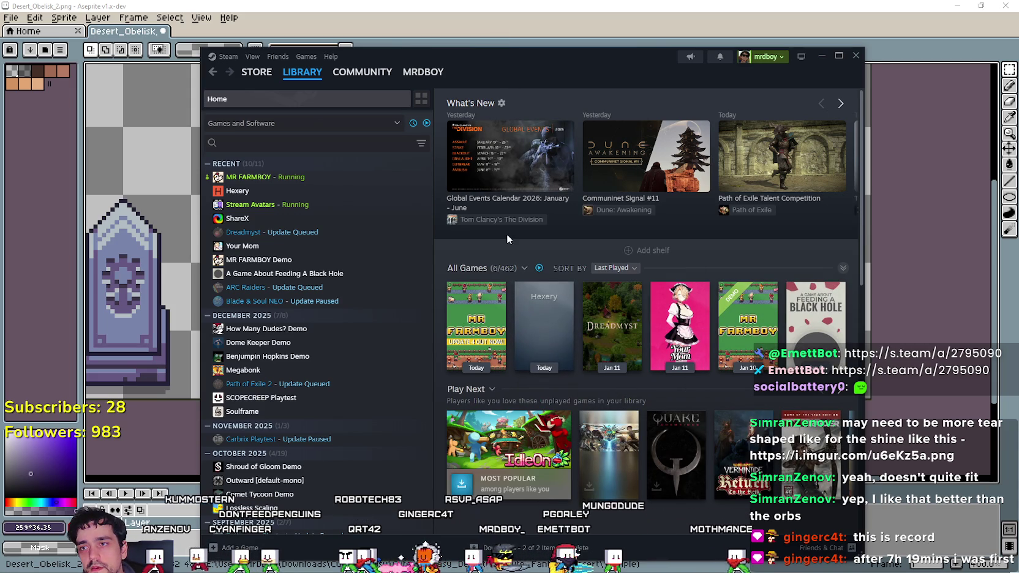
Glance at the Global Events Calendar 2026 news, close it, and zoom out on the Aseprite sheet.
{"action": "left_click", "coordinate": [497, 162]}
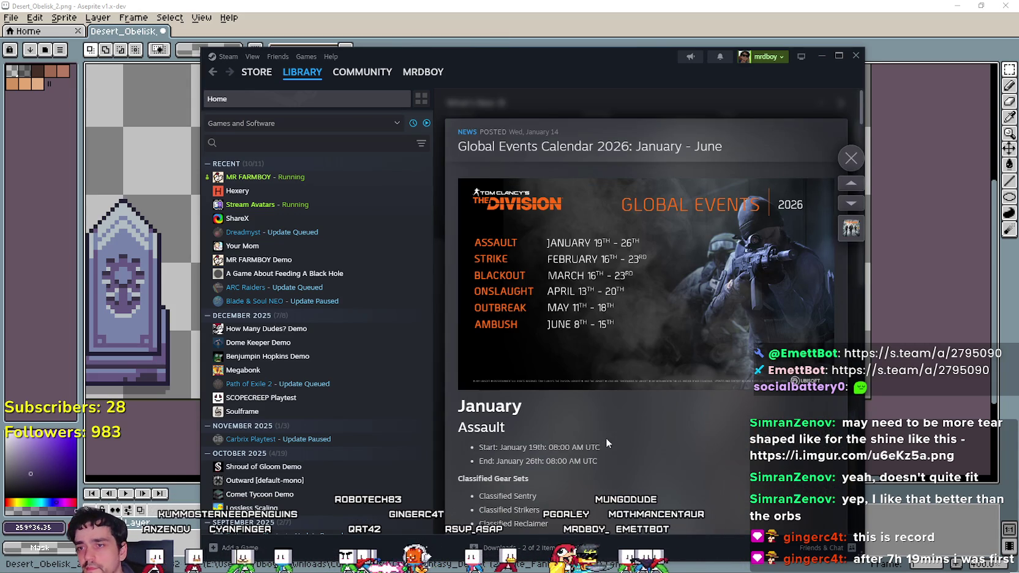
{"action": "scroll", "coordinate": [595, 392], "scroll_direction": "down", "scroll_amount": 5}
{"action": "left_click", "coordinate": [852, 158]}
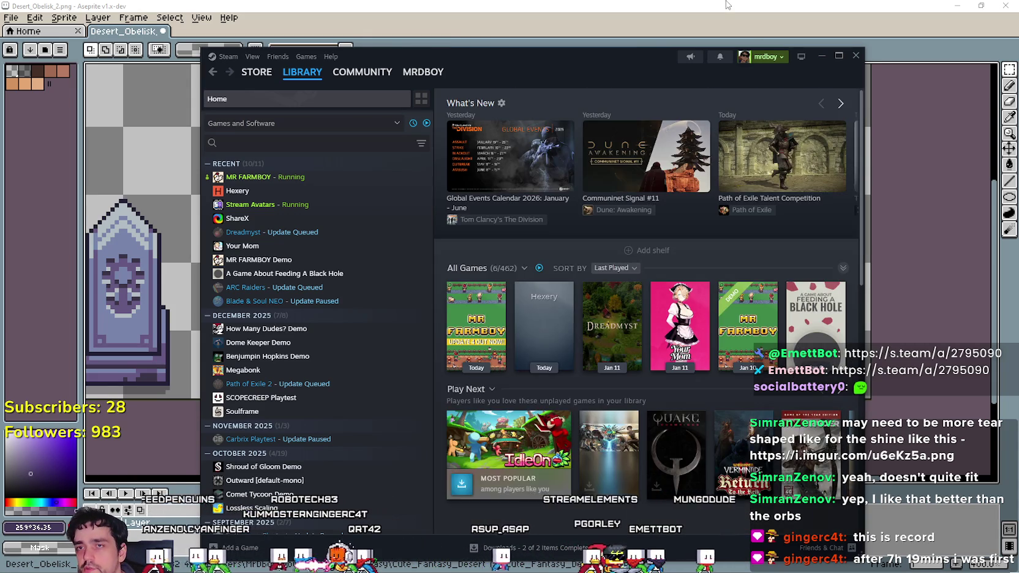
{"action": "left_click", "coordinate": [717, 28]}
{"action": "scroll", "coordinate": [561, 308], "scroll_direction": "down", "scroll_amount": 3}
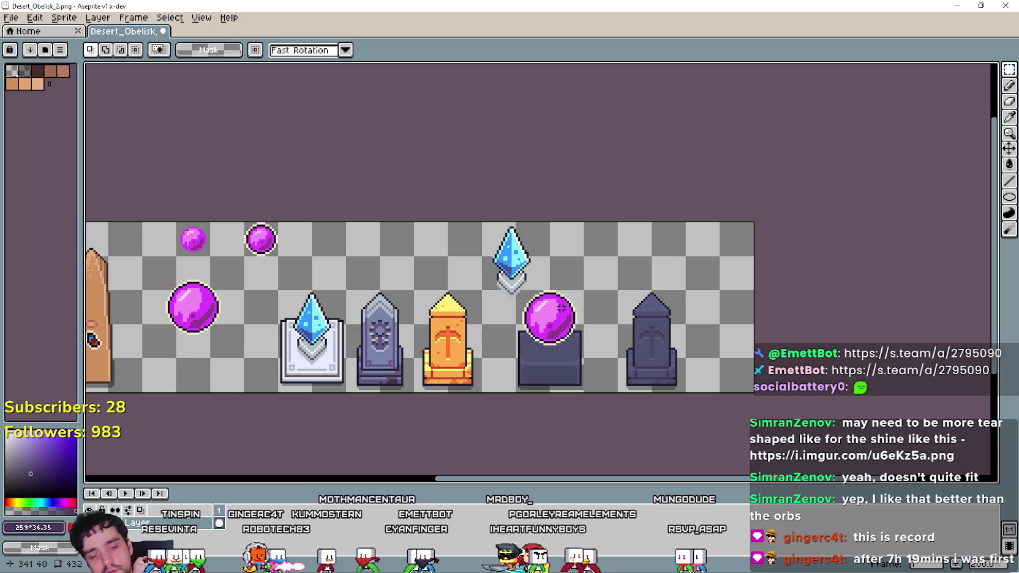
{"action": "mouse_move", "coordinate": [508, 334]}
{"action": "left_mouse_down"}
{"action": "mouse_move", "coordinate": [611, 322]}
{"action": "mouse_move", "coordinate": [468, 359]}
{"action": "left_mouse_up"}
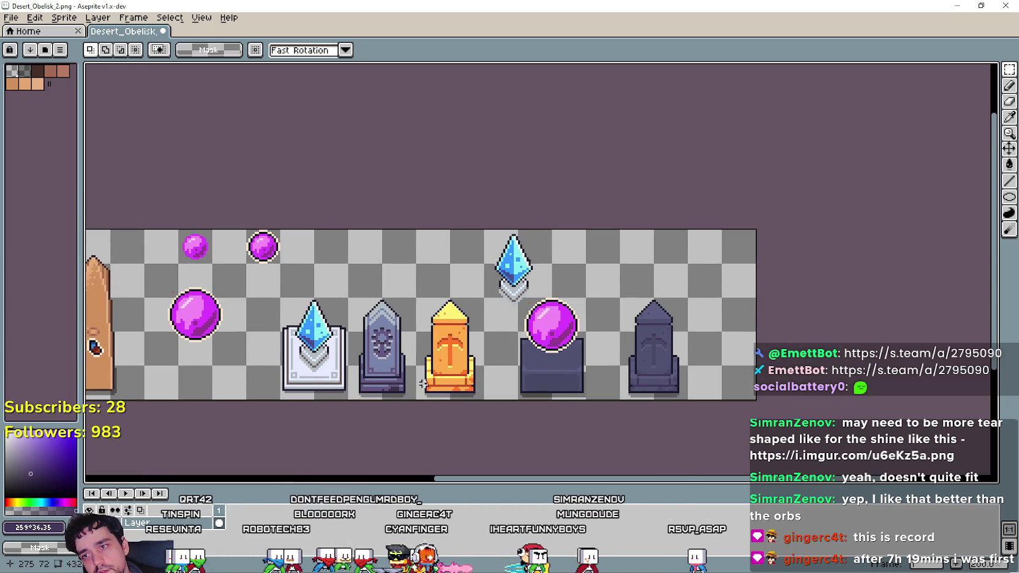
{"action": "left_click_drag", "start_coordinate": [416, 401], "coordinate": [487, 296]}
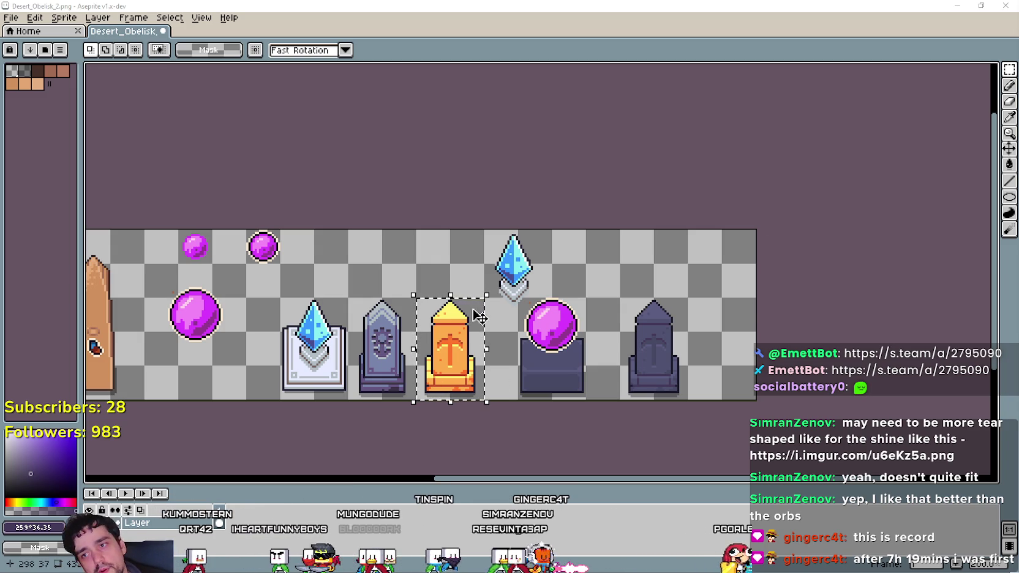
{"action": "left_click_drag", "start_coordinate": [576, 388], "coordinate": [677, 412]}
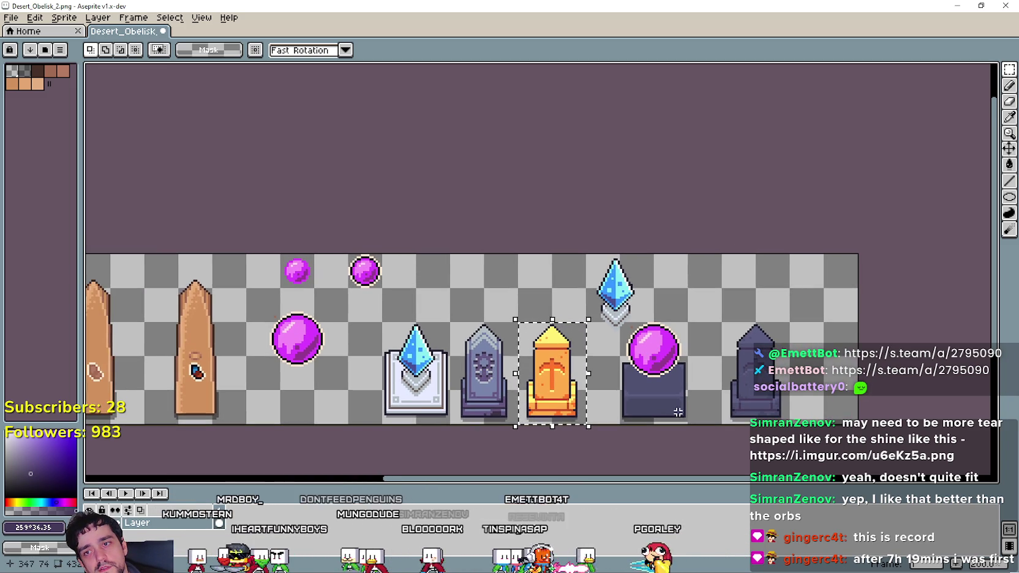
{"action": "left_click", "coordinate": [679, 412]}
{"action": "scroll", "coordinate": [486, 426], "scroll_direction": "up", "scroll_amount": 1}
{"action": "left_click_drag", "start_coordinate": [521, 427], "coordinate": [625, 271]}
{"action": "scroll", "coordinate": [726, 354], "scroll_direction": "up", "scroll_amount": 1}
{"action": "scroll", "coordinate": [727, 353], "scroll_direction": "down", "scroll_amount": 1}
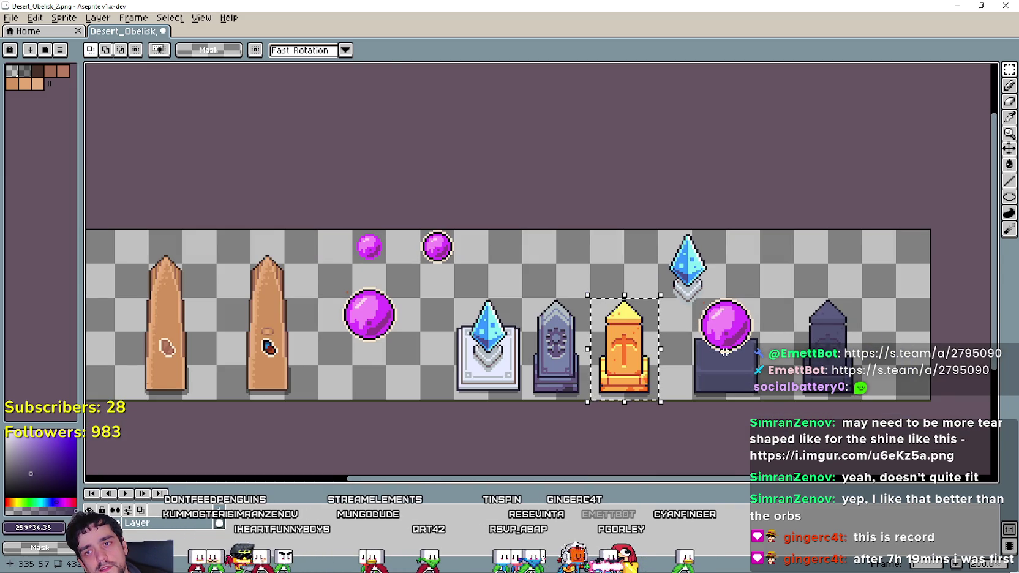
{"action": "left_click_drag", "start_coordinate": [732, 332], "coordinate": [703, 340]}
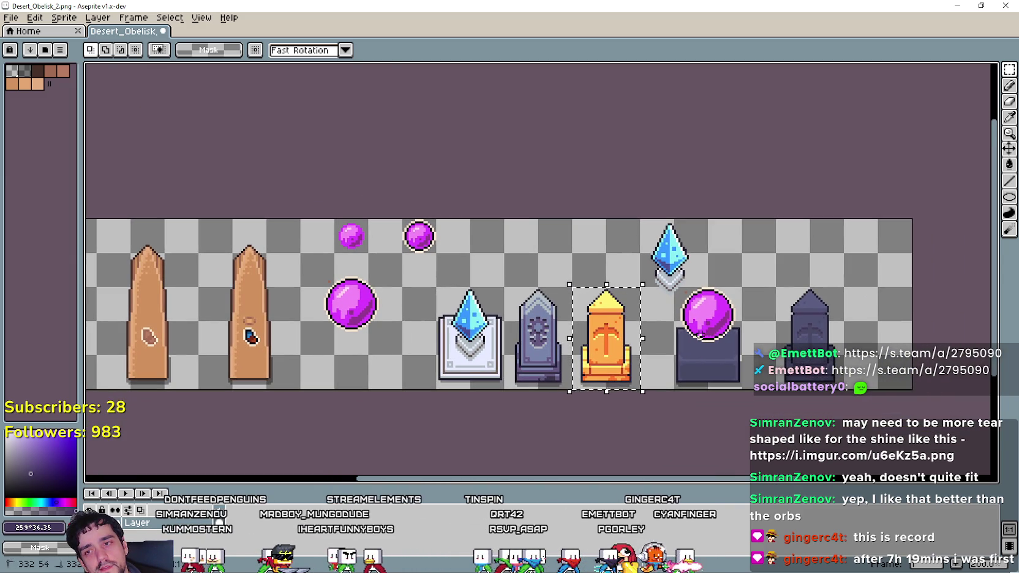
{"action": "left_click", "coordinate": [701, 337]}
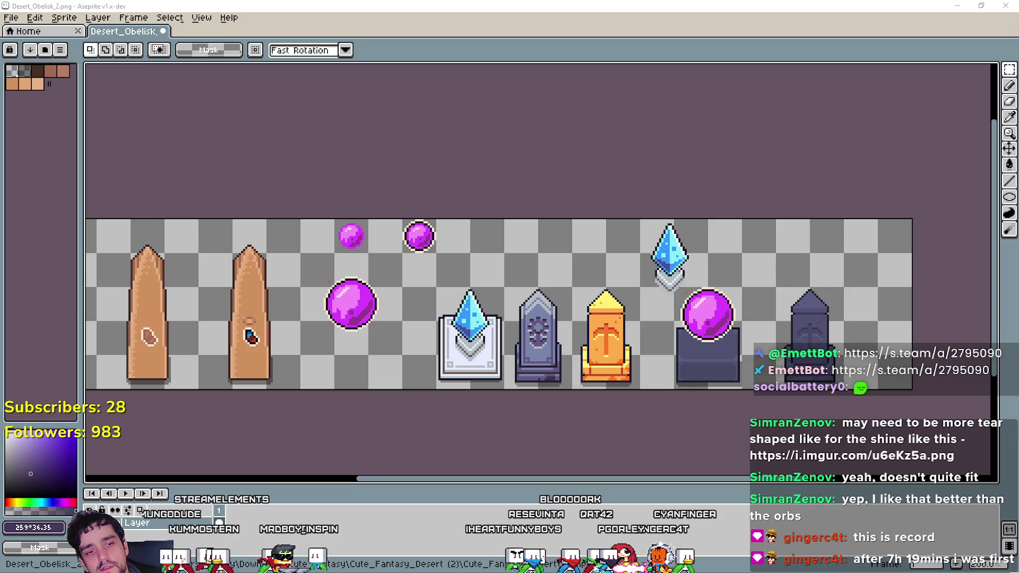
Go to the Suggestions & Ideas discussions in MR FARMBOY's Community Hub.
{"action": "key", "text": "alt+Tab"}
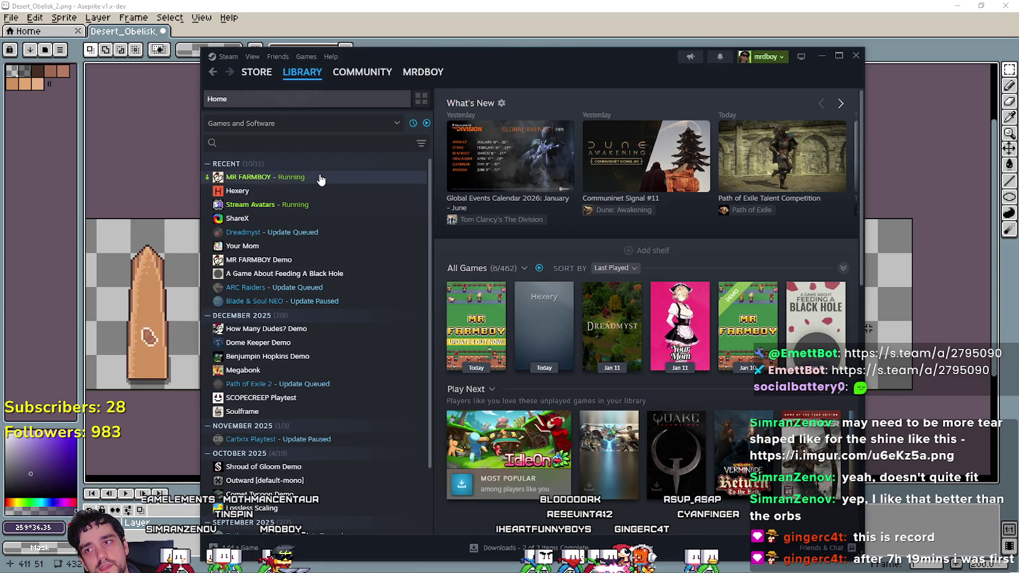
{"action": "left_click", "coordinate": [318, 177]}
{"action": "left_click", "coordinate": [551, 278]}
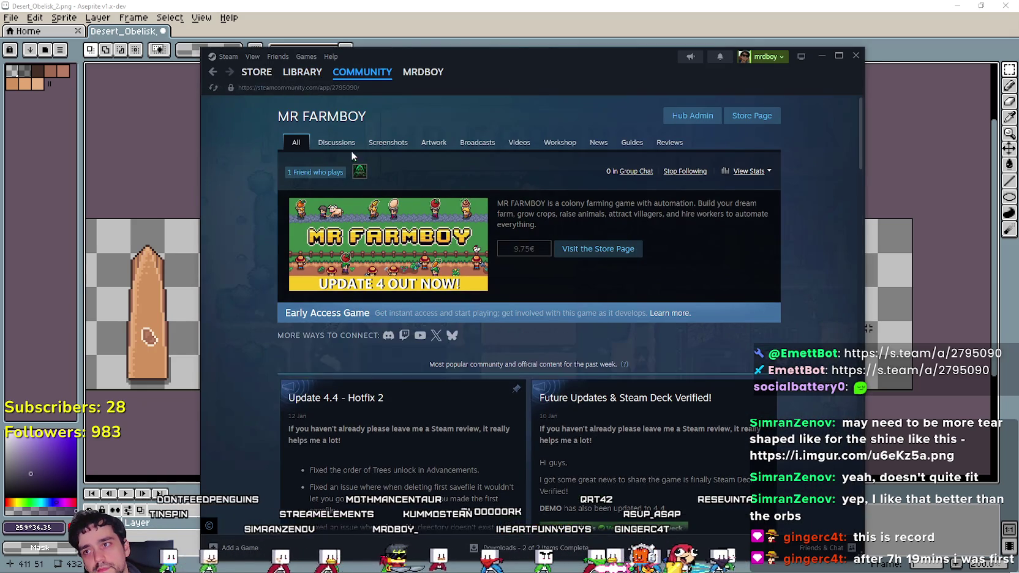
{"action": "left_click", "coordinate": [337, 143]}
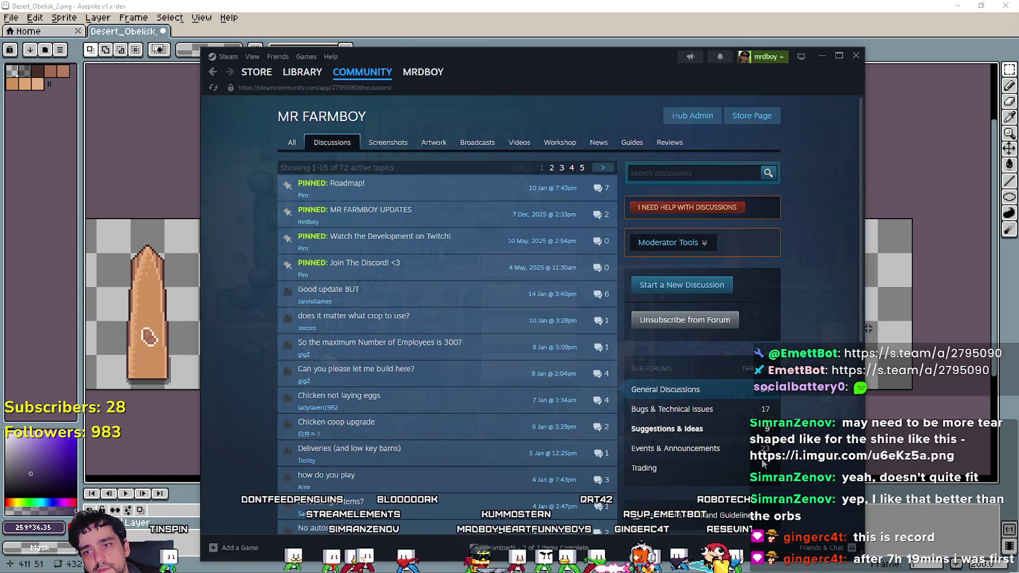
{"action": "left_click", "coordinate": [695, 431]}
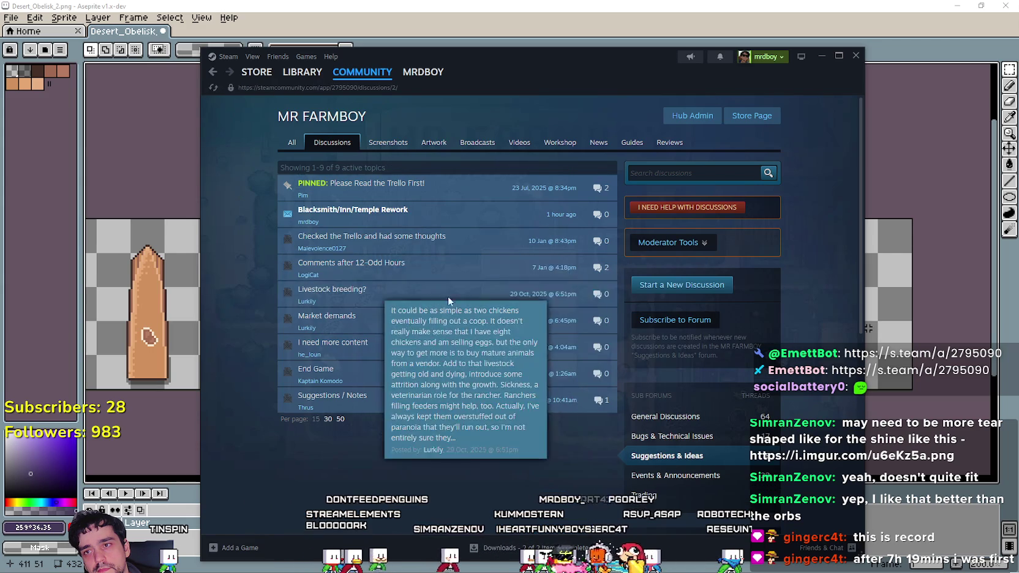
Read the Blacksmith/Inn/Temple Rework topic, then return to the MR FARMBOY library page.
{"action": "left_click", "coordinate": [447, 228]}
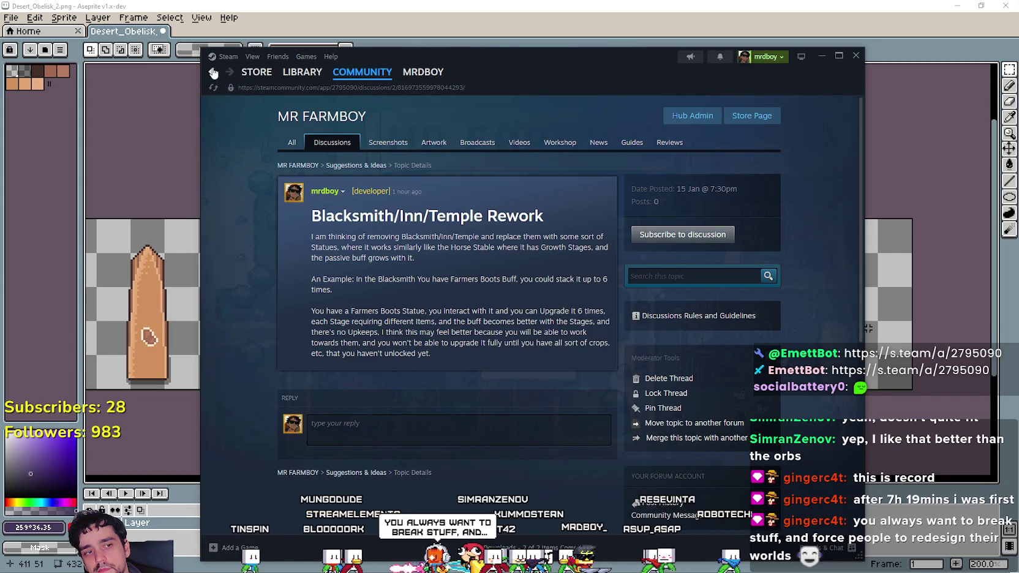
{"action": "left_click", "coordinate": [213, 73]}
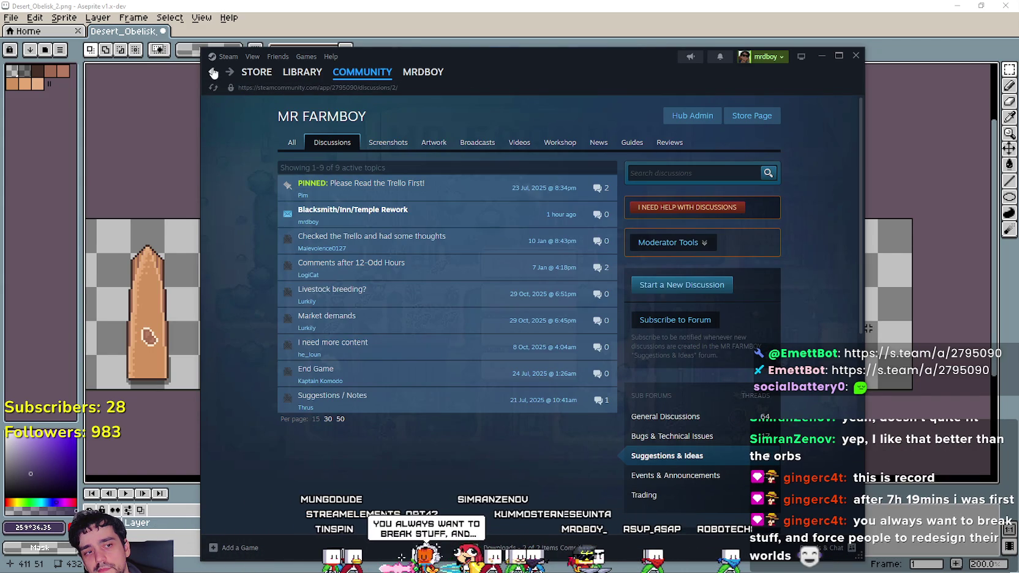
{"action": "left_click", "coordinate": [300, 73]}
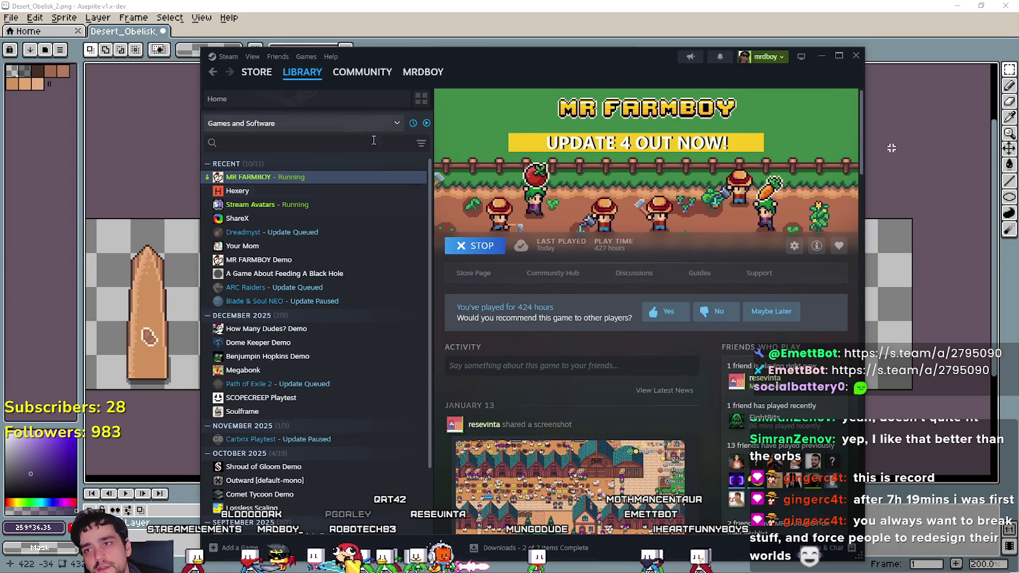
Open the Communinet Signal #11 article from library home, highlight a sentence, and close it.
{"action": "left_click", "coordinate": [302, 74]}
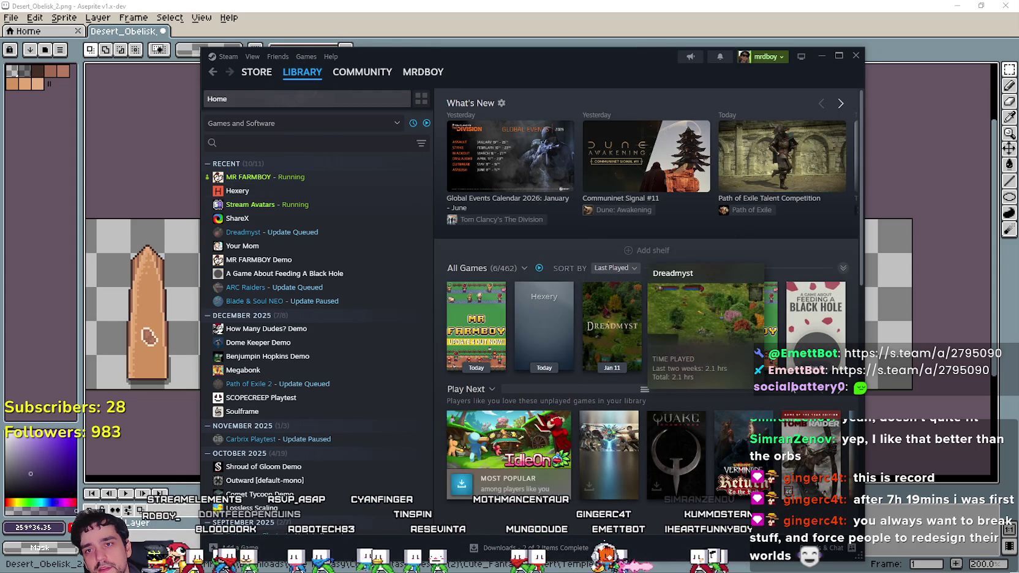
{"action": "left_click", "coordinate": [634, 151]}
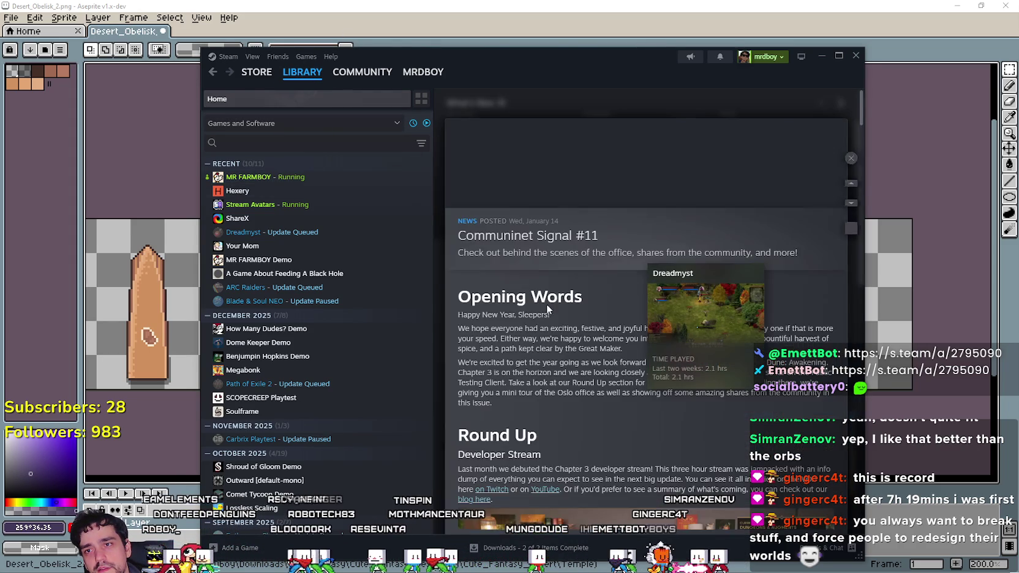
{"action": "left_click_drag", "start_coordinate": [517, 348], "coordinate": [519, 362]}
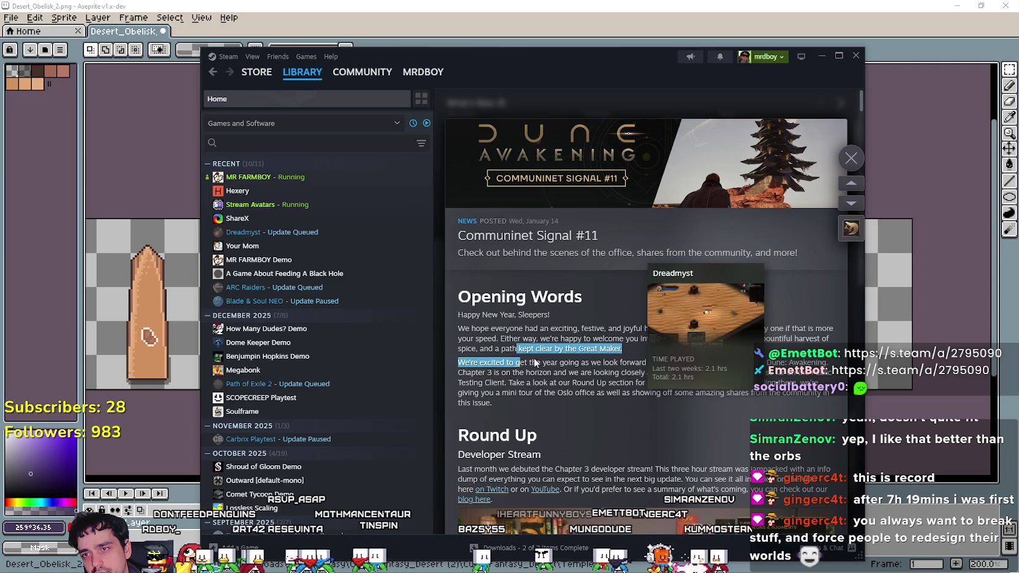
{"action": "left_click", "coordinate": [857, 164]}
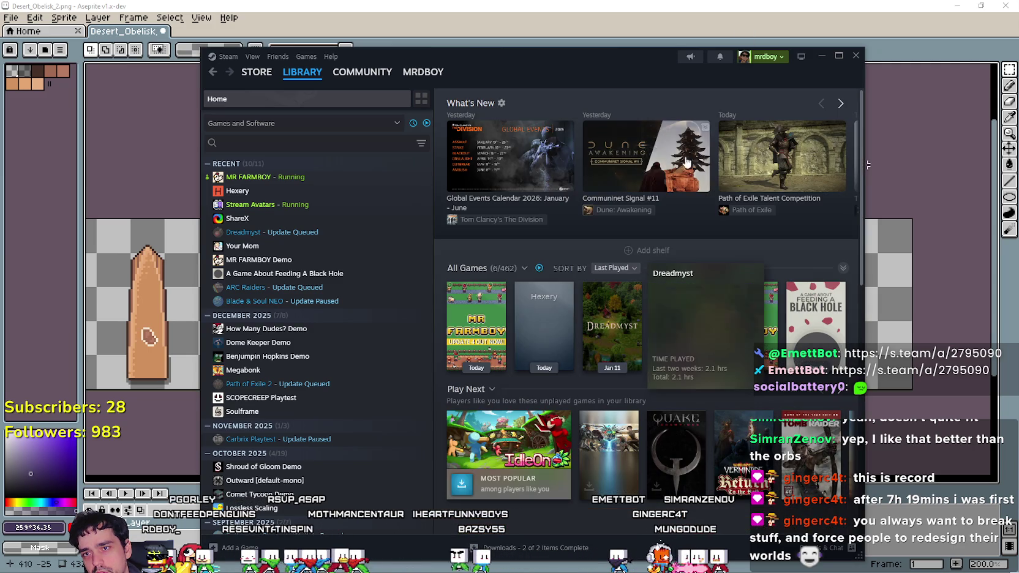
Reopen the Communinet Signal #11 article and scroll down through it.
{"action": "left_click", "coordinate": [649, 156]}
{"action": "scroll", "coordinate": [554, 346], "scroll_direction": "down", "scroll_amount": 3}
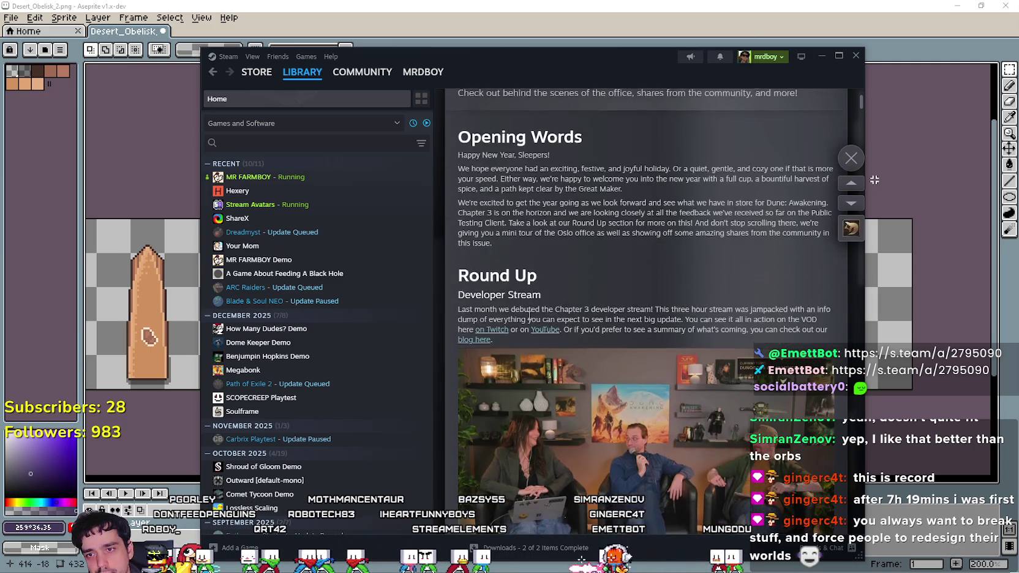
{"action": "scroll", "coordinate": [530, 319], "scroll_direction": "down", "scroll_amount": 2}
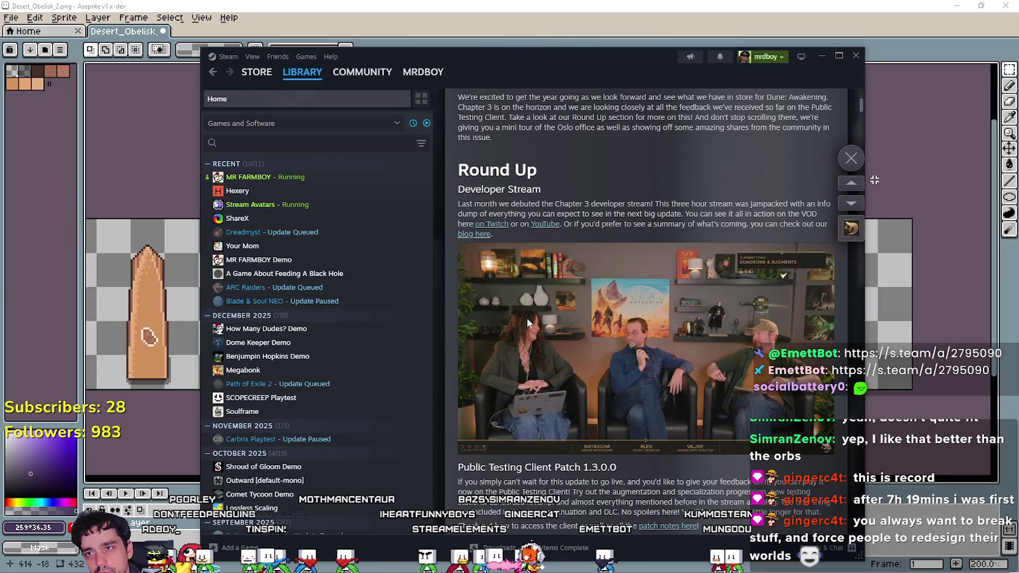
{"action": "scroll", "coordinate": [527, 318], "scroll_direction": "down", "scroll_amount": 4}
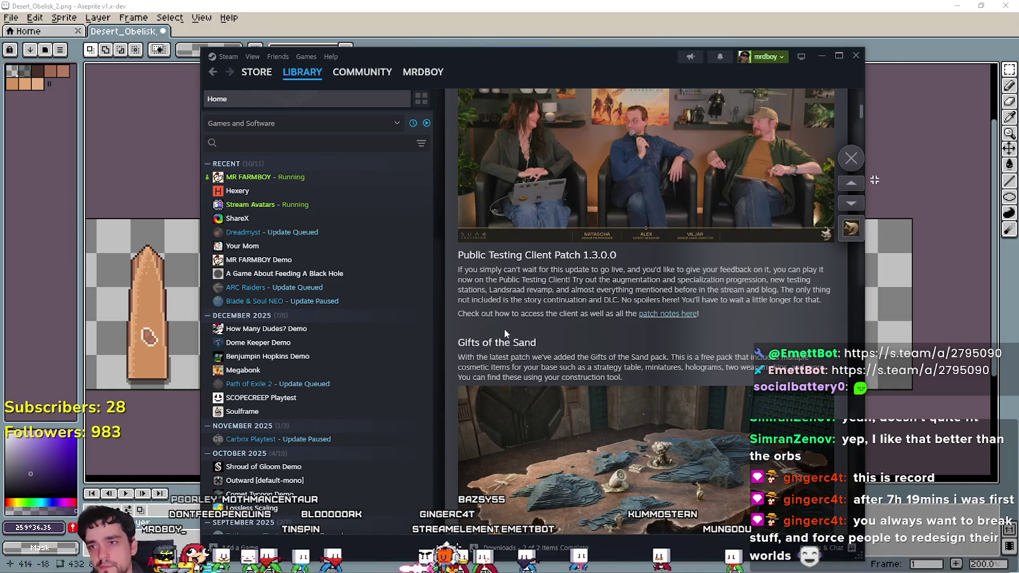
{"action": "scroll", "coordinate": [551, 324], "scroll_direction": "down", "scroll_amount": 5}
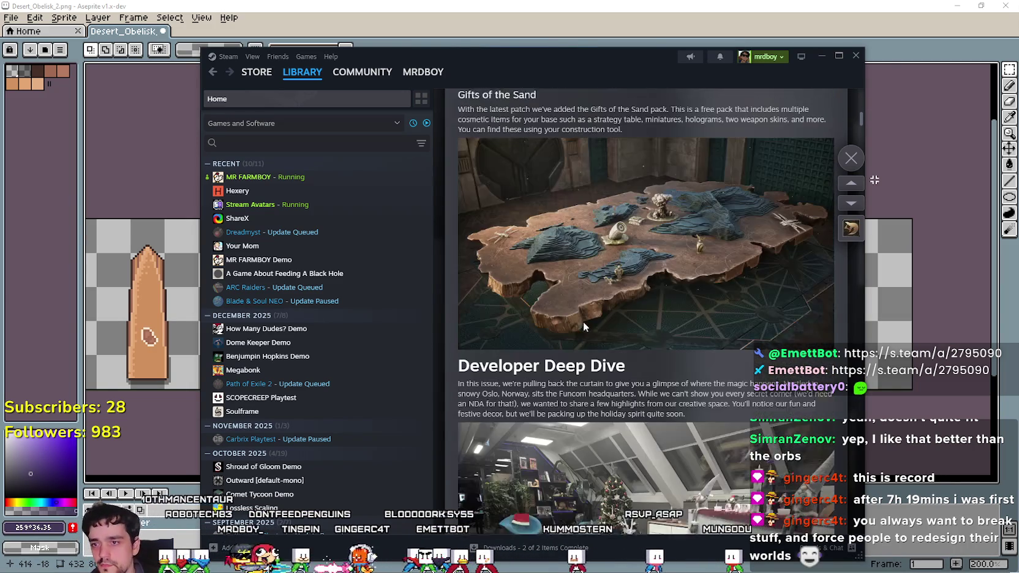
{"action": "scroll", "coordinate": [635, 316], "scroll_direction": "down", "scroll_amount": 3}
{"action": "scroll", "coordinate": [567, 124], "scroll_direction": "down", "scroll_amount": 4}
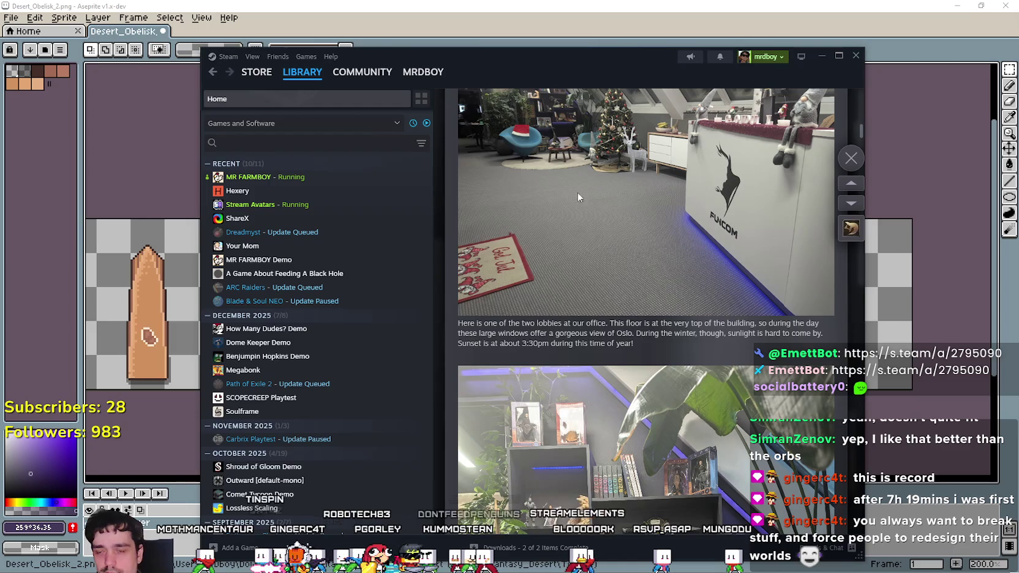
{"action": "scroll", "coordinate": [684, 313], "scroll_direction": "down", "scroll_amount": 12}
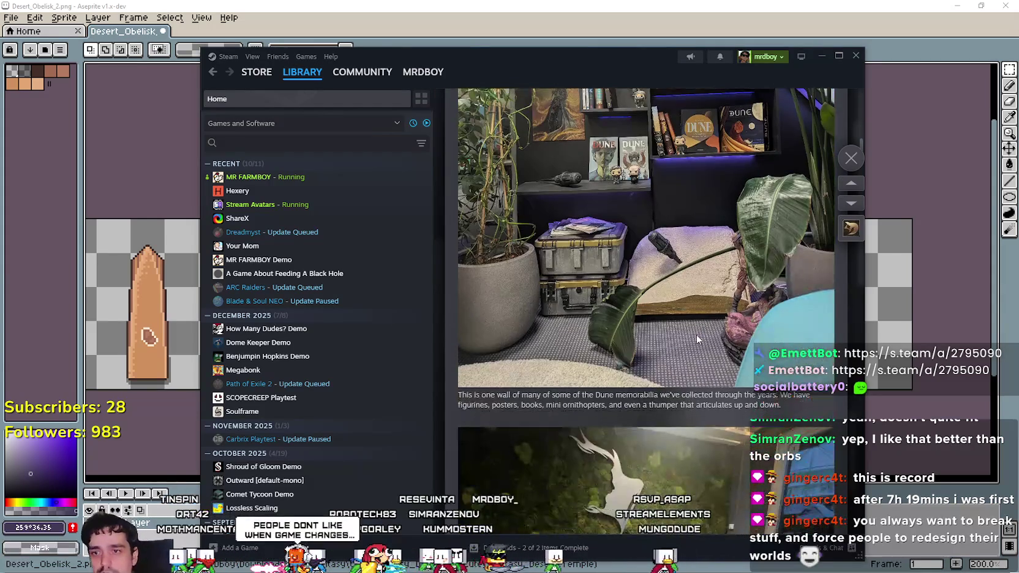
{"action": "scroll", "coordinate": [660, 392], "scroll_direction": "down", "scroll_amount": 6}
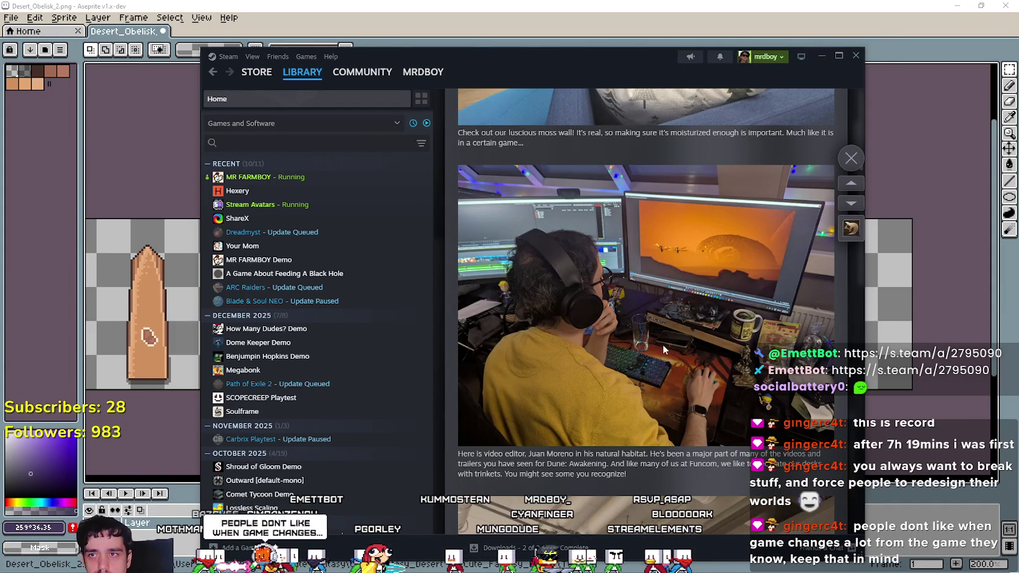
{"action": "scroll", "coordinate": [655, 355], "scroll_direction": "down", "scroll_amount": 10}
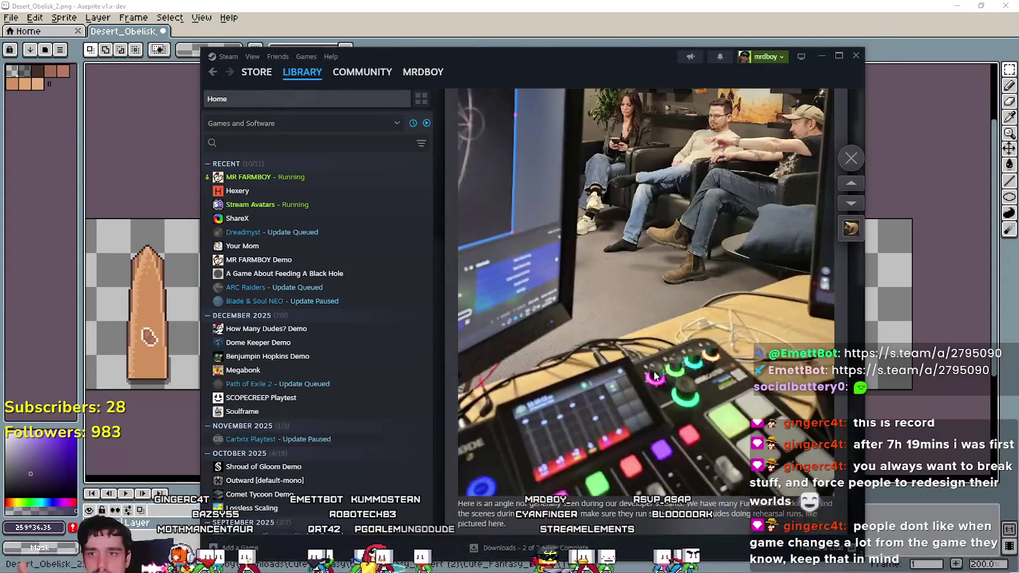
{"action": "scroll", "coordinate": [655, 370], "scroll_direction": "down", "scroll_amount": 9}
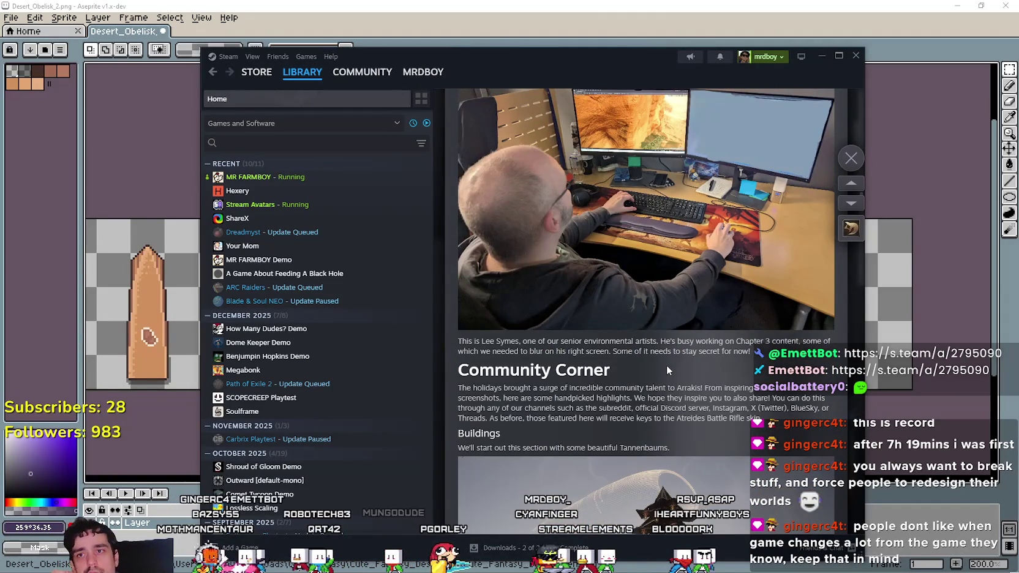
{"action": "scroll", "coordinate": [667, 366], "scroll_direction": "down", "scroll_amount": 10}
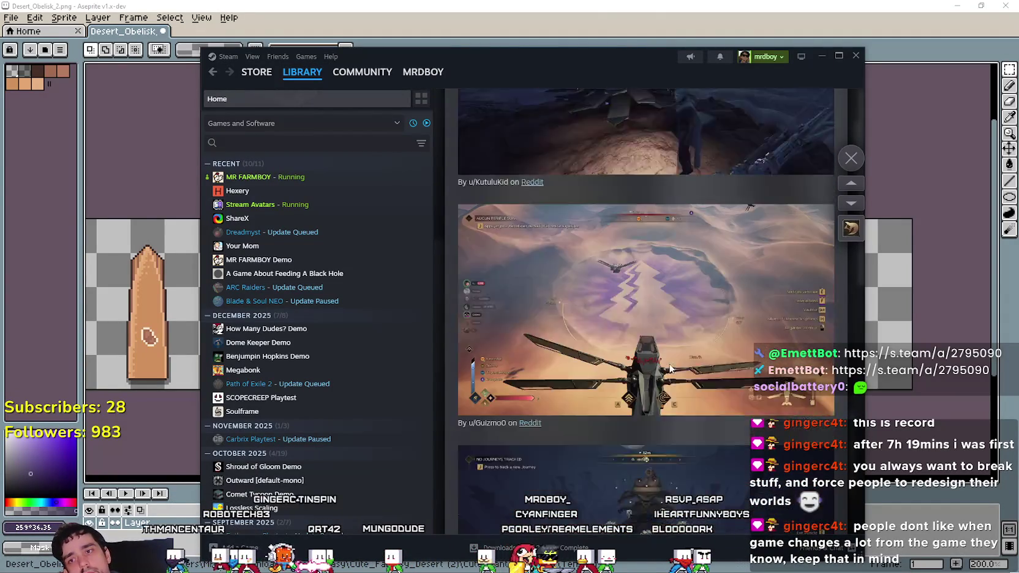
{"action": "scroll", "coordinate": [670, 368], "scroll_direction": "down", "scroll_amount": 2}
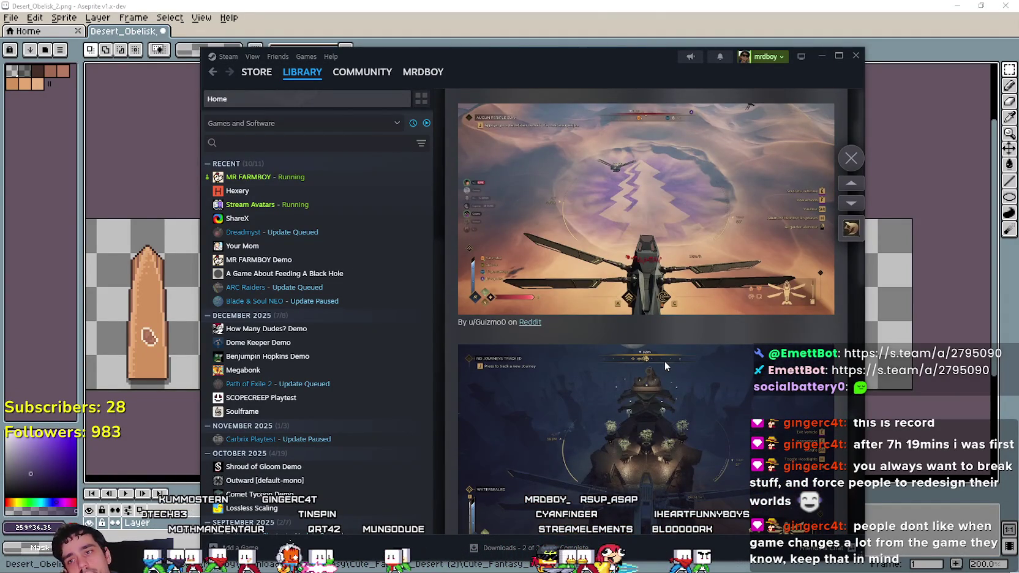
{"action": "scroll", "coordinate": [603, 417], "scroll_direction": "down", "scroll_amount": 5}
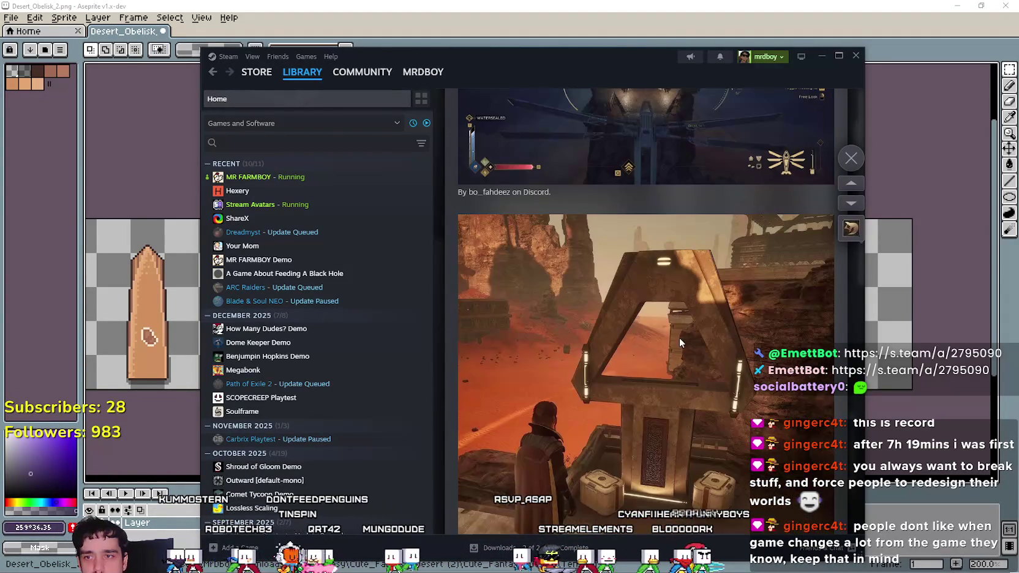
{"action": "scroll", "coordinate": [678, 335], "scroll_direction": "down", "scroll_amount": 3}
{"action": "scroll", "coordinate": [677, 336], "scroll_direction": "down", "scroll_amount": 8}
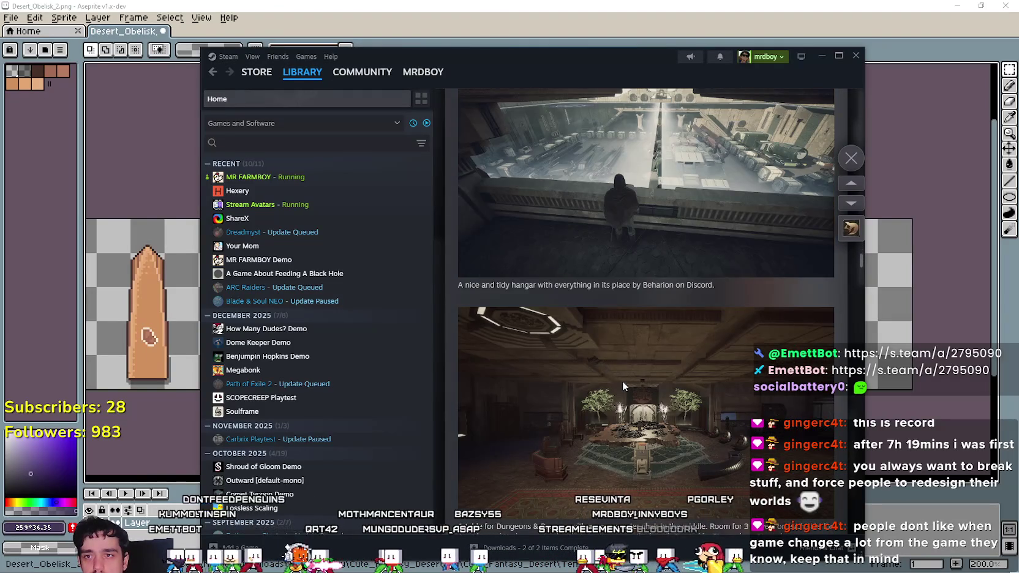
{"action": "scroll", "coordinate": [623, 381], "scroll_direction": "down", "scroll_amount": 10}
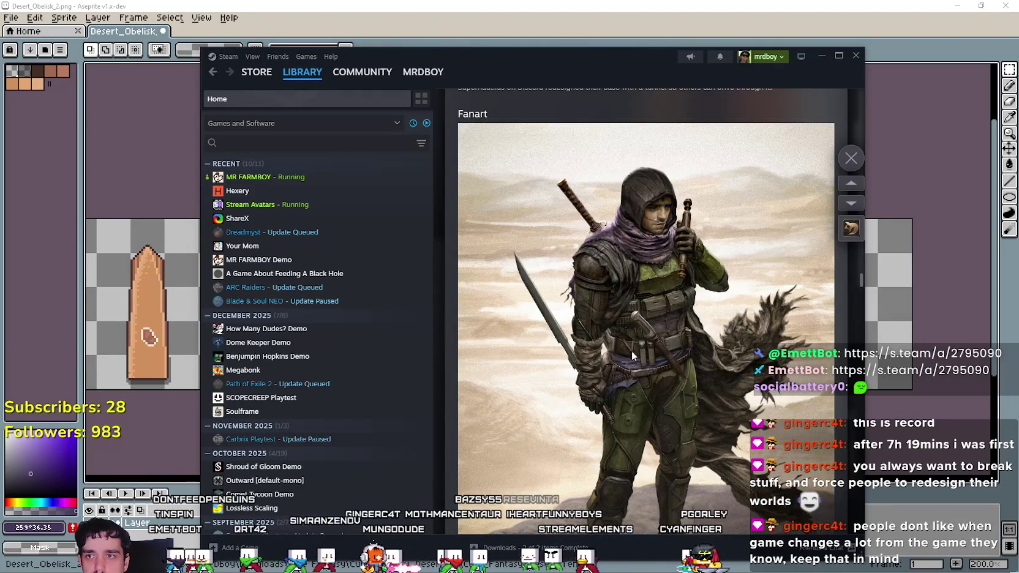
{"action": "scroll", "coordinate": [632, 352], "scroll_direction": "down", "scroll_amount": 12}
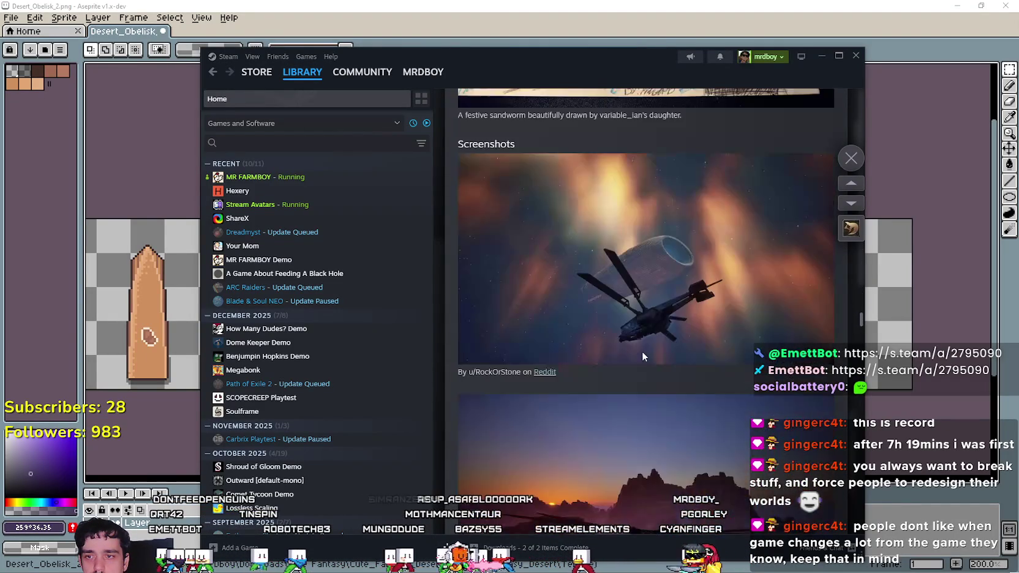
{"action": "scroll", "coordinate": [642, 357], "scroll_direction": "down", "scroll_amount": 15}
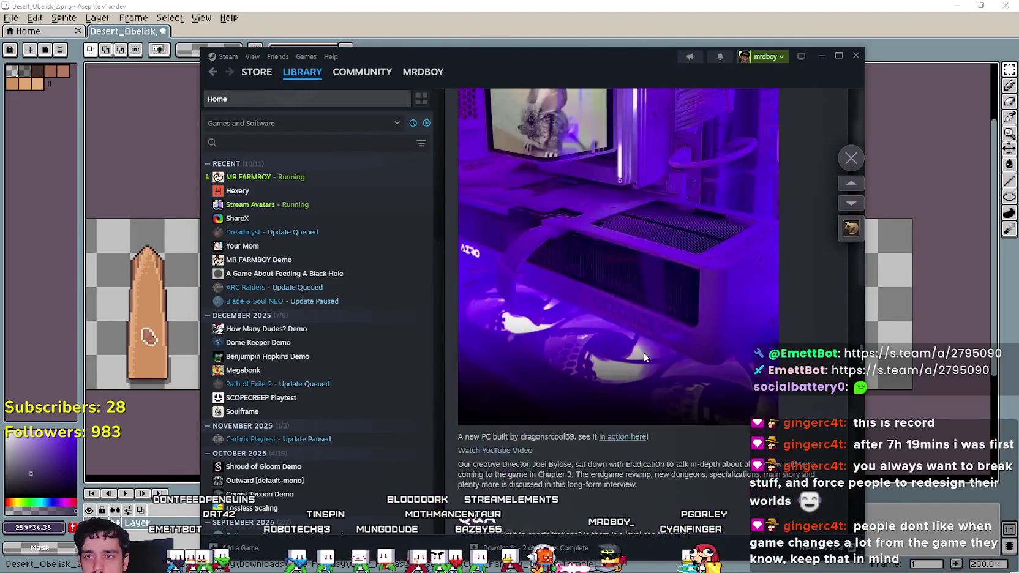
{"action": "scroll", "coordinate": [643, 352], "scroll_direction": "down", "scroll_amount": 15}
Select the Q&A section's question text and read further down the article.
{"action": "scroll", "coordinate": [643, 352], "scroll_direction": "up", "scroll_amount": 8}
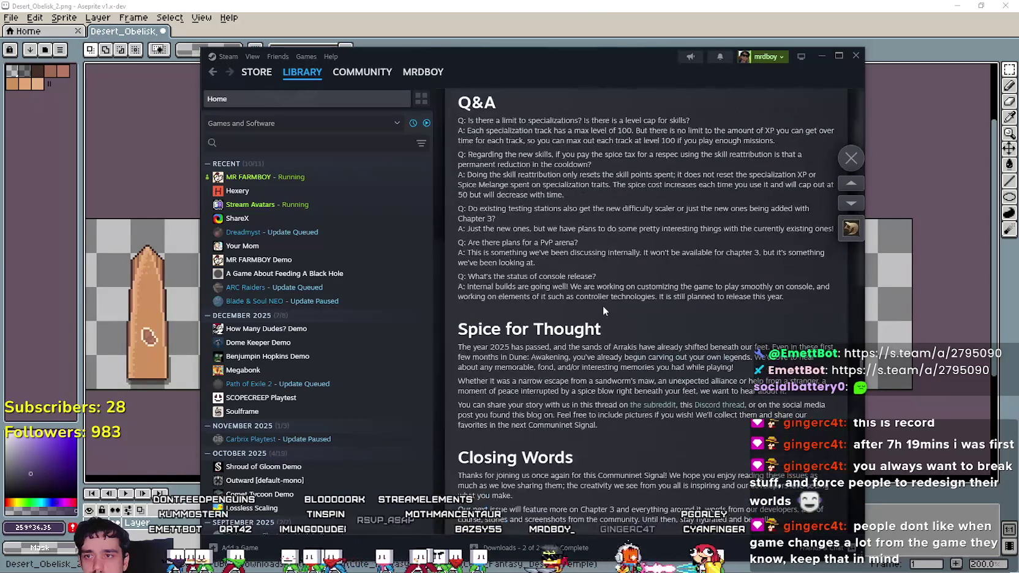
{"action": "scroll", "coordinate": [493, 204], "scroll_direction": "up", "scroll_amount": 1}
{"action": "mouse_move", "coordinate": [467, 174]}
{"action": "left_mouse_down"}
{"action": "mouse_move", "coordinate": [693, 173]}
{"action": "mouse_move", "coordinate": [759, 197]}
{"action": "mouse_move", "coordinate": [711, 220]}
{"action": "mouse_move", "coordinate": [698, 251]}
{"action": "left_mouse_up"}
{"action": "mouse_move", "coordinate": [697, 265]}
{"action": "left_mouse_down"}
{"action": "mouse_move", "coordinate": [744, 306]}
{"action": "mouse_move", "coordinate": [718, 345]}
{"action": "mouse_move", "coordinate": [643, 342]}
{"action": "mouse_move", "coordinate": [551, 361]}
{"action": "left_mouse_up"}
{"action": "scroll", "coordinate": [724, 352], "scroll_direction": "down", "scroll_amount": 2}
{"action": "scroll", "coordinate": [551, 361], "scroll_direction": "down", "scroll_amount": 5}
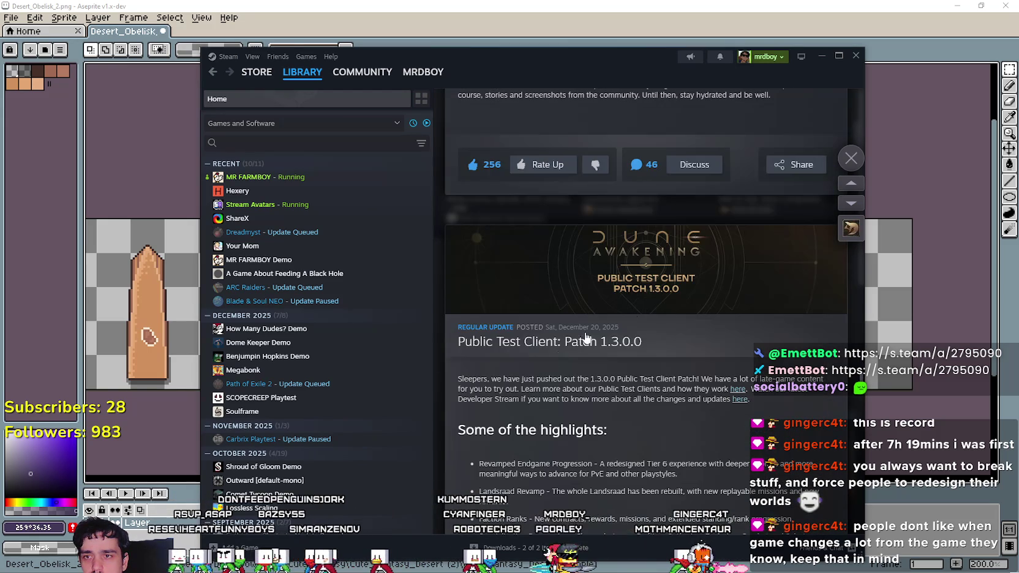
Close the news post and page the What's New shelf back to The First Descendant Patch 1.3.16.
{"action": "left_click", "coordinate": [851, 160]}
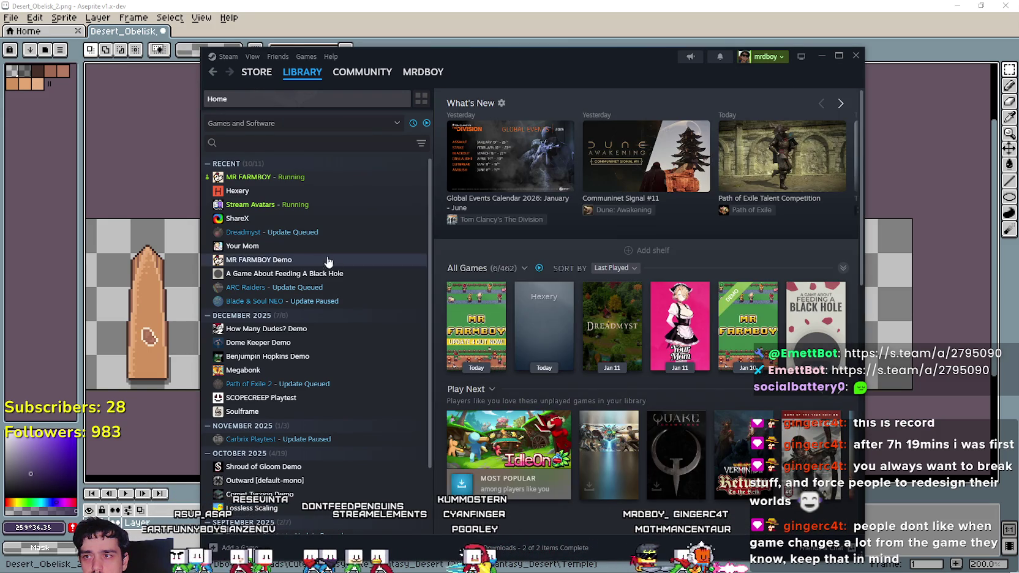
{"action": "left_click", "coordinate": [841, 104]}
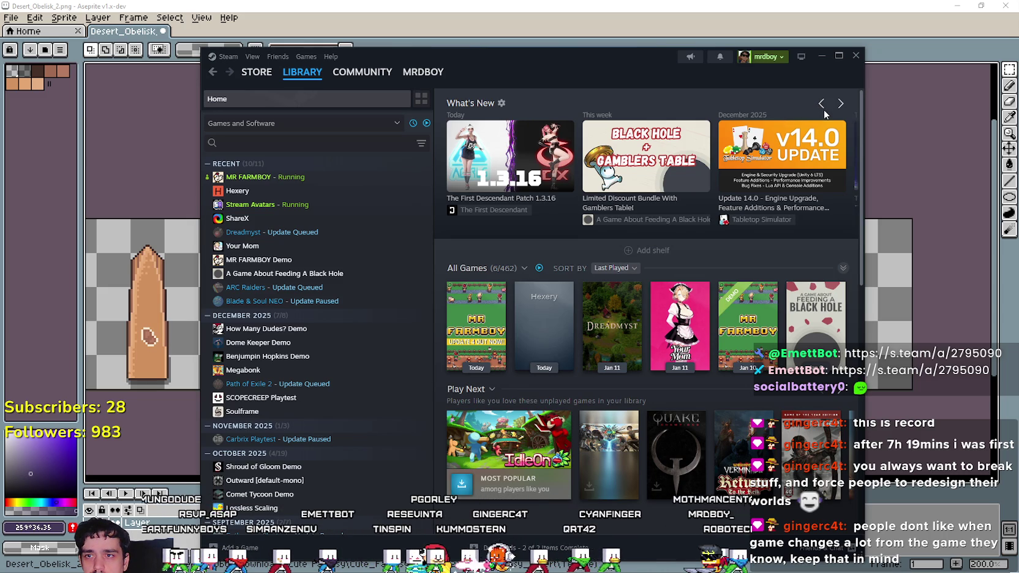
{"action": "left_click", "coordinate": [821, 104]}
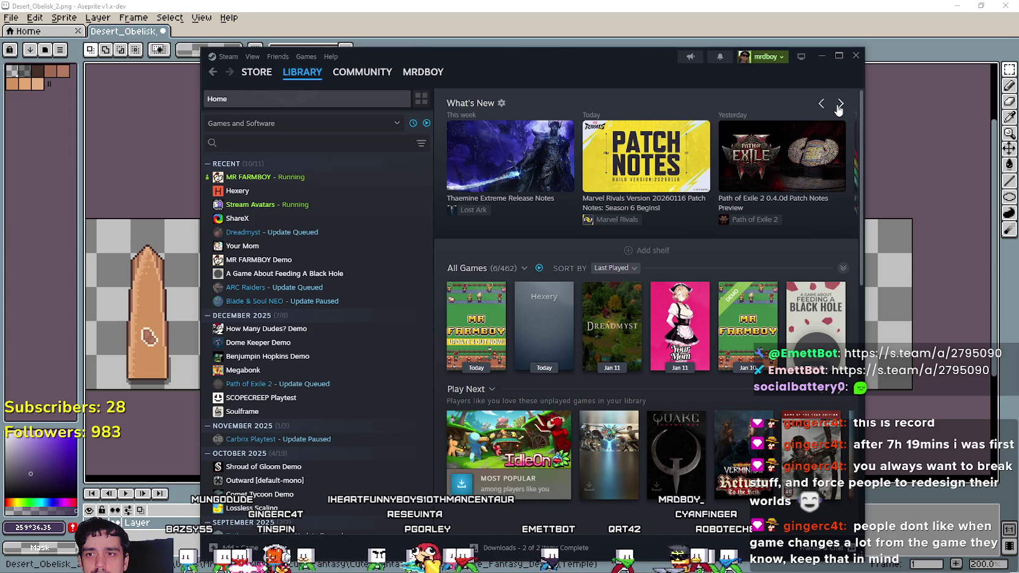
{"action": "left_click", "coordinate": [839, 107]}
{"action": "left_click", "coordinate": [820, 104]}
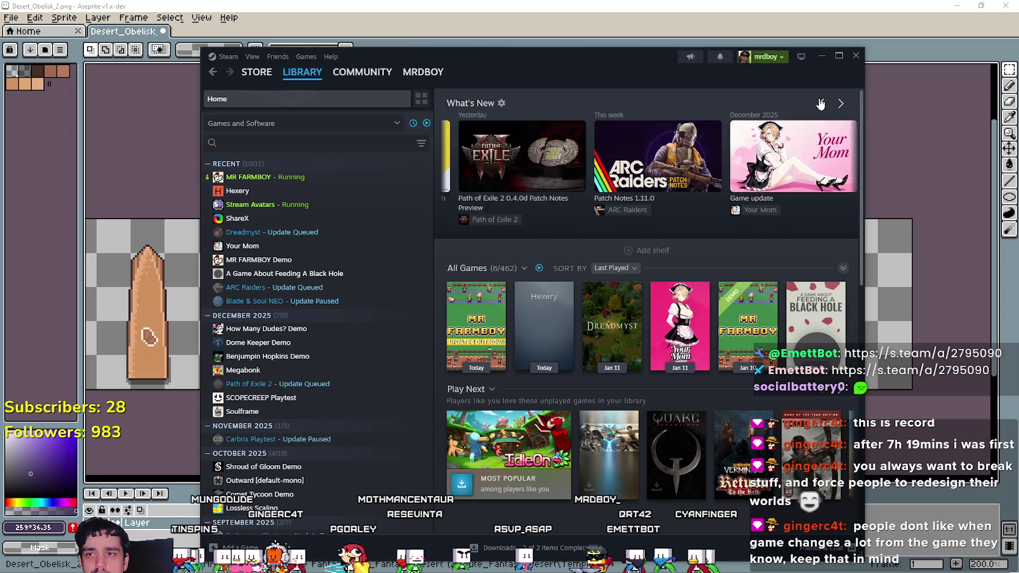
{"action": "left_click", "coordinate": [821, 105]}
{"action": "left_click", "coordinate": [820, 105]}
{"action": "left_click", "coordinate": [820, 105]}
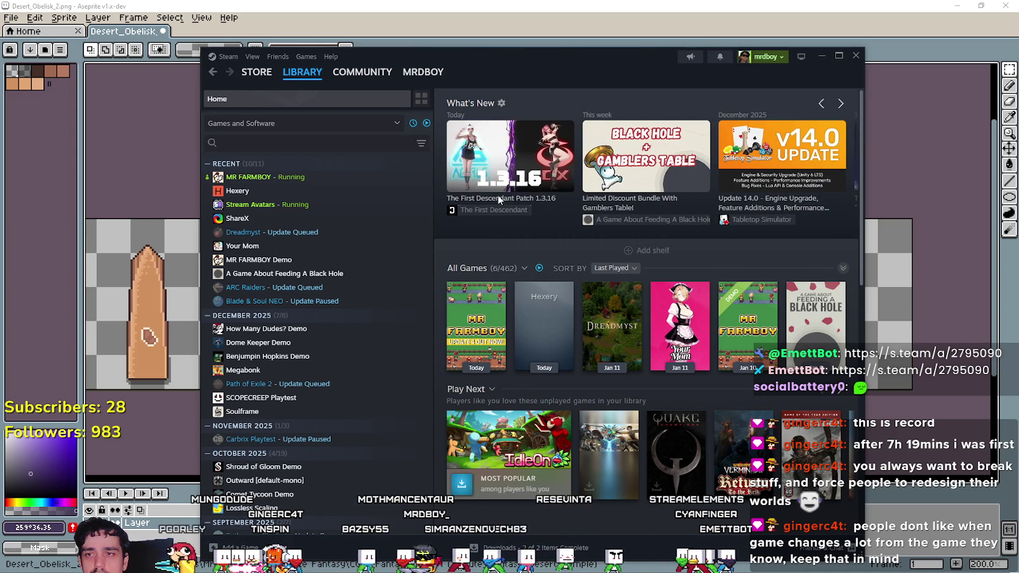
{"action": "left_click", "coordinate": [535, 214]}
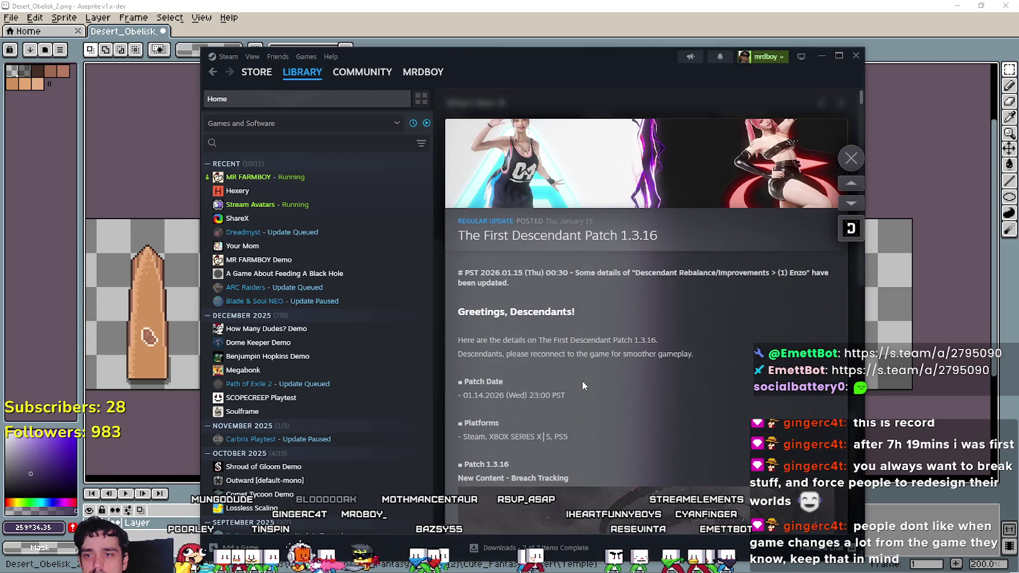
{"action": "scroll", "coordinate": [582, 381], "scroll_direction": "down", "scroll_amount": 5}
{"action": "scroll", "coordinate": [582, 380], "scroll_direction": "down", "scroll_amount": 10}
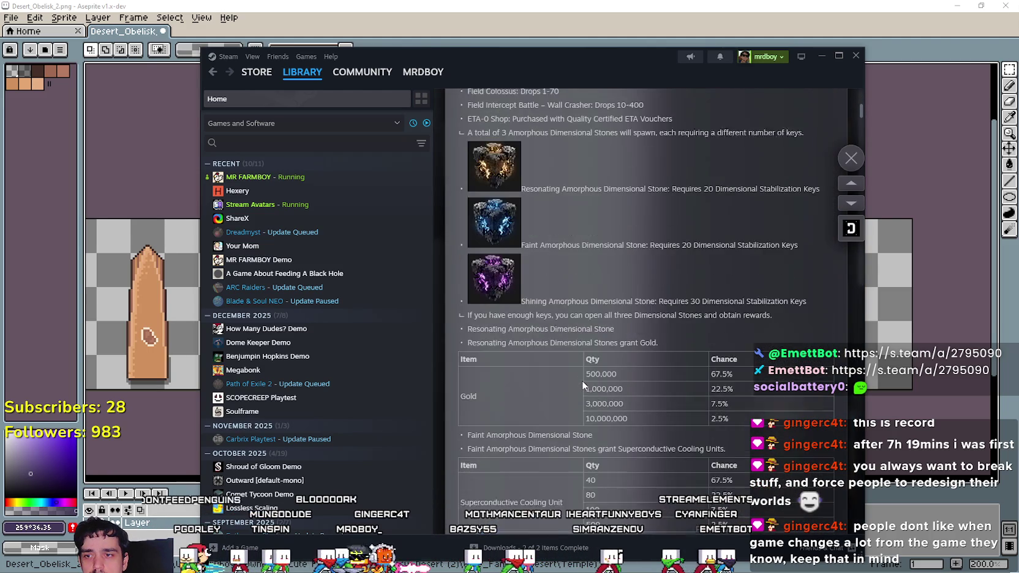
{"action": "scroll", "coordinate": [575, 380], "scroll_direction": "down", "scroll_amount": 15}
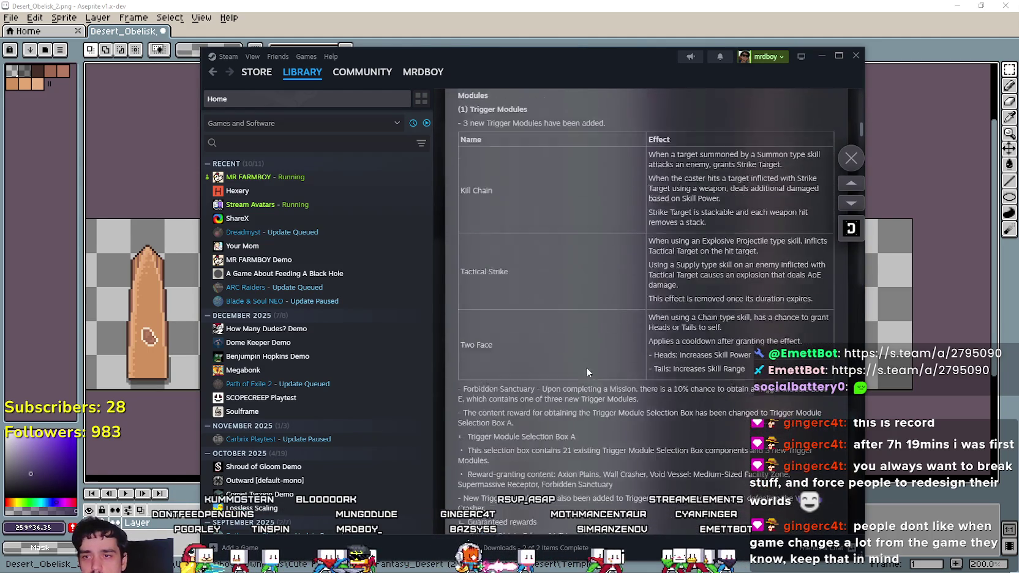
{"action": "scroll", "coordinate": [554, 372], "scroll_direction": "down", "scroll_amount": 5}
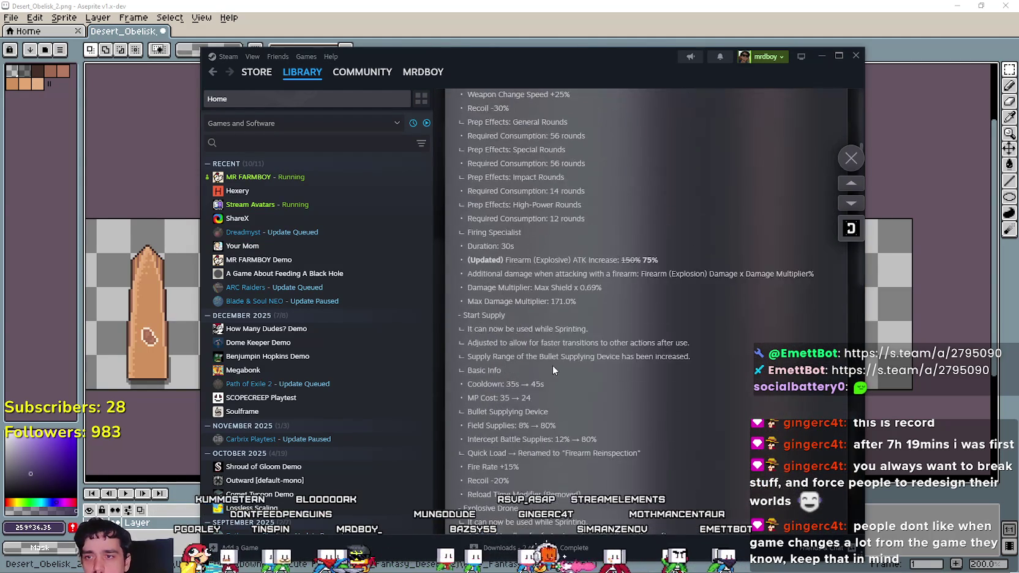
{"action": "scroll", "coordinate": [550, 369], "scroll_direction": "up", "scroll_amount": 9}
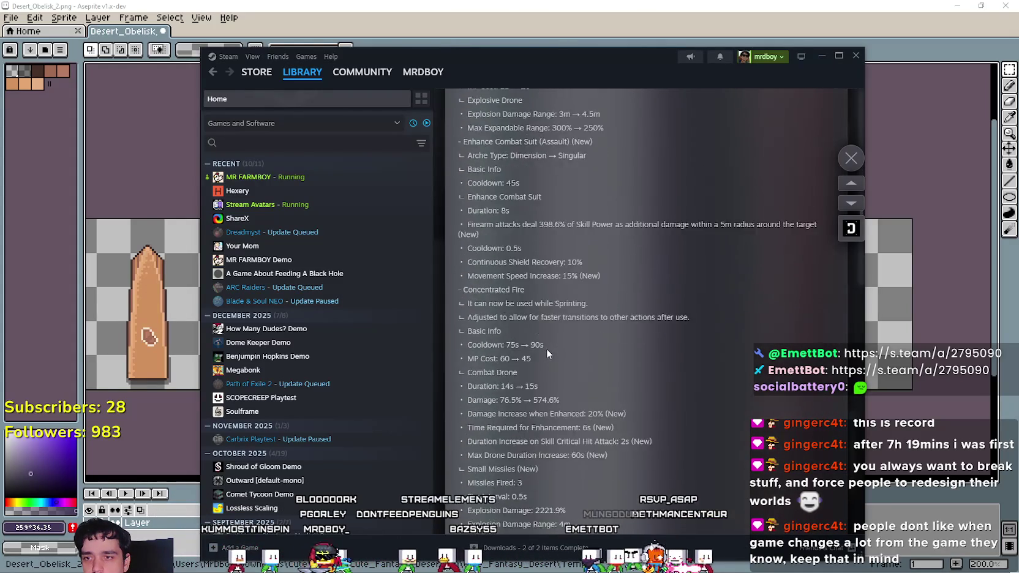
{"action": "scroll", "coordinate": [547, 350], "scroll_direction": "down", "scroll_amount": 10}
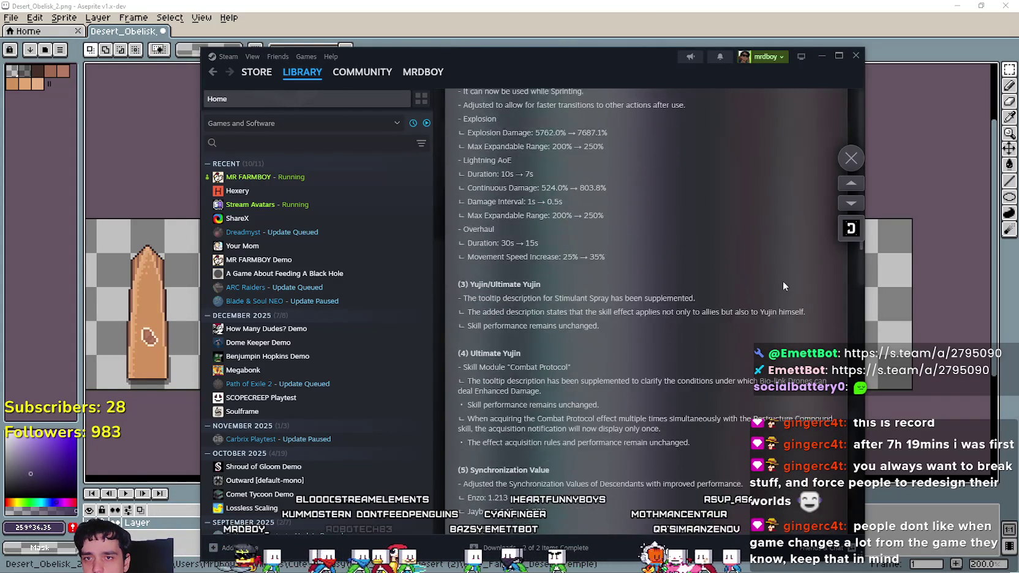
{"action": "scroll", "coordinate": [783, 285], "scroll_direction": "down", "scroll_amount": 15}
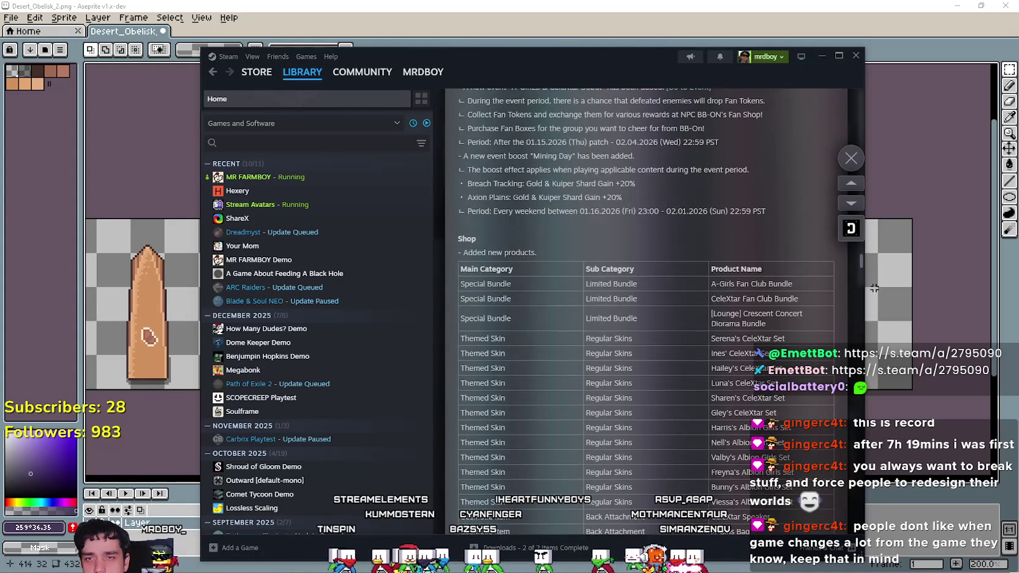
{"action": "left_click_drag", "start_coordinate": [862, 261], "coordinate": [863, 300]}
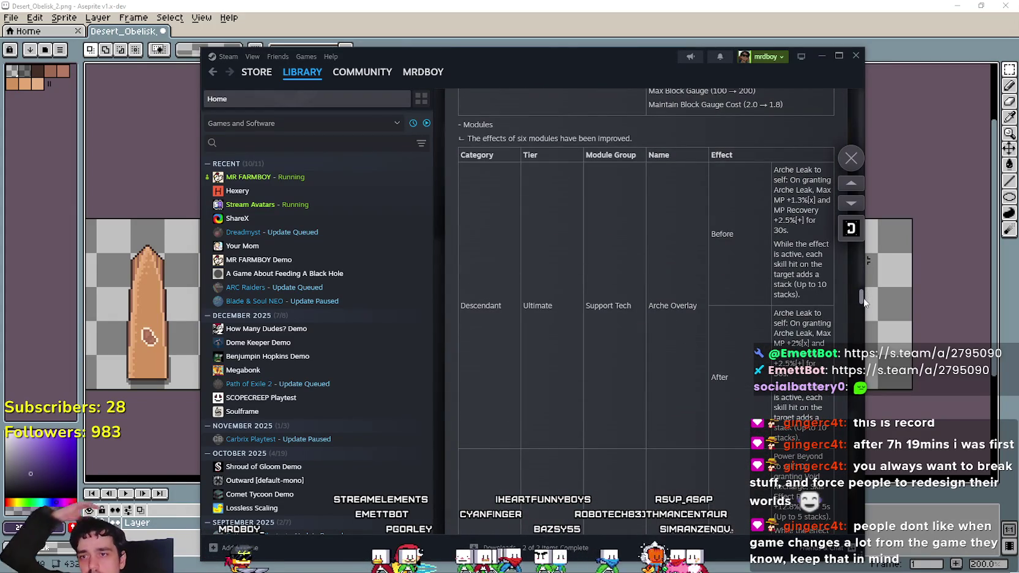
{"action": "mouse_move", "coordinate": [863, 346]}
{"action": "left_mouse_down"}
{"action": "mouse_move", "coordinate": [876, 387]}
{"action": "mouse_move", "coordinate": [865, 404]}
{"action": "left_mouse_up"}
{"action": "scroll", "coordinate": [818, 184], "scroll_direction": "up", "scroll_amount": 5}
Close the patch notes and view The First Descendant's game page and community hub.
{"action": "left_click", "coordinate": [843, 162]}
{"action": "mouse_move", "coordinate": [345, 78]}
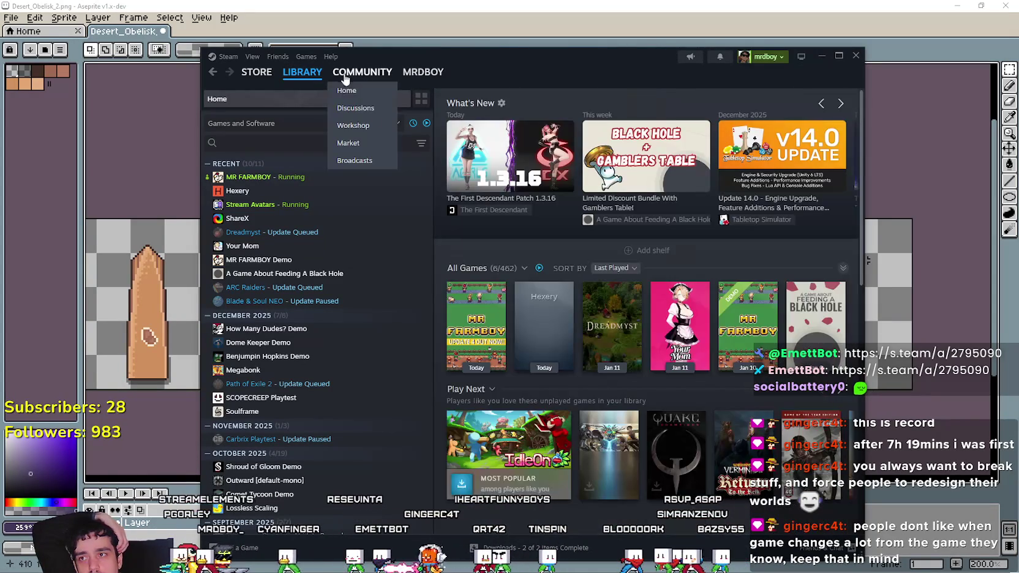
{"action": "left_click", "coordinate": [475, 212]}
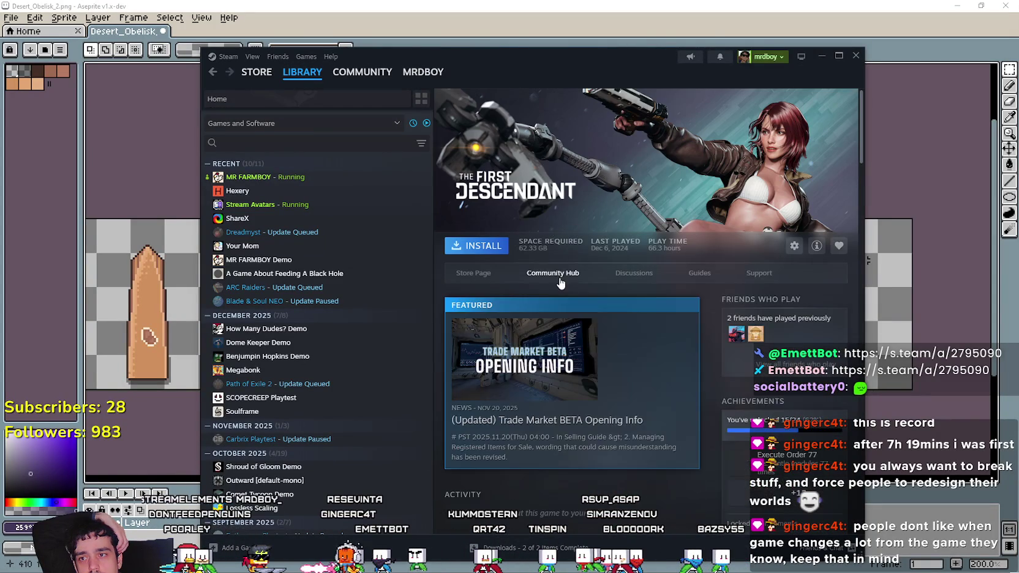
{"action": "left_click", "coordinate": [554, 276]}
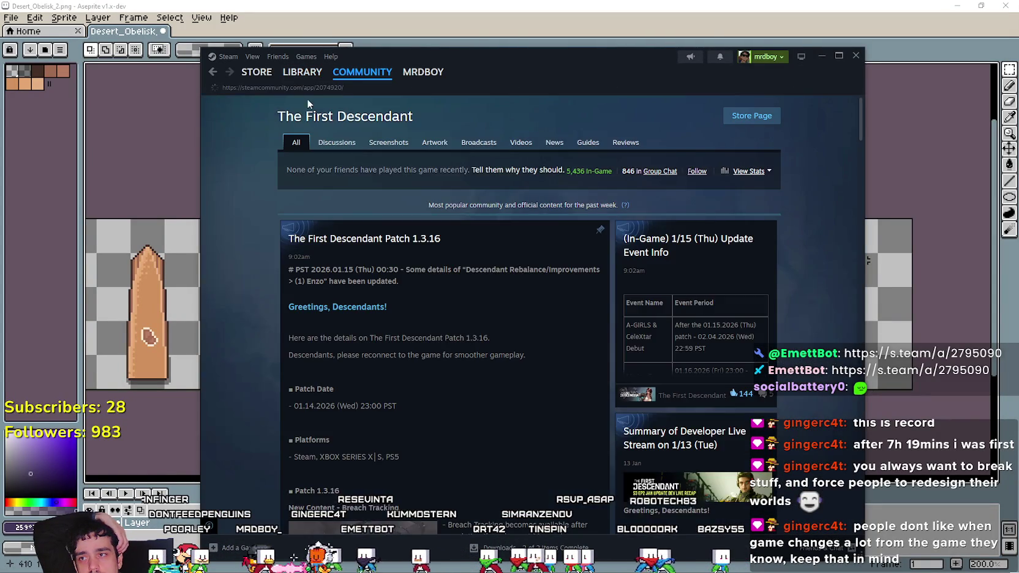
{"action": "left_click", "coordinate": [302, 72]}
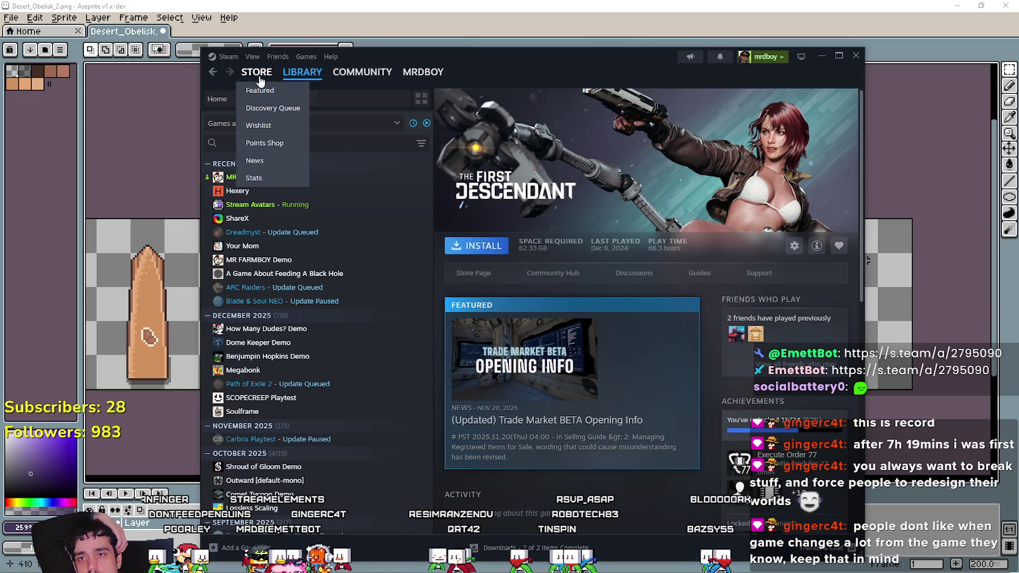
Browse the Steam store discounts, minimize Steam, and switch to the running MR FARMBOY game.
{"action": "left_click", "coordinate": [259, 77]}
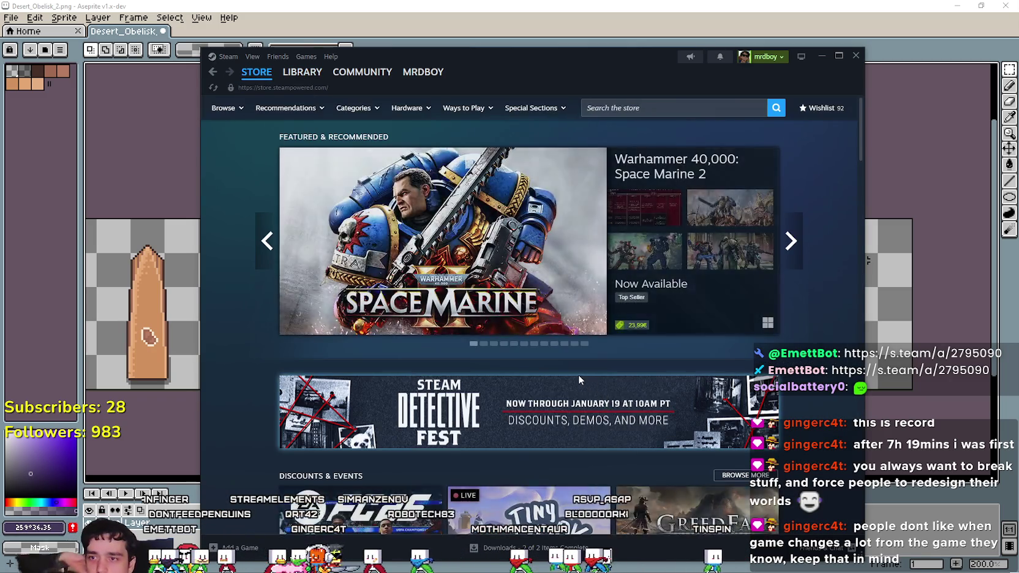
{"action": "scroll", "coordinate": [578, 375], "scroll_direction": "down", "scroll_amount": 5}
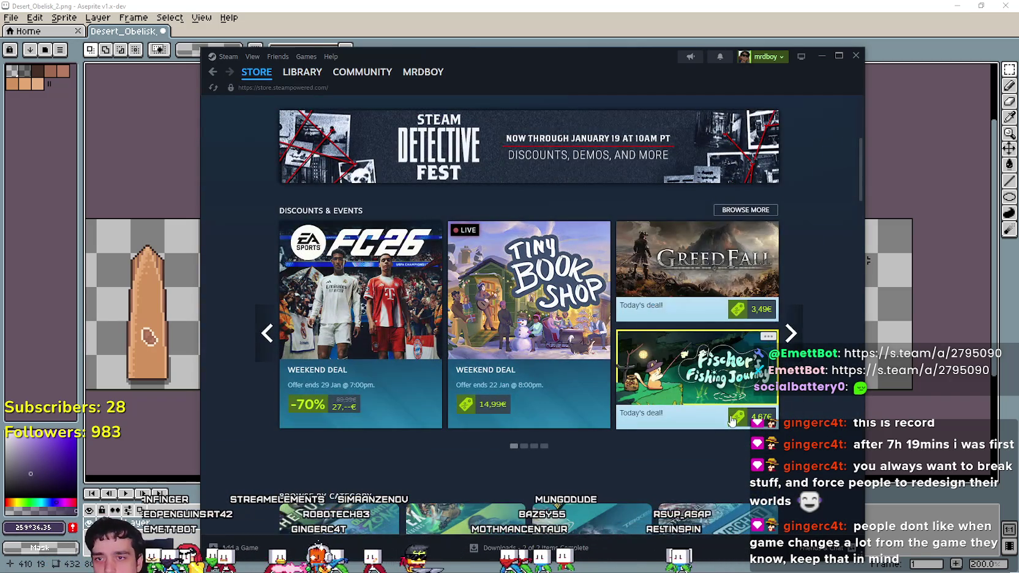
{"action": "mouse_move", "coordinate": [712, 397]}
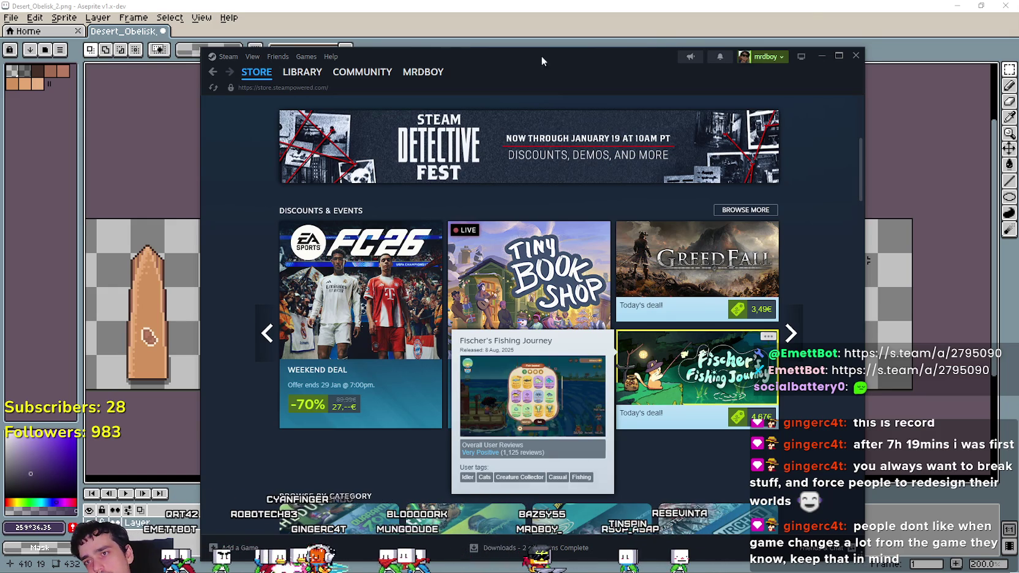
{"action": "left_click", "coordinate": [496, 1]}
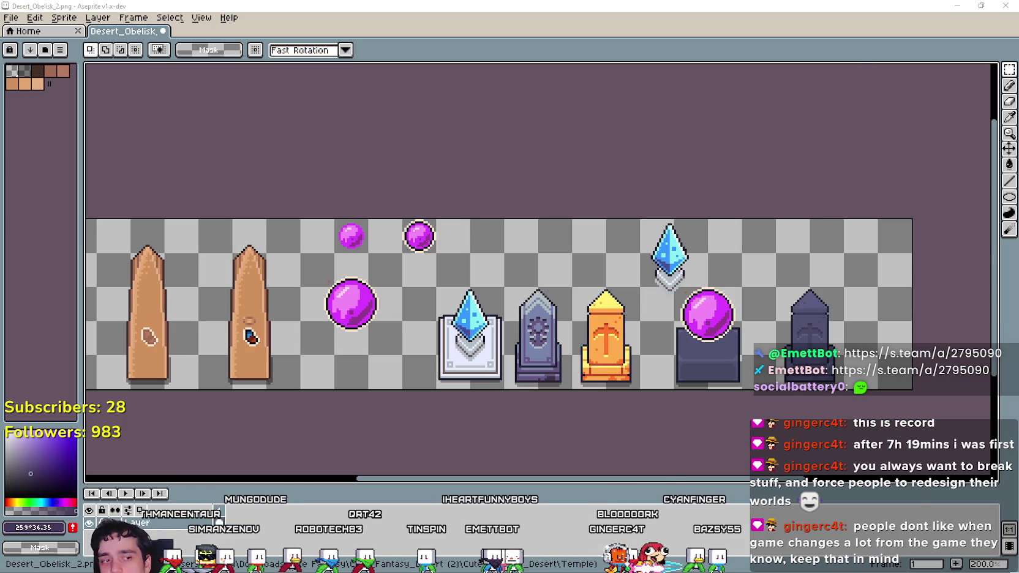
{"action": "key", "text": "alt+Tab"}
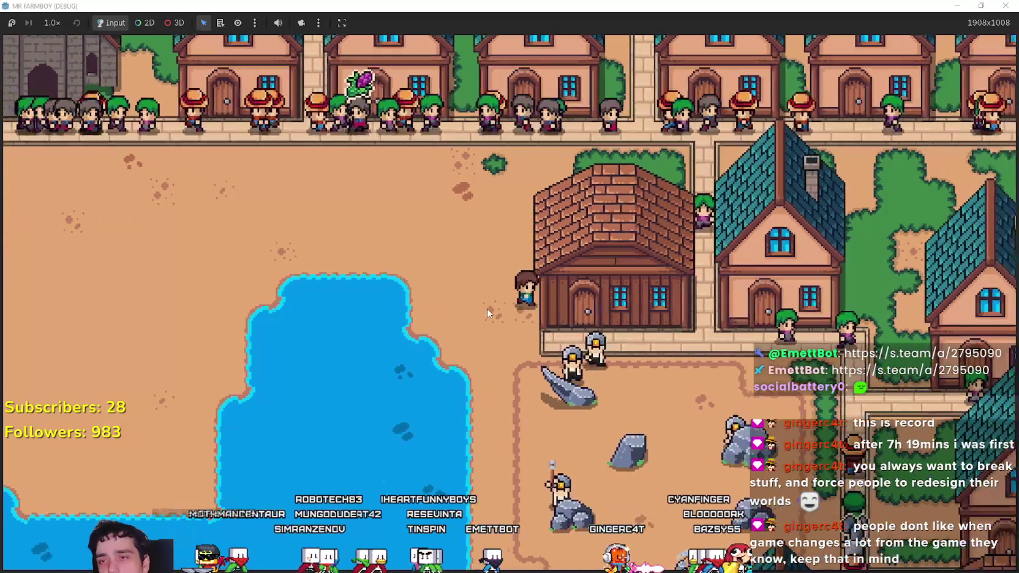
Check the Advancements panel and the blacksmith's upgrades panel, closing each afterwards.
{"action": "key", "text": "Tab"}
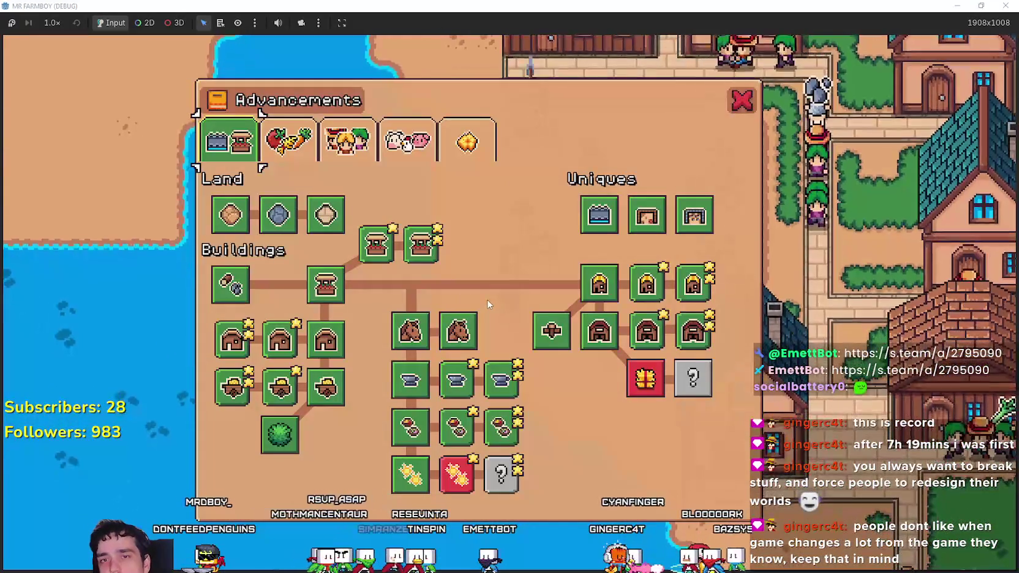
{"action": "left_click", "coordinate": [740, 110]}
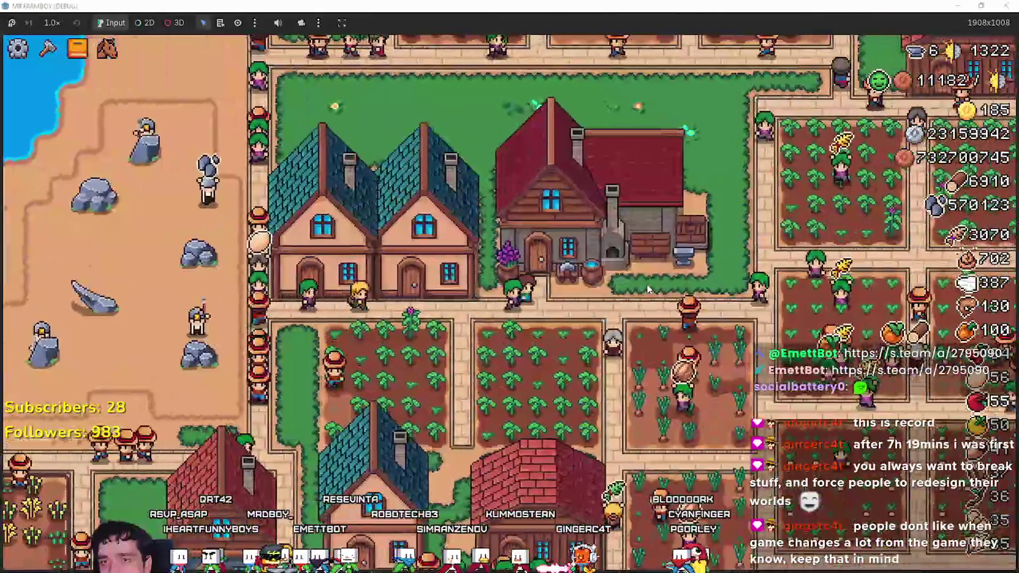
{"action": "left_click", "coordinate": [647, 284]}
{"action": "key", "text": "Escape"}
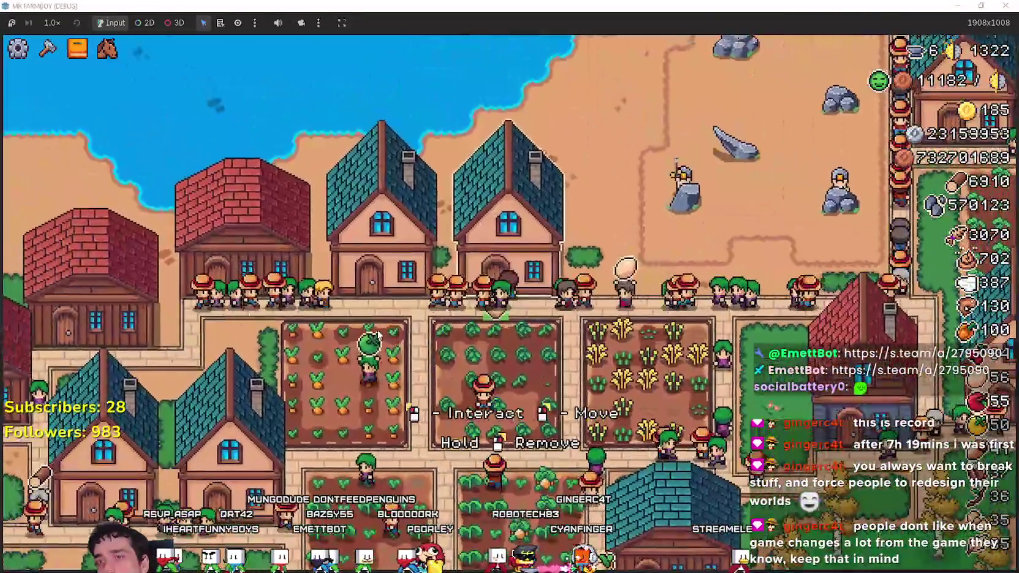
Inspect a house's workers and beds panel, then close it.
{"action": "left_click", "coordinate": [395, 320]}
{"action": "key", "text": "Escape"}
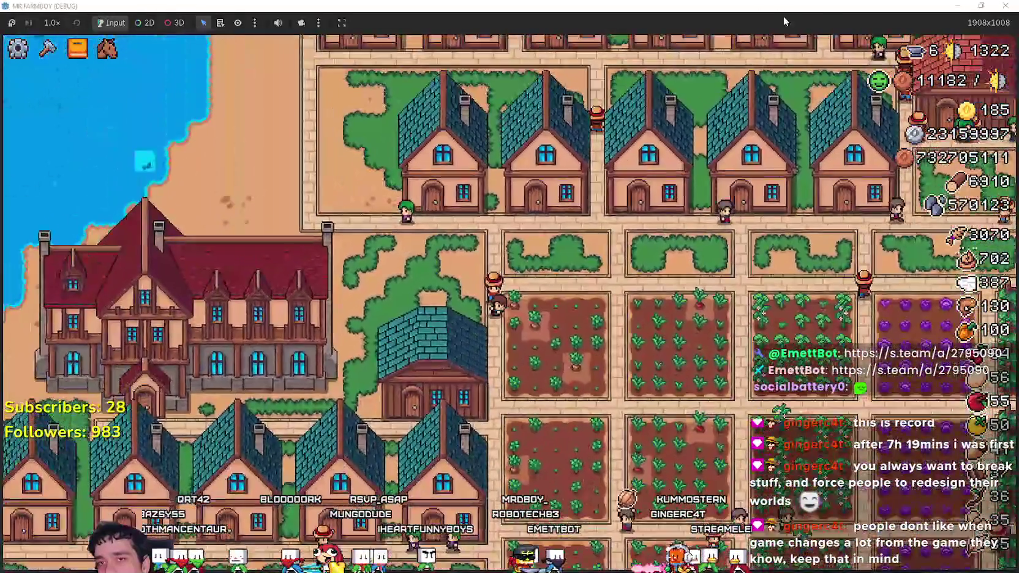
{"action": "mouse_move", "coordinate": [918, 54]}
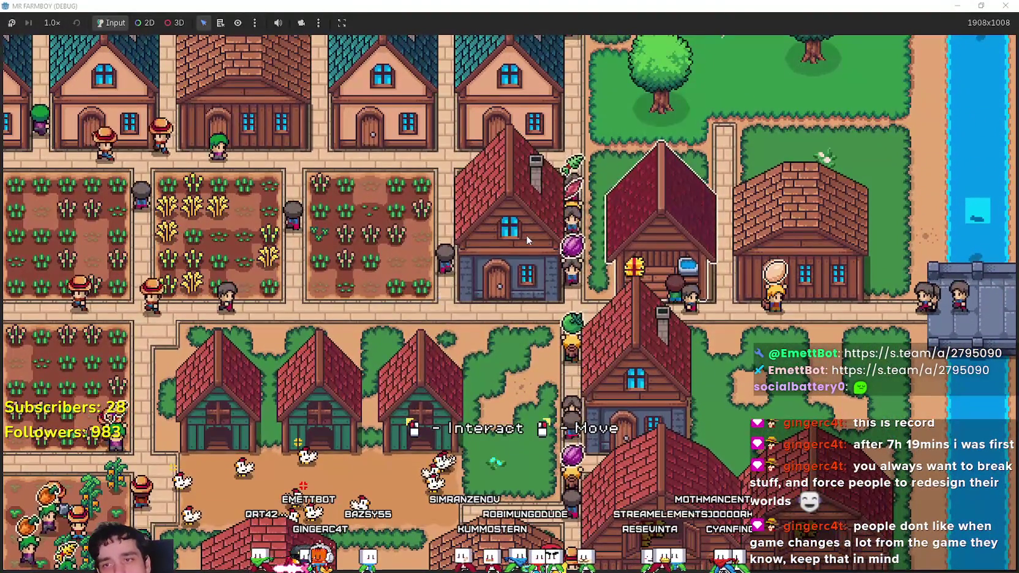
View and close the Horse Stable info, then glance at the Discord Blacksmith, Temple and Tavern thread.
{"action": "left_click", "coordinate": [526, 238]}
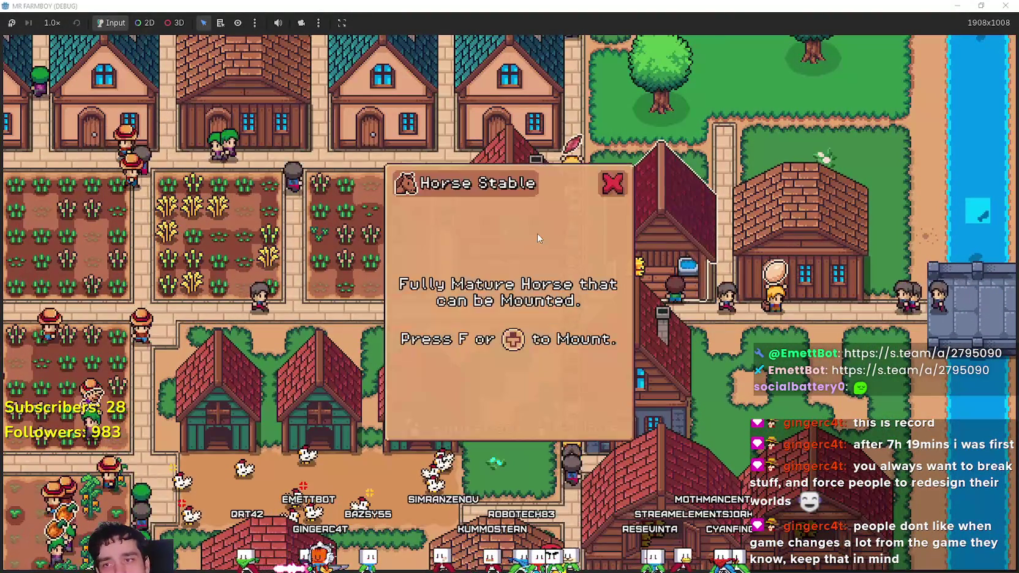
{"action": "left_click", "coordinate": [610, 181]}
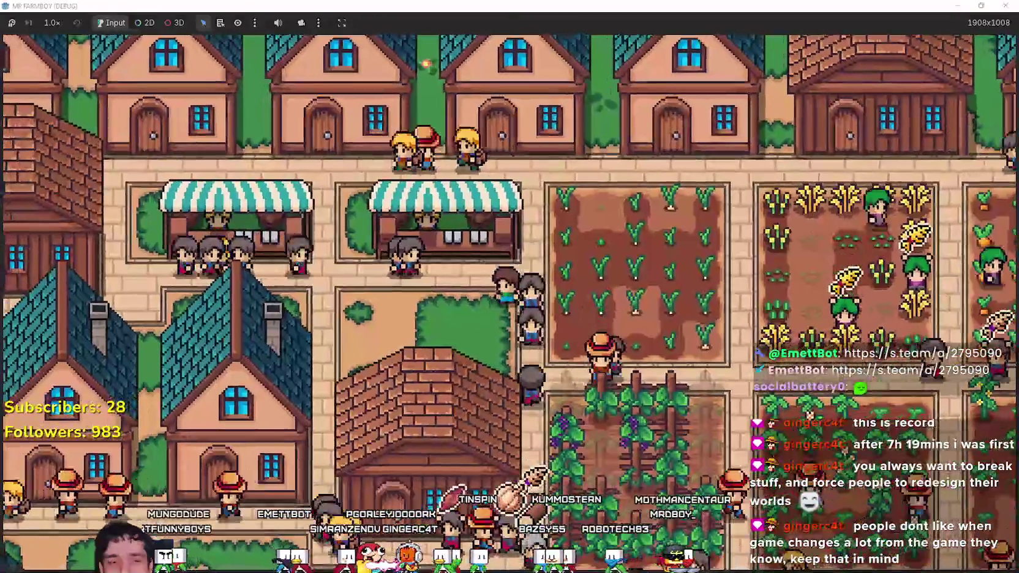
{"action": "key", "text": "alt+Tab"}
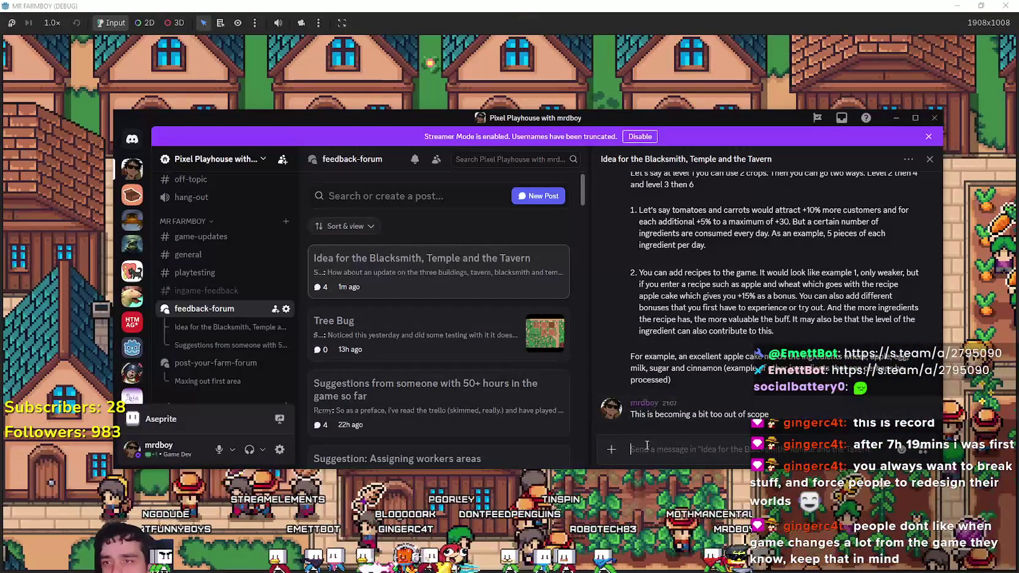
{"action": "scroll", "coordinate": [716, 376], "scroll_direction": "up", "scroll_amount": 3}
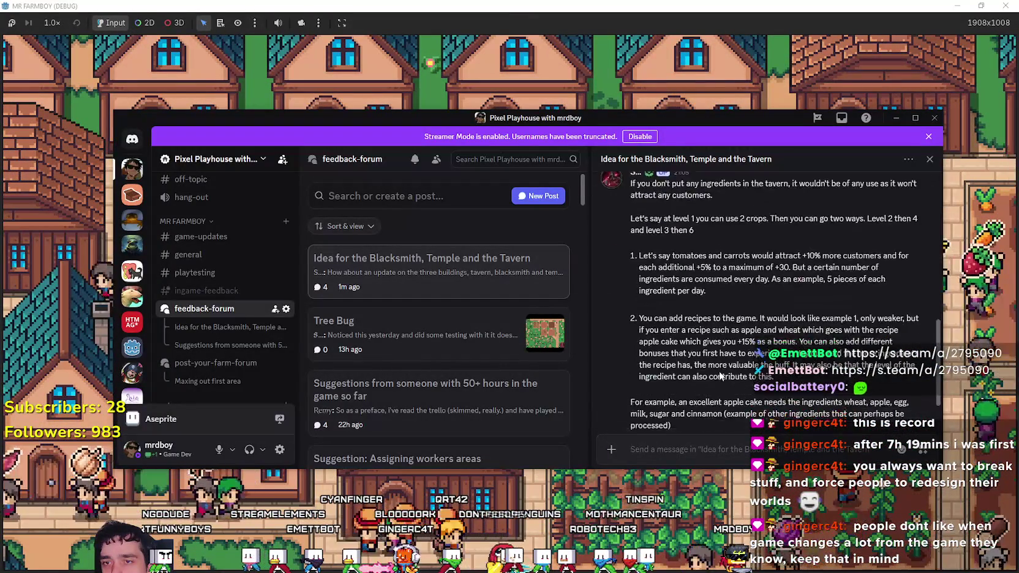
{"action": "key", "text": "alt+Tab"}
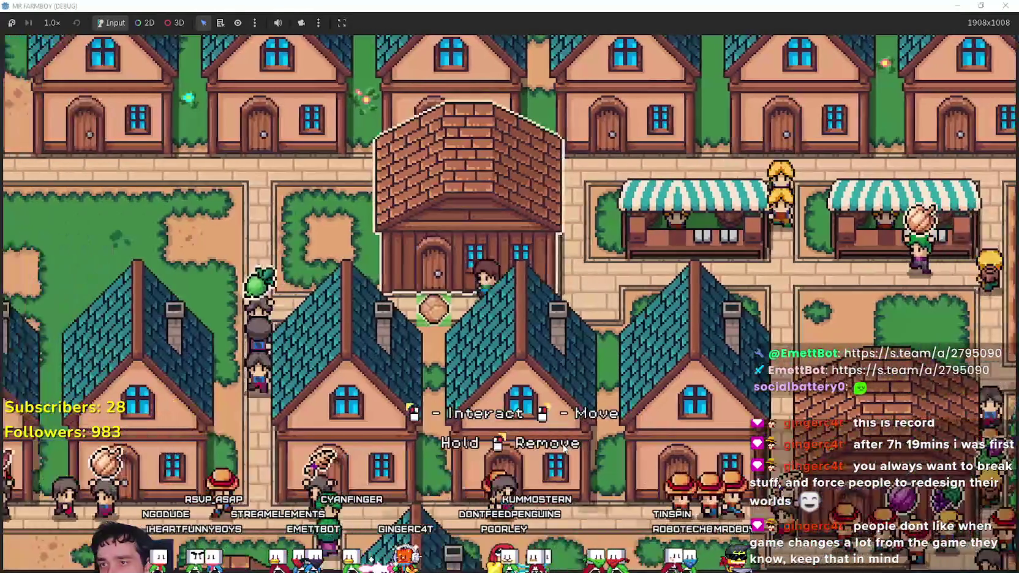
{"action": "left_click", "coordinate": [581, 252]}
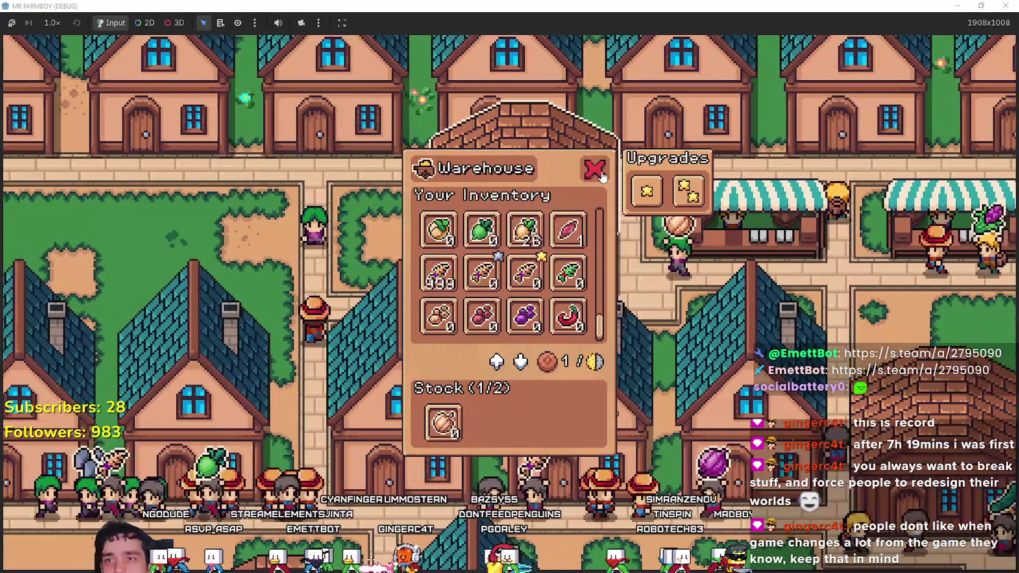
{"action": "left_click", "coordinate": [647, 191]}
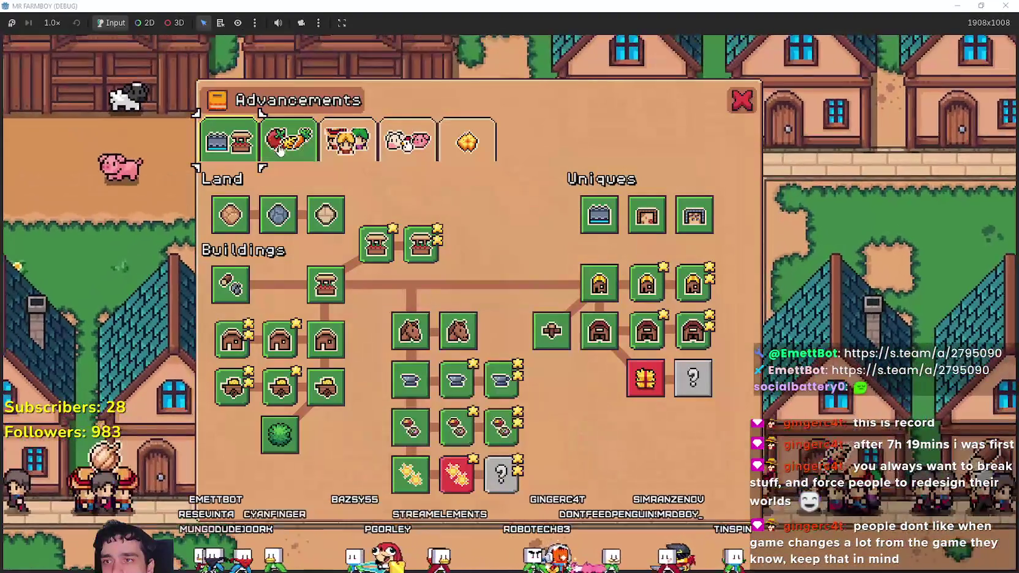
{"action": "left_click", "coordinate": [278, 149]}
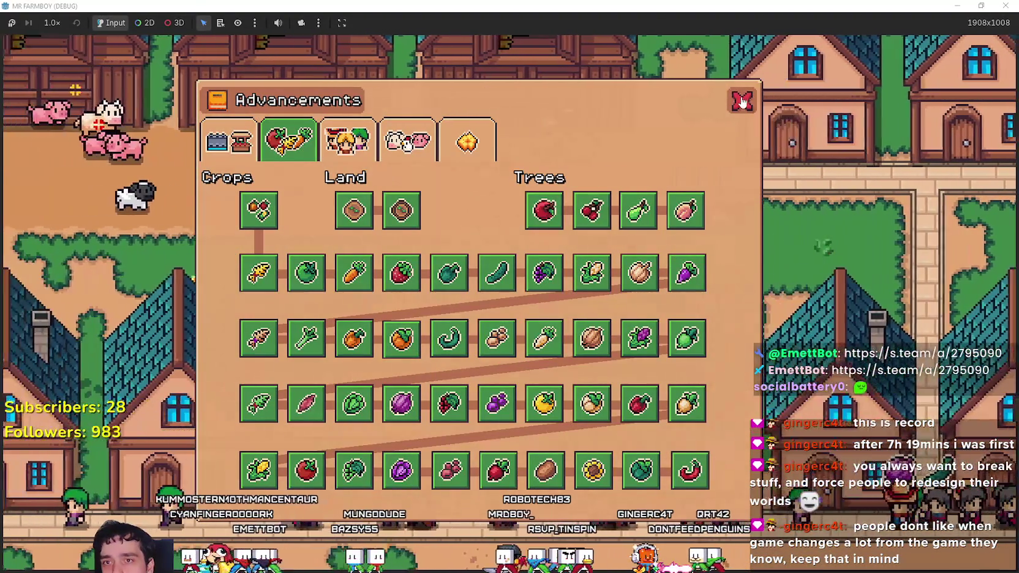
{"action": "left_click", "coordinate": [742, 103]}
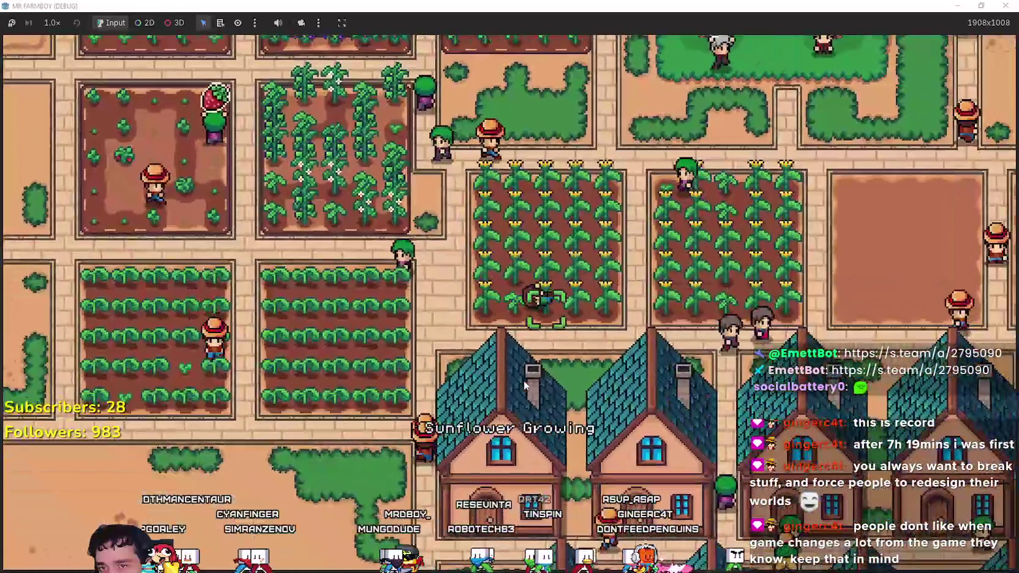
Plant Chili Pepper seeds from the Crafting list on the empty seaside plot and water them.
{"action": "key", "text": "c"}
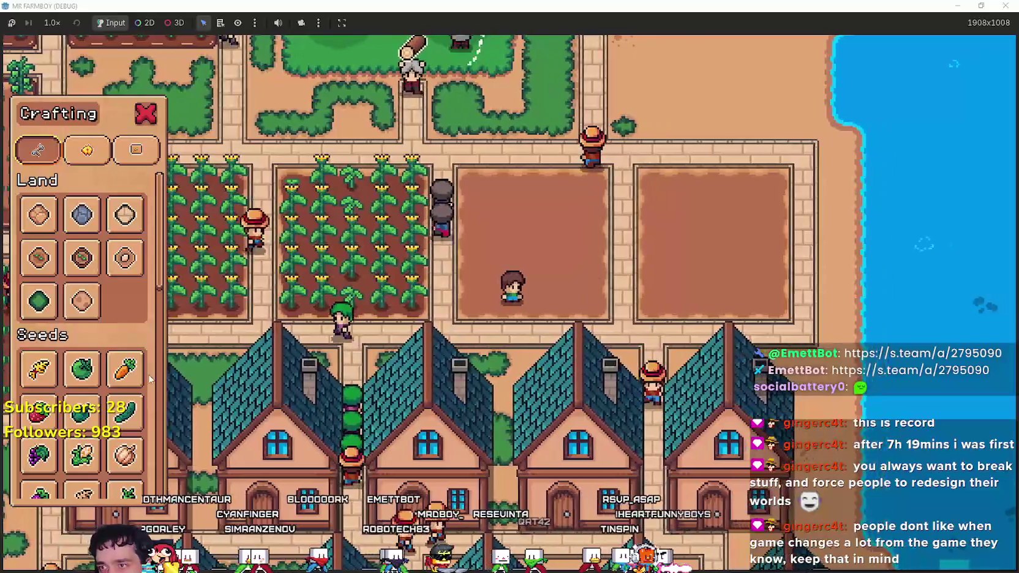
{"action": "scroll", "coordinate": [150, 380], "scroll_direction": "down", "scroll_amount": 2}
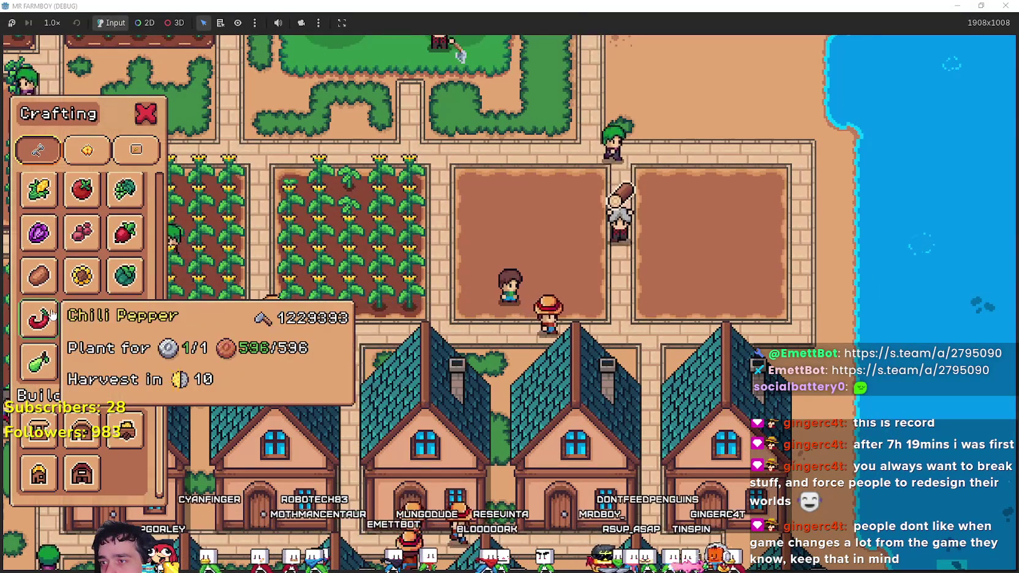
{"action": "key", "text": "w"}
{"action": "left_click", "coordinate": [682, 338]}
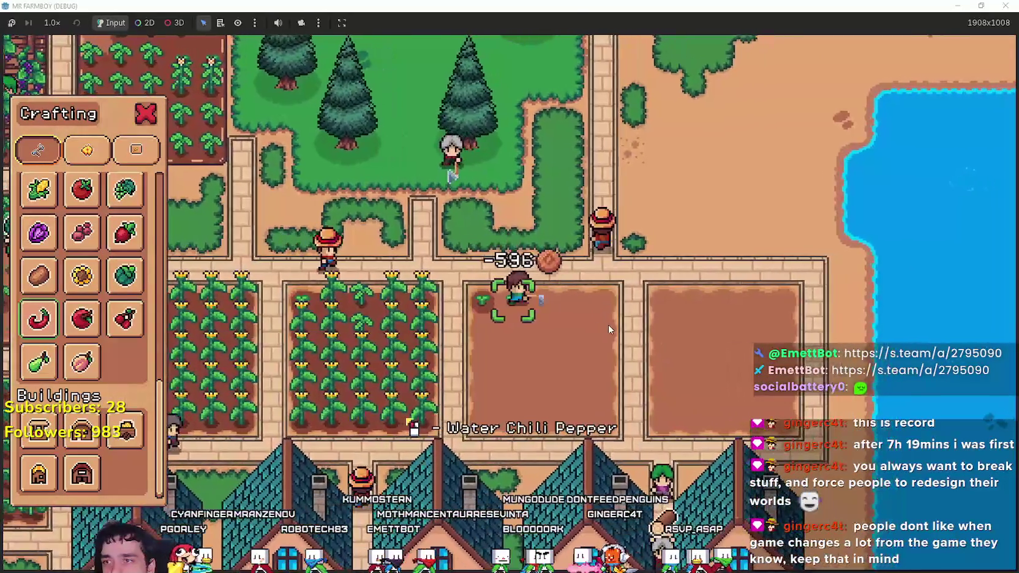
{"action": "left_click", "coordinate": [608, 326]}
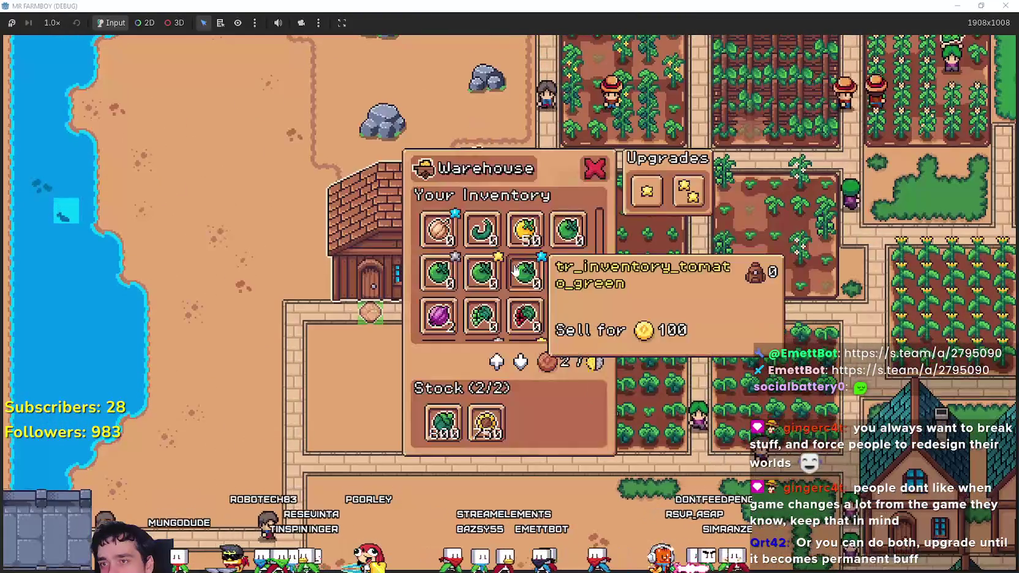
Close the warehouse inventory and view a house's workers and beds panel.
{"action": "scroll", "coordinate": [568, 316], "scroll_direction": "up", "scroll_amount": 5}
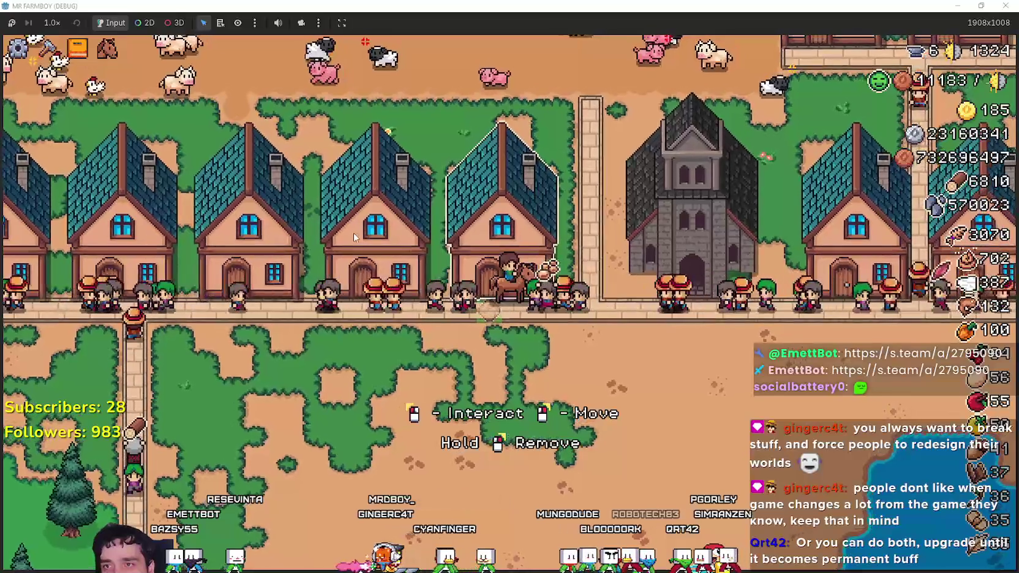
{"action": "left_click", "coordinate": [446, 312]}
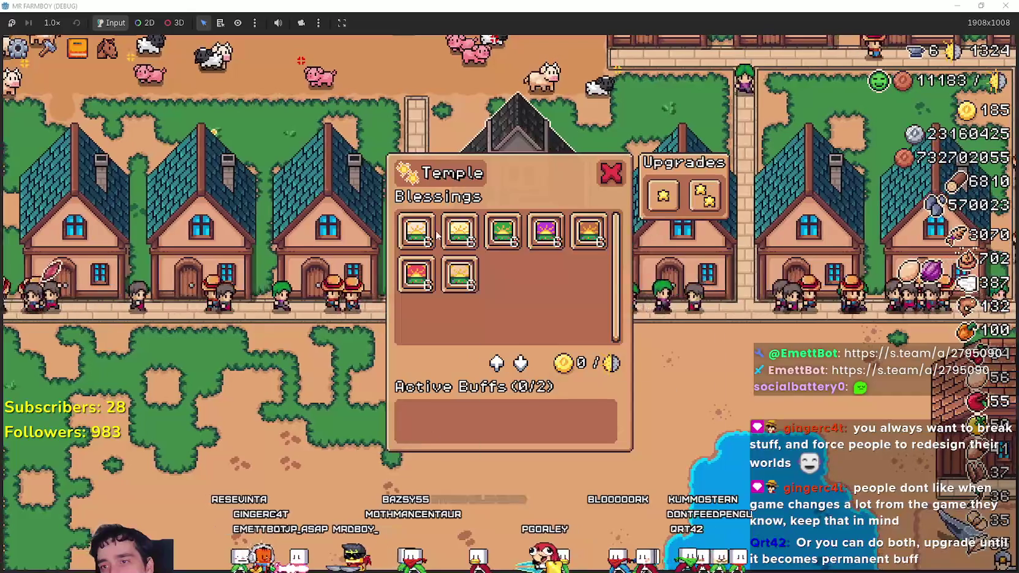
{"action": "mouse_move", "coordinate": [586, 234]}
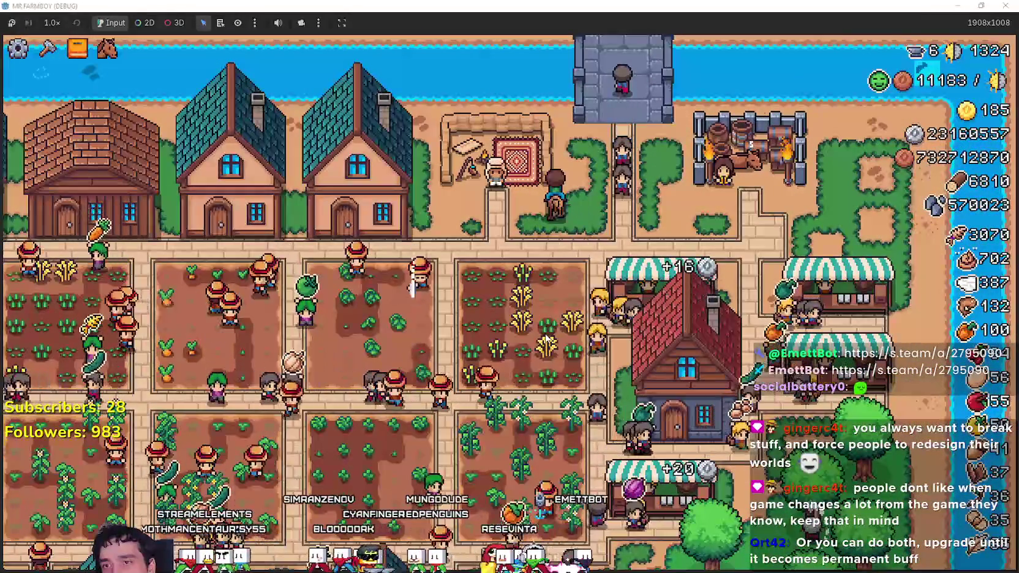
Open and dismiss the Merchant Seller shop, then bring up the Royal's Envoy task request.
{"action": "key", "text": "e"}
{"action": "left_click", "coordinate": [602, 197]}
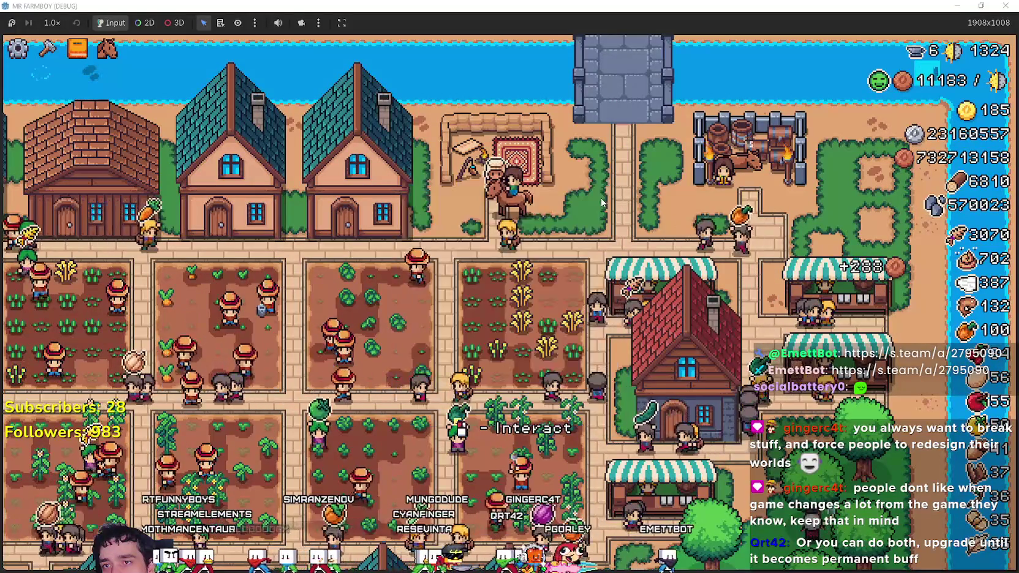
{"action": "key", "text": "e"}
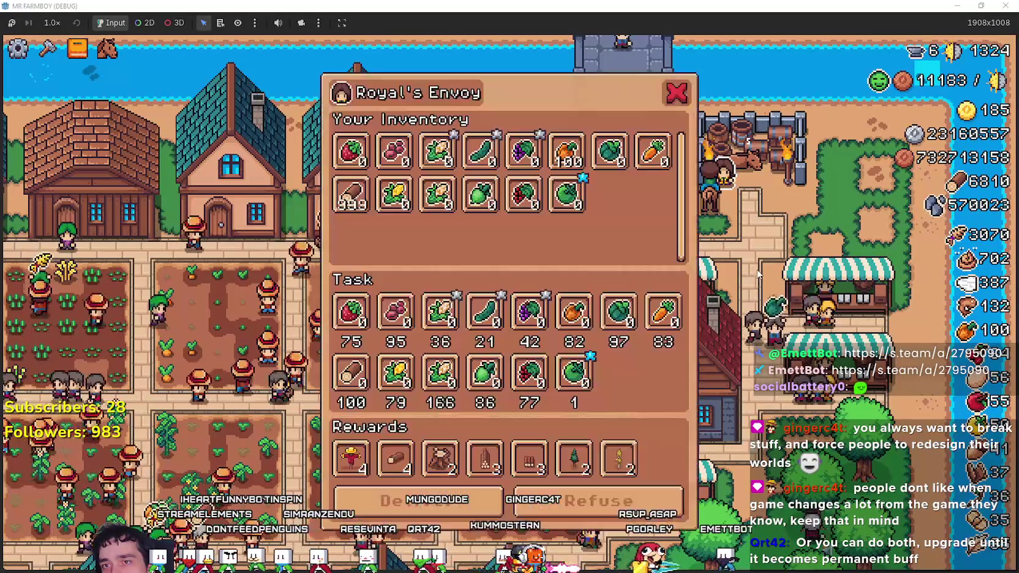
{"action": "key", "text": "e"}
{"action": "key", "text": "e"}
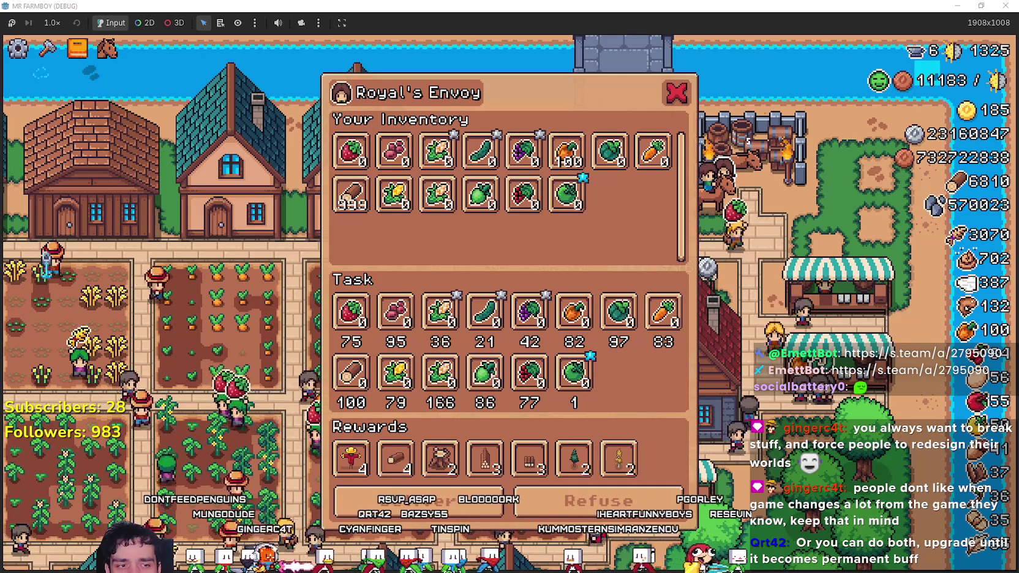
Switch to Godot, open game_manager.gd via 'game_m', and scroll down to obtain_task_request.
{"action": "key", "text": "alt+Tab"}
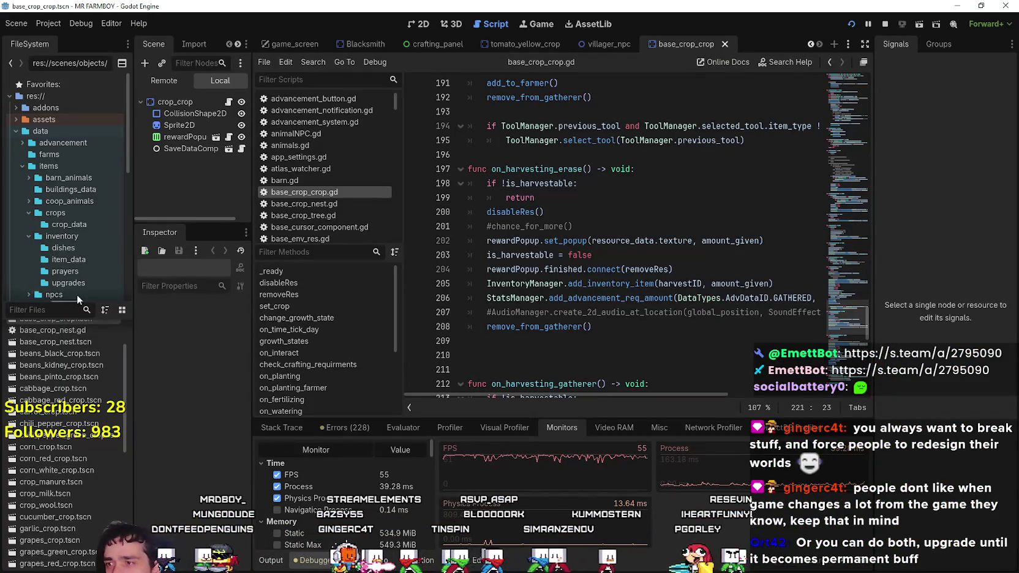
{"action": "type", "text": "game_m"}
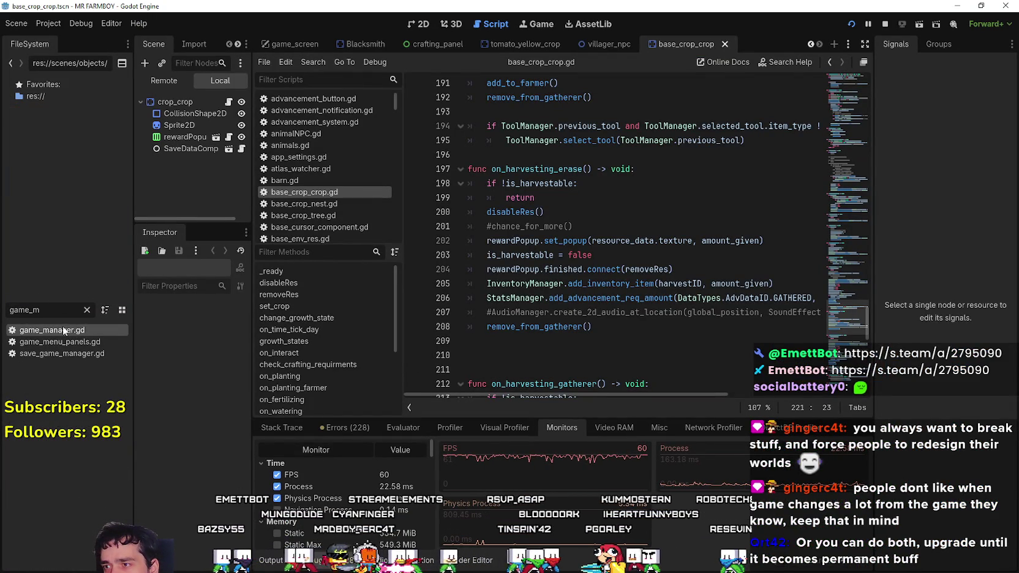
{"action": "key", "text": "Return"}
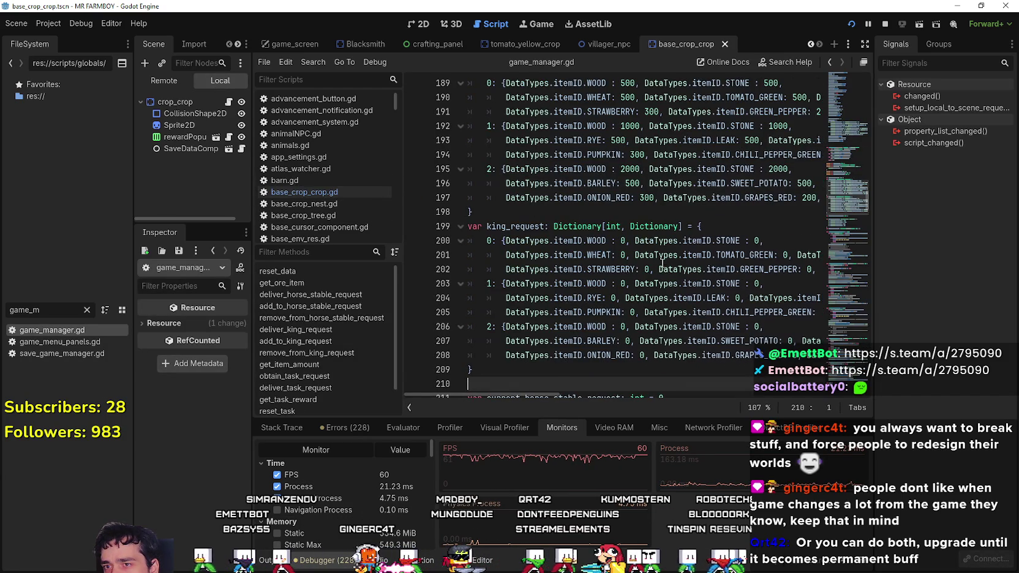
{"action": "scroll", "coordinate": [662, 264], "scroll_direction": "down", "scroll_amount": 4}
{"action": "left_click_drag", "start_coordinate": [843, 208], "coordinate": [822, 292]}
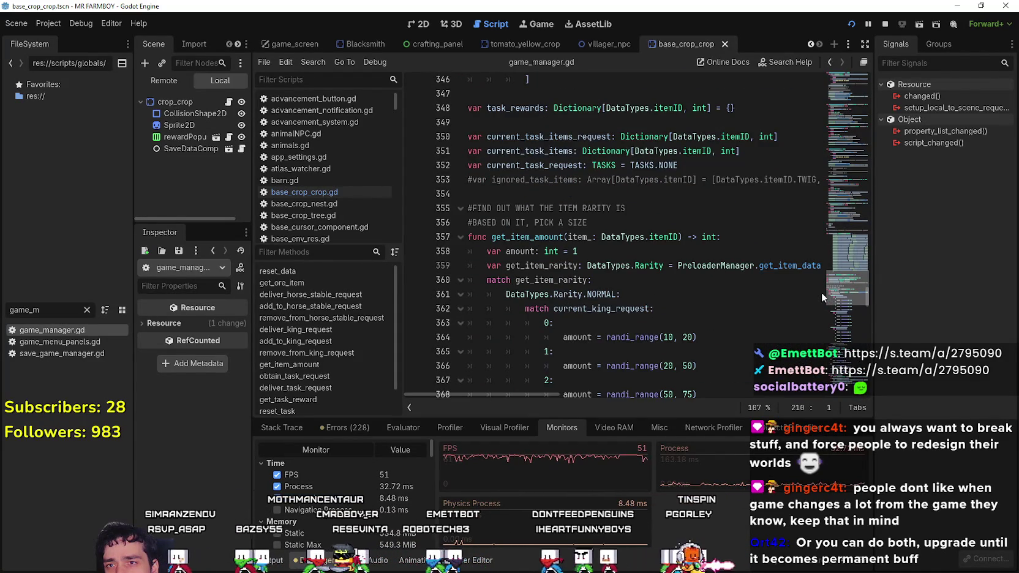
{"action": "scroll", "coordinate": [672, 265], "scroll_direction": "down", "scroll_amount": 3}
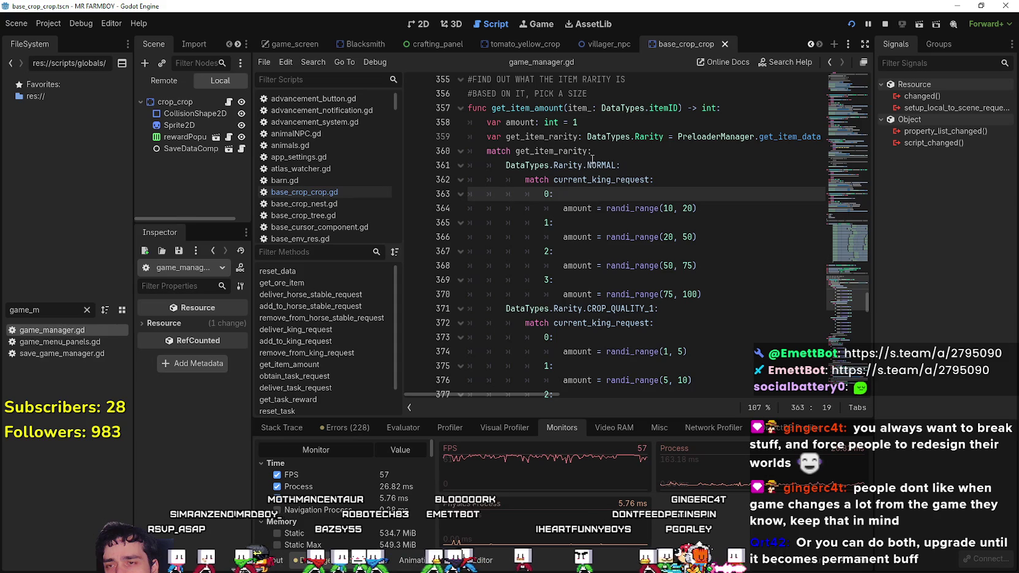
{"action": "scroll", "coordinate": [612, 238], "scroll_direction": "down", "scroll_amount": 9}
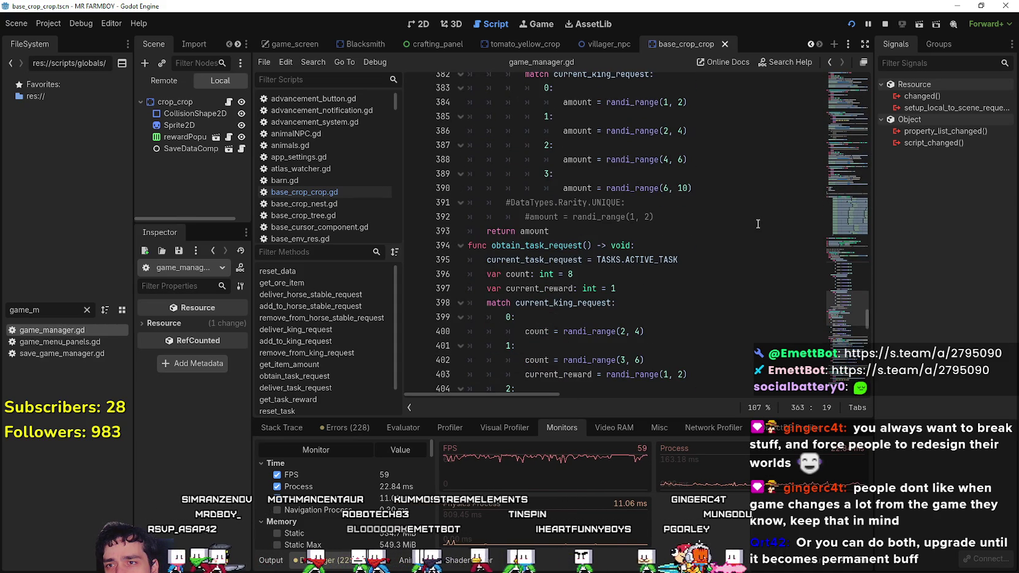
{"action": "left_click", "coordinate": [732, 221]}
{"action": "scroll", "coordinate": [732, 220], "scroll_direction": "down", "scroll_amount": 4}
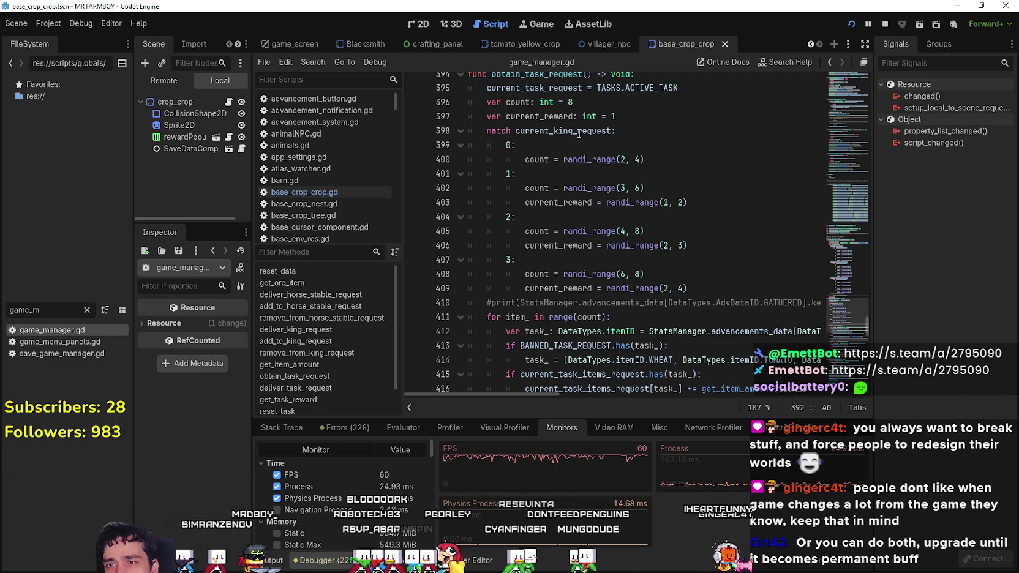
Inspect the count variable: its default of 8 and the level 1 and level 3 count ranges.
{"action": "left_click_drag", "start_coordinate": [524, 188], "coordinate": [703, 195]}
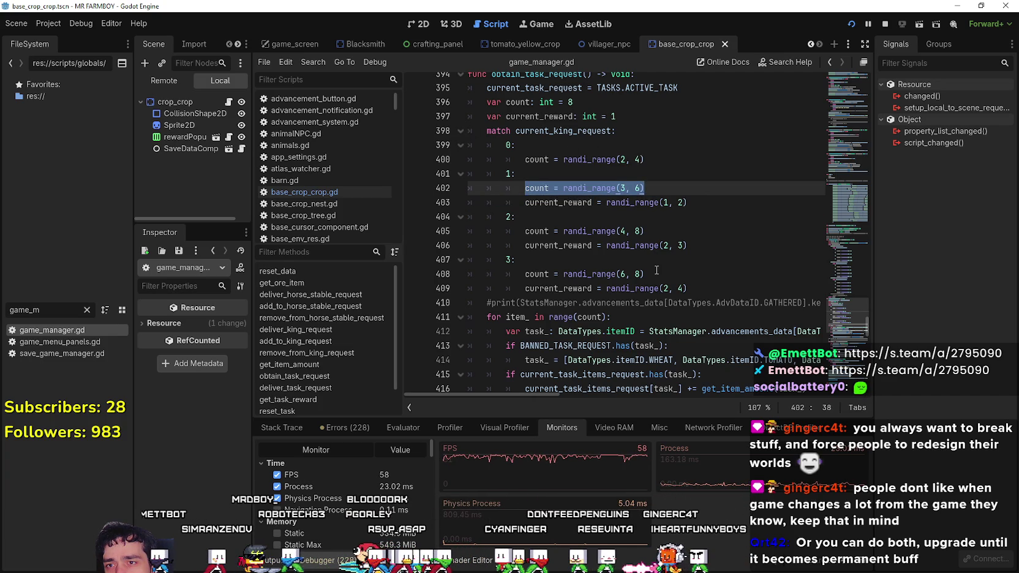
{"action": "mouse_move", "coordinate": [656, 270]}
{"action": "left_mouse_down"}
{"action": "mouse_move", "coordinate": [465, 245]}
{"action": "mouse_move", "coordinate": [448, 262]}
{"action": "left_mouse_up"}
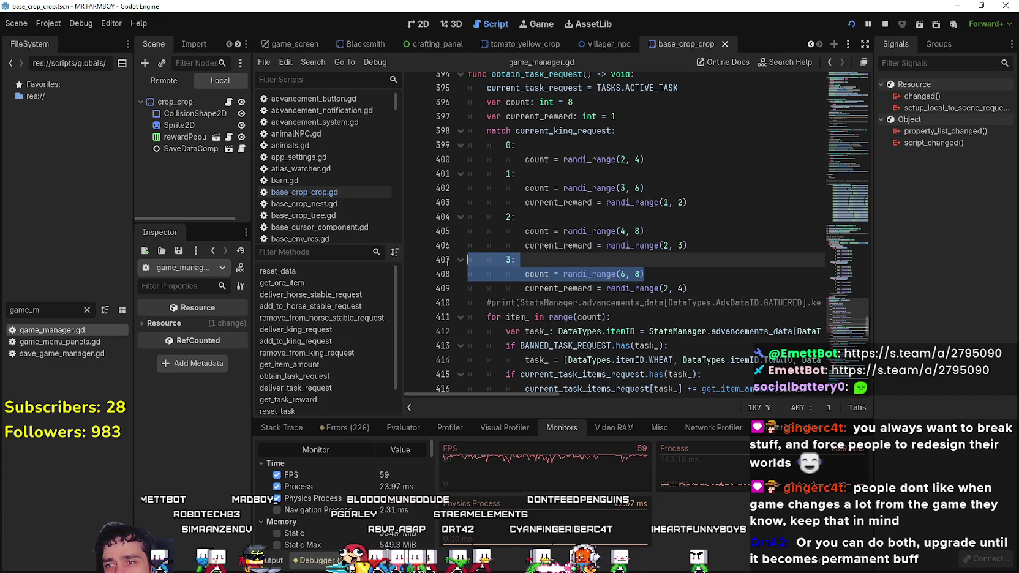
{"action": "double_click", "coordinate": [537, 273]}
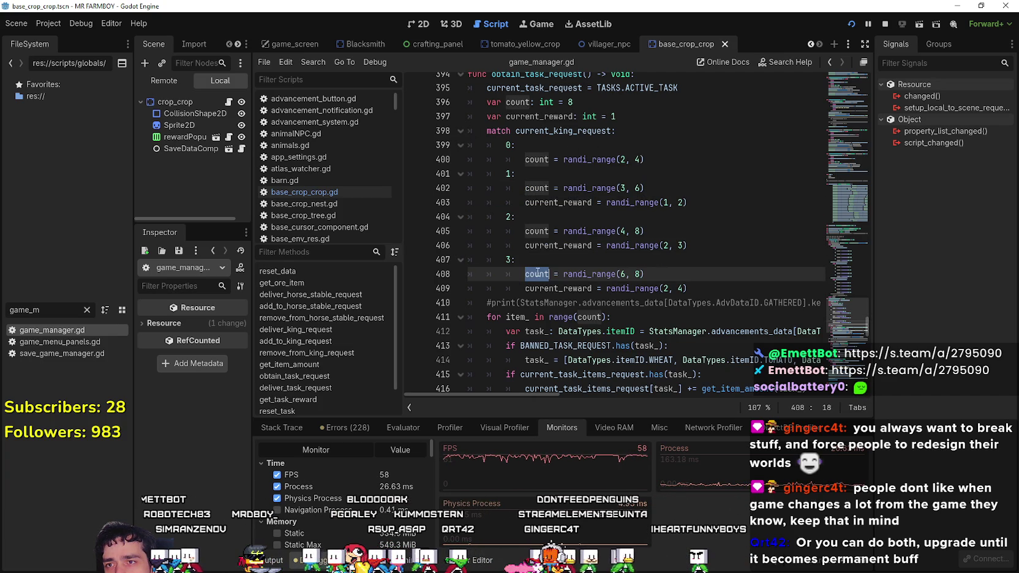
{"action": "left_click_drag", "start_coordinate": [528, 105], "coordinate": [603, 105]}
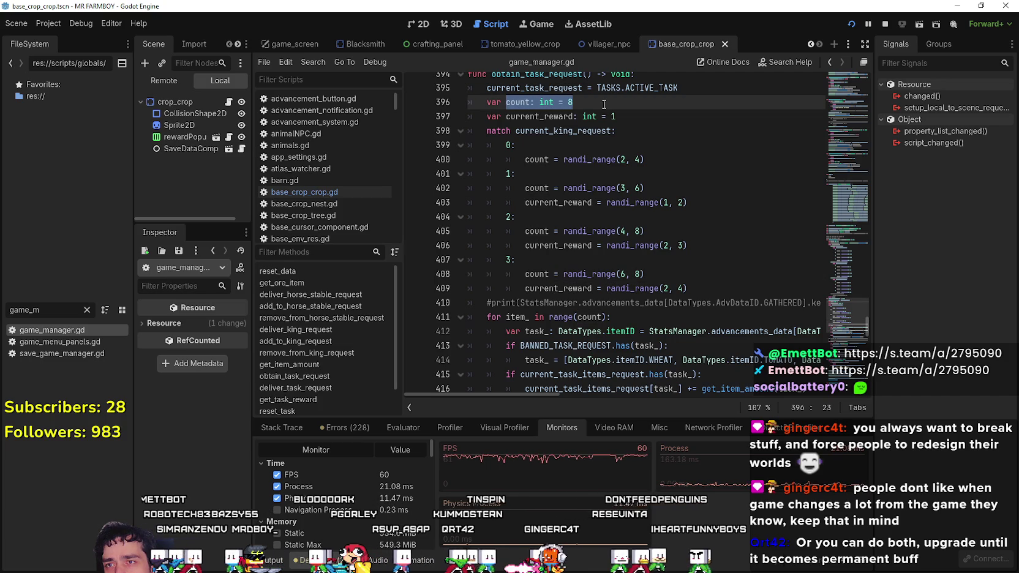
{"action": "left_click", "coordinate": [536, 117]}
{"action": "left_click_drag", "start_coordinate": [506, 103], "coordinate": [610, 106]}
{"action": "scroll", "coordinate": [641, 315], "scroll_direction": "up", "scroll_amount": 1}
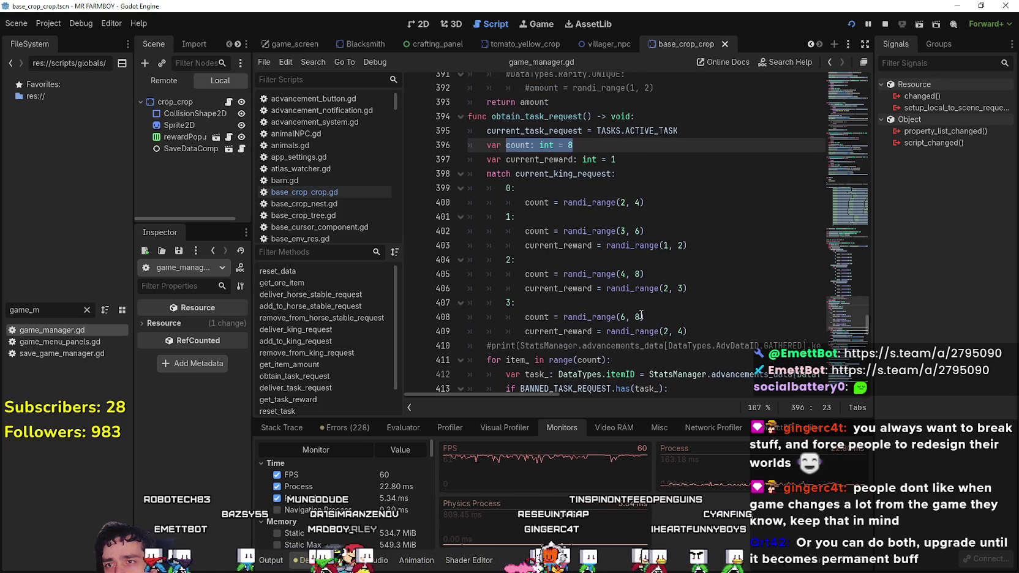
{"action": "scroll", "coordinate": [639, 297], "scroll_direction": "down", "scroll_amount": 5}
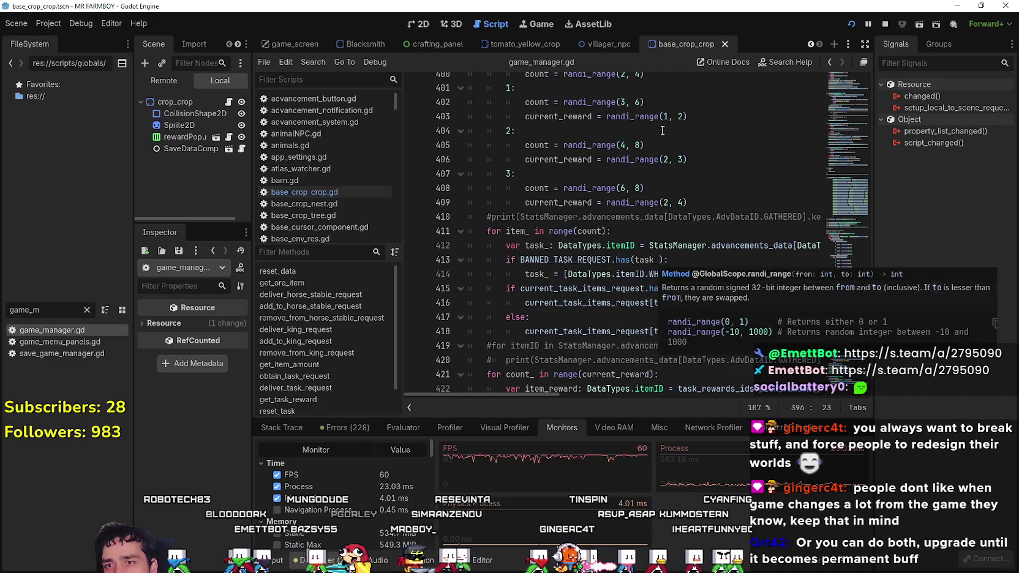
{"action": "scroll", "coordinate": [648, 164], "scroll_direction": "up", "scroll_amount": 5}
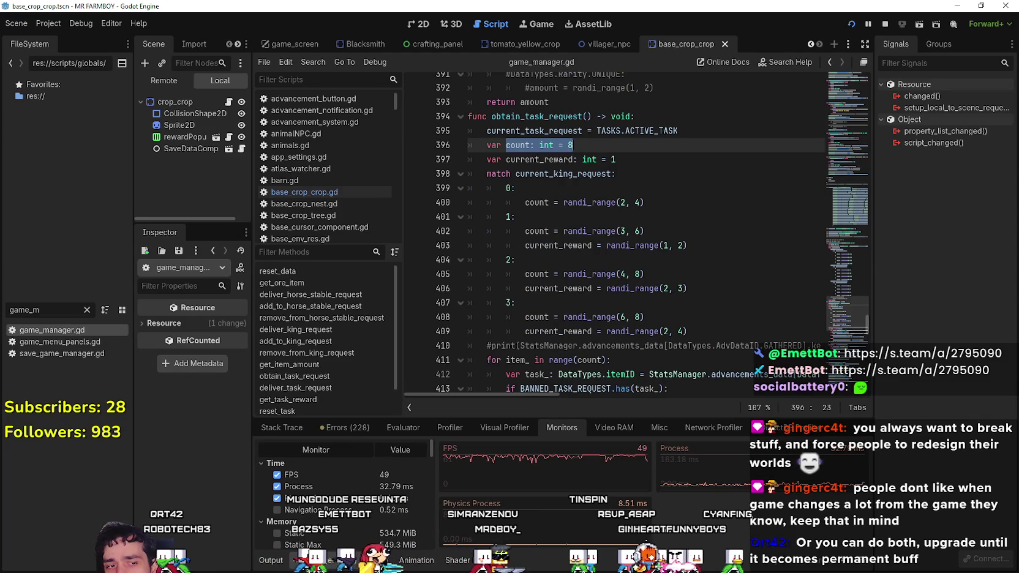
After a glance at the game, check level 3's count upper bound 8 and where count drives the item loop.
{"action": "key", "text": "alt+Tab"}
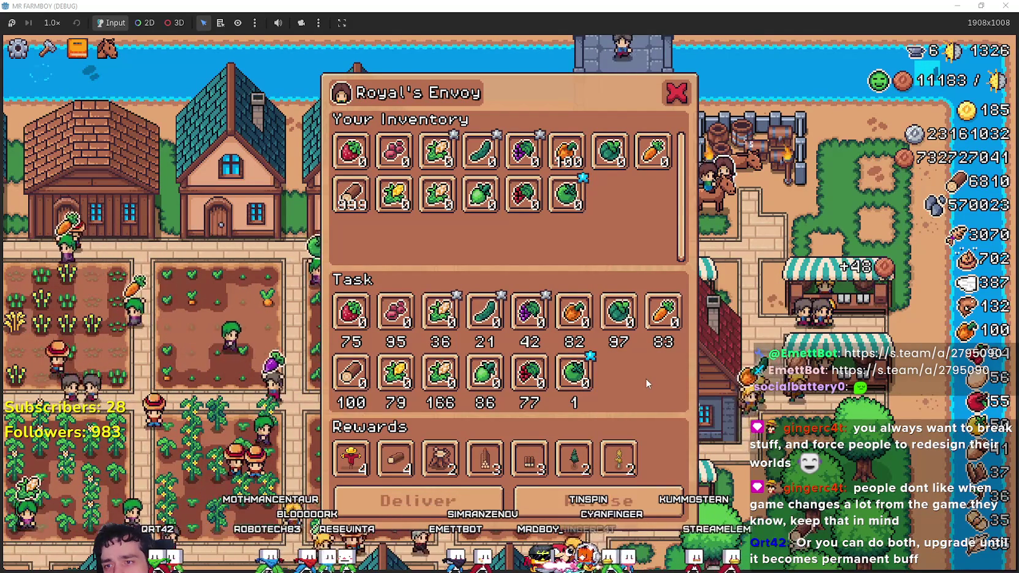
{"action": "key", "text": "alt+Tab"}
{"action": "left_click", "coordinate": [652, 306]}
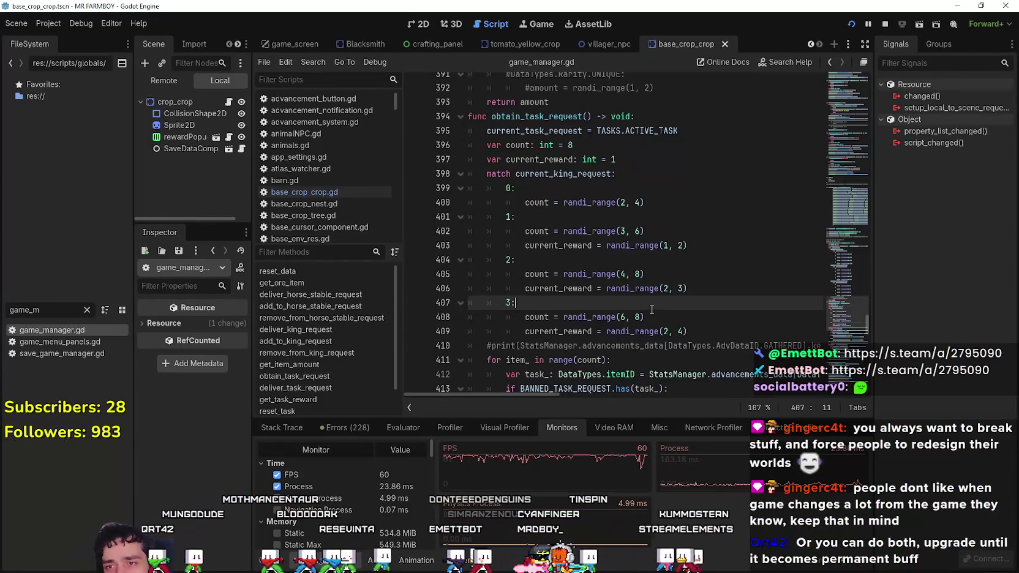
{"action": "double_click", "coordinate": [638, 317]}
{"action": "scroll", "coordinate": [735, 333], "scroll_direction": "down", "scroll_amount": 3}
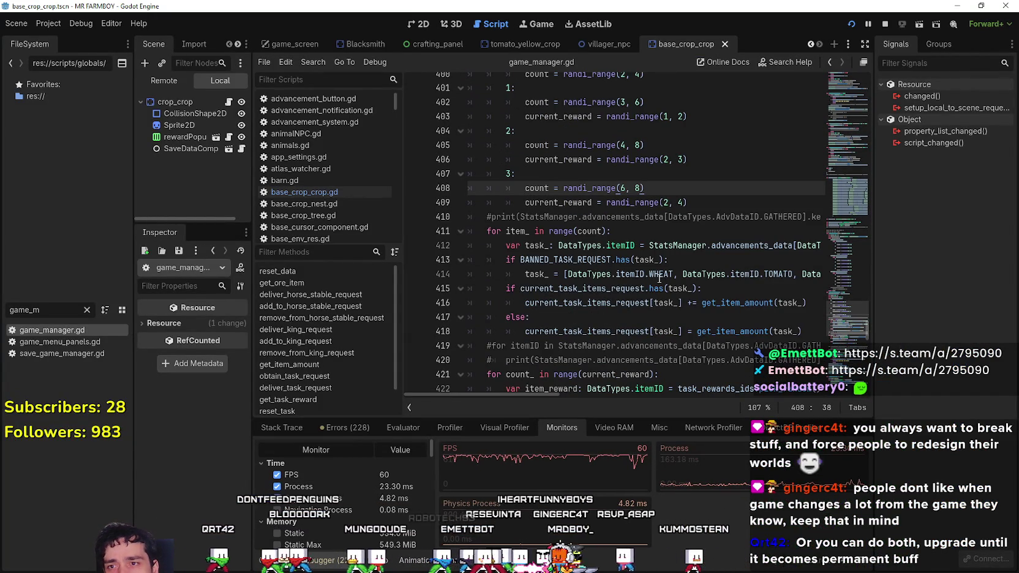
{"action": "scroll", "coordinate": [559, 331], "scroll_direction": "down", "scroll_amount": 1}
{"action": "mouse_move", "coordinate": [560, 393]}
{"action": "left_mouse_down"}
{"action": "mouse_move", "coordinate": [724, 391]}
{"action": "mouse_move", "coordinate": [512, 368]}
{"action": "left_mouse_up"}
{"action": "left_click", "coordinate": [562, 276]}
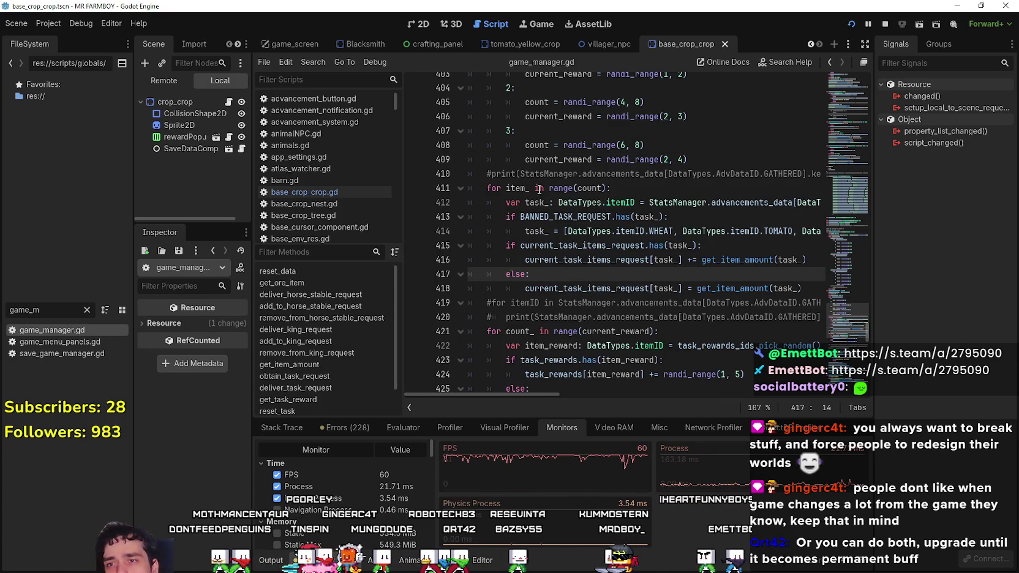
{"action": "double_click", "coordinate": [586, 188]}
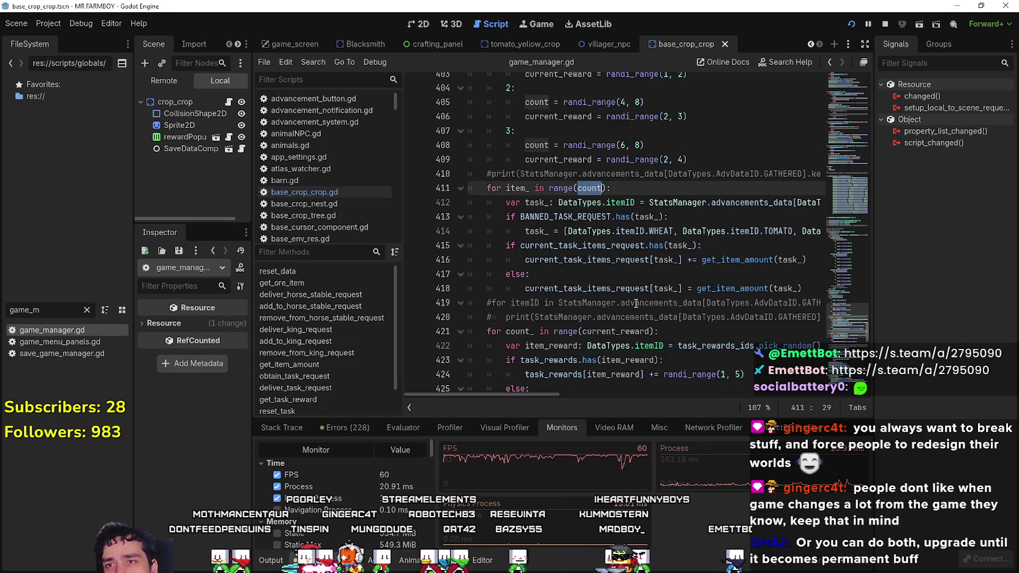
Review the level 3 reward range, count in the loop range, and the current_king_request variable.
{"action": "scroll", "coordinate": [636, 303], "scroll_direction": "up", "scroll_amount": 1}
{"action": "scroll", "coordinate": [625, 288], "scroll_direction": "up", "scroll_amount": 2}
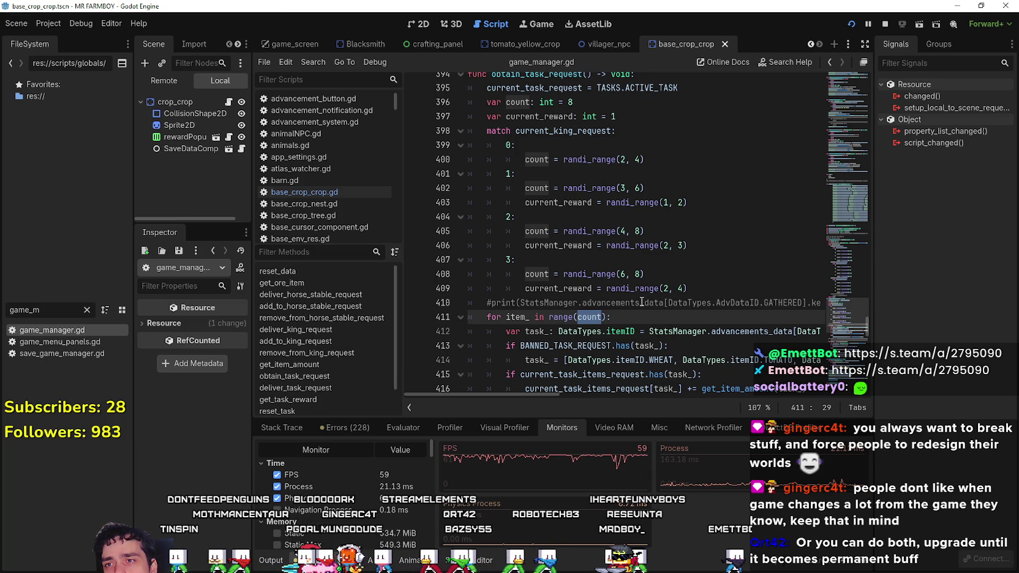
{"action": "left_click", "coordinate": [722, 285]}
{"action": "scroll", "coordinate": [723, 283], "scroll_direction": "up", "scroll_amount": 2}
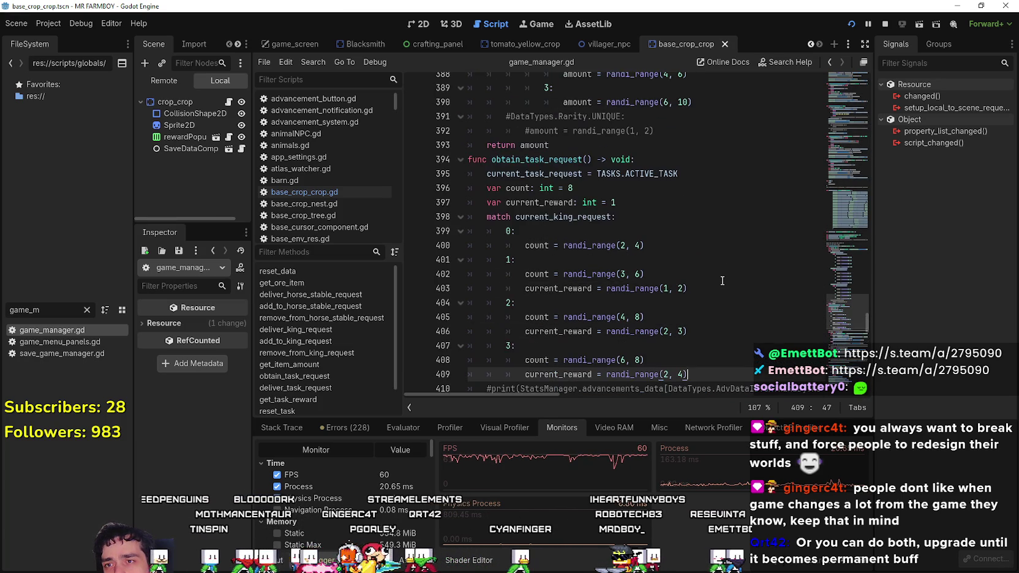
{"action": "scroll", "coordinate": [722, 281], "scroll_direction": "down", "scroll_amount": 2}
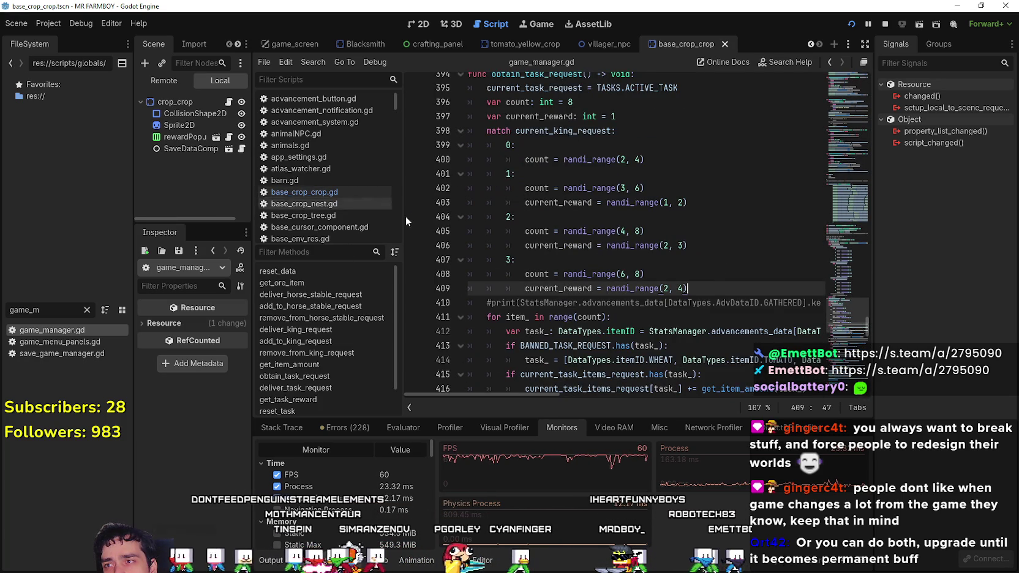
{"action": "left_click", "coordinate": [591, 317]}
{"action": "scroll", "coordinate": [693, 333], "scroll_direction": "down", "scroll_amount": 5}
{"action": "scroll", "coordinate": [693, 334], "scroll_direction": "up", "scroll_amount": 6}
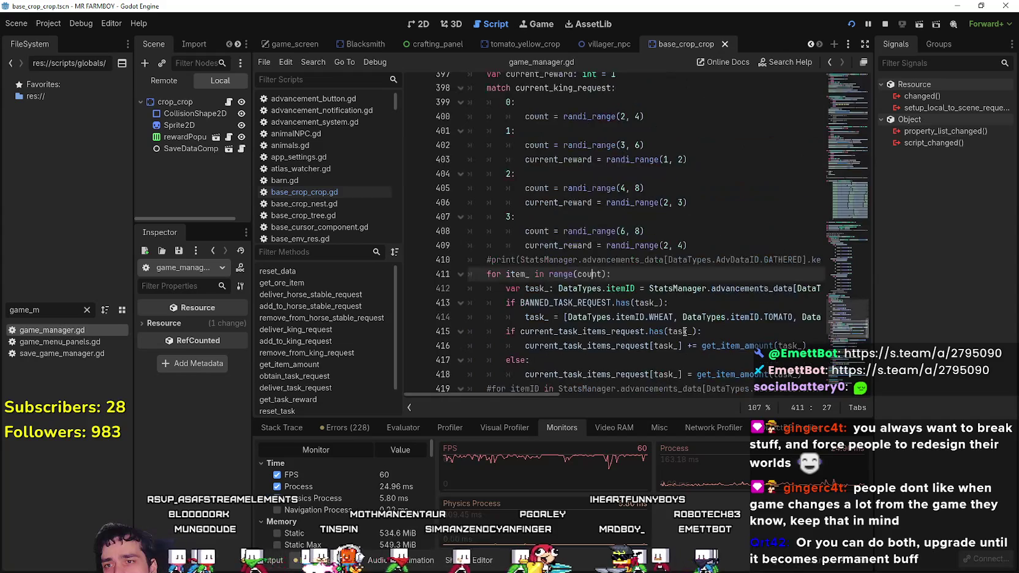
{"action": "double_click", "coordinate": [580, 174]}
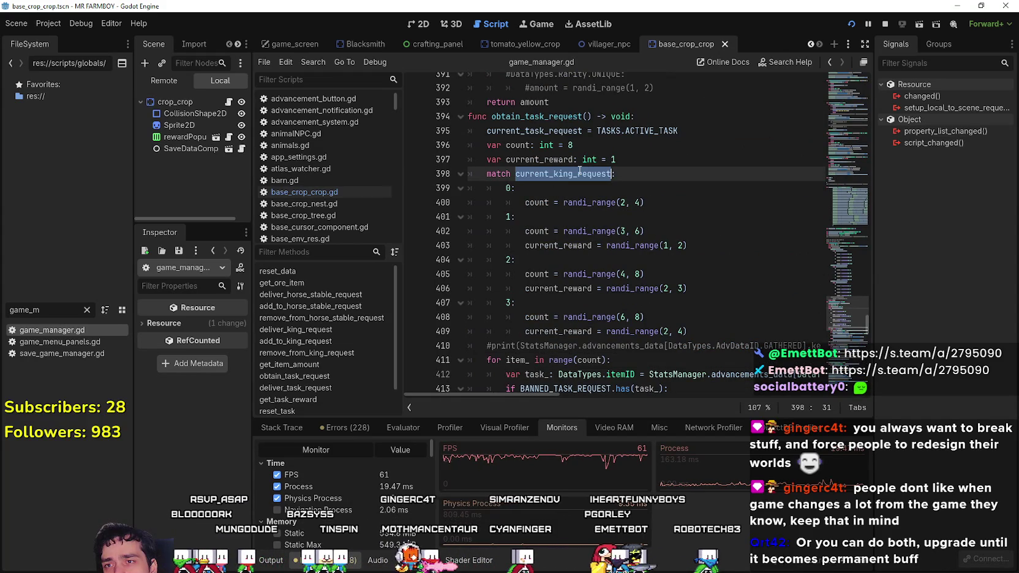
{"action": "scroll", "coordinate": [671, 338], "scroll_direction": "down", "scroll_amount": 5}
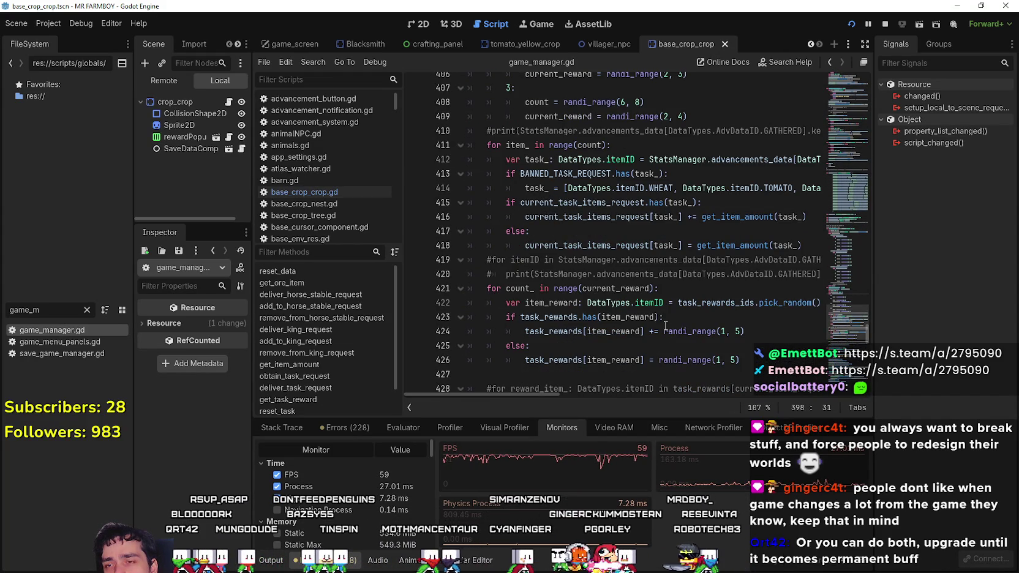
{"action": "scroll", "coordinate": [665, 326], "scroll_direction": "down", "scroll_amount": 2}
{"action": "left_click", "coordinate": [615, 305]}
{"action": "scroll", "coordinate": [615, 308], "scroll_direction": "down", "scroll_amount": 2}
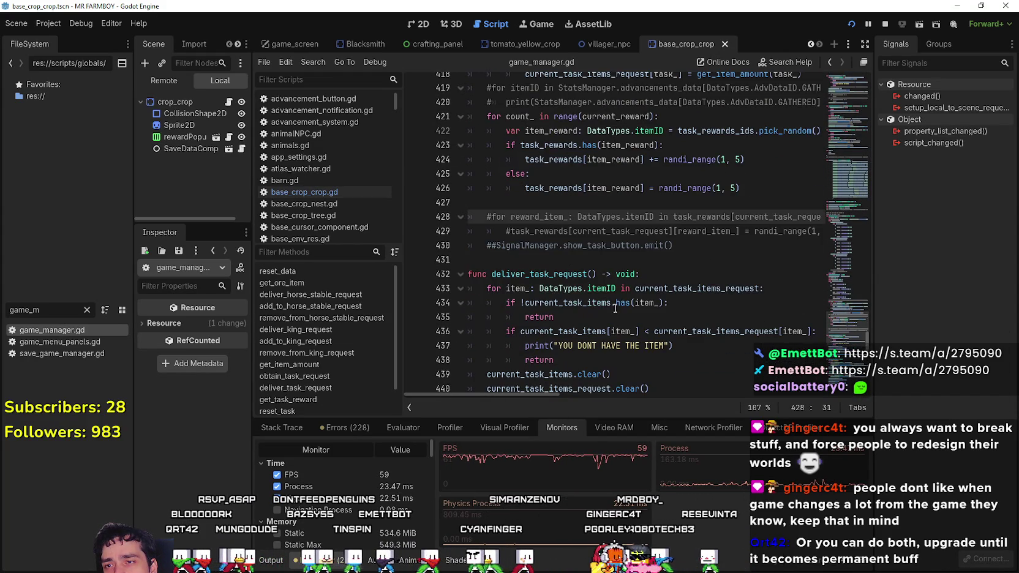
{"action": "left_click", "coordinate": [603, 258]}
{"action": "scroll", "coordinate": [630, 320], "scroll_direction": "down", "scroll_amount": 3}
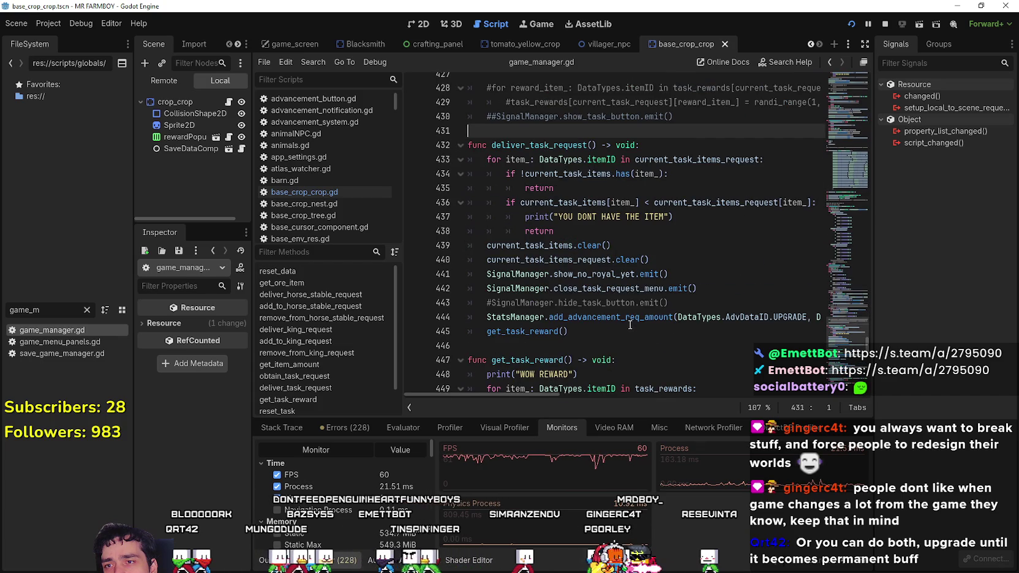
{"action": "left_click", "coordinate": [600, 232]}
{"action": "scroll", "coordinate": [594, 202], "scroll_direction": "down", "scroll_amount": 4}
{"action": "left_click", "coordinate": [589, 174]}
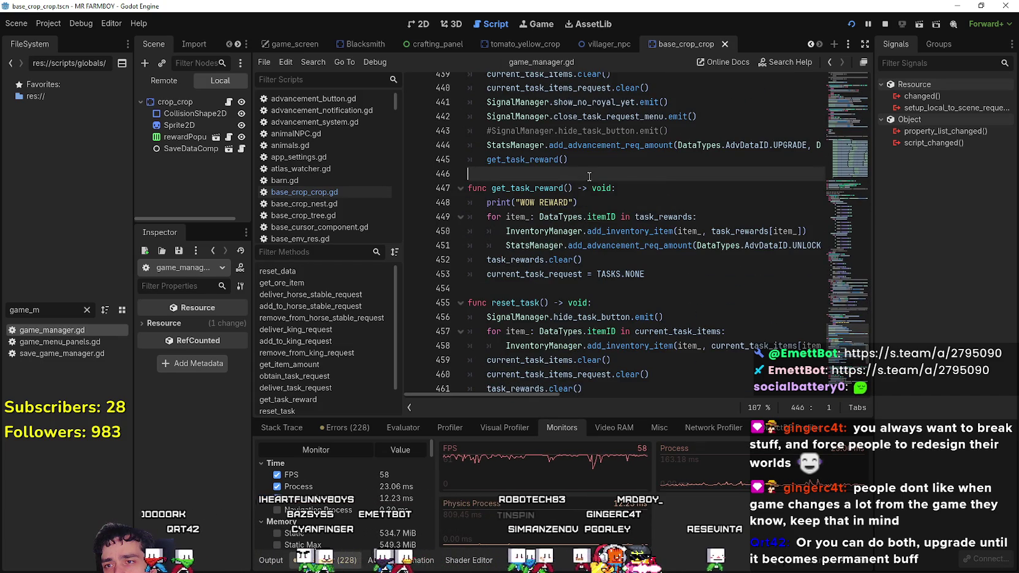
{"action": "scroll", "coordinate": [608, 282], "scroll_direction": "down", "scroll_amount": 4}
{"action": "scroll", "coordinate": [603, 279], "scroll_direction": "down", "scroll_amount": 2}
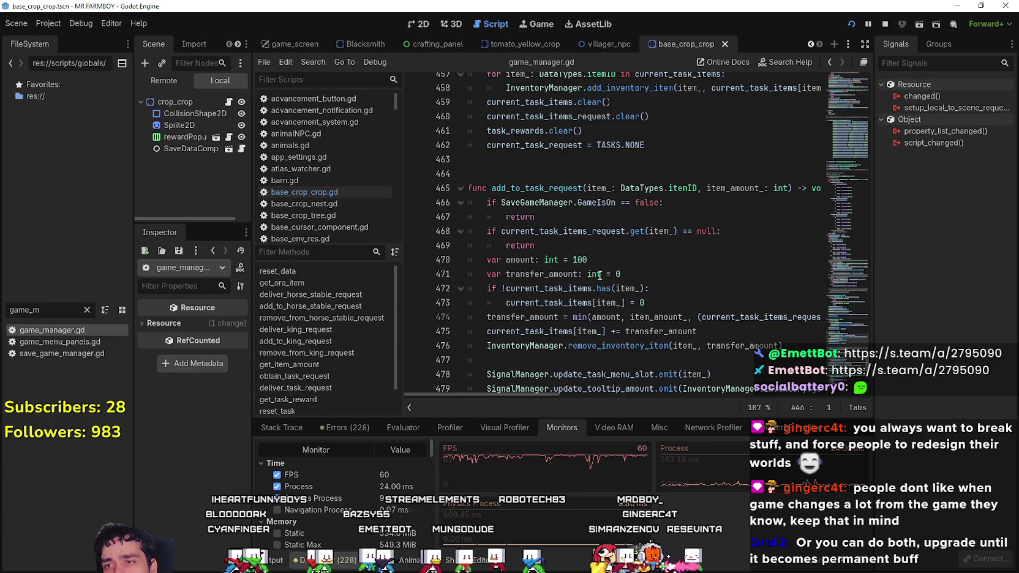
{"action": "left_click", "coordinate": [602, 261]}
{"action": "scroll", "coordinate": [615, 302], "scroll_direction": "up", "scroll_amount": 13}
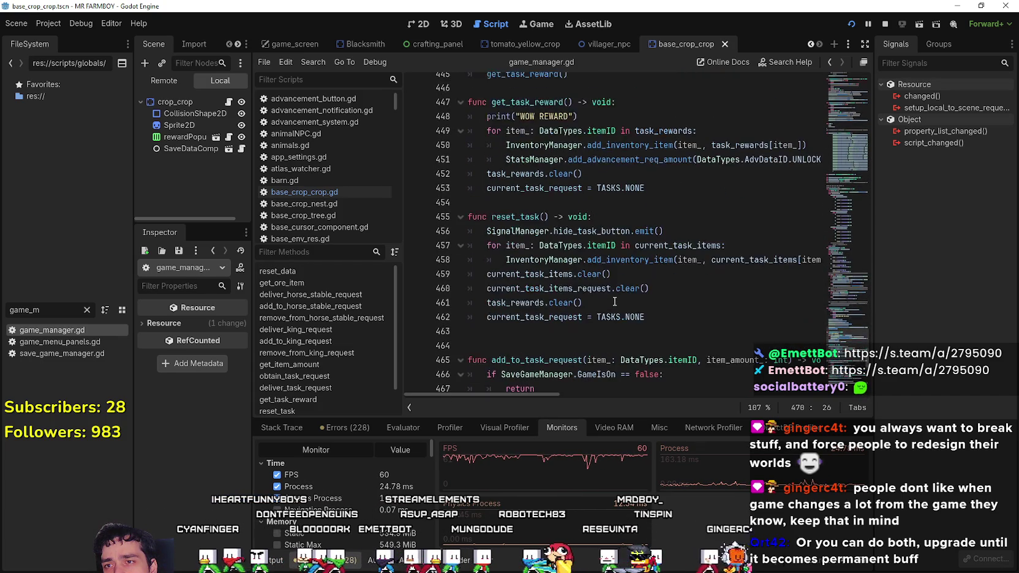
{"action": "left_click", "coordinate": [567, 258]}
{"action": "left_click", "coordinate": [570, 274]}
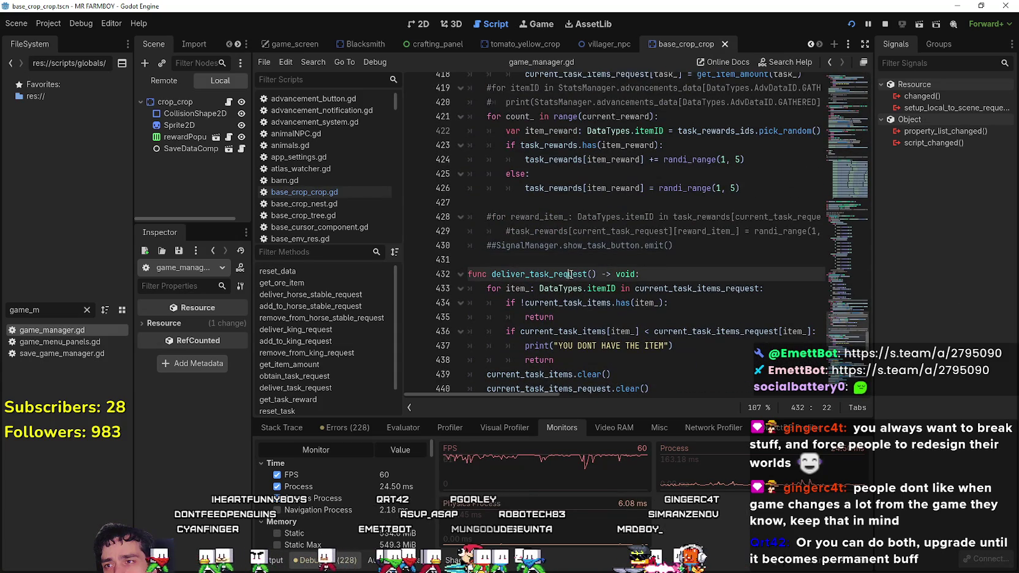
{"action": "scroll", "coordinate": [588, 319], "scroll_direction": "down", "scroll_amount": 3}
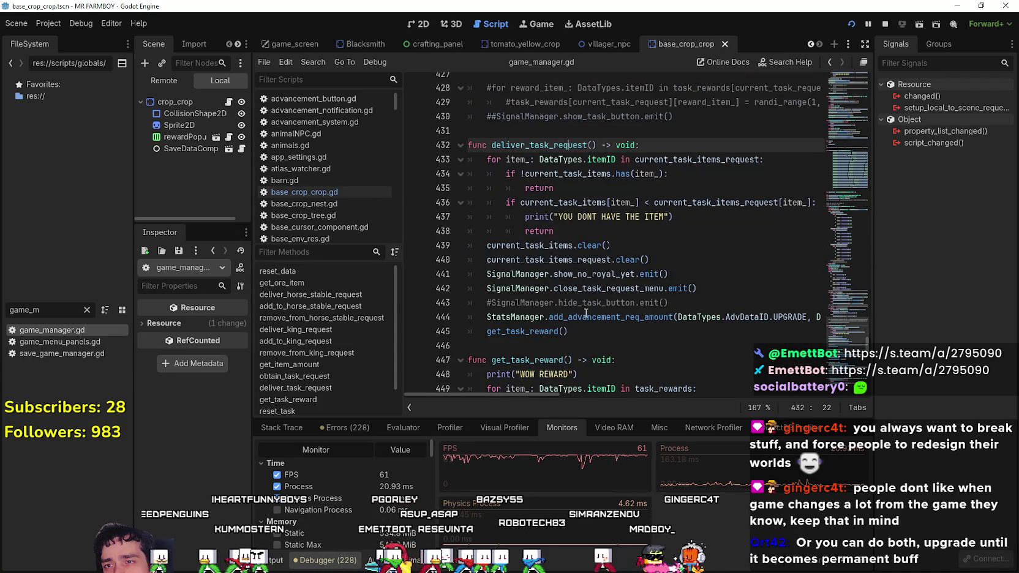
{"action": "scroll", "coordinate": [586, 313], "scroll_direction": "up", "scroll_amount": 3}
{"action": "scroll", "coordinate": [590, 305], "scroll_direction": "up", "scroll_amount": 4}
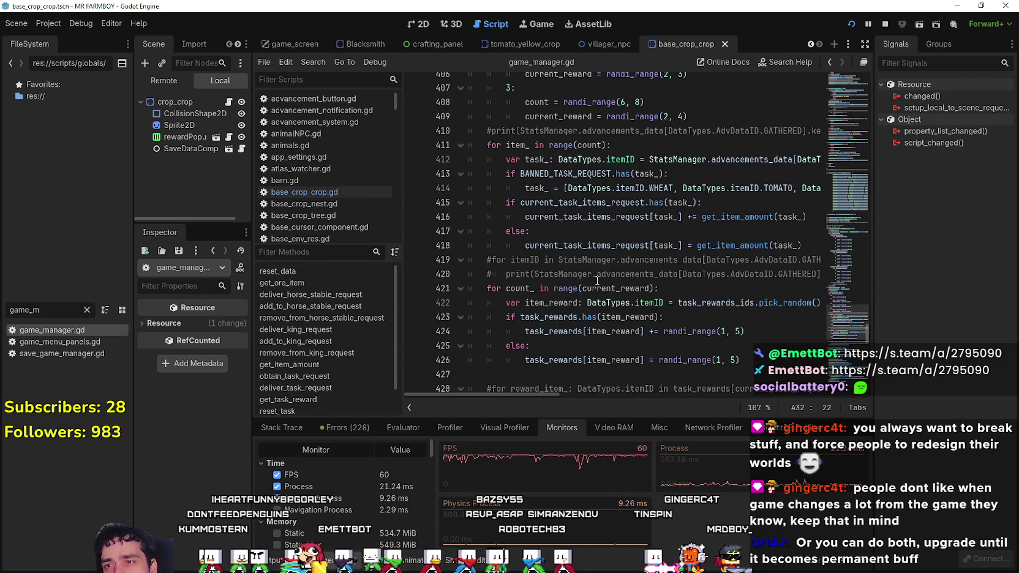
{"action": "scroll", "coordinate": [597, 280], "scroll_direction": "up", "scroll_amount": 2}
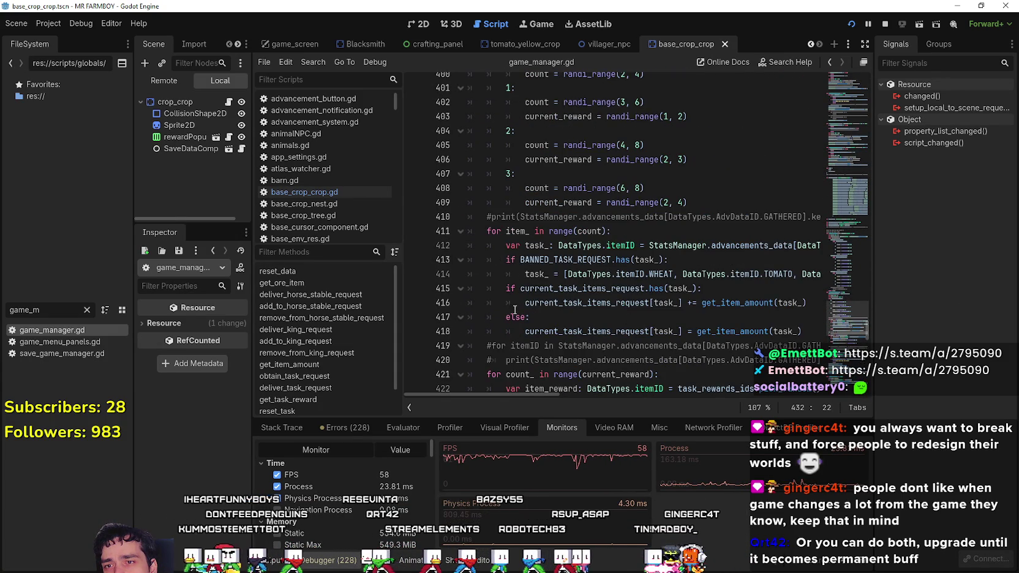
{"action": "double_click", "coordinate": [540, 291]}
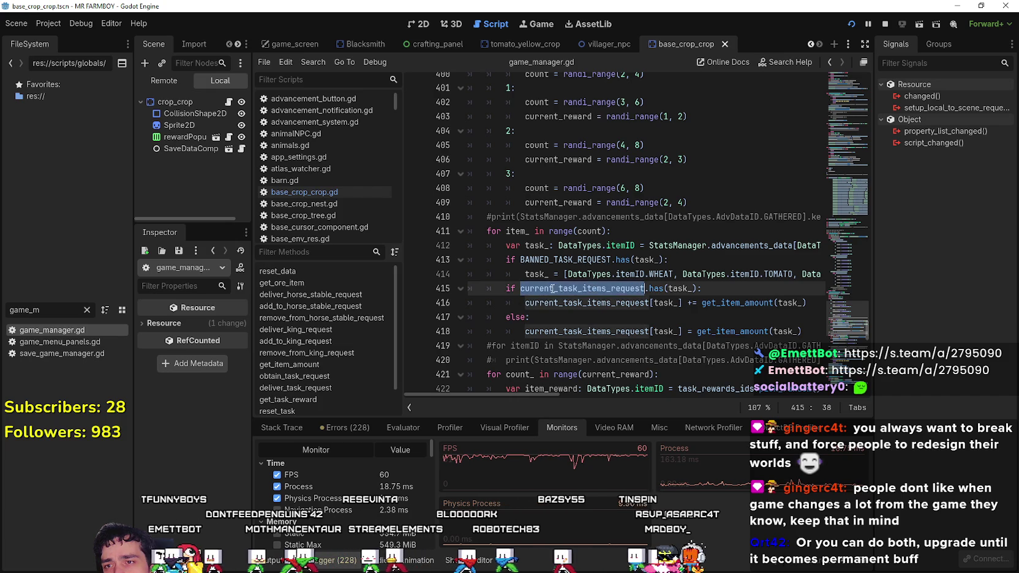
{"action": "scroll", "coordinate": [560, 306], "scroll_direction": "up", "scroll_amount": 3}
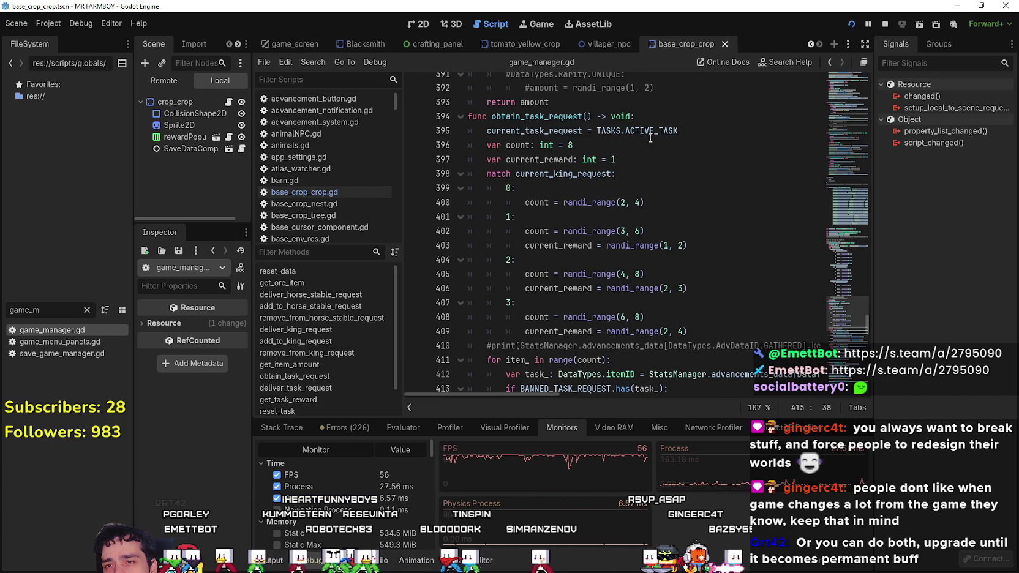
{"action": "double_click", "coordinate": [516, 131]}
{"action": "scroll", "coordinate": [596, 183], "scroll_direction": "down", "scroll_amount": 2}
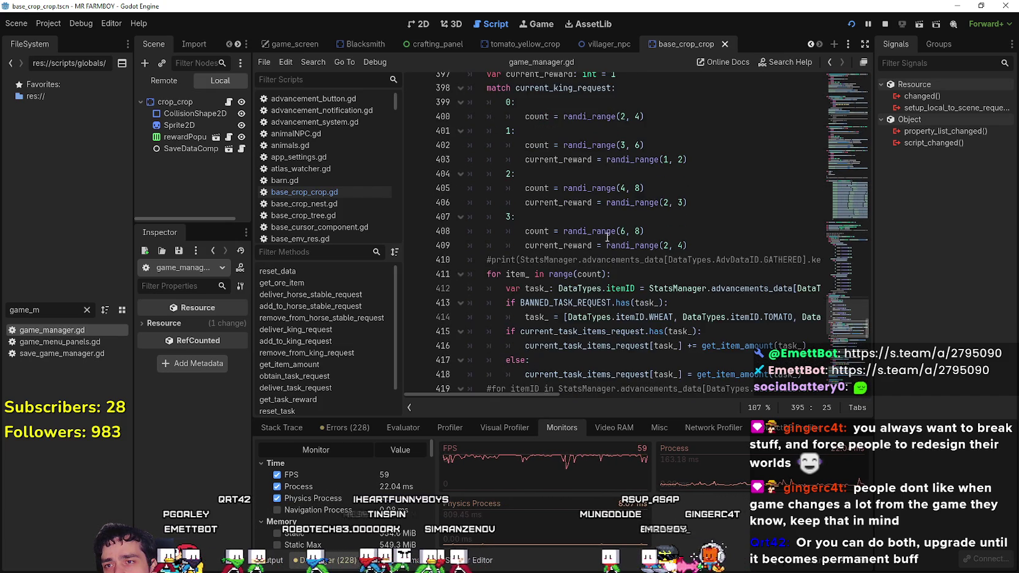
{"action": "scroll", "coordinate": [512, 258], "scroll_direction": "down", "scroll_amount": 1}
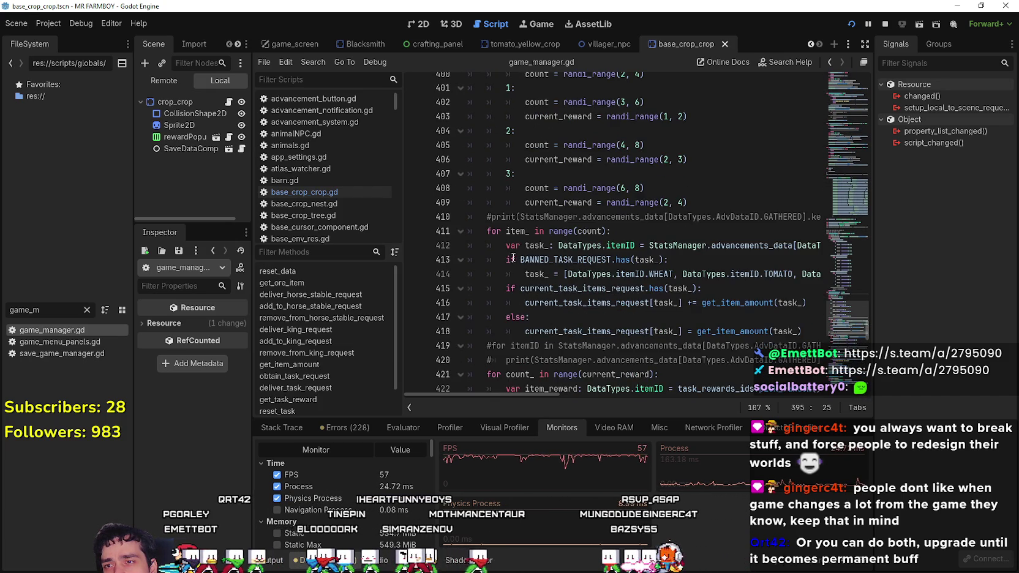
{"action": "double_click", "coordinate": [575, 258]}
{"action": "scroll", "coordinate": [555, 288], "scroll_direction": "down", "scroll_amount": 2}
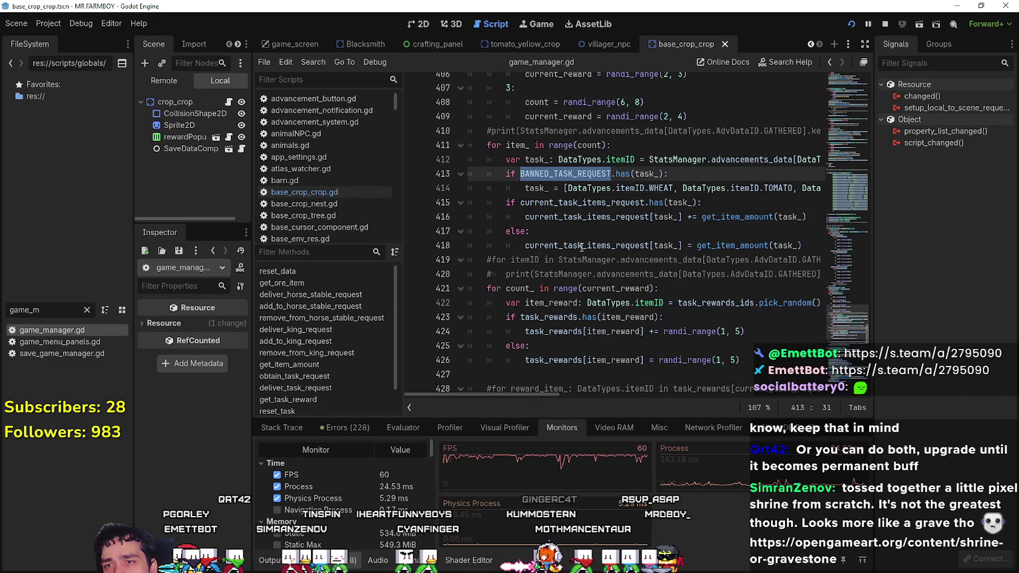
{"action": "double_click", "coordinate": [581, 246]}
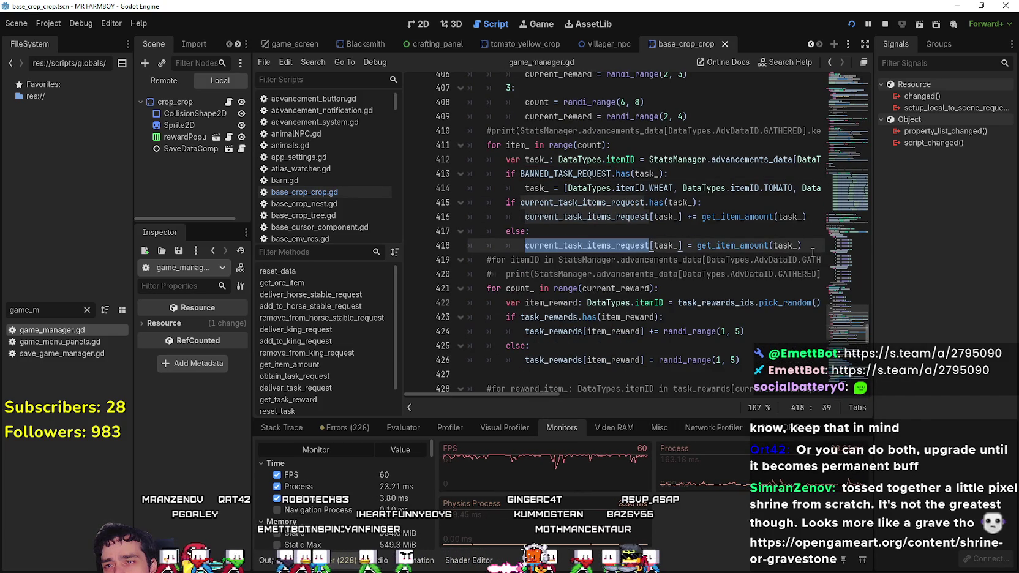
{"action": "mouse_move", "coordinate": [803, 246]}
{"action": "left_mouse_down"}
{"action": "mouse_move", "coordinate": [551, 246]}
{"action": "mouse_move", "coordinate": [472, 231]}
{"action": "mouse_move", "coordinate": [446, 210]}
{"action": "left_mouse_up"}
{"action": "double_click", "coordinate": [643, 207]}
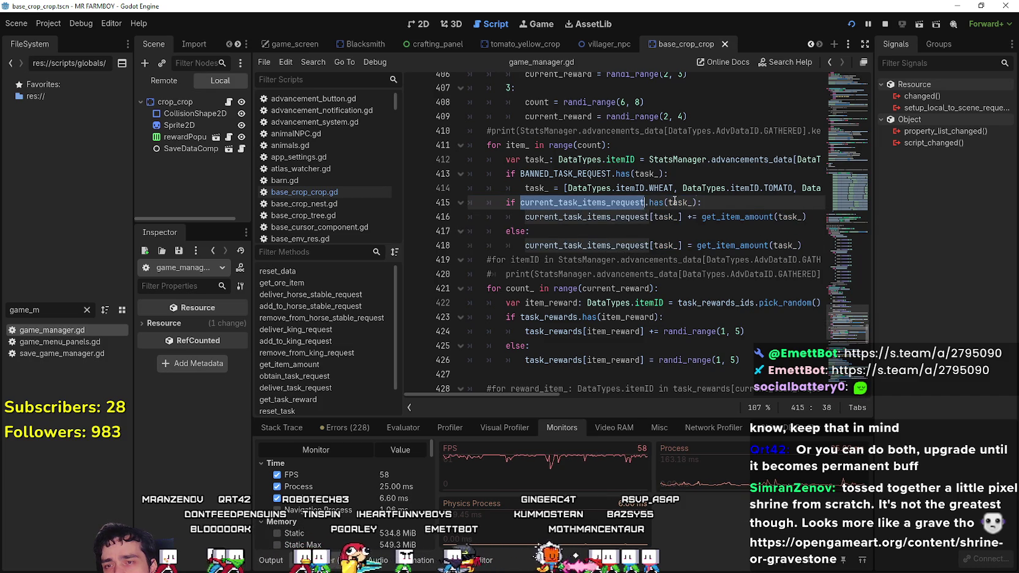
{"action": "left_click_drag", "start_coordinate": [524, 216], "coordinate": [811, 217]}
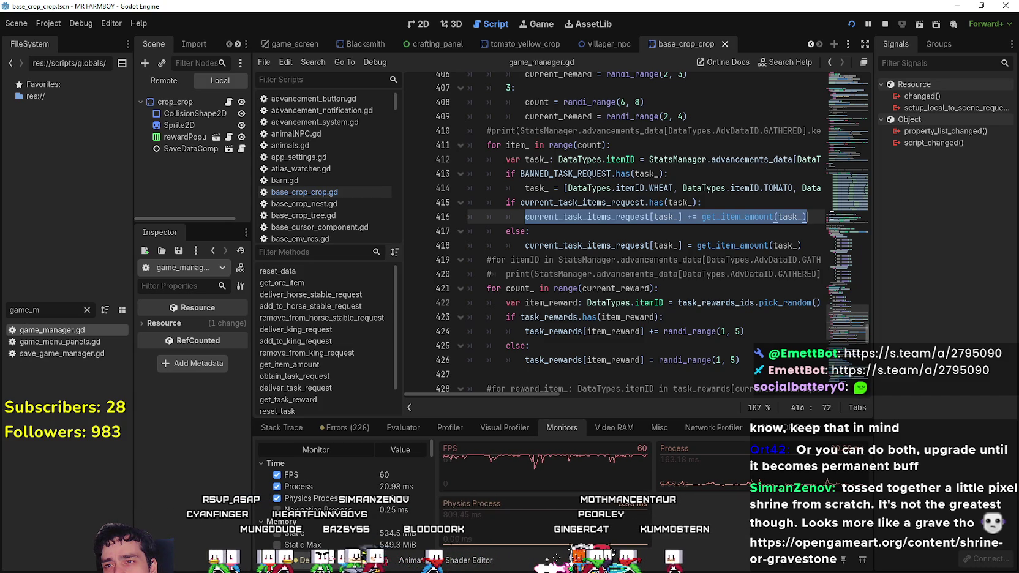
{"action": "scroll", "coordinate": [569, 321], "scroll_direction": "down", "scroll_amount": 2}
{"action": "left_click", "coordinate": [583, 289]}
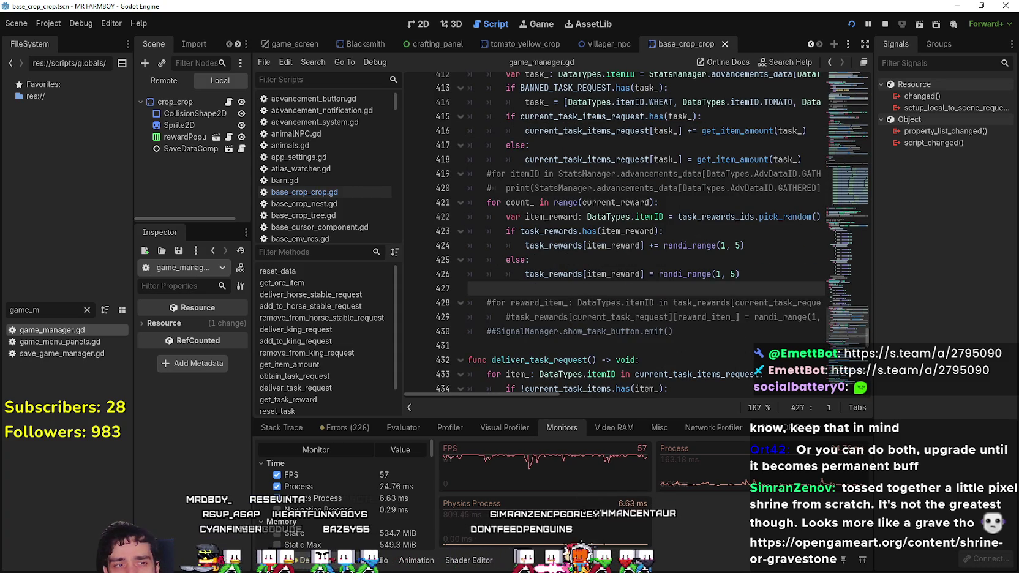
{"action": "key", "text": "alt+Tab"}
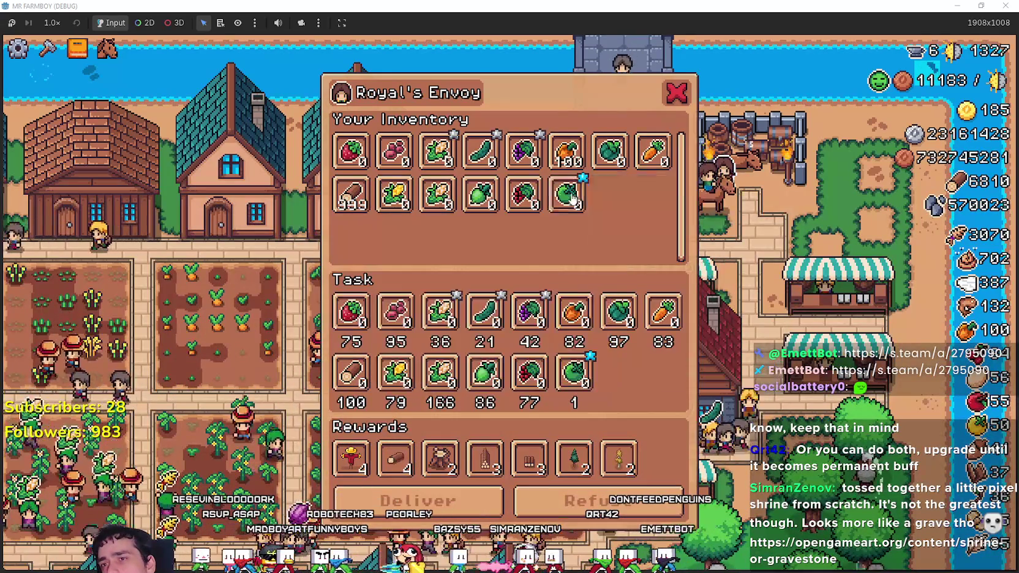
{"action": "mouse_move", "coordinate": [346, 385]}
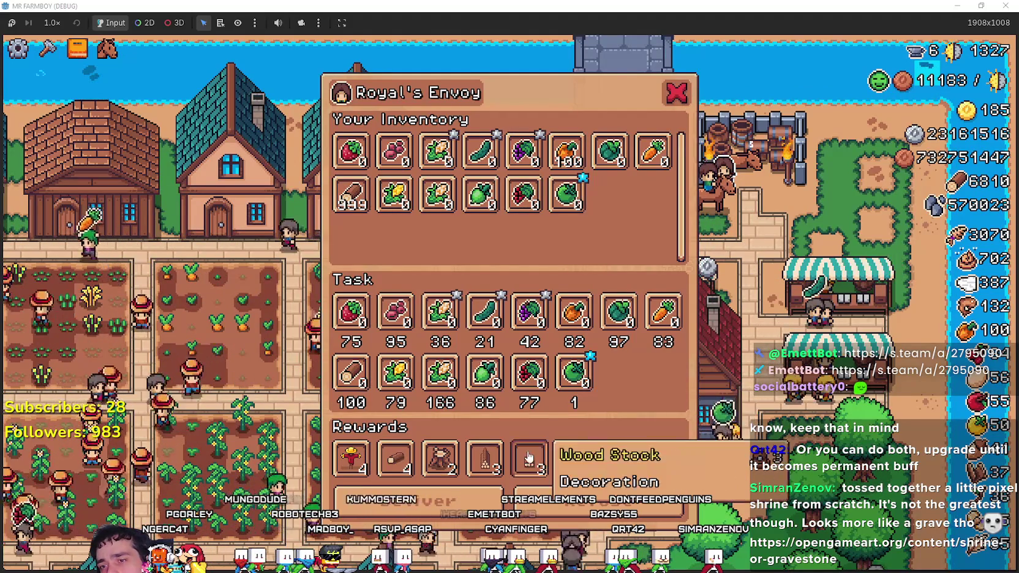
{"action": "left_click", "coordinate": [957, 6]}
{"action": "scroll", "coordinate": [568, 375], "scroll_direction": "up", "scroll_amount": 2}
{"action": "scroll", "coordinate": [569, 375], "scroll_direction": "up", "scroll_amount": 3}
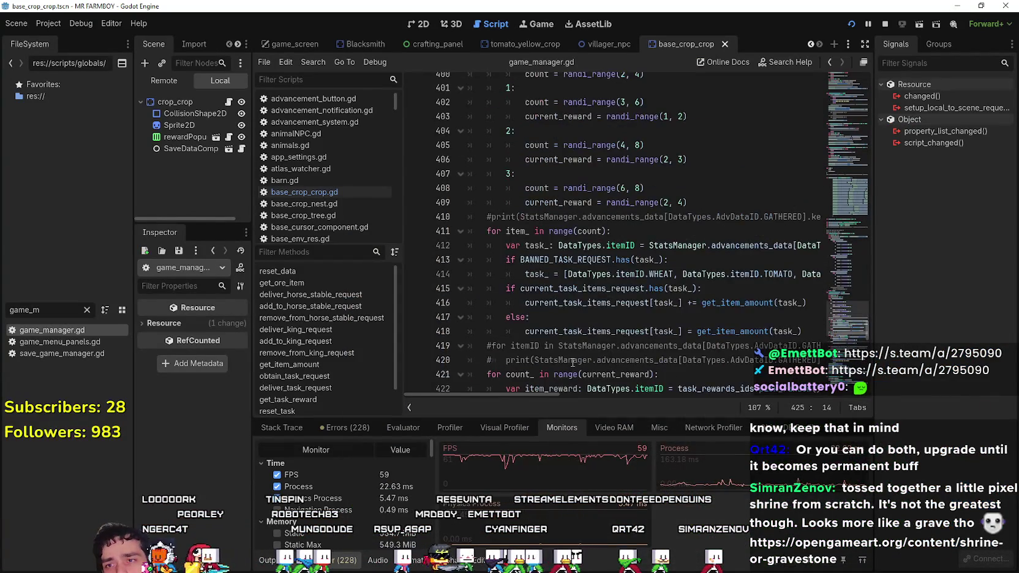
{"action": "left_click", "coordinate": [564, 217]}
{"action": "scroll", "coordinate": [530, 276], "scroll_direction": "up", "scroll_amount": 3}
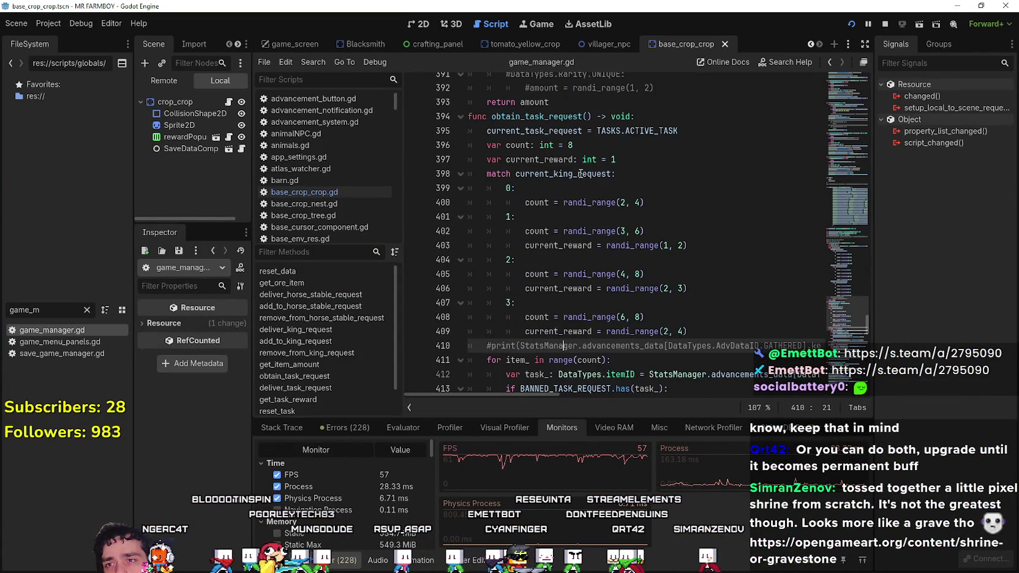
{"action": "left_click", "coordinate": [702, 158]}
{"action": "key", "text": "shift+Up"}
{"action": "key", "text": "shift+Home"}
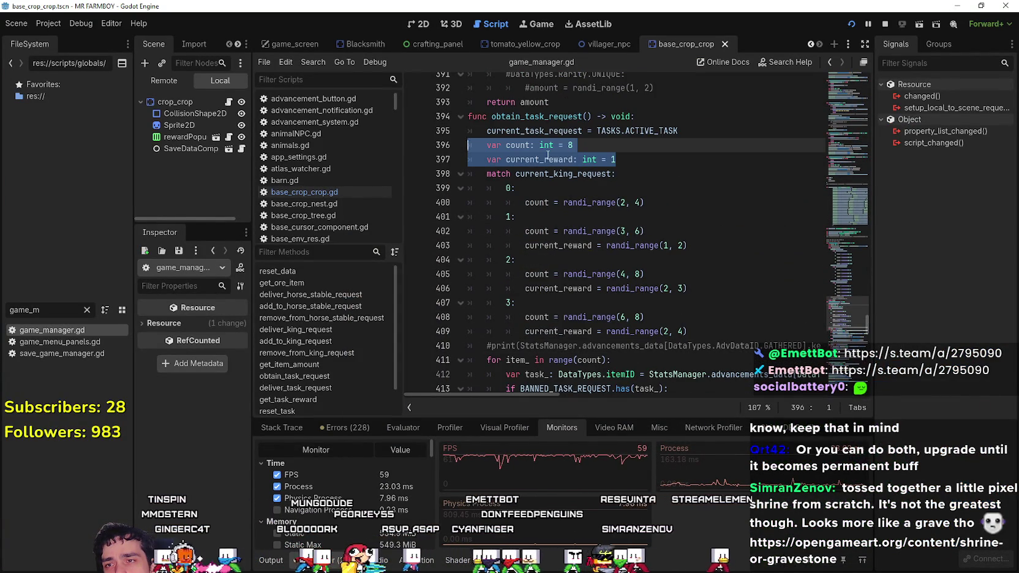
{"action": "double_click", "coordinate": [548, 158]}
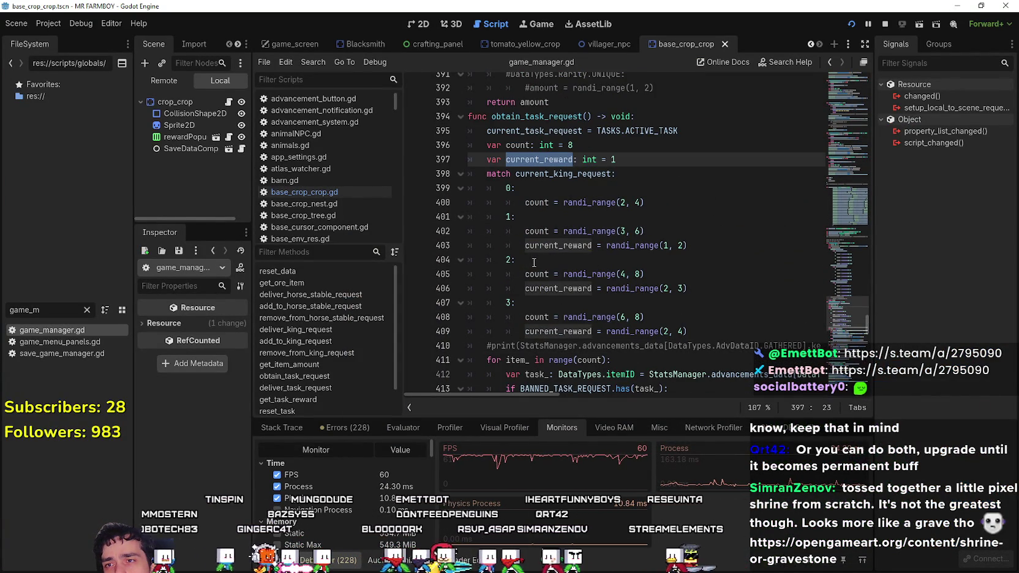
{"action": "scroll", "coordinate": [552, 349], "scroll_direction": "down", "scroll_amount": 1}
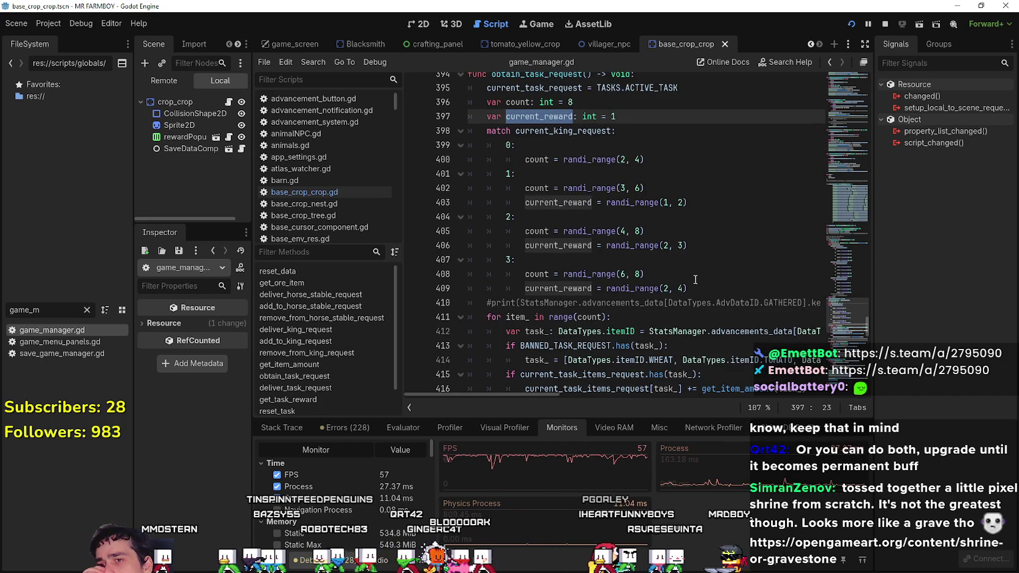
{"action": "left_click_drag", "start_coordinate": [690, 288], "coordinate": [523, 288]}
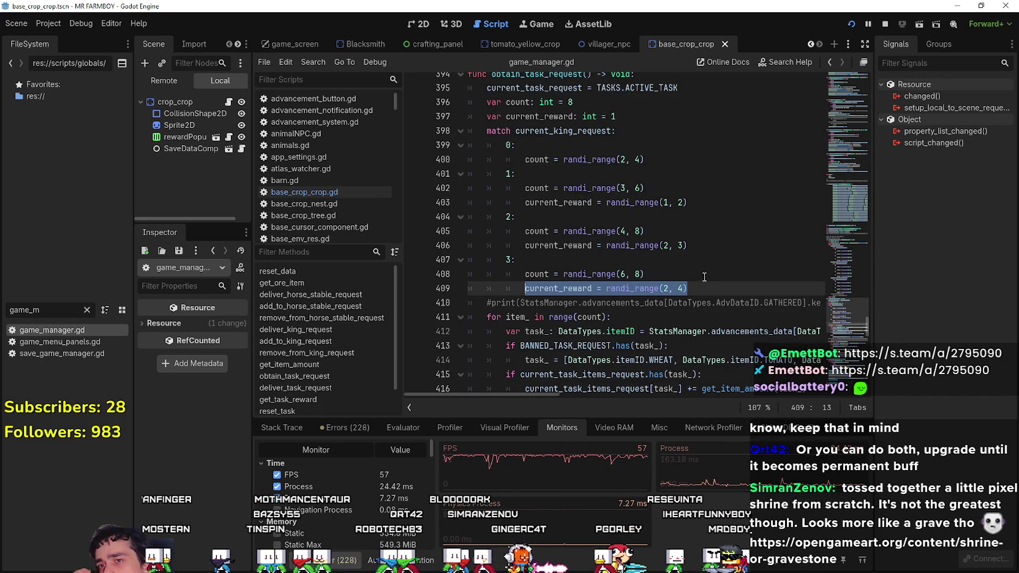
{"action": "mouse_move", "coordinate": [698, 288]}
{"action": "left_mouse_down"}
{"action": "mouse_move", "coordinate": [472, 277]}
{"action": "mouse_move", "coordinate": [465, 265]}
{"action": "left_mouse_up"}
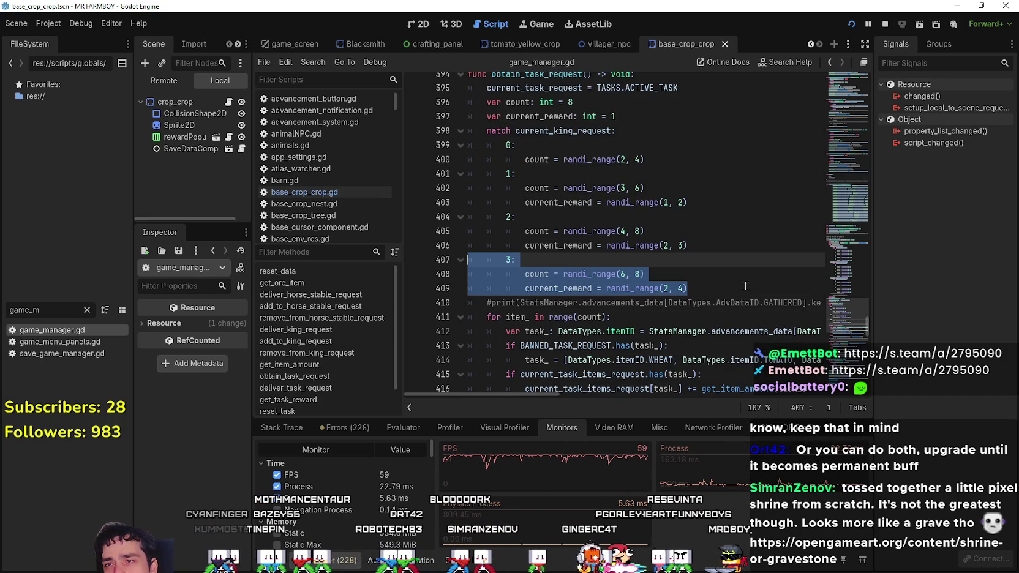
{"action": "scroll", "coordinate": [727, 297], "scroll_direction": "up", "scroll_amount": 1}
{"action": "scroll", "coordinate": [726, 297], "scroll_direction": "down", "scroll_amount": 2}
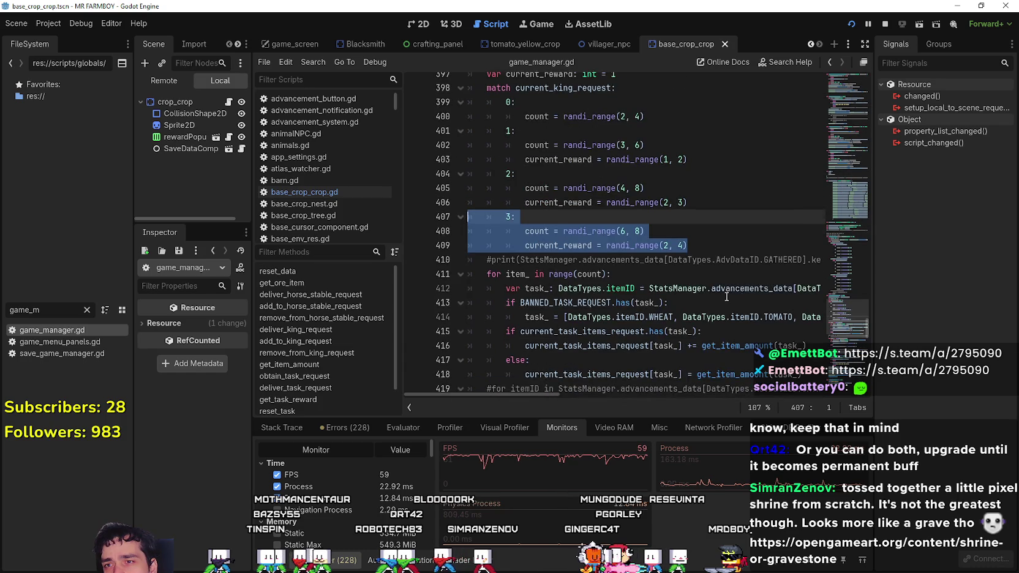
{"action": "scroll", "coordinate": [721, 292], "scroll_direction": "down", "scroll_amount": 3}
{"action": "scroll", "coordinate": [718, 286], "scroll_direction": "up", "scroll_amount": 6}
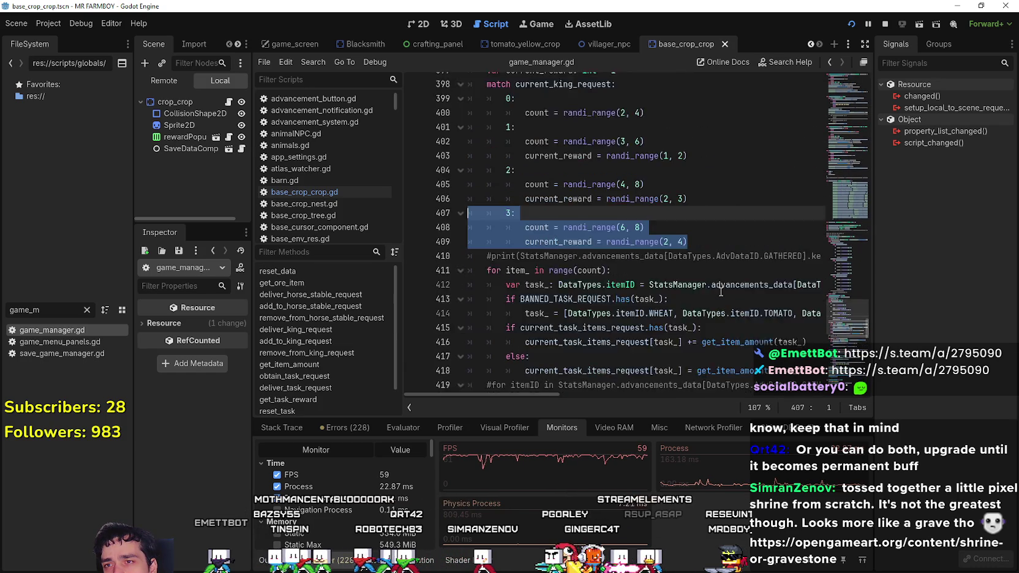
{"action": "double_click", "coordinate": [580, 159]}
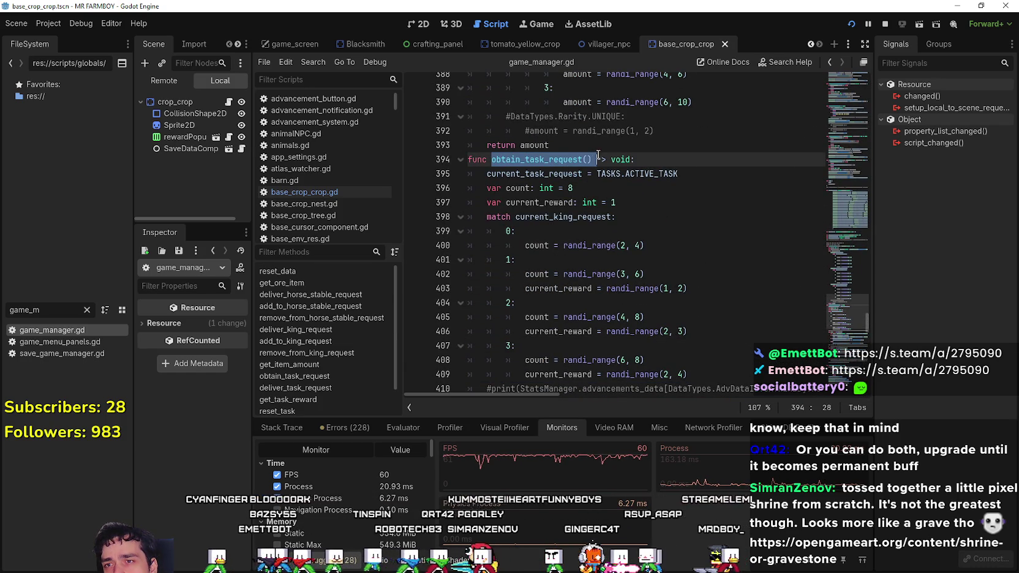
{"action": "scroll", "coordinate": [696, 335], "scroll_direction": "down", "scroll_amount": 4}
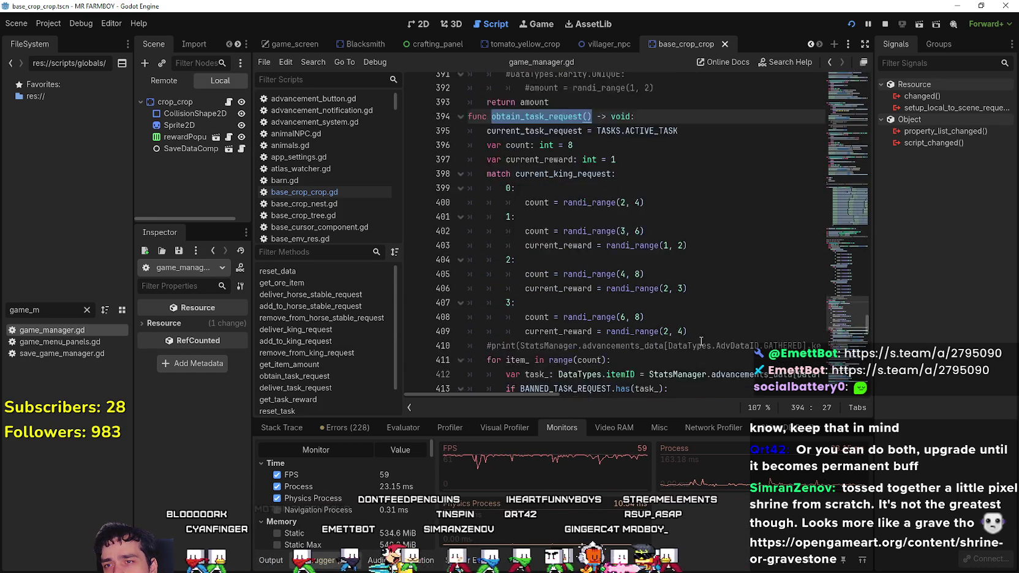
{"action": "scroll", "coordinate": [694, 331], "scroll_direction": "up", "scroll_amount": 2}
{"action": "double_click", "coordinate": [558, 288]}
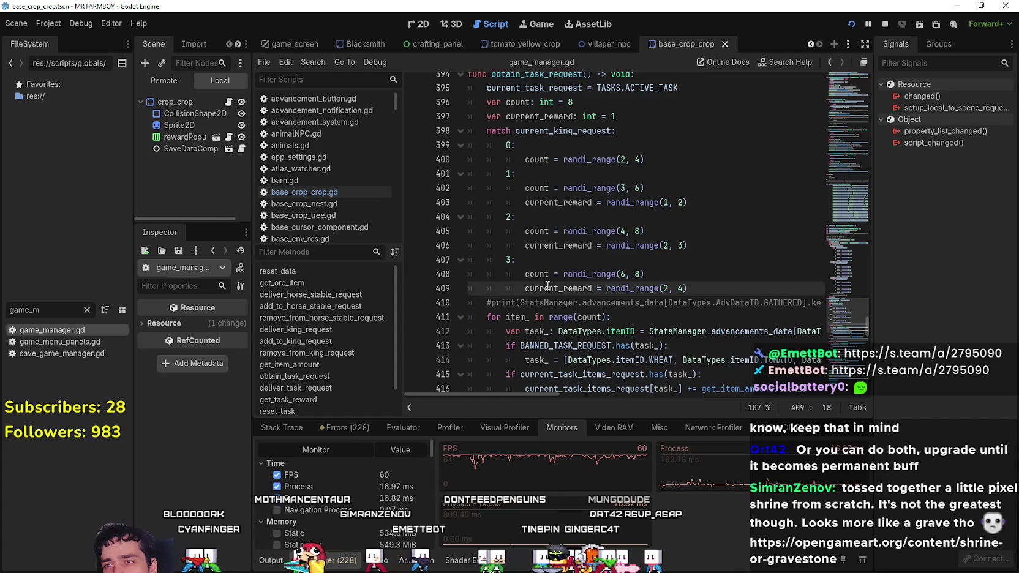
{"action": "scroll", "coordinate": [484, 232], "scroll_direction": "down", "scroll_amount": 3}
{"action": "left_click", "coordinate": [648, 186]}
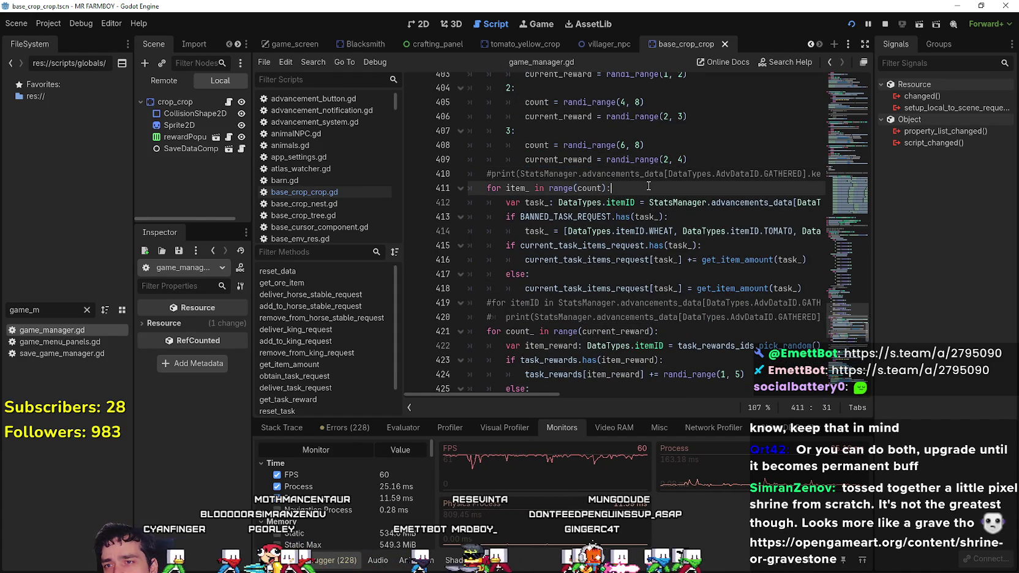
{"action": "double_click", "coordinate": [536, 230]}
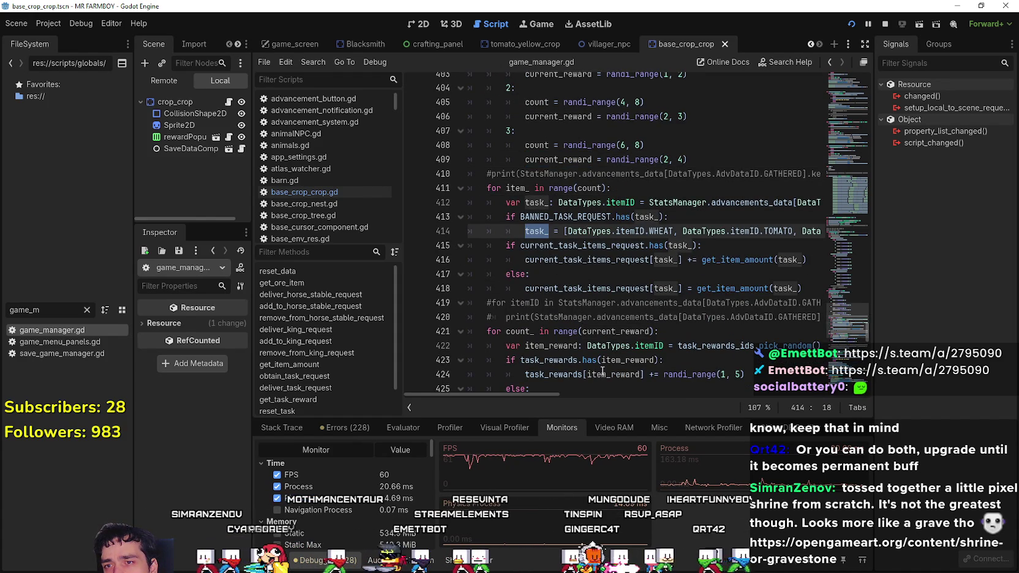
{"action": "double_click", "coordinate": [535, 259]}
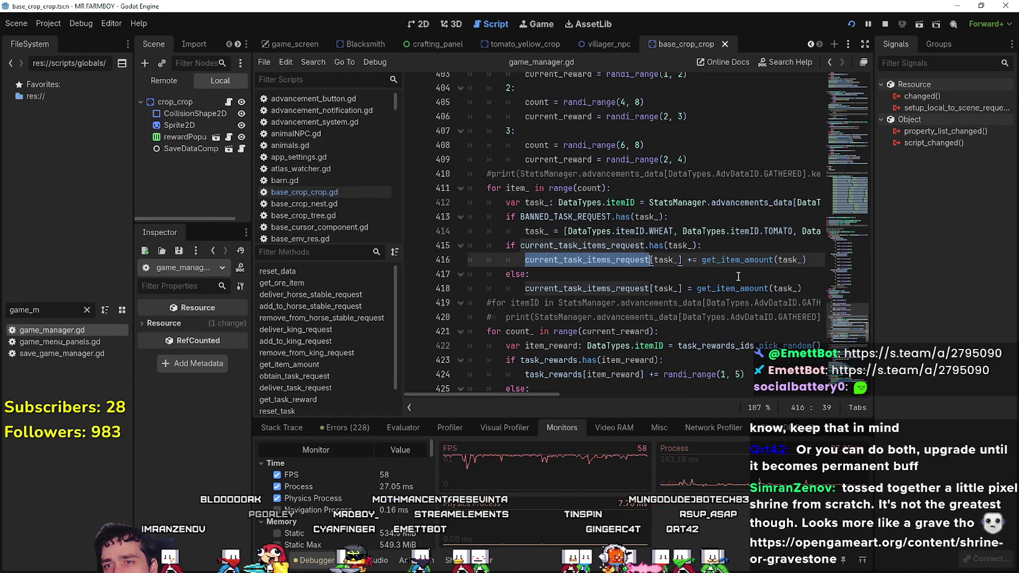
{"action": "double_click", "coordinate": [564, 289]}
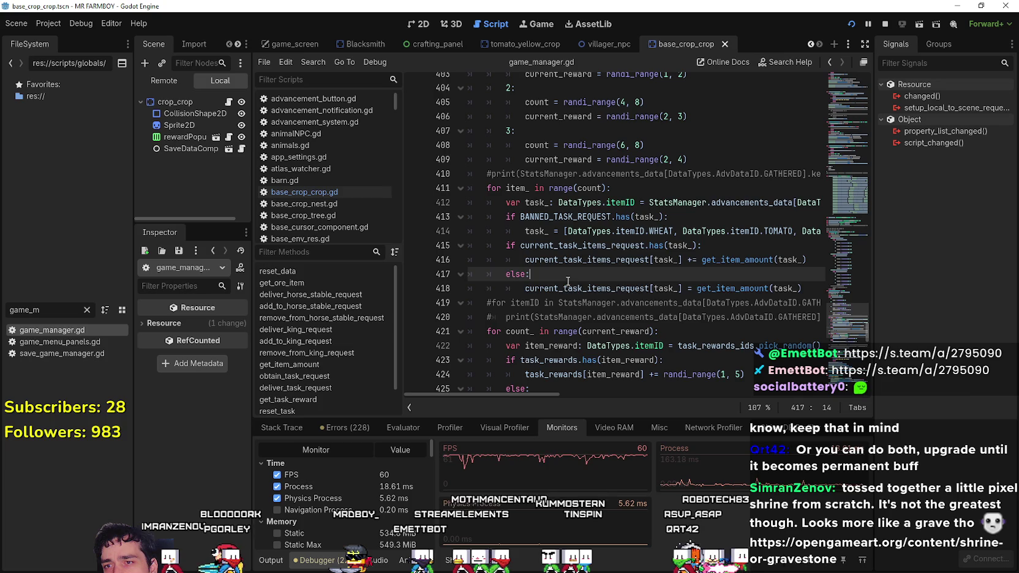
{"action": "scroll", "coordinate": [565, 287], "scroll_direction": "down", "scroll_amount": 5}
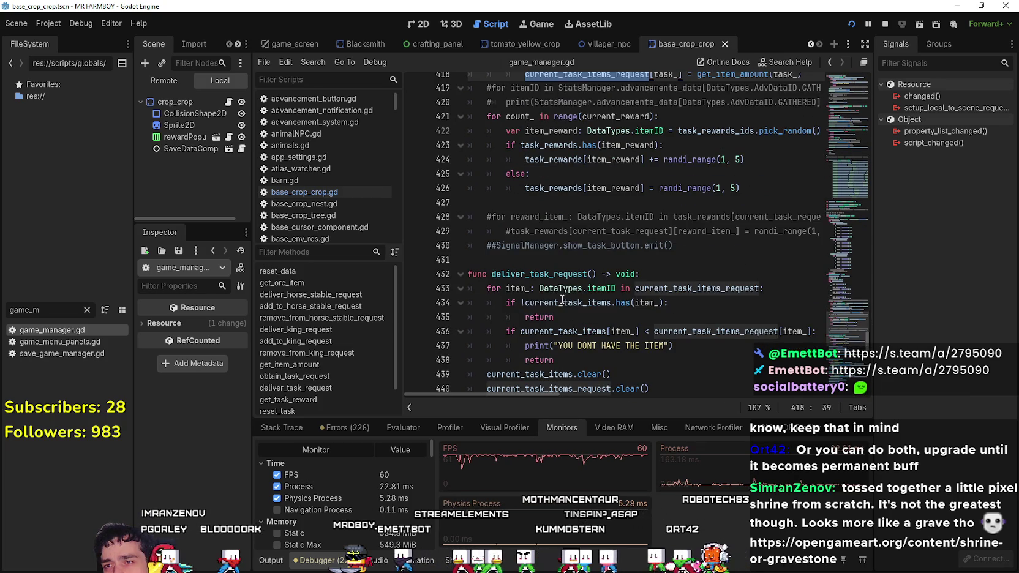
{"action": "scroll", "coordinate": [563, 300], "scroll_direction": "up", "scroll_amount": 12}
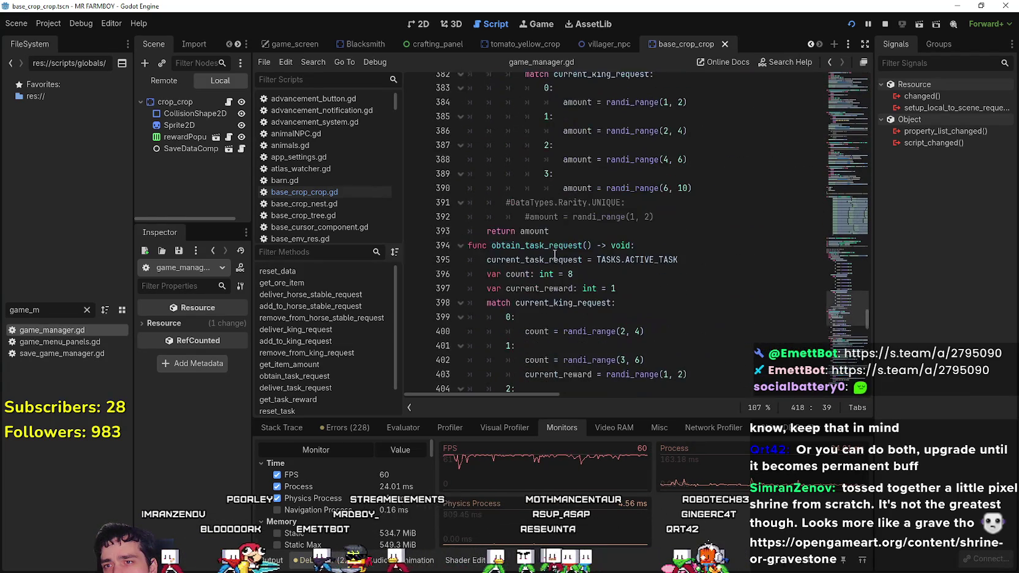
{"action": "scroll", "coordinate": [553, 253], "scroll_direction": "up", "scroll_amount": 3}
{"action": "scroll", "coordinate": [547, 260], "scroll_direction": "up", "scroll_amount": 9}
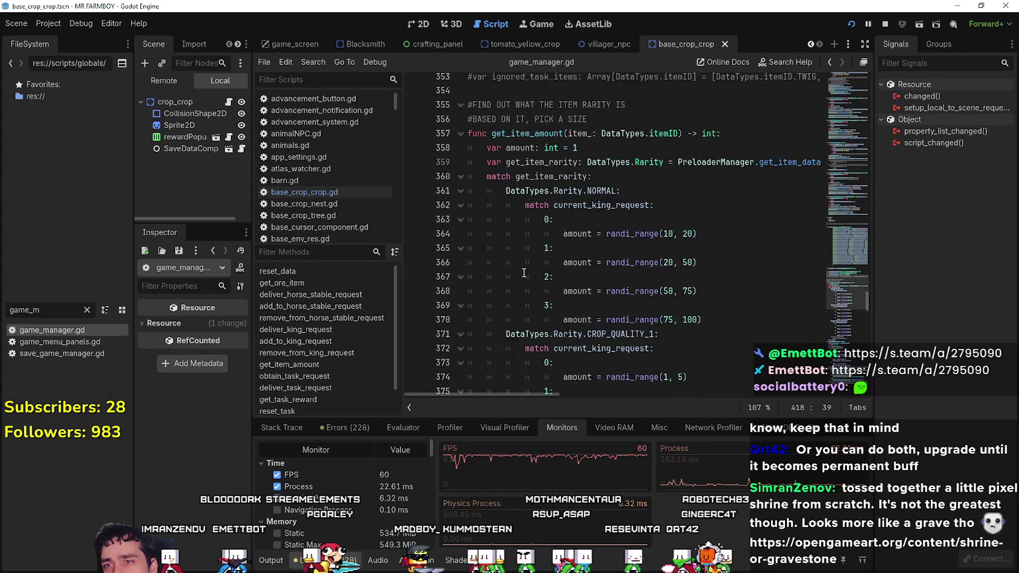
{"action": "scroll", "coordinate": [527, 270], "scroll_direction": "down", "scroll_amount": 8}
{"action": "scroll", "coordinate": [514, 273], "scroll_direction": "down", "scroll_amount": 14}
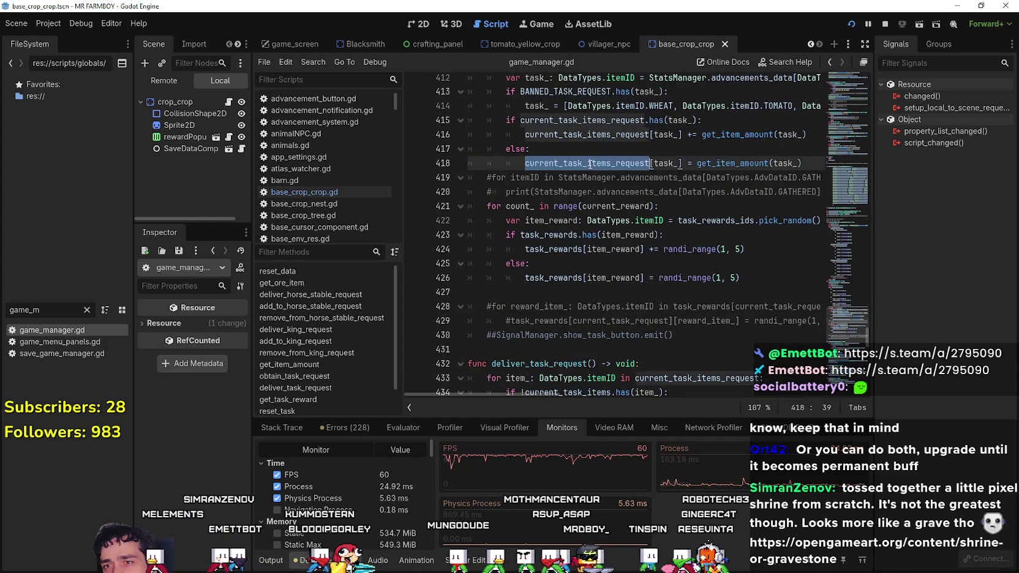
{"action": "scroll", "coordinate": [561, 337], "scroll_direction": "down", "scroll_amount": 4}
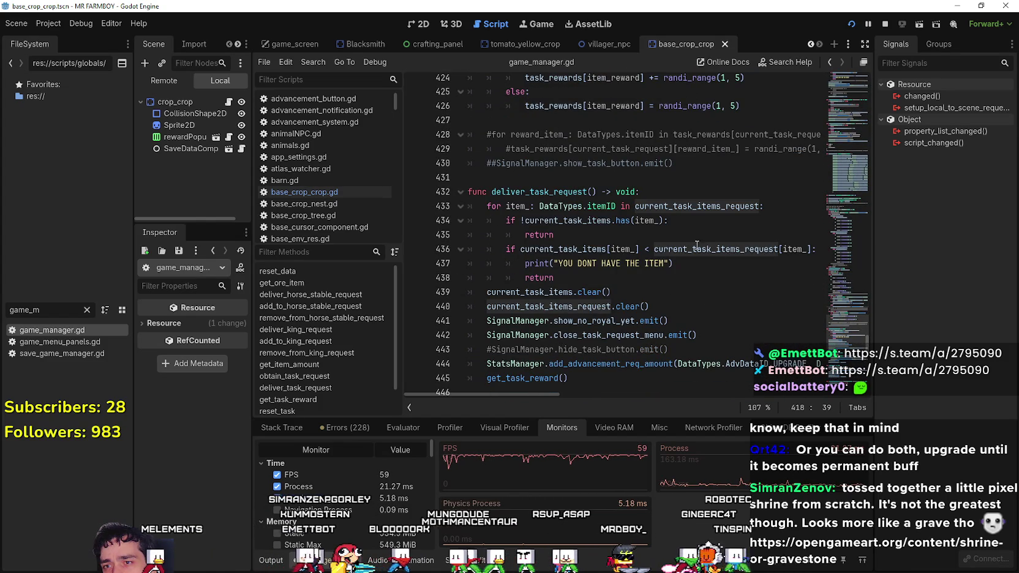
{"action": "double_click", "coordinate": [574, 309]}
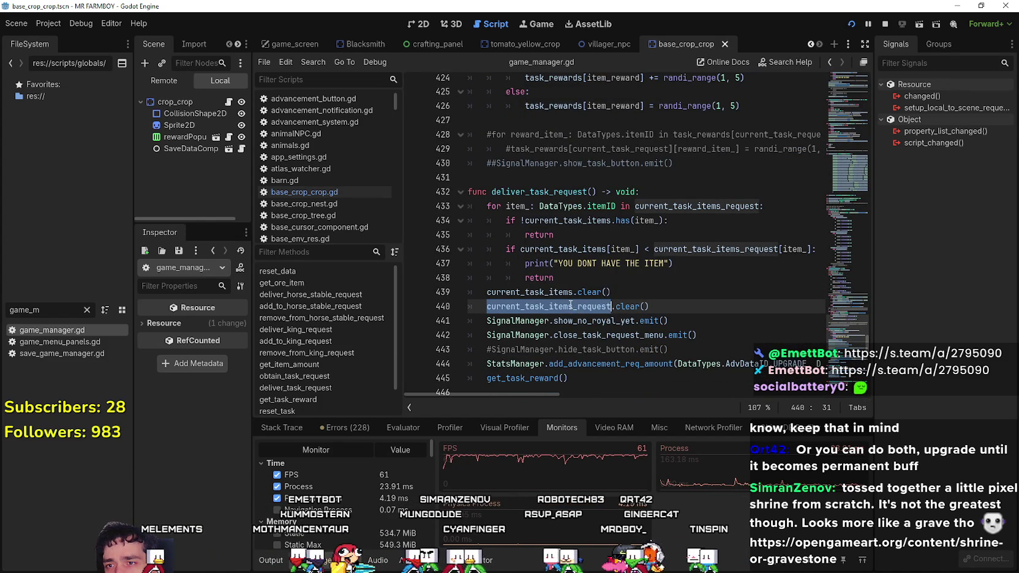
{"action": "key", "text": "ctrl+shift+f"}
Review the clear() calls on lines 439–440 in deliver_task_request and the reset_task name.
{"action": "left_click", "coordinate": [507, 336]}
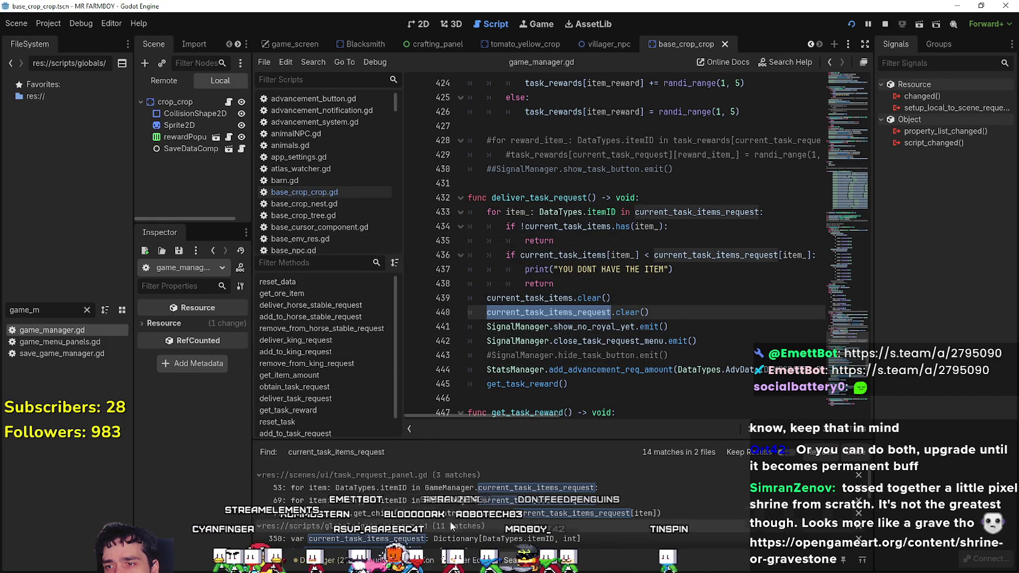
{"action": "scroll", "coordinate": [479, 520], "scroll_direction": "down", "scroll_amount": 1}
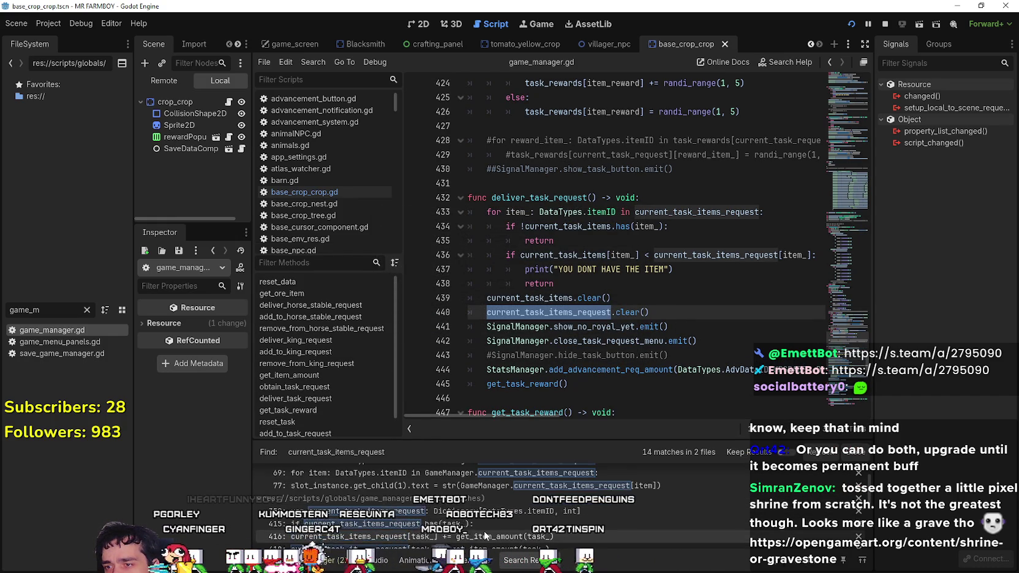
{"action": "scroll", "coordinate": [520, 513], "scroll_direction": "down", "scroll_amount": 3}
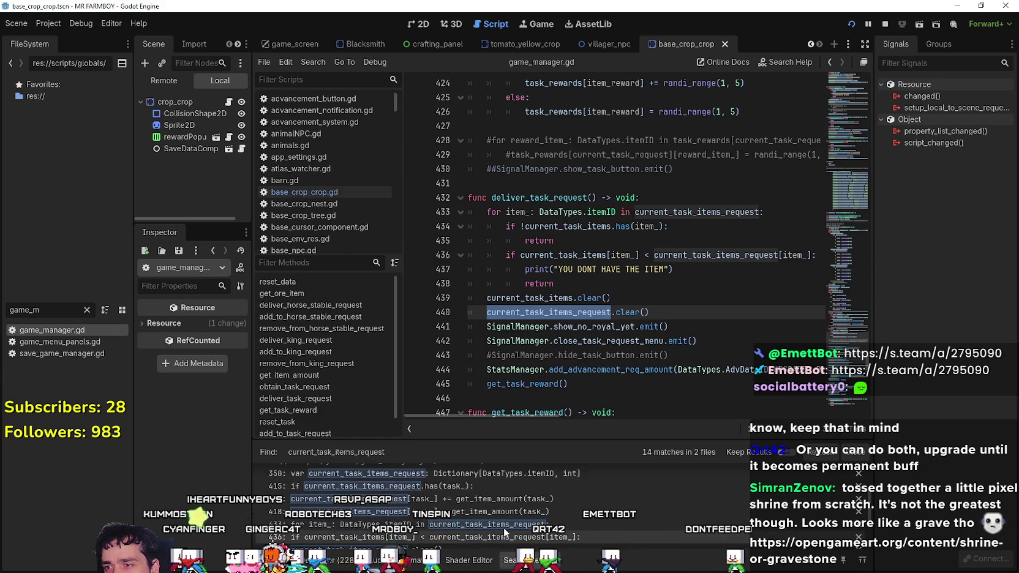
{"action": "scroll", "coordinate": [503, 527], "scroll_direction": "up", "scroll_amount": 1}
{"action": "scroll", "coordinate": [412, 491], "scroll_direction": "up", "scroll_amount": 3}
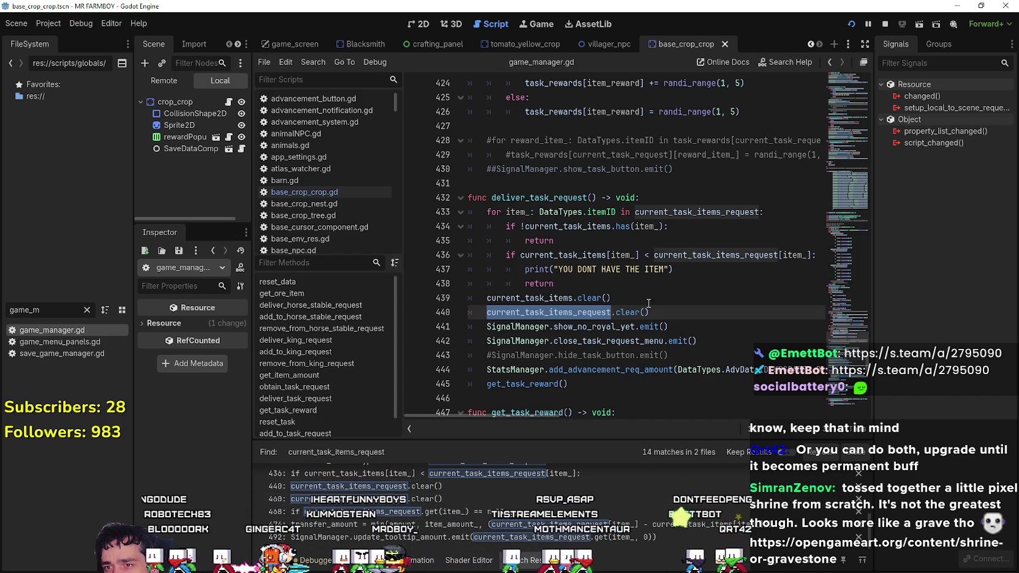
{"action": "left_click_drag", "start_coordinate": [575, 309], "coordinate": [690, 308]}
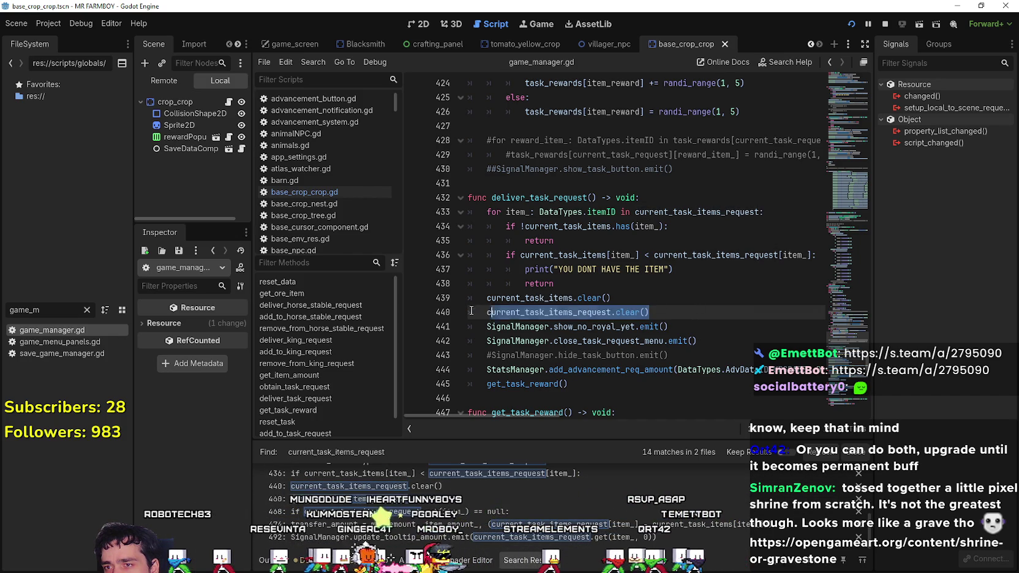
{"action": "left_click_drag", "start_coordinate": [471, 310], "coordinate": [431, 299]}
{"action": "scroll", "coordinate": [580, 323], "scroll_direction": "down", "scroll_amount": 6}
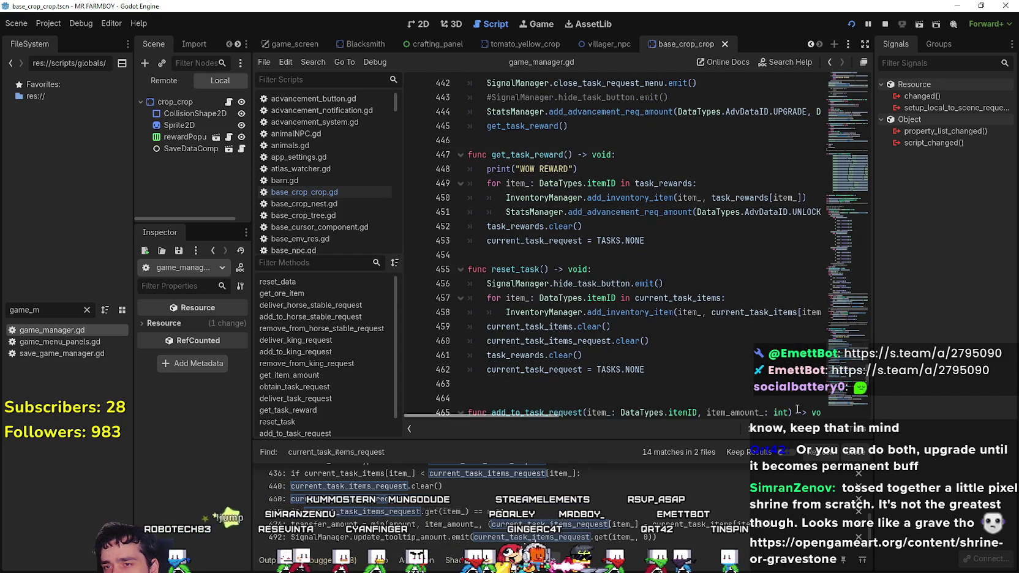
{"action": "left_click", "coordinate": [528, 357]}
{"action": "scroll", "coordinate": [528, 360], "scroll_direction": "up", "scroll_amount": 2}
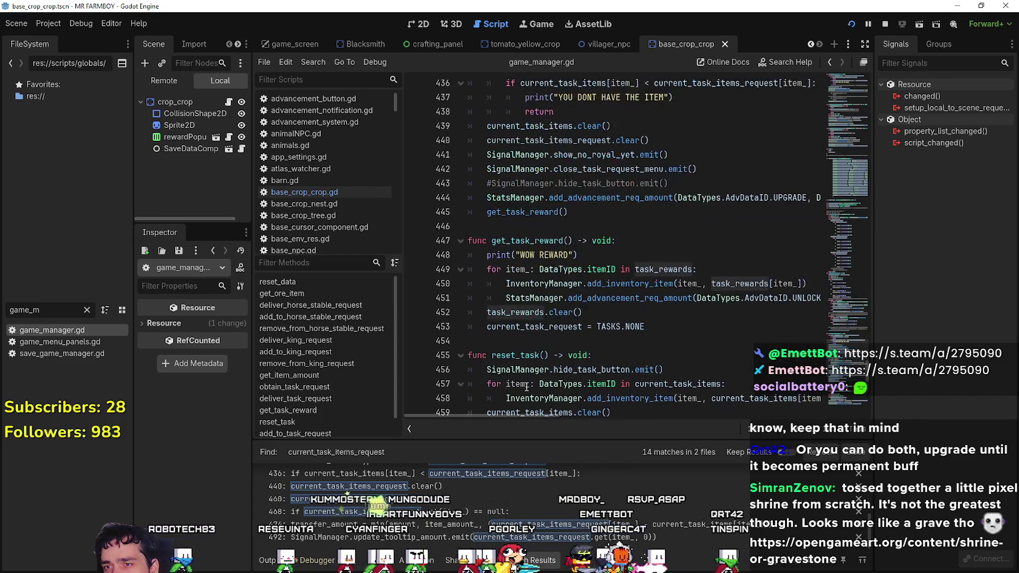
{"action": "double_click", "coordinate": [514, 355]}
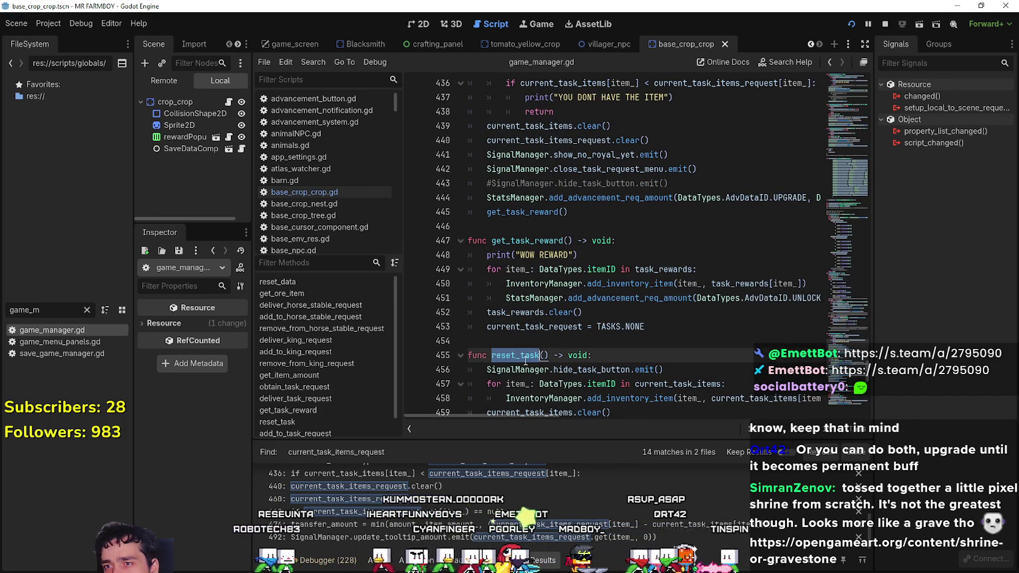
Highlight every use of current_task_items_request around line 440 in deliver_task_request.
{"action": "scroll", "coordinate": [527, 343], "scroll_direction": "up", "scroll_amount": 3}
{"action": "scroll", "coordinate": [529, 320], "scroll_direction": "down", "scroll_amount": 4}
{"action": "scroll", "coordinate": [544, 192], "scroll_direction": "up", "scroll_amount": 1}
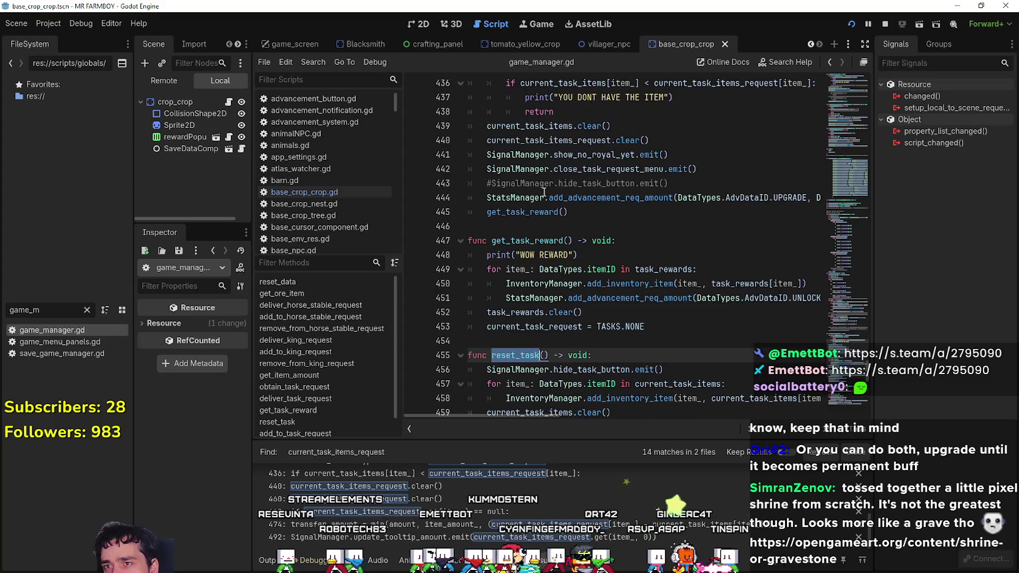
{"action": "left_click", "coordinate": [527, 133]}
{"action": "scroll", "coordinate": [520, 336], "scroll_direction": "down", "scroll_amount": 4}
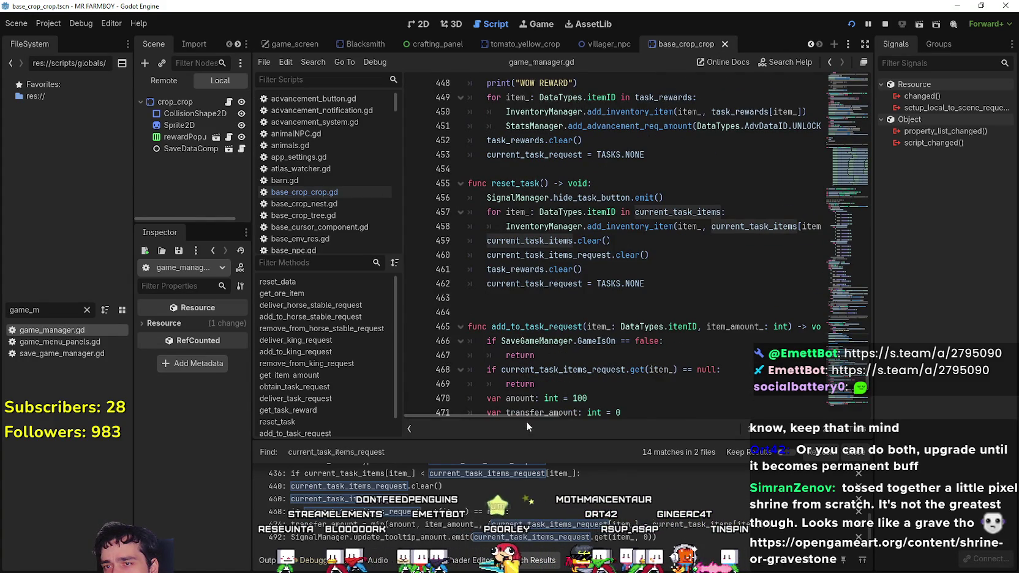
{"action": "scroll", "coordinate": [527, 398], "scroll_direction": "up", "scroll_amount": 7}
{"action": "left_click", "coordinate": [516, 268]}
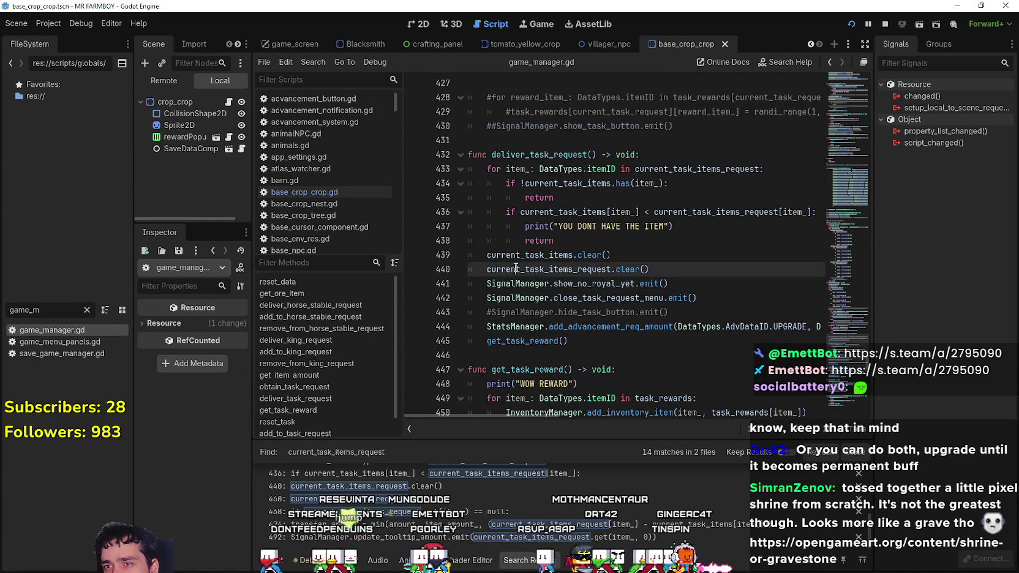
{"action": "double_click", "coordinate": [516, 268]}
{"action": "scroll", "coordinate": [516, 272], "scroll_direction": "down", "scroll_amount": 7}
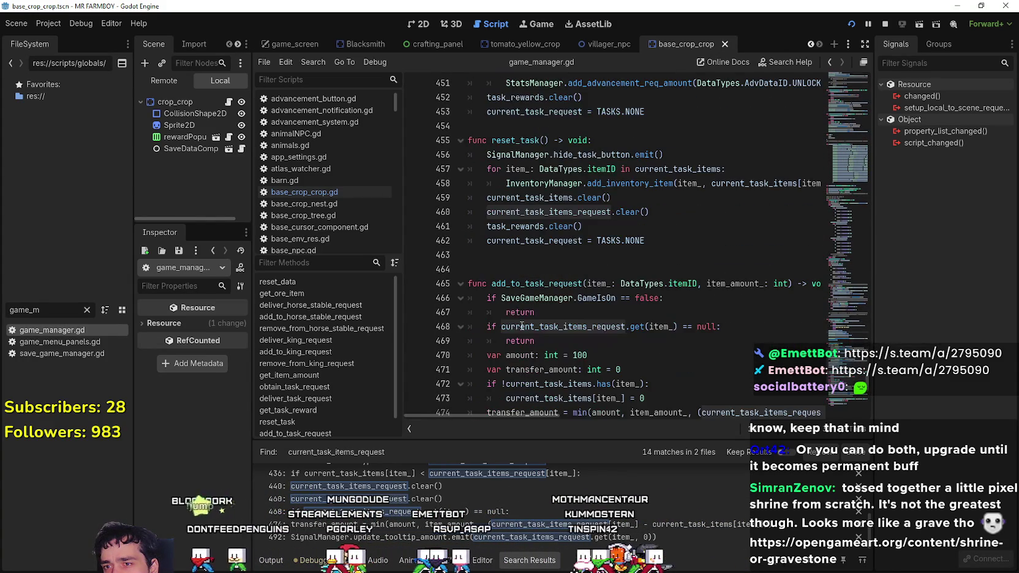
{"action": "scroll", "coordinate": [504, 297], "scroll_direction": "down", "scroll_amount": 1}
{"action": "scroll", "coordinate": [555, 193], "scroll_direction": "up", "scroll_amount": 1}
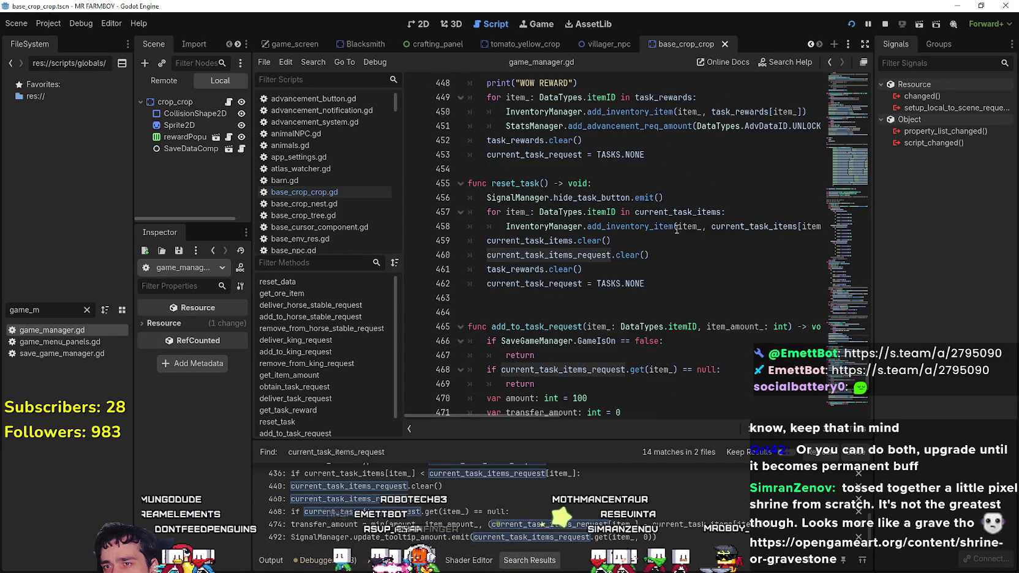
Select and review the whole reset_task function, lines 454–462.
{"action": "mouse_move", "coordinate": [650, 255]}
{"action": "left_mouse_down"}
{"action": "mouse_move", "coordinate": [551, 254]}
{"action": "mouse_move", "coordinate": [570, 227]}
{"action": "mouse_move", "coordinate": [439, 183]}
{"action": "left_mouse_up"}
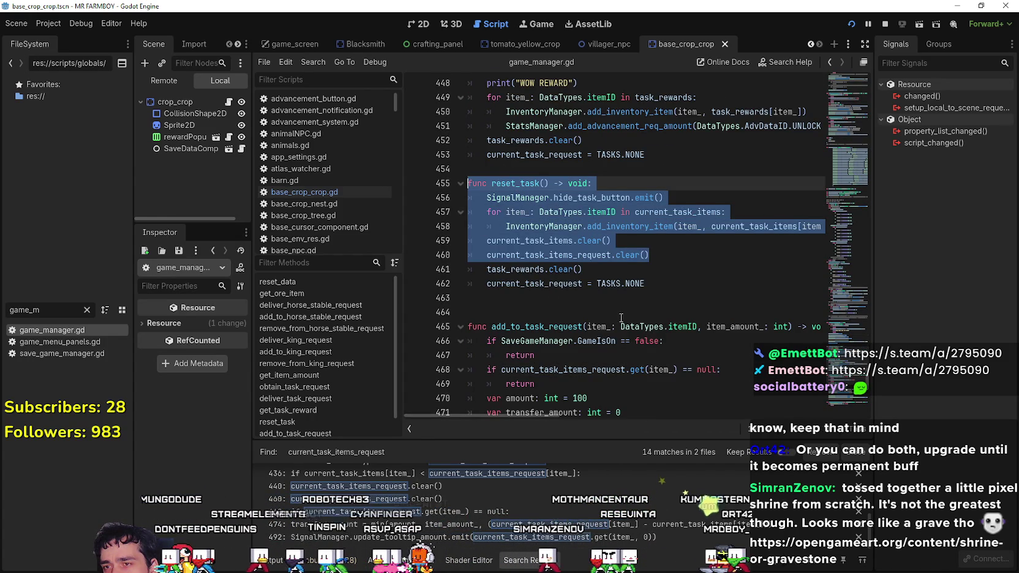
{"action": "mouse_move", "coordinate": [645, 284]}
{"action": "left_mouse_down"}
{"action": "mouse_move", "coordinate": [447, 212]}
{"action": "mouse_move", "coordinate": [409, 171]}
{"action": "left_mouse_up"}
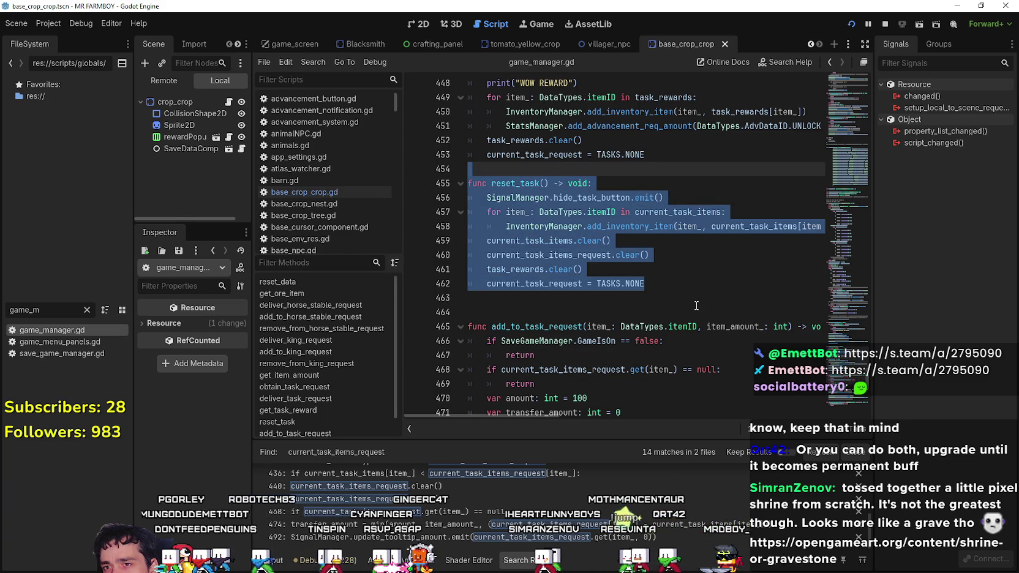
{"action": "left_click_drag", "start_coordinate": [673, 284], "coordinate": [422, 170]}
{"action": "left_click", "coordinate": [513, 269]}
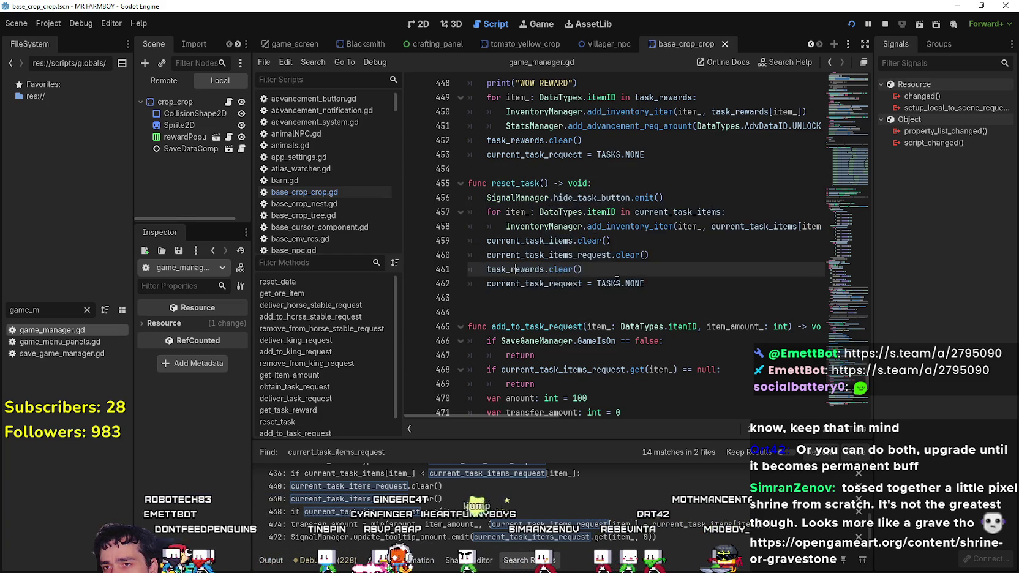
{"action": "mouse_move", "coordinate": [617, 280]}
{"action": "left_mouse_down"}
{"action": "mouse_move", "coordinate": [456, 183]}
{"action": "mouse_move", "coordinate": [471, 141]}
{"action": "left_mouse_up"}
{"action": "left_click", "coordinate": [573, 297]}
{"action": "scroll", "coordinate": [573, 310], "scroll_direction": "up", "scroll_amount": 7}
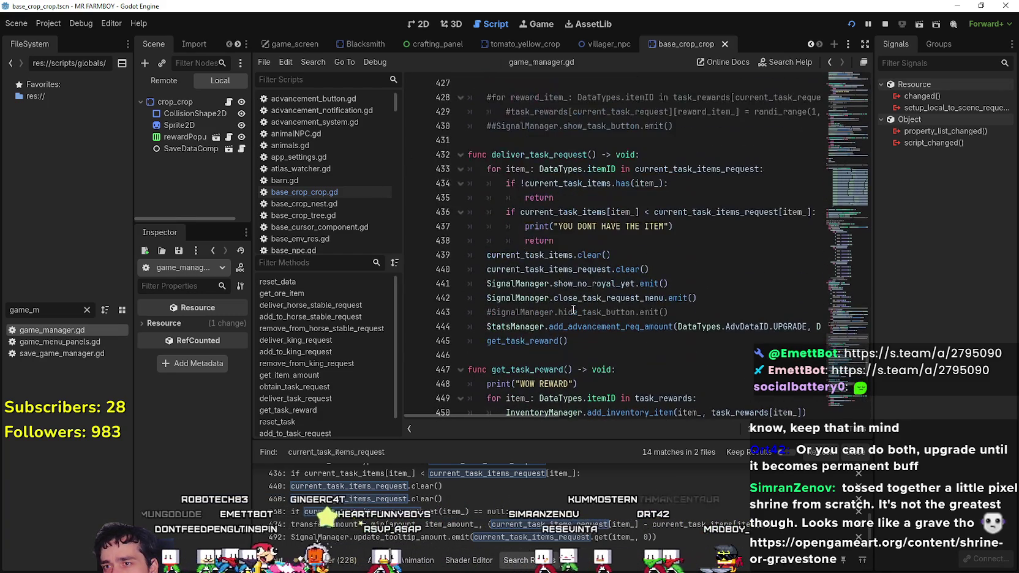
{"action": "scroll", "coordinate": [574, 309], "scroll_direction": "down", "scroll_amount": 4}
{"action": "left_click", "coordinate": [520, 312]}
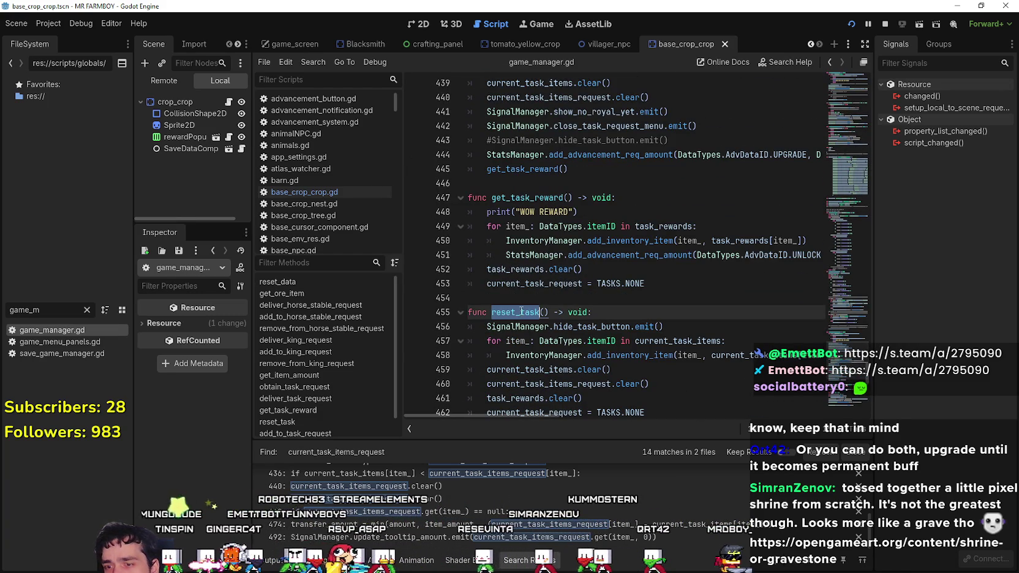
Search the project for reset_task, open its call in task_request_panel.gd, then switch to the game.
{"action": "key", "text": "ctrl+shift+f"}
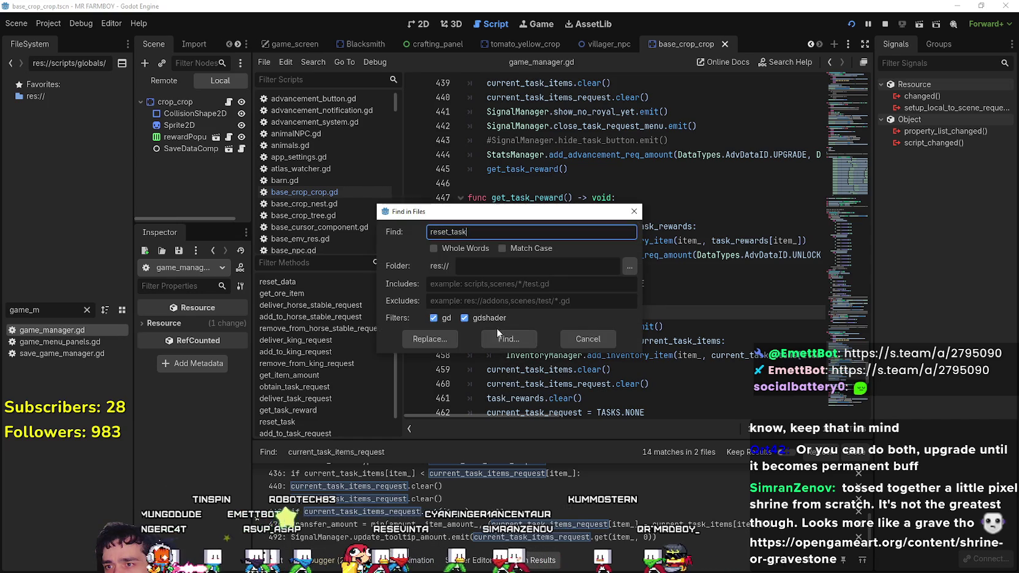
{"action": "key", "text": "Return"}
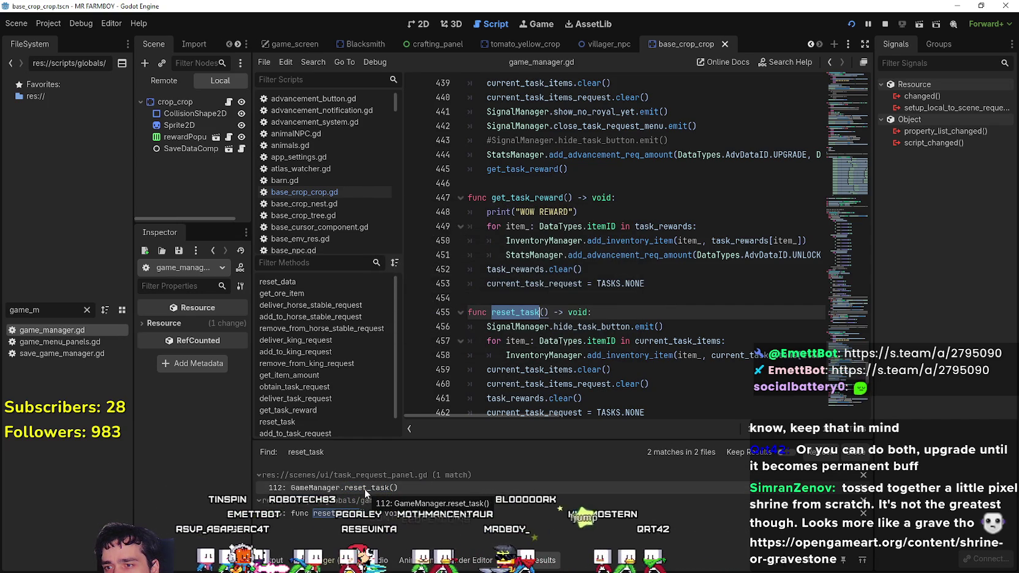
{"action": "left_click", "coordinate": [365, 488]}
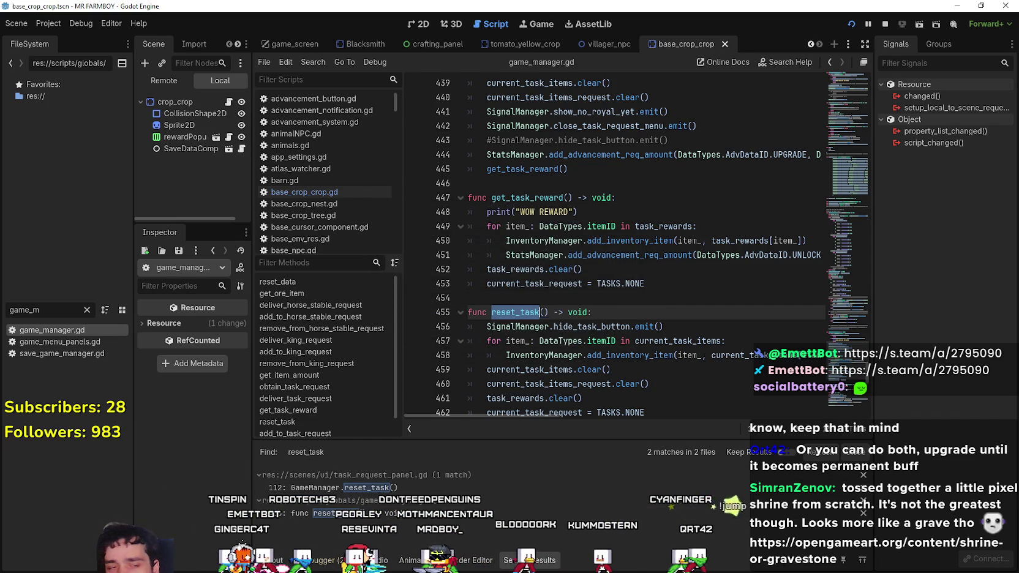
{"action": "key", "text": "alt+Tab"}
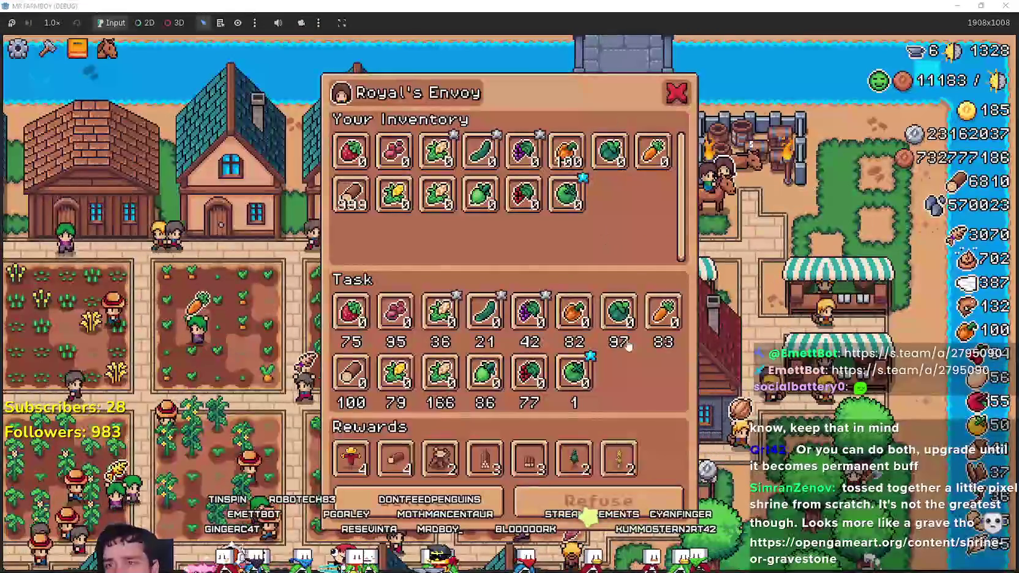
Close the Royal's Envoy request and set the game speed to 8.0x.
{"action": "key", "text": "Escape"}
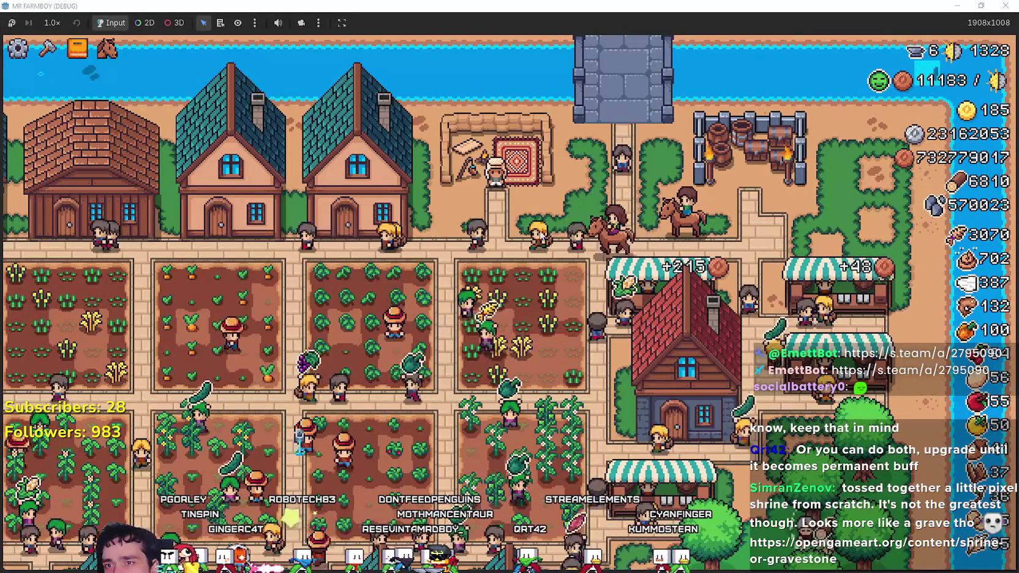
{"action": "left_click", "coordinate": [52, 22]}
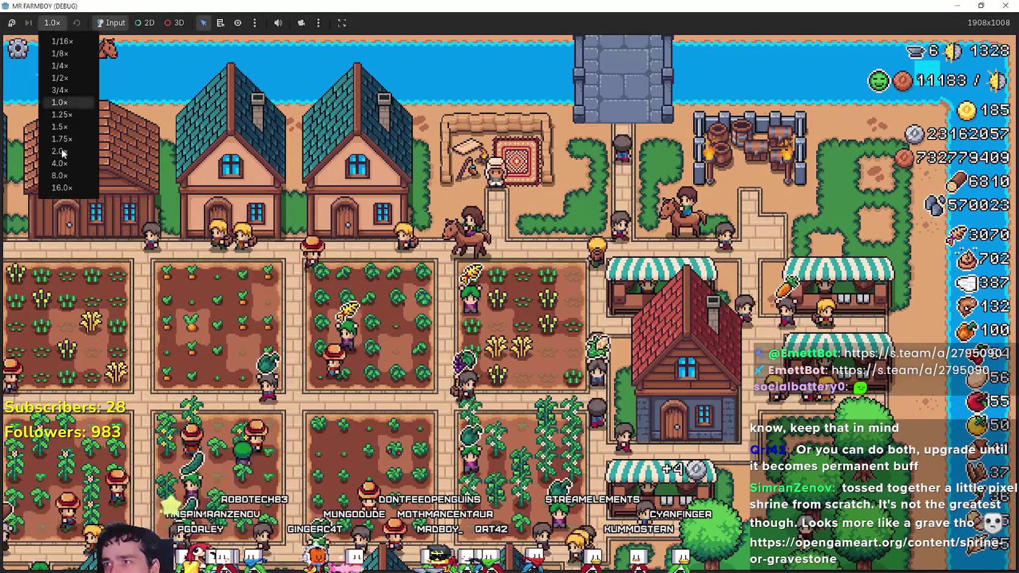
{"action": "left_click", "coordinate": [55, 175]}
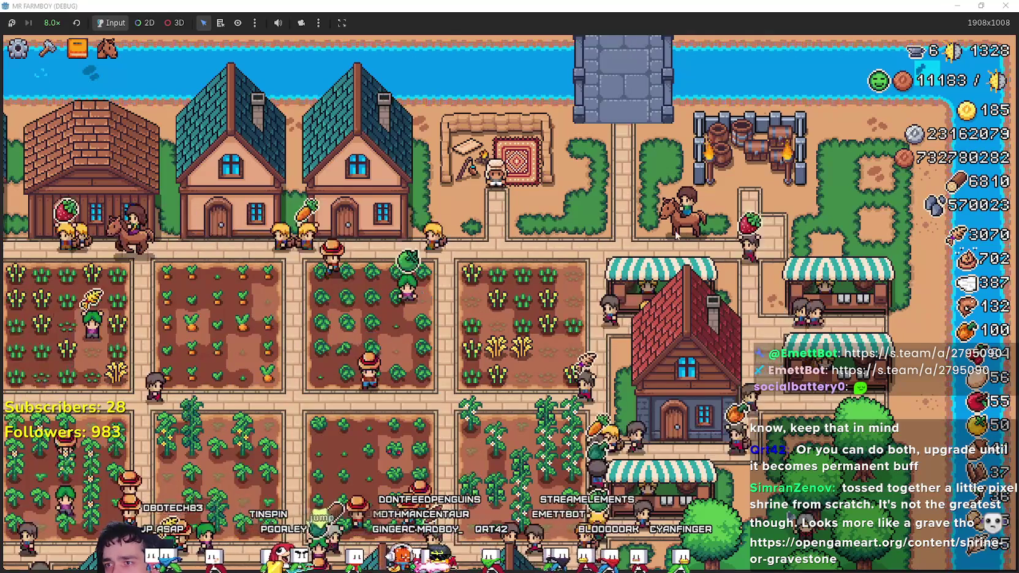
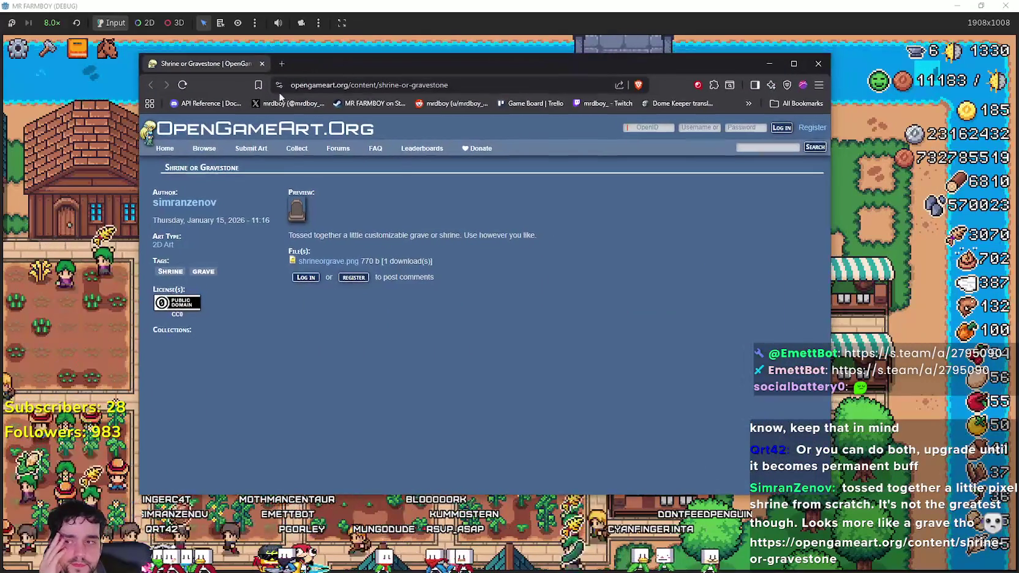
Preview the gravestone image enlarged, then save shrineorgrave.png to the Downloads folder.
{"action": "left_click", "coordinate": [307, 207]}
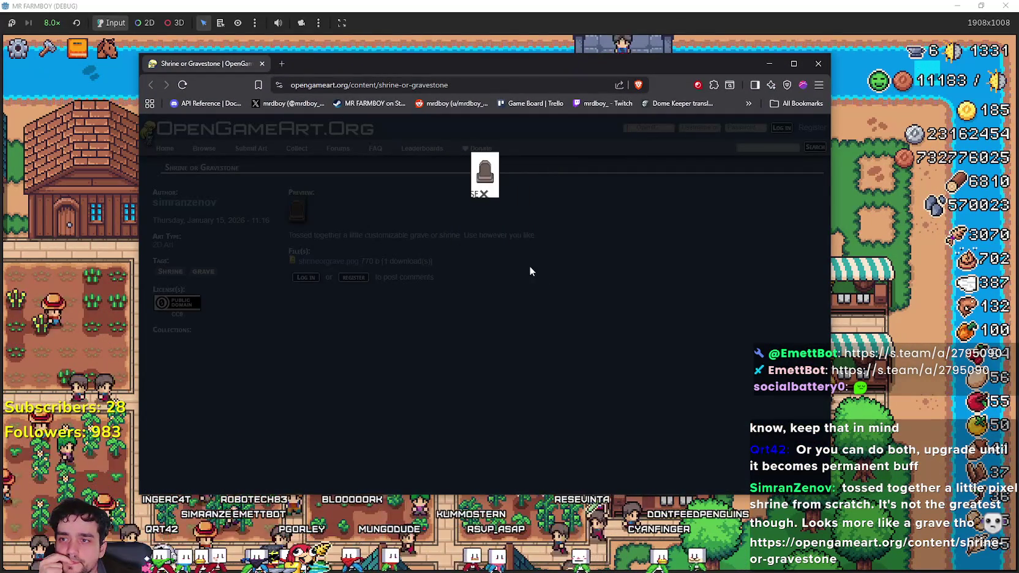
{"action": "left_click", "coordinate": [530, 269]}
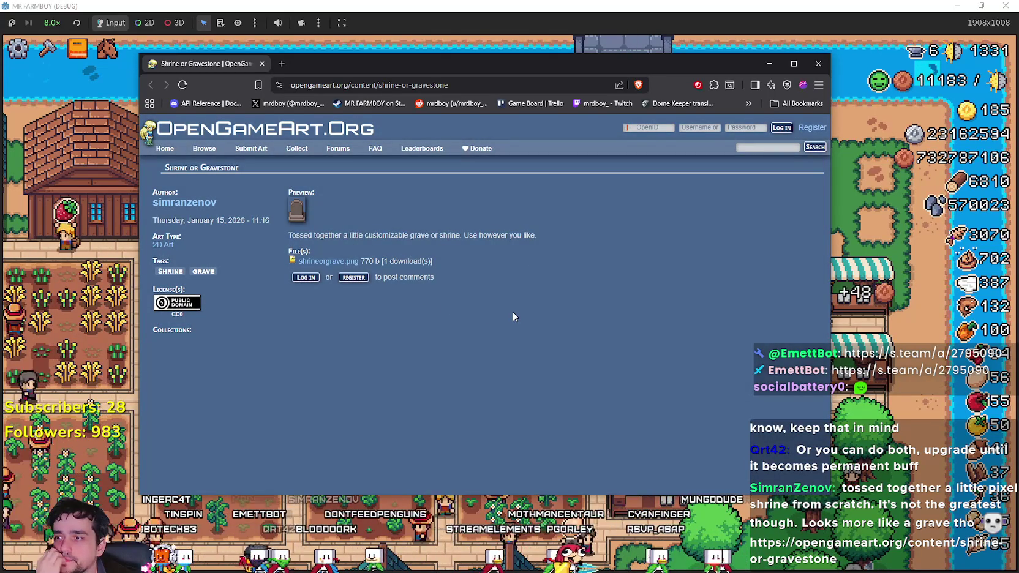
{"action": "left_click", "coordinate": [296, 209]}
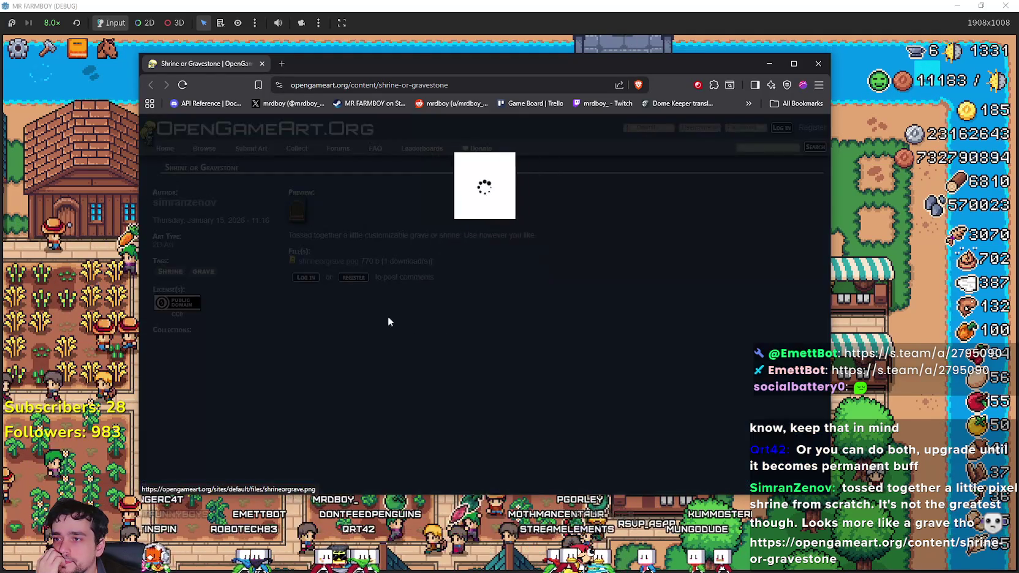
{"action": "left_click", "coordinate": [481, 168]}
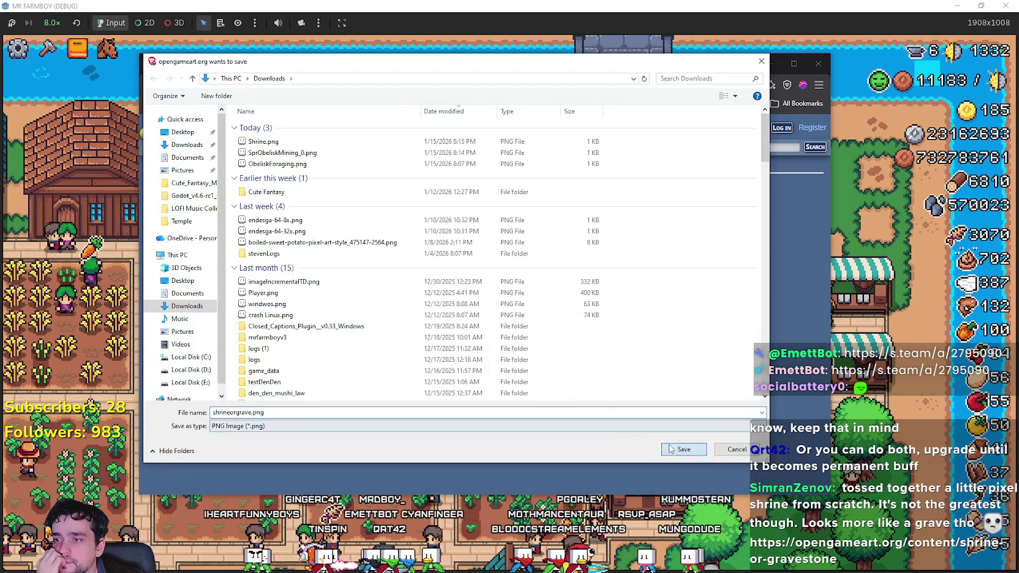
{"action": "left_click", "coordinate": [676, 447]}
Open the downloaded shrineorgrave.png in Aseprite and zoom in on the gravestone.
{"action": "left_click", "coordinate": [657, 118]}
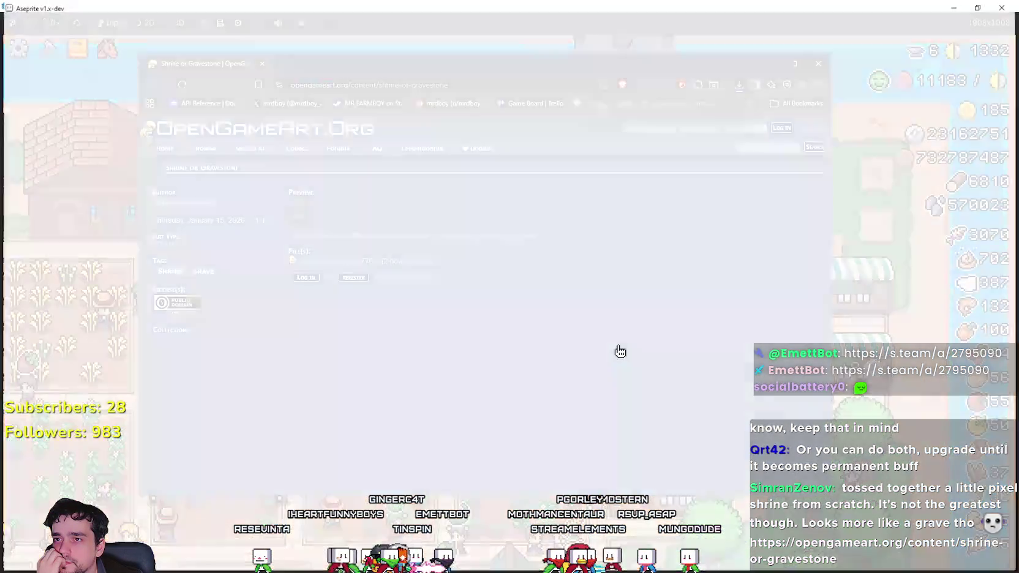
{"action": "scroll", "coordinate": [555, 285], "scroll_direction": "up", "scroll_amount": 2}
{"action": "scroll", "coordinate": [556, 286], "scroll_direction": "up", "scroll_amount": 2}
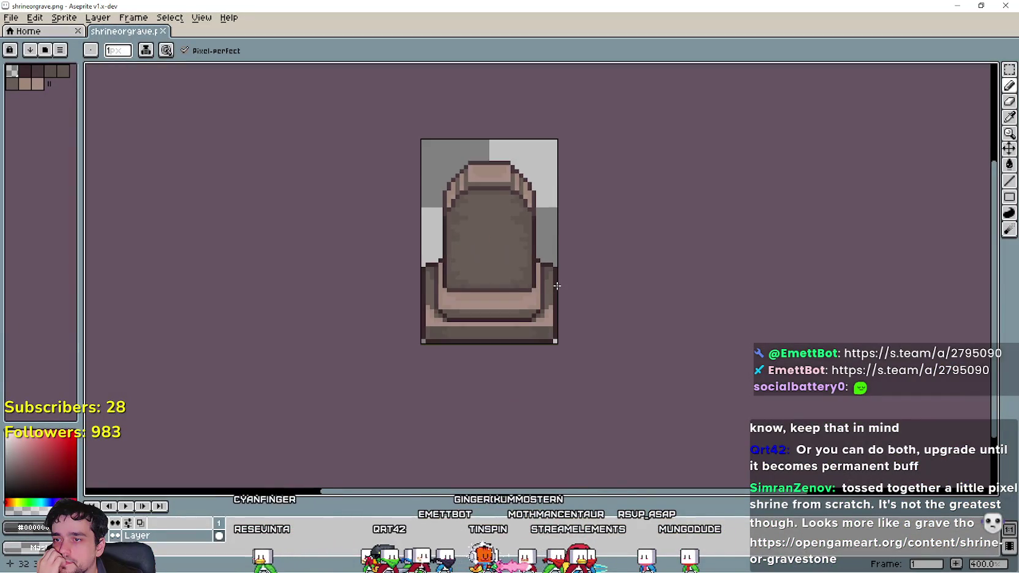
{"action": "scroll", "coordinate": [557, 286], "scroll_direction": "down", "scroll_amount": 5}
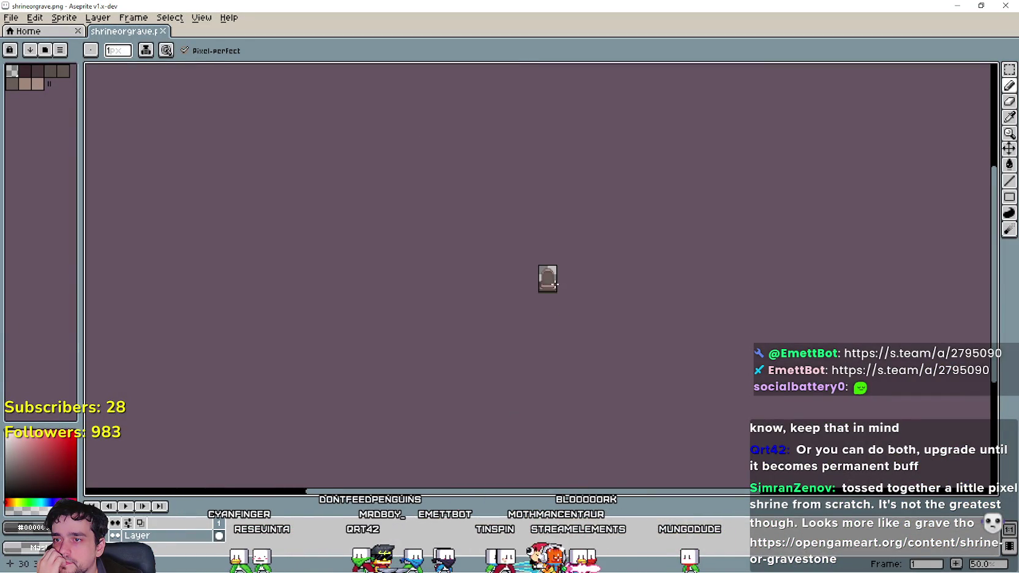
{"action": "scroll", "coordinate": [555, 284], "scroll_direction": "up", "scroll_amount": 4}
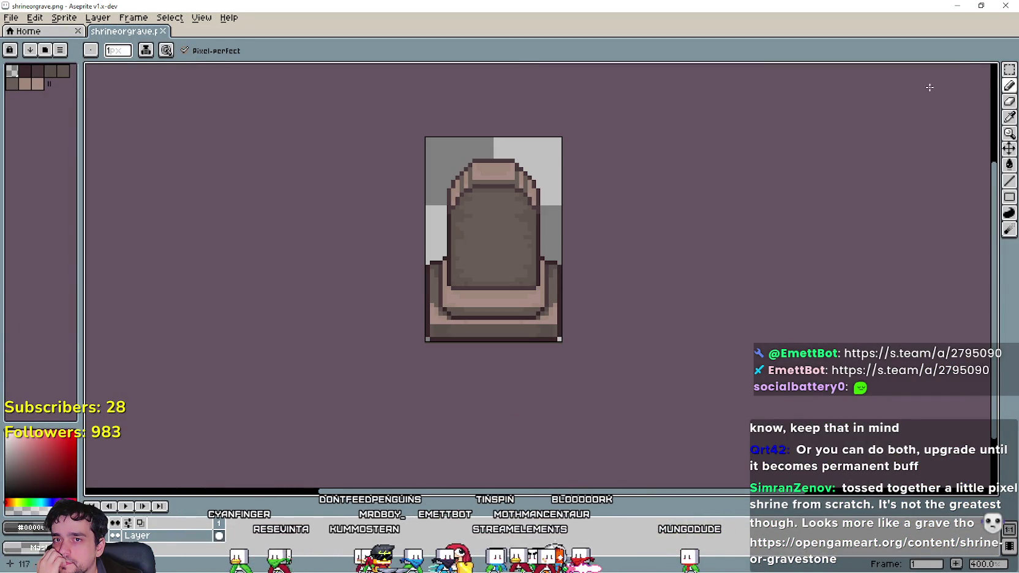
Draw a Rectangular Marquee selection on the gravestone's face and shrink it slightly.
{"action": "left_click", "coordinate": [1011, 72]}
{"action": "scroll", "coordinate": [485, 210], "scroll_direction": "up", "scroll_amount": 3}
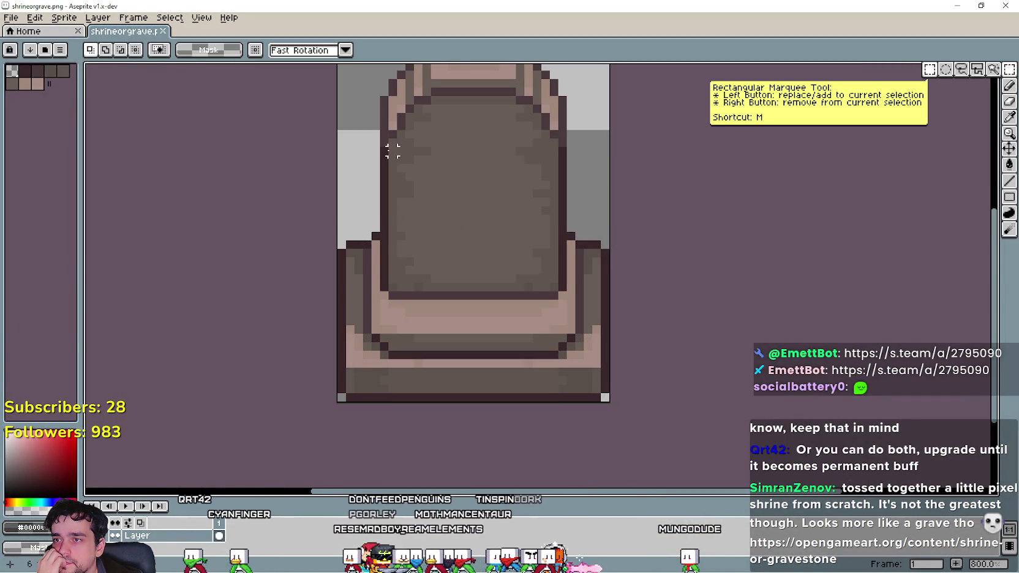
{"action": "mouse_move", "coordinate": [392, 151]}
{"action": "left_mouse_down"}
{"action": "mouse_move", "coordinate": [545, 257]}
{"action": "mouse_move", "coordinate": [551, 280]}
{"action": "mouse_move", "coordinate": [545, 270]}
{"action": "left_mouse_up"}
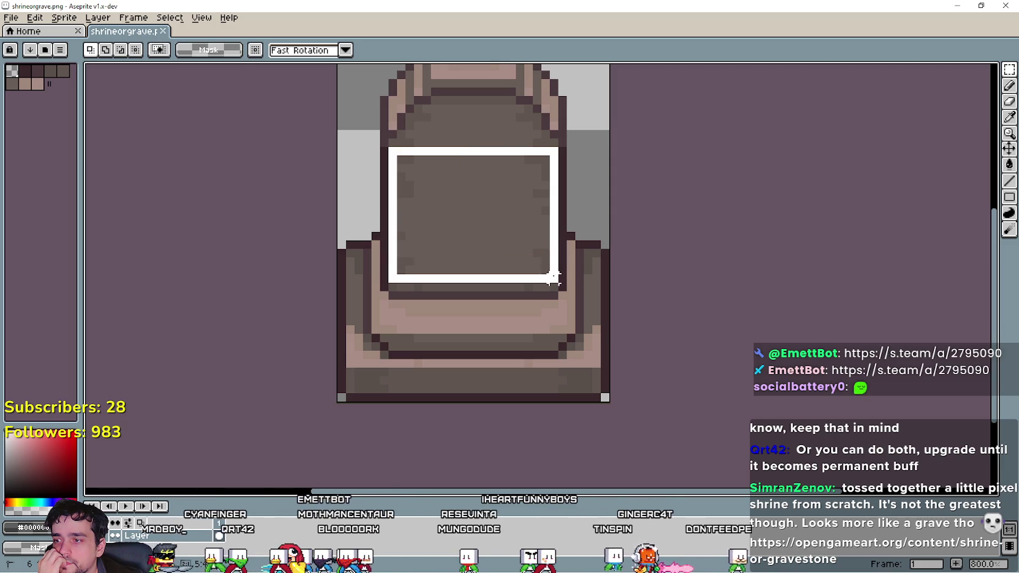
{"action": "left_click_drag", "start_coordinate": [551, 286], "coordinate": [553, 278]}
{"action": "scroll", "coordinate": [662, 312], "scroll_direction": "down", "scroll_amount": 4}
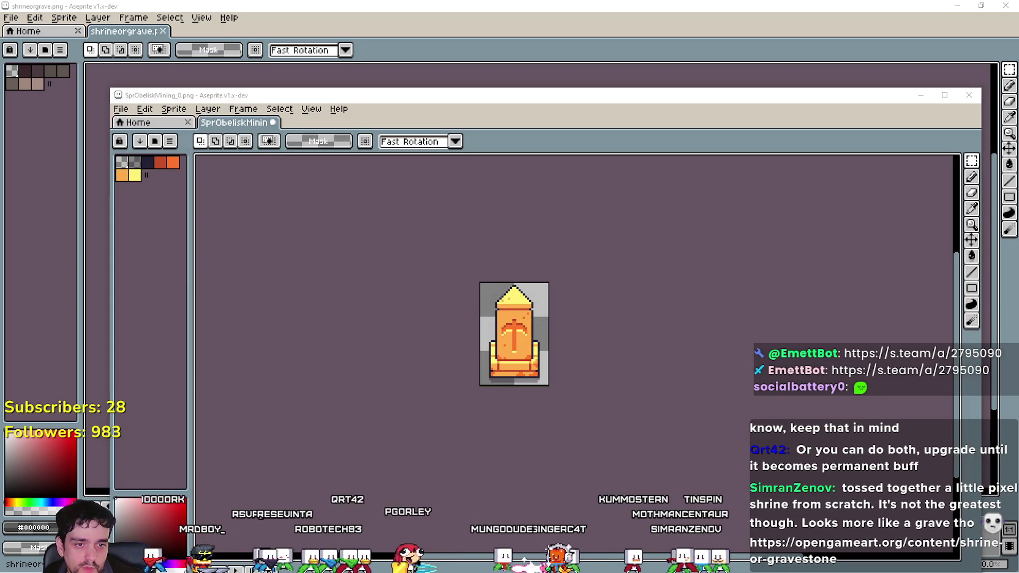
Paste the gravestone into Desert_Obelisk_2.png, move it right, then undo the paste.
{"action": "key", "text": "ctrl+v"}
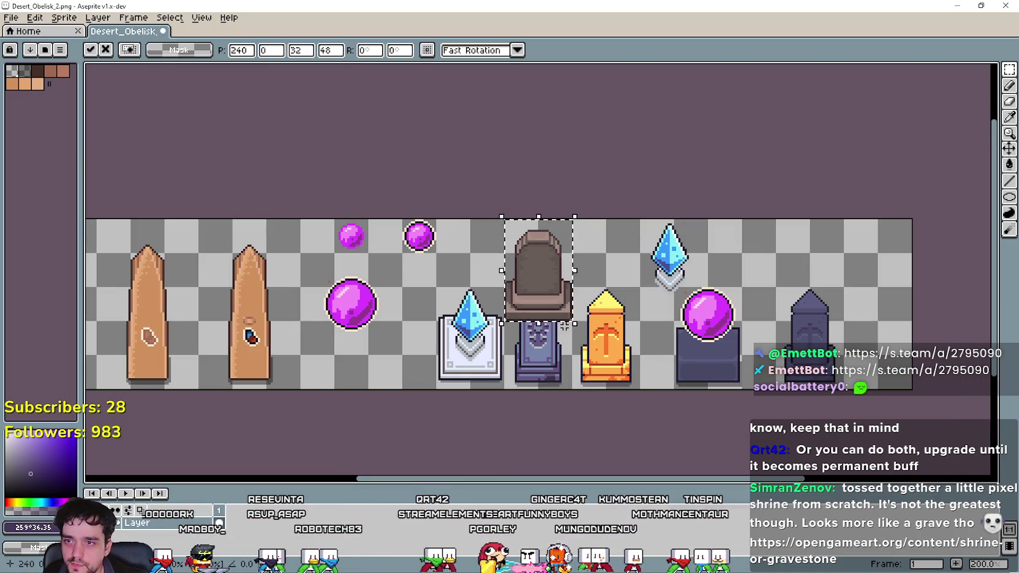
{"action": "left_click_drag", "start_coordinate": [537, 279], "coordinate": [877, 309]}
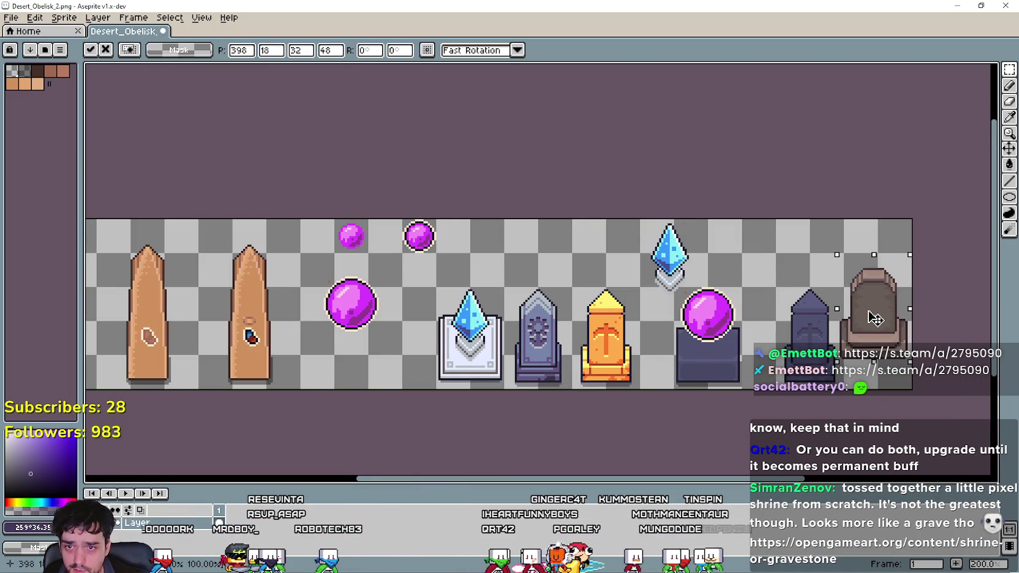
{"action": "key", "text": "ctrl+z"}
{"action": "key", "text": "ctrl+z"}
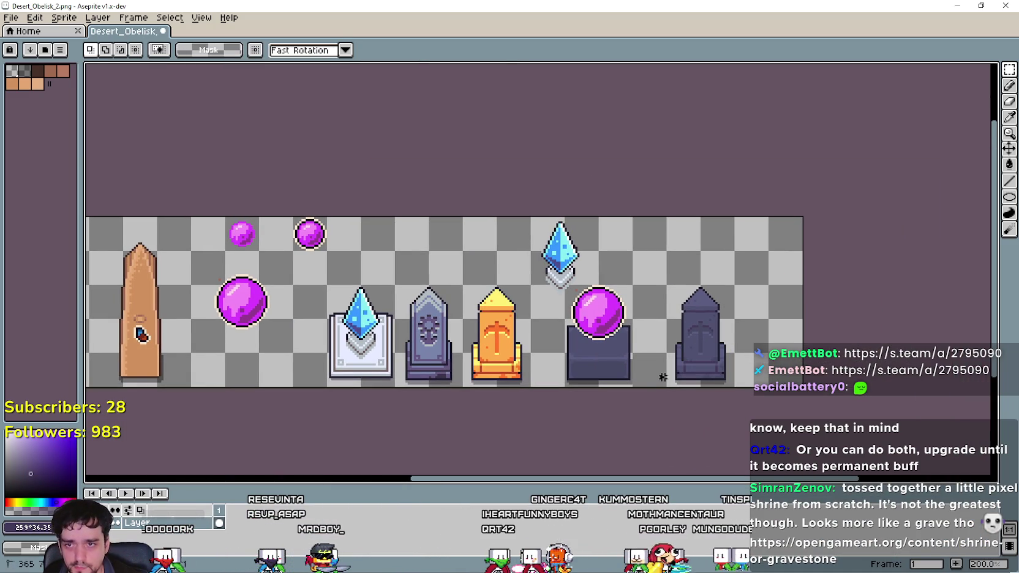
Drop the leftover selection and bring the Player.png tileset window forward.
{"action": "left_click", "coordinate": [744, 382]}
{"action": "key", "text": "ctrl+d"}
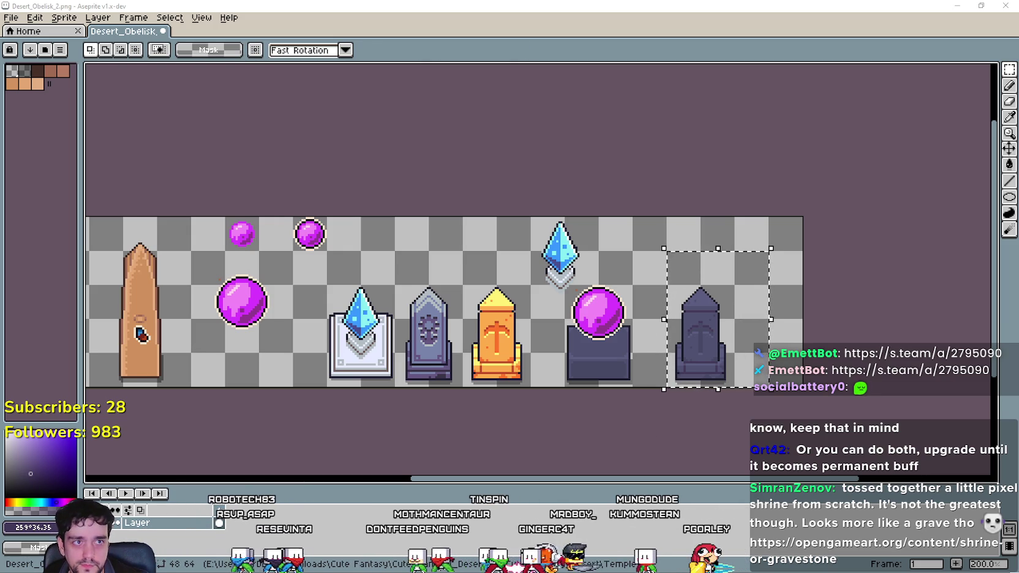
{"action": "key", "text": "alt+Tab"}
{"action": "scroll", "coordinate": [516, 289], "scroll_direction": "down", "scroll_amount": 3}
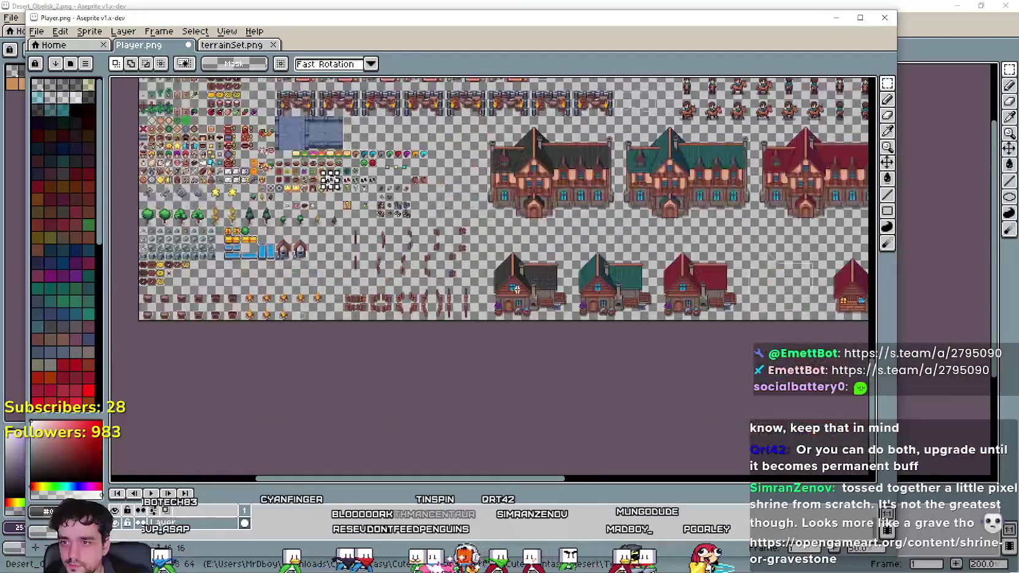
Paste the gravestone into Player.png between the house rows and commit it.
{"action": "scroll", "coordinate": [516, 289], "scroll_direction": "up", "scroll_amount": 5}
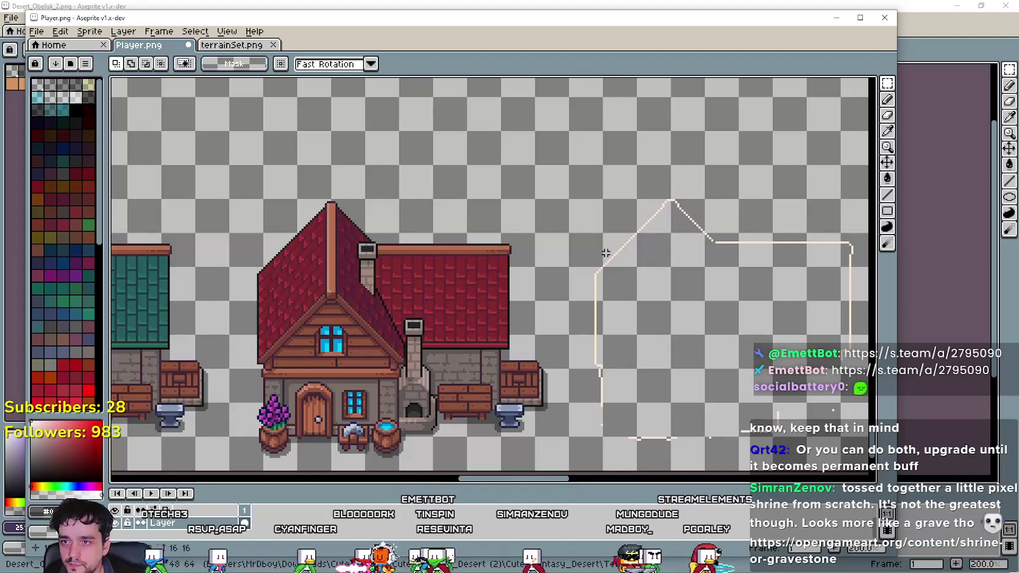
{"action": "left_click_drag", "start_coordinate": [605, 252], "coordinate": [644, 375]}
{"action": "key", "text": "ctrl+v"}
{"action": "mouse_move", "coordinate": [502, 300]}
{"action": "left_mouse_down"}
{"action": "mouse_move", "coordinate": [603, 300]}
{"action": "mouse_move", "coordinate": [525, 283]}
{"action": "left_mouse_up"}
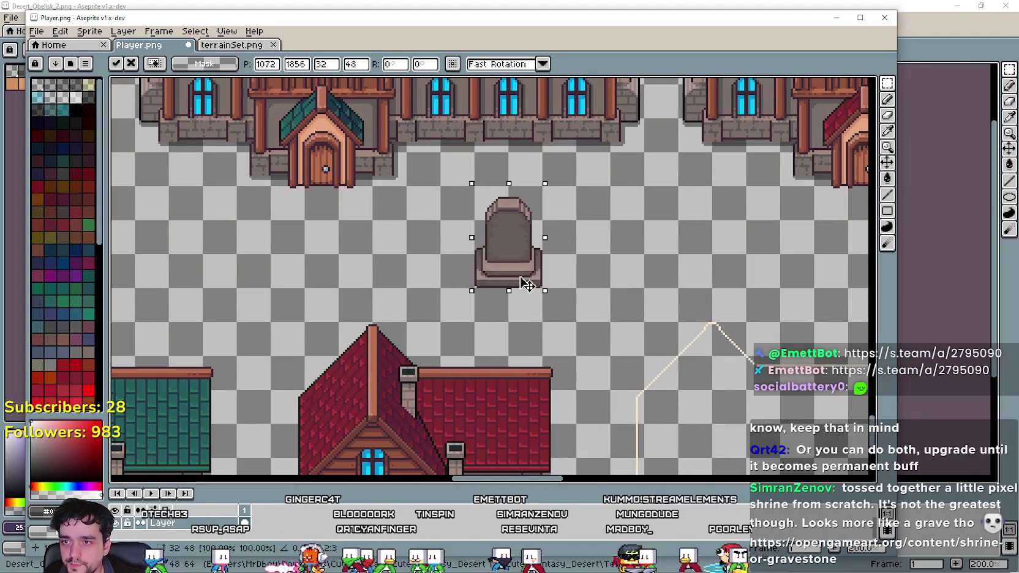
{"action": "scroll", "coordinate": [512, 292], "scroll_direction": "down", "scroll_amount": 3}
{"action": "scroll", "coordinate": [484, 290], "scroll_direction": "up", "scroll_amount": 3}
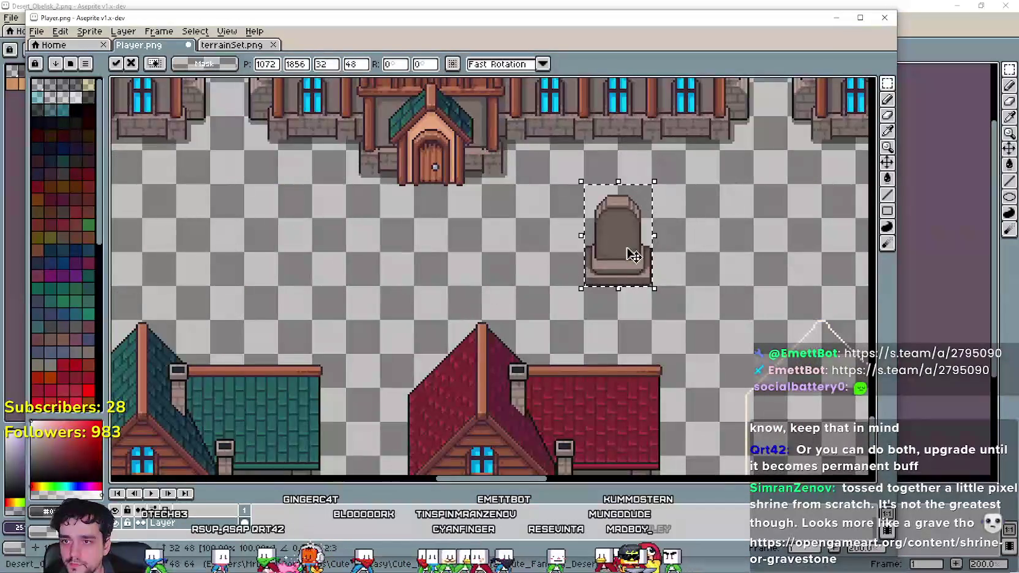
{"action": "key", "text": "Return"}
Look over the gravestone among the houses, sampling colours with the Eyedropper.
{"action": "mouse_move", "coordinate": [602, 202]}
{"action": "left_mouse_down"}
{"action": "mouse_move", "coordinate": [438, 248]}
{"action": "mouse_move", "coordinate": [500, 257]}
{"action": "mouse_move", "coordinate": [493, 135]}
{"action": "left_mouse_up"}
{"action": "scroll", "coordinate": [438, 248], "scroll_direction": "up", "scroll_amount": 1}
{"action": "scroll", "coordinate": [458, 232], "scroll_direction": "down", "scroll_amount": 2}
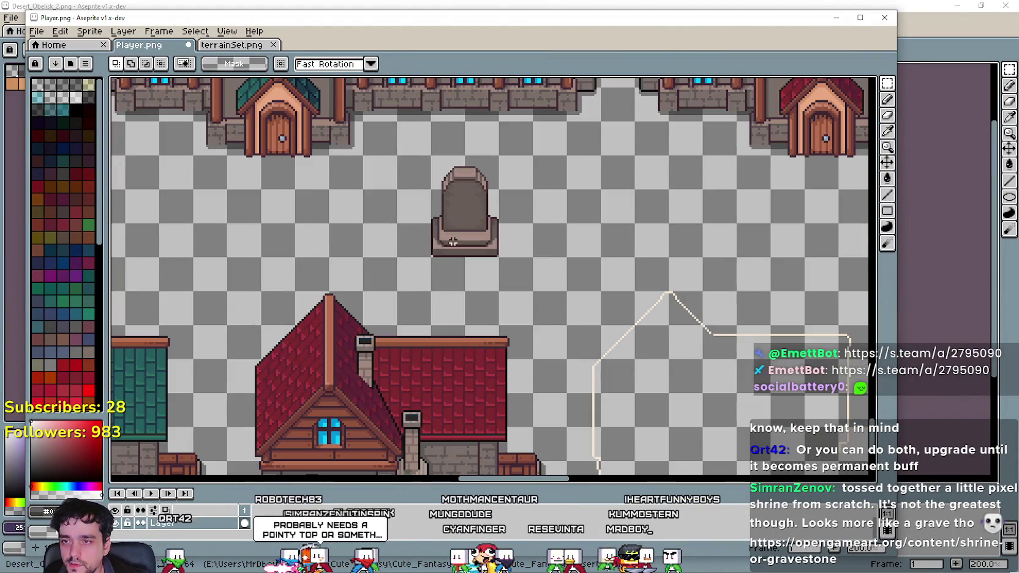
{"action": "left_click_drag", "start_coordinate": [465, 216], "coordinate": [700, 203]}
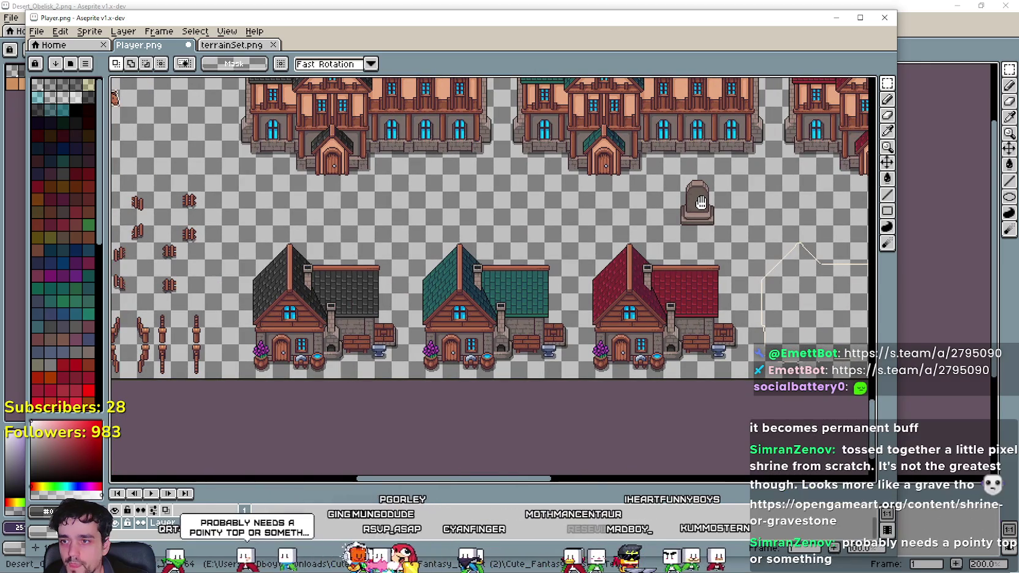
{"action": "scroll", "coordinate": [631, 259], "scroll_direction": "up", "scroll_amount": 3}
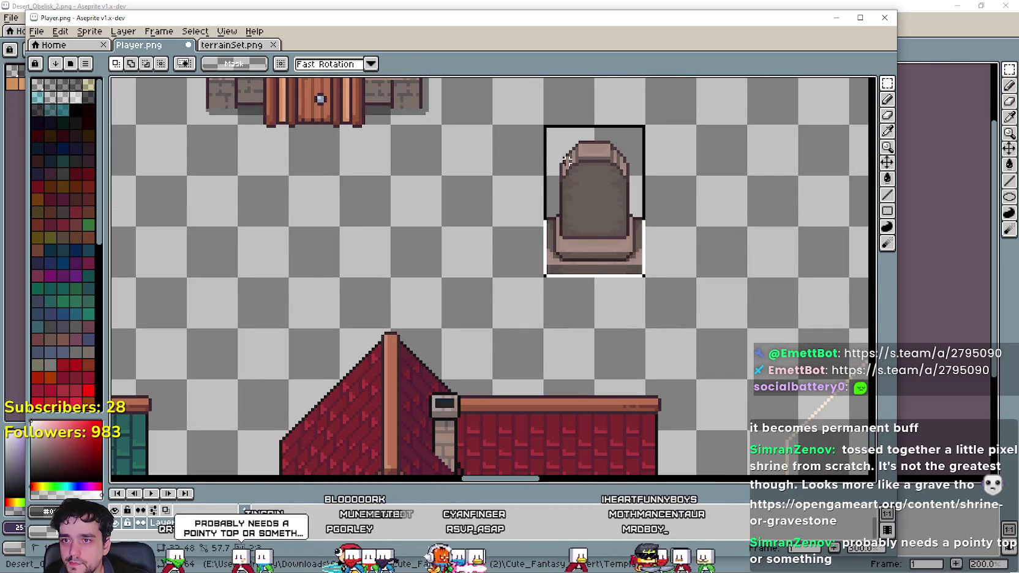
{"action": "scroll", "coordinate": [609, 280], "scroll_direction": "down", "scroll_amount": 4}
{"action": "scroll", "coordinate": [561, 234], "scroll_direction": "up", "scroll_amount": 3}
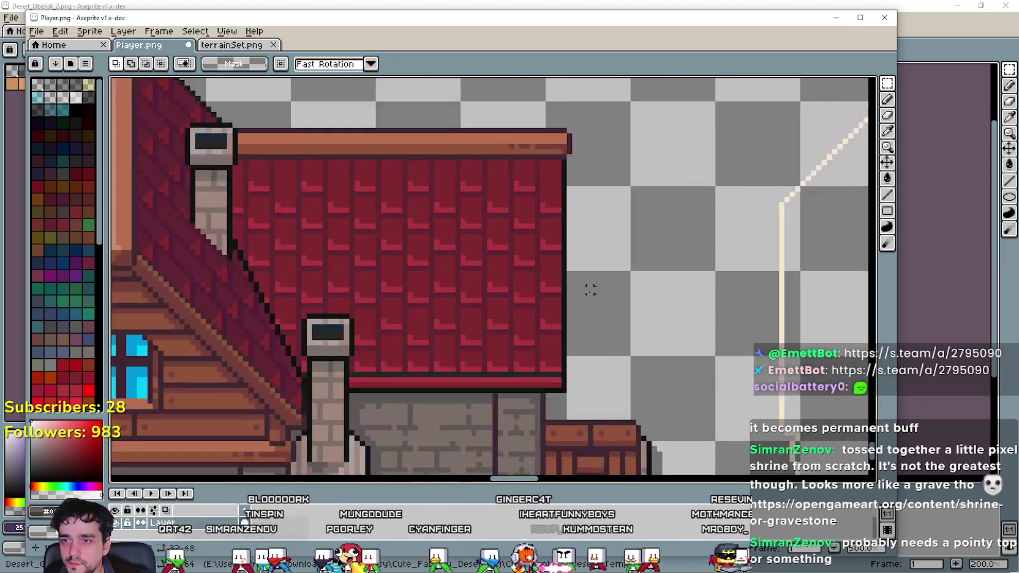
{"action": "scroll", "coordinate": [590, 290], "scroll_direction": "down", "scroll_amount": 3}
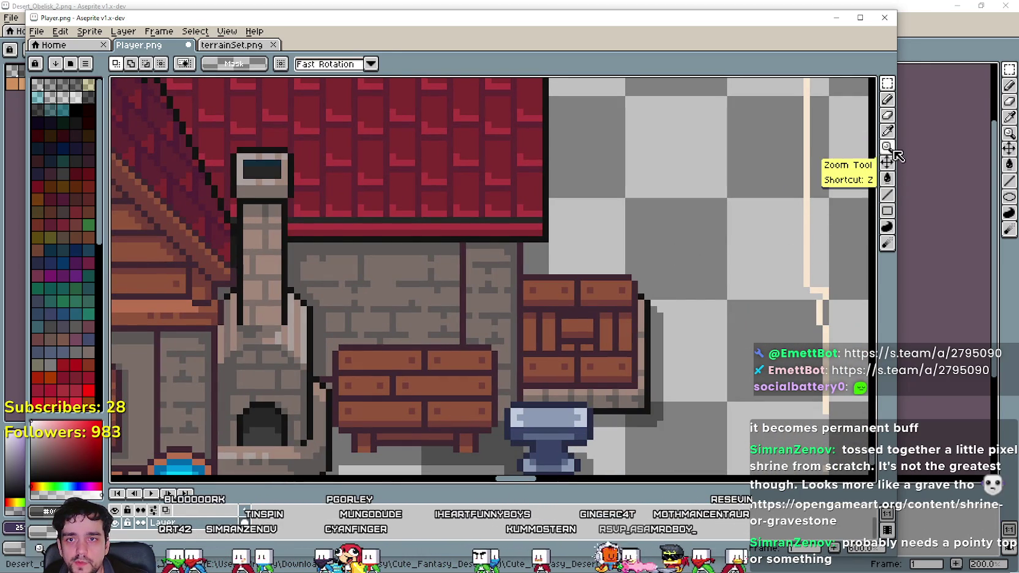
{"action": "left_click", "coordinate": [887, 131]}
{"action": "scroll", "coordinate": [438, 340], "scroll_direction": "up", "scroll_amount": 2}
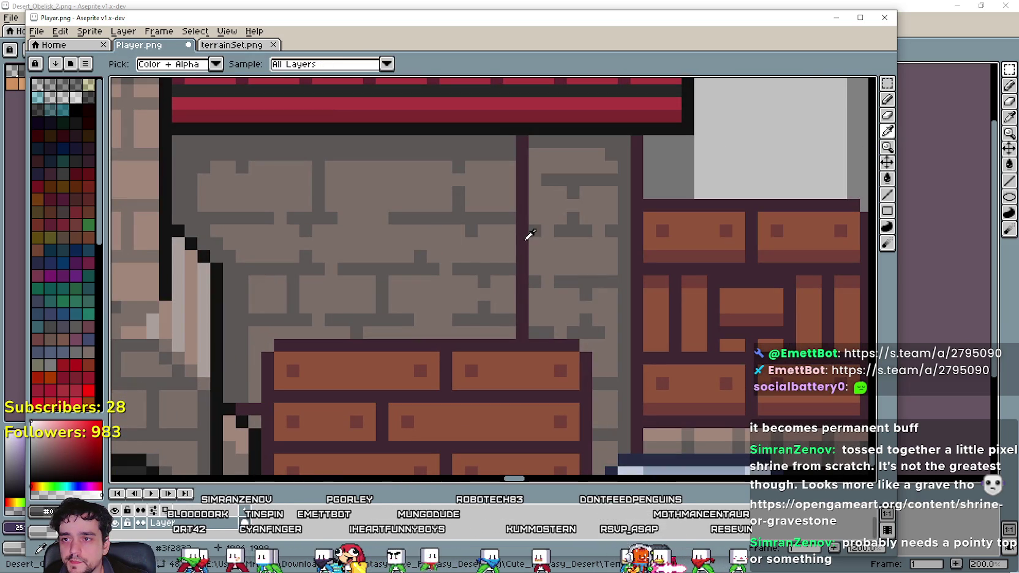
{"action": "scroll", "coordinate": [530, 234], "scroll_direction": "down", "scroll_amount": 4}
{"action": "scroll", "coordinate": [482, 278], "scroll_direction": "up", "scroll_amount": 3}
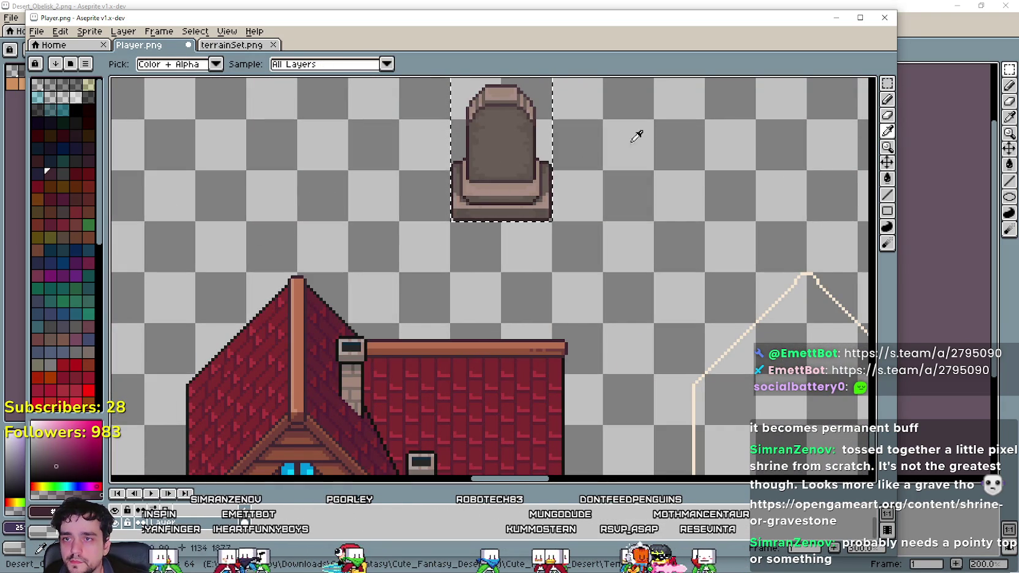
Move the gravestone rightward beneath the large houses and confirm its new position.
{"action": "left_click", "coordinate": [887, 83]}
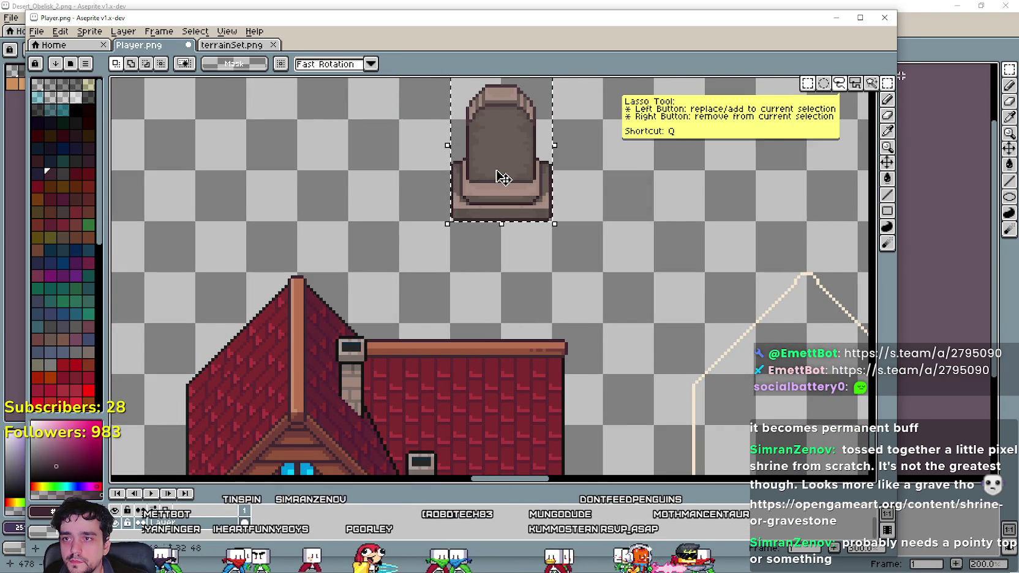
{"action": "scroll", "coordinate": [509, 196], "scroll_direction": "down", "scroll_amount": 3}
{"action": "mouse_move", "coordinate": [534, 306]}
{"action": "left_mouse_down"}
{"action": "mouse_move", "coordinate": [263, 314]}
{"action": "mouse_move", "coordinate": [334, 427]}
{"action": "left_mouse_up"}
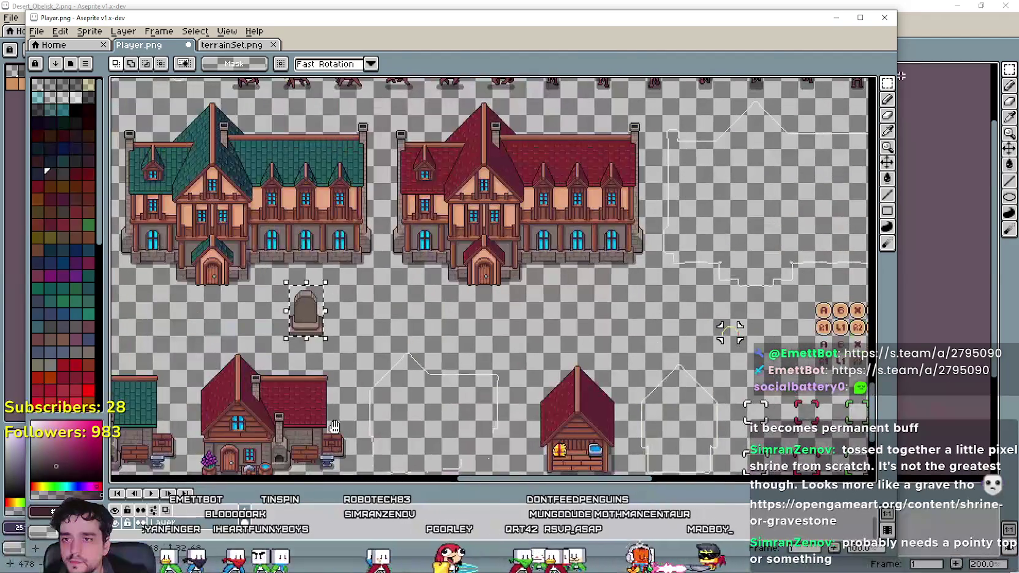
{"action": "scroll", "coordinate": [341, 304], "scroll_direction": "up", "scroll_amount": 2}
{"action": "mouse_move", "coordinate": [268, 351]}
{"action": "left_mouse_down"}
{"action": "mouse_move", "coordinate": [744, 340]}
{"action": "mouse_move", "coordinate": [392, 358]}
{"action": "mouse_move", "coordinate": [558, 355]}
{"action": "mouse_move", "coordinate": [590, 336]}
{"action": "left_mouse_up"}
{"action": "scroll", "coordinate": [539, 337], "scroll_direction": "up", "scroll_amount": 2}
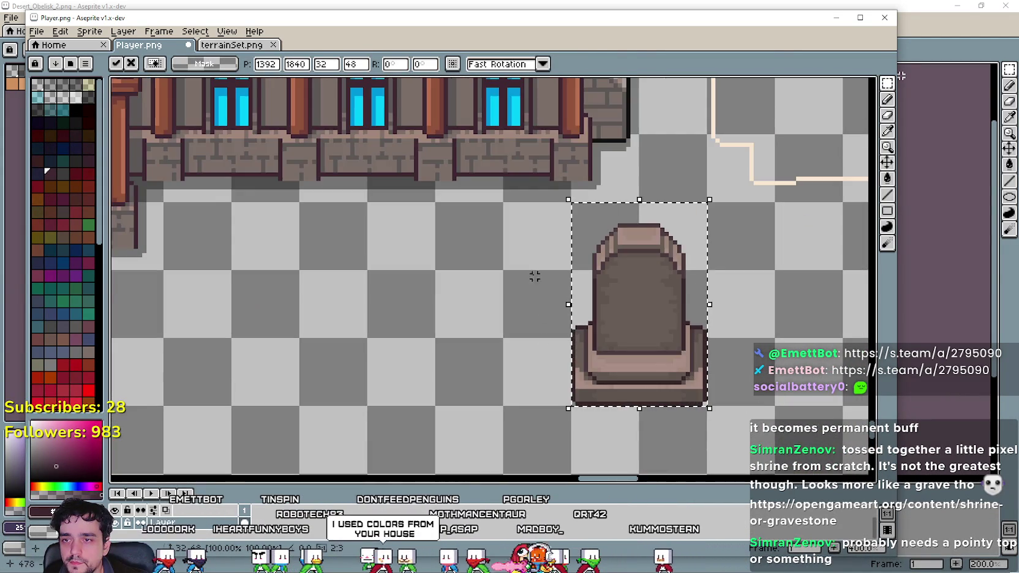
{"action": "mouse_move", "coordinate": [535, 277]}
{"action": "left_mouse_down"}
{"action": "mouse_move", "coordinate": [439, 263]}
{"action": "mouse_move", "coordinate": [416, 283]}
{"action": "left_mouse_up"}
{"action": "left_click", "coordinate": [638, 329]}
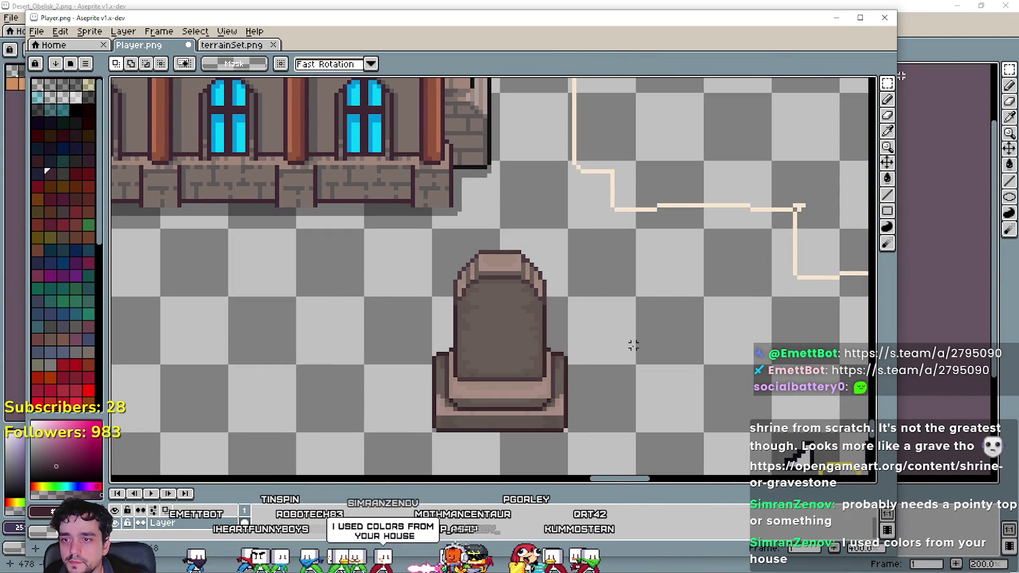
Pick the Eyedropper and switch to the running MR FARMBOY debug game.
{"action": "left_click_drag", "start_coordinate": [510, 273], "coordinate": [524, 299]}
{"action": "left_click", "coordinate": [886, 131]}
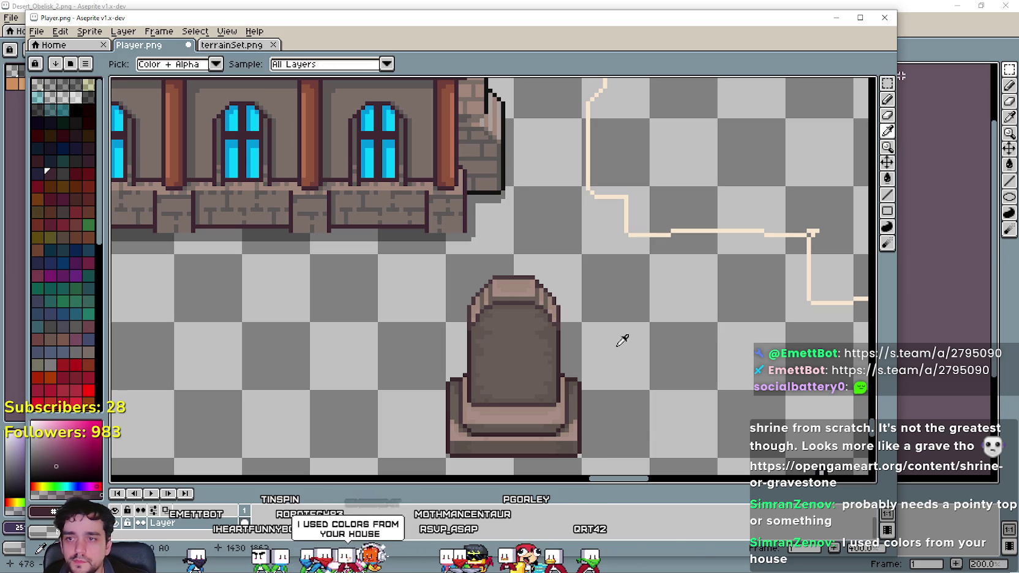
{"action": "key", "text": "alt+Tab"}
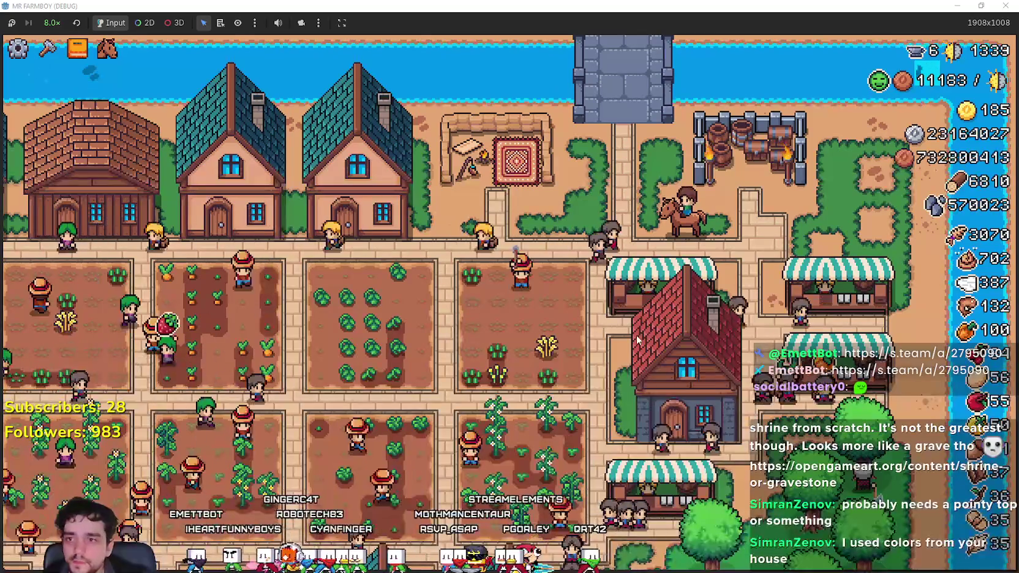
Drop the game speed from 8x to 1.0x, then raise it to 2.0x.
{"action": "left_click", "coordinate": [52, 23]}
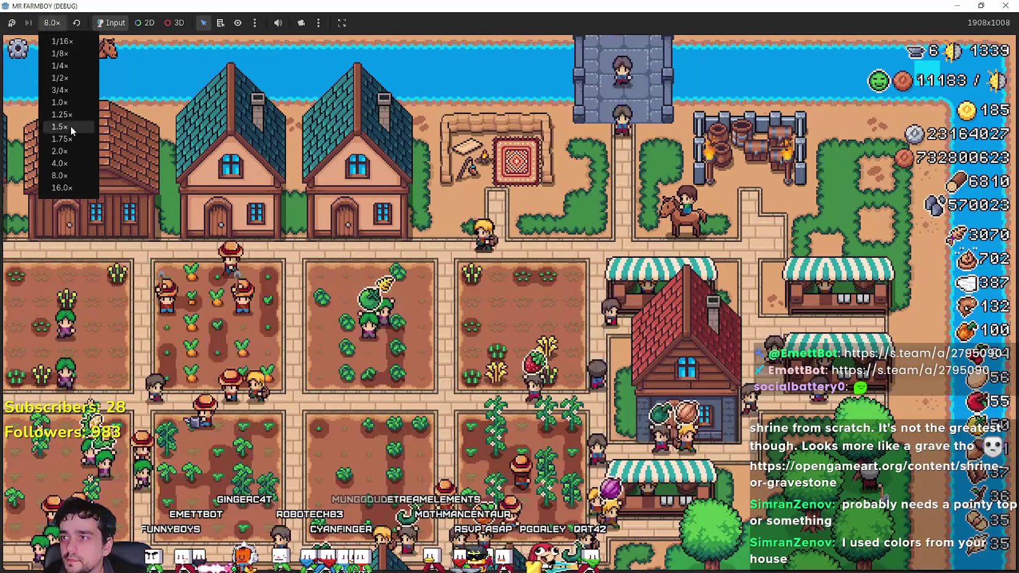
{"action": "left_click", "coordinate": [70, 126]}
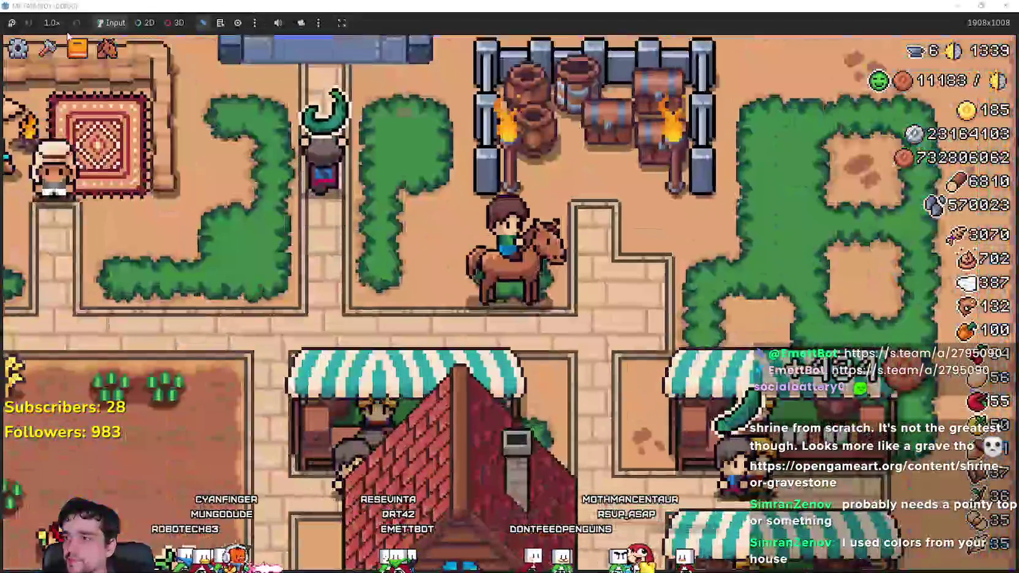
{"action": "left_click", "coordinate": [51, 23]}
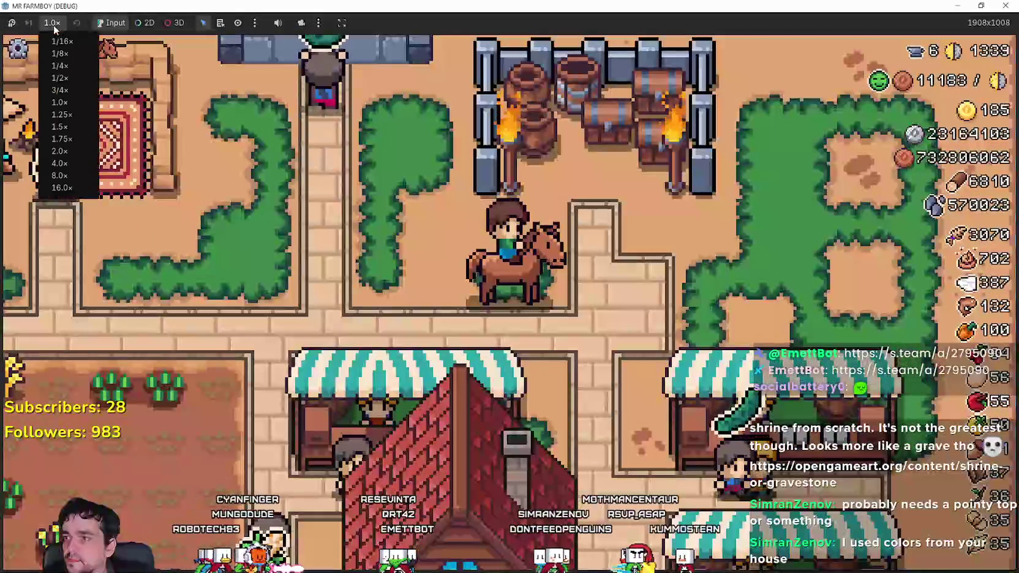
{"action": "left_click", "coordinate": [76, 151]}
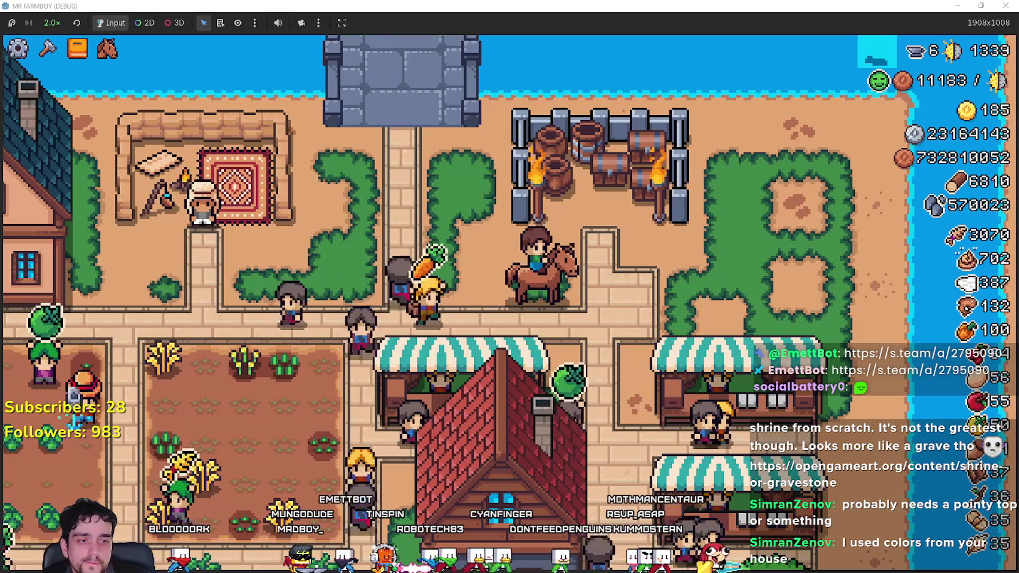
Back in Aseprite, pan to the gravestone in Player.png and box it with the Rectangular Marquee.
{"action": "key", "text": "alt+Tab"}
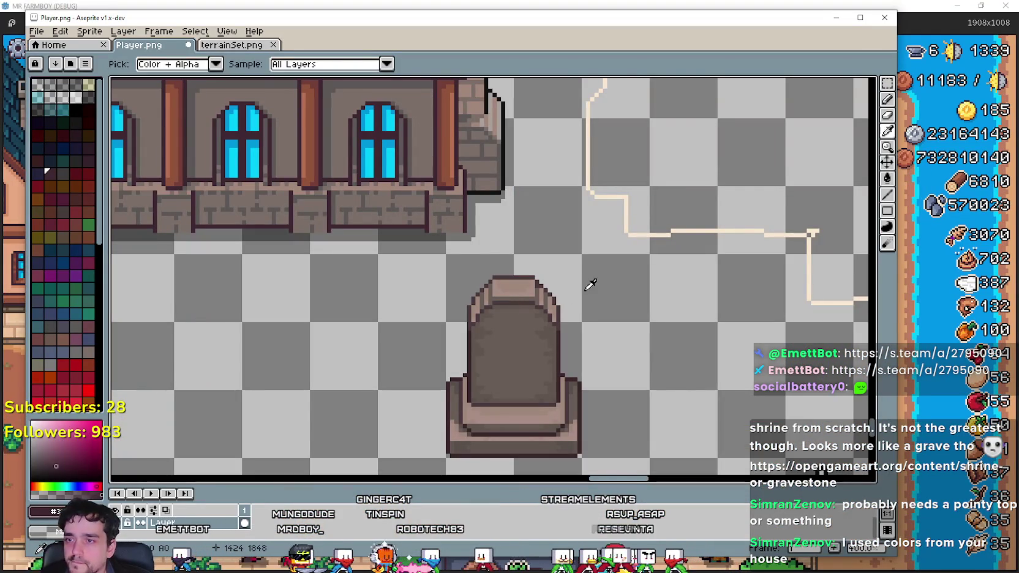
{"action": "scroll", "coordinate": [383, 356], "scroll_direction": "left", "scroll_amount": 2}
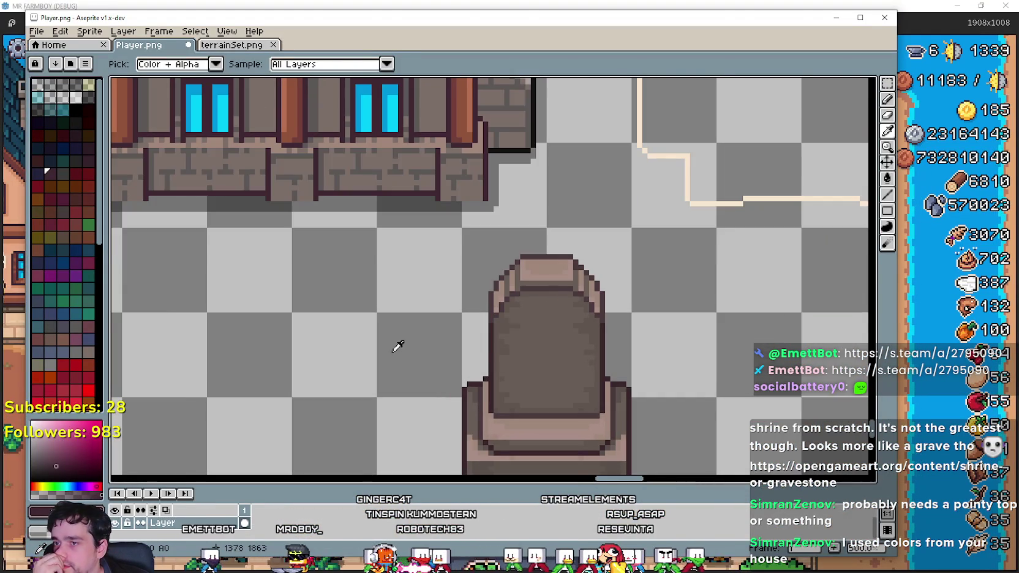
{"action": "scroll", "coordinate": [446, 192], "scroll_direction": "up", "scroll_amount": 1}
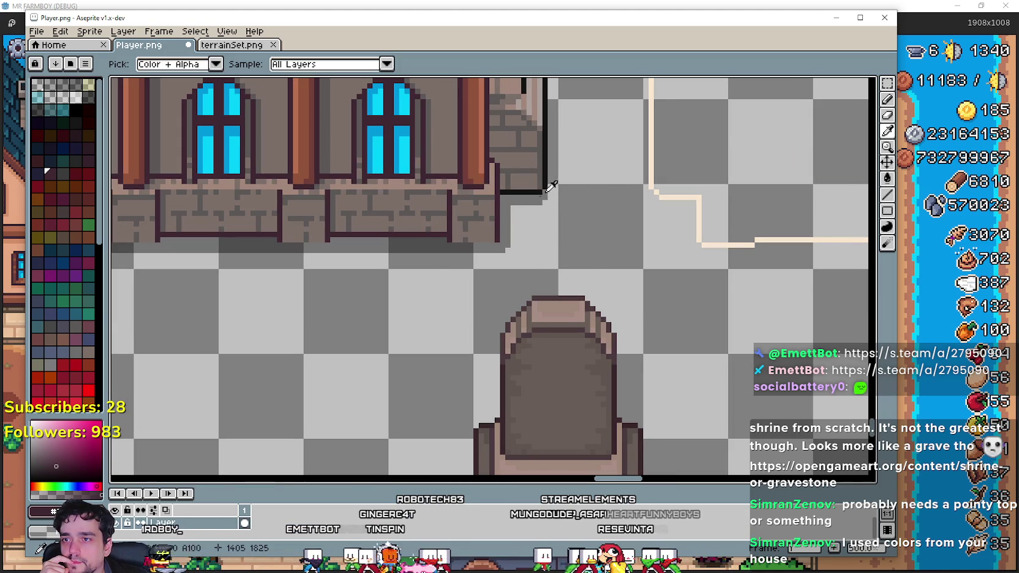
{"action": "left_click_drag", "start_coordinate": [670, 338], "coordinate": [614, 237]}
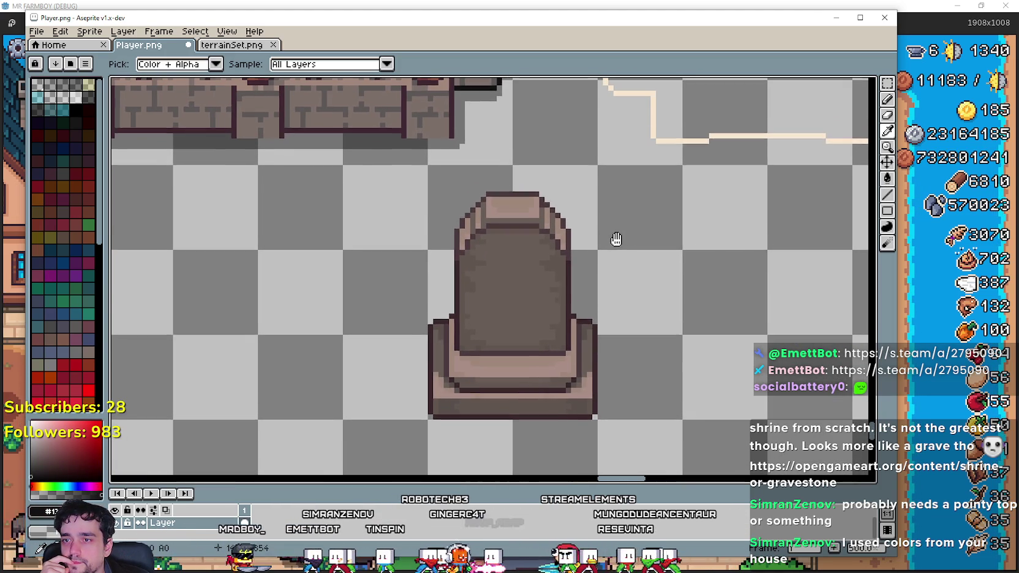
{"action": "left_click", "coordinate": [887, 83]}
{"action": "left_click_drag", "start_coordinate": [436, 191], "coordinate": [560, 360]}
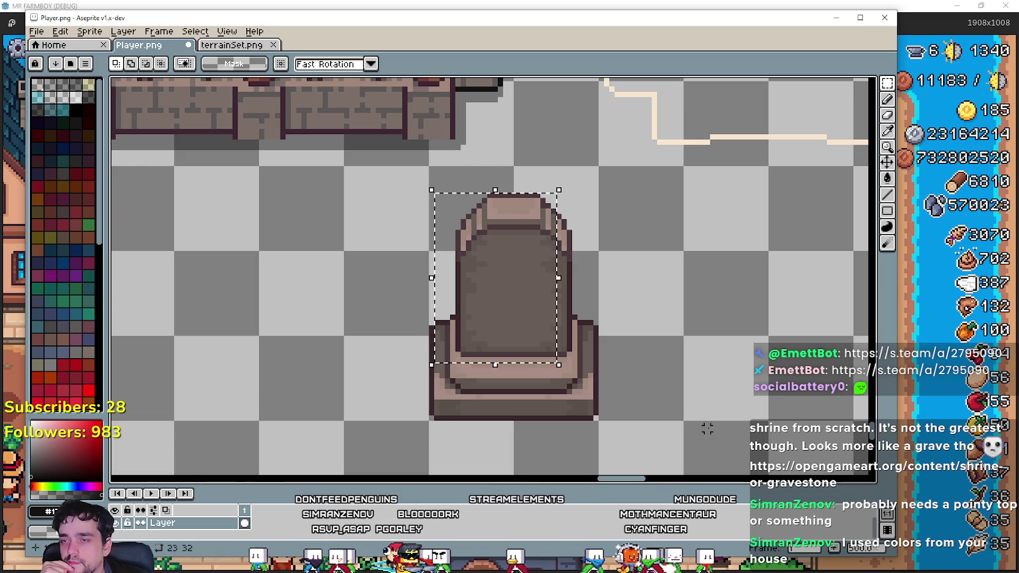
Redraw the rectangle around the gravestone and paint-bucket its outline black at tolerance 0.
{"action": "left_click", "coordinate": [455, 200]}
{"action": "mouse_move", "coordinate": [432, 169]}
{"action": "left_mouse_down"}
{"action": "mouse_move", "coordinate": [589, 381]}
{"action": "mouse_move", "coordinate": [599, 421]}
{"action": "left_mouse_up"}
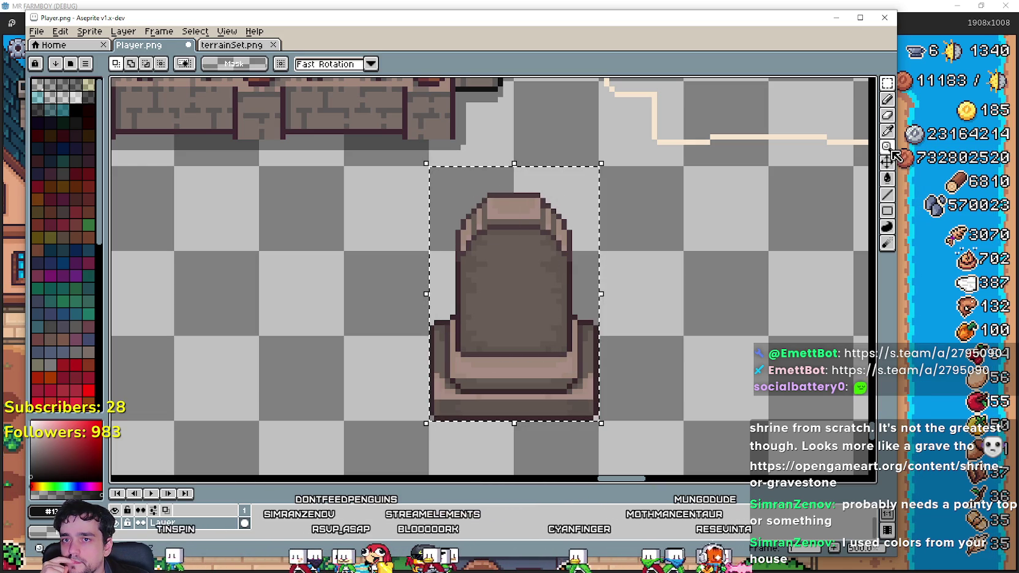
{"action": "left_click", "coordinate": [889, 178]}
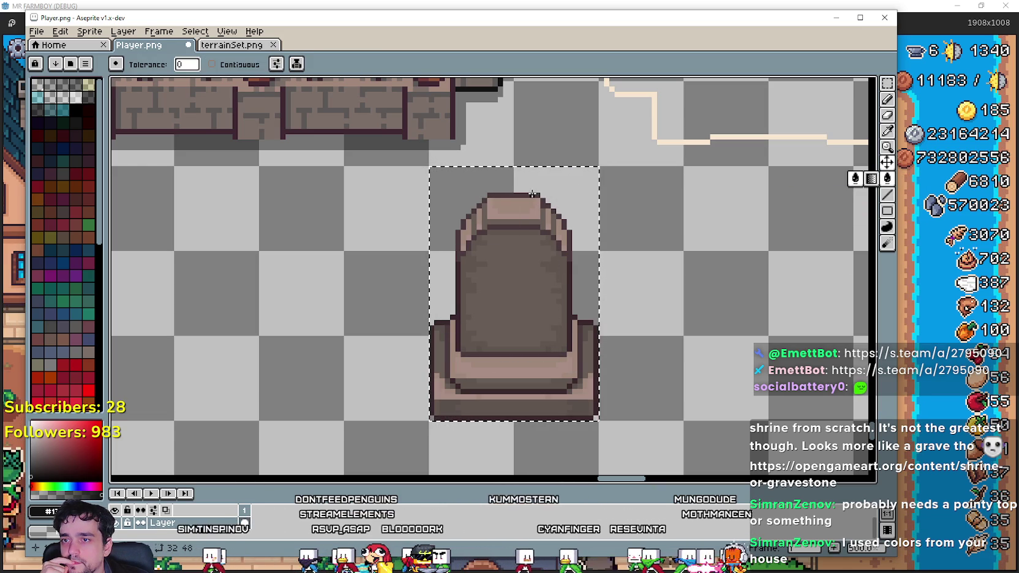
{"action": "left_click", "coordinate": [531, 195]}
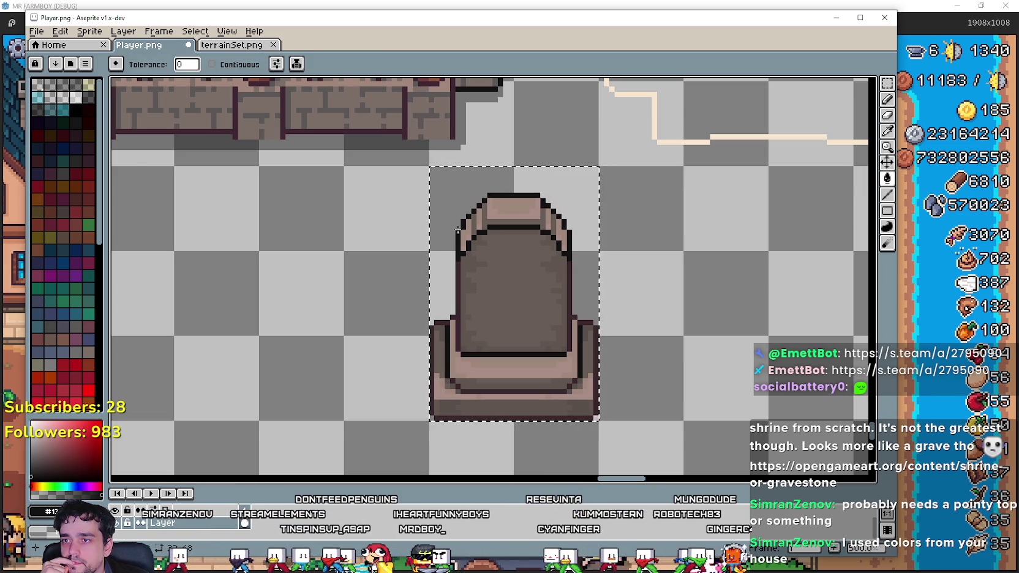
Box the entire gravestone with the Rectangular Marquee.
{"action": "scroll", "coordinate": [459, 324], "scroll_direction": "up", "scroll_amount": 2}
{"action": "scroll", "coordinate": [467, 324], "scroll_direction": "down", "scroll_amount": 3}
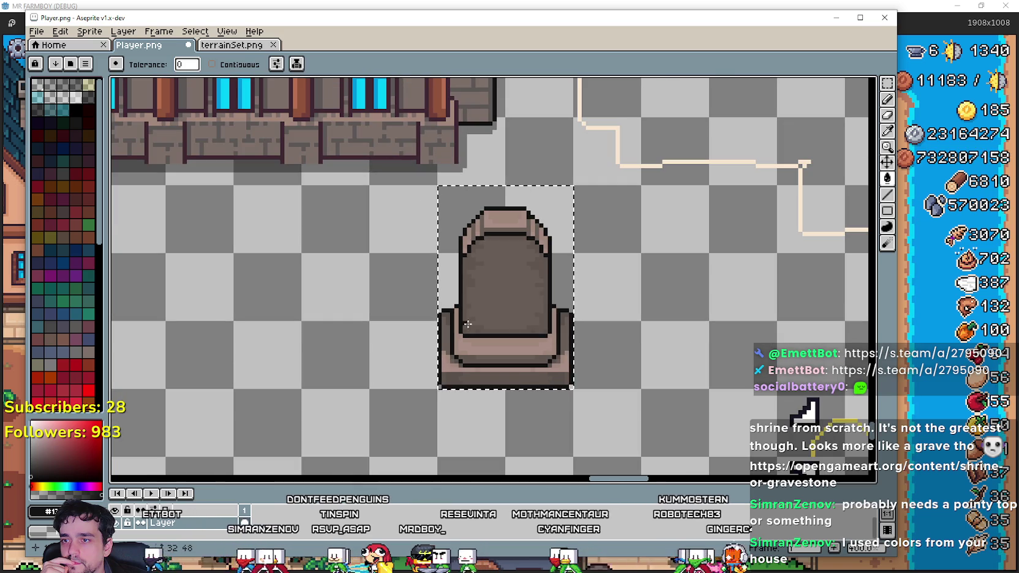
{"action": "left_click_drag", "start_coordinate": [607, 327], "coordinate": [679, 360]}
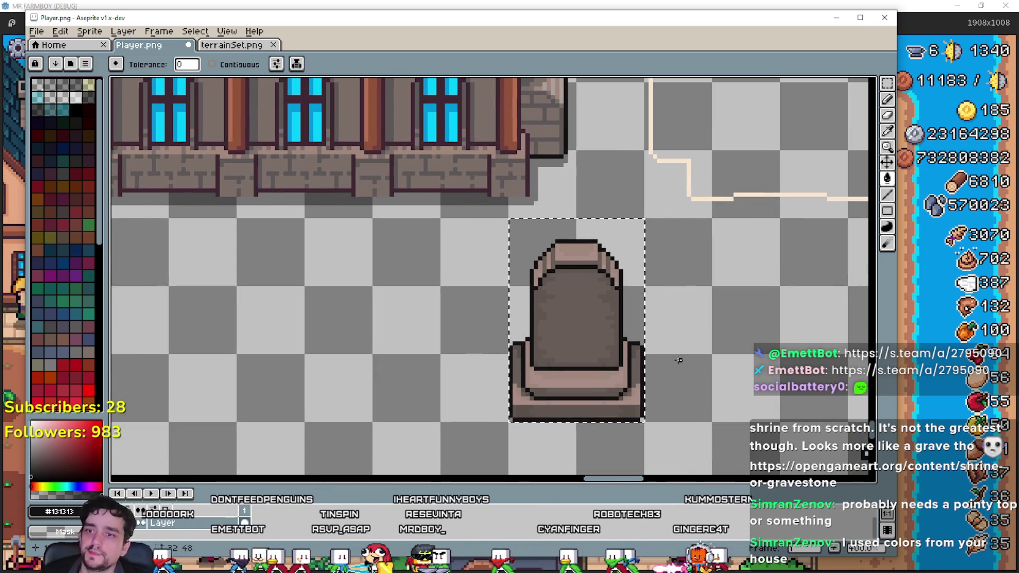
{"action": "scroll", "coordinate": [674, 353], "scroll_direction": "down", "scroll_amount": 1}
{"action": "scroll", "coordinate": [665, 348], "scroll_direction": "down", "scroll_amount": 1}
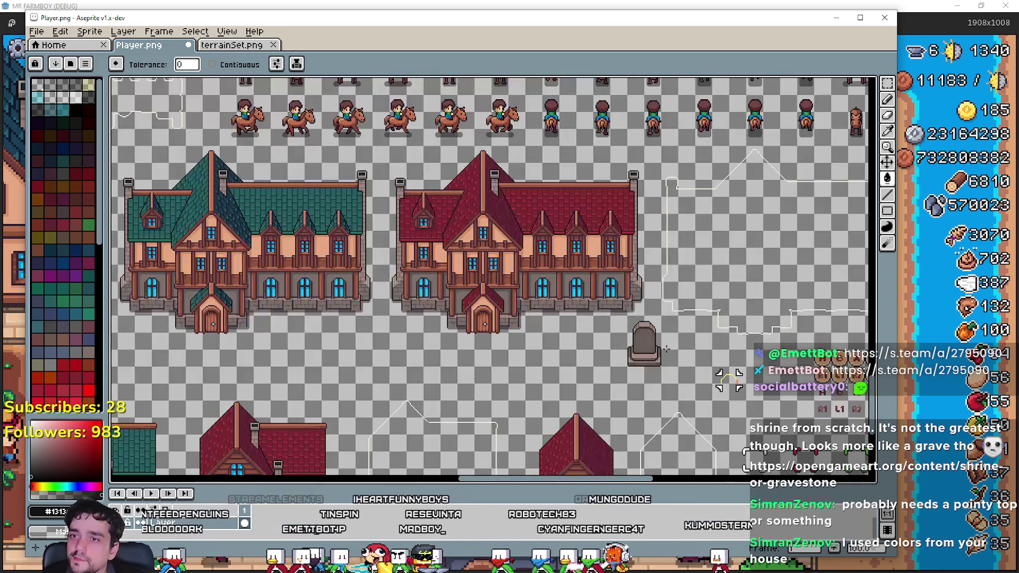
{"action": "scroll", "coordinate": [695, 342], "scroll_direction": "up", "scroll_amount": 1}
{"action": "scroll", "coordinate": [612, 324], "scroll_direction": "down", "scroll_amount": 1}
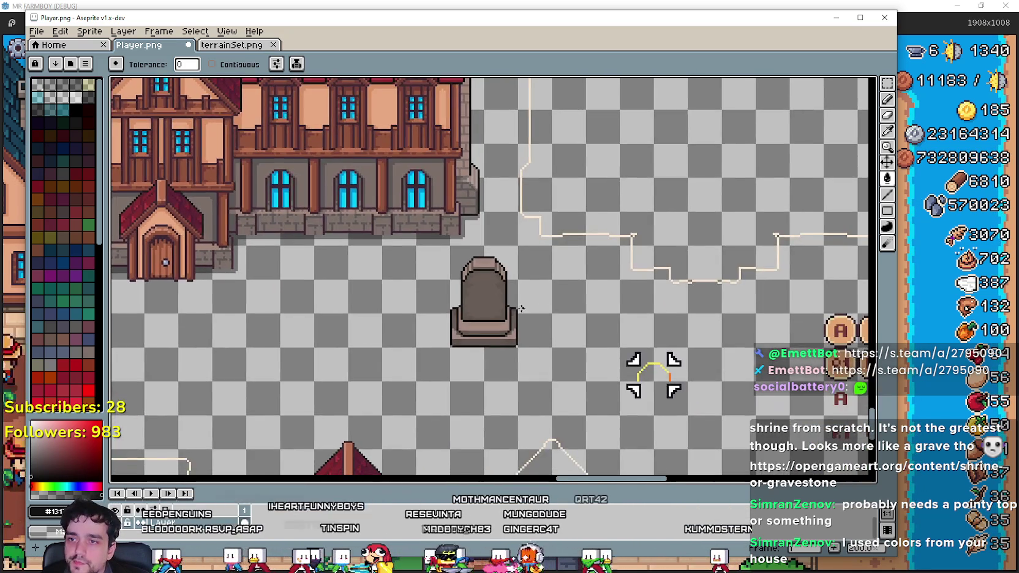
{"action": "scroll", "coordinate": [516, 299], "scroll_direction": "up", "scroll_amount": 2}
{"action": "left_click", "coordinate": [886, 85]}
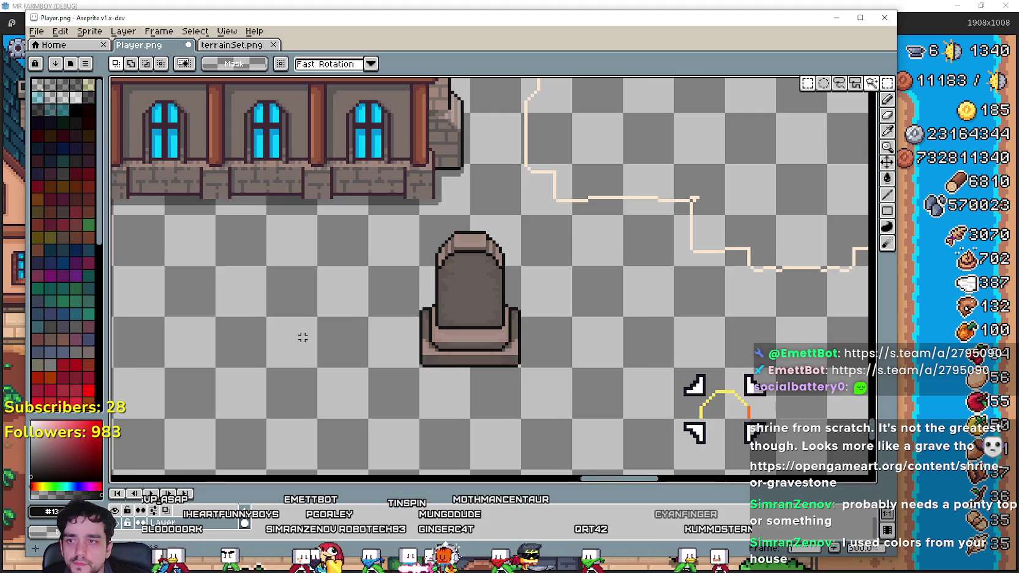
{"action": "left_click_drag", "start_coordinate": [309, 336], "coordinate": [421, 334]}
{"action": "scroll", "coordinate": [573, 334], "scroll_direction": "up", "scroll_amount": 1}
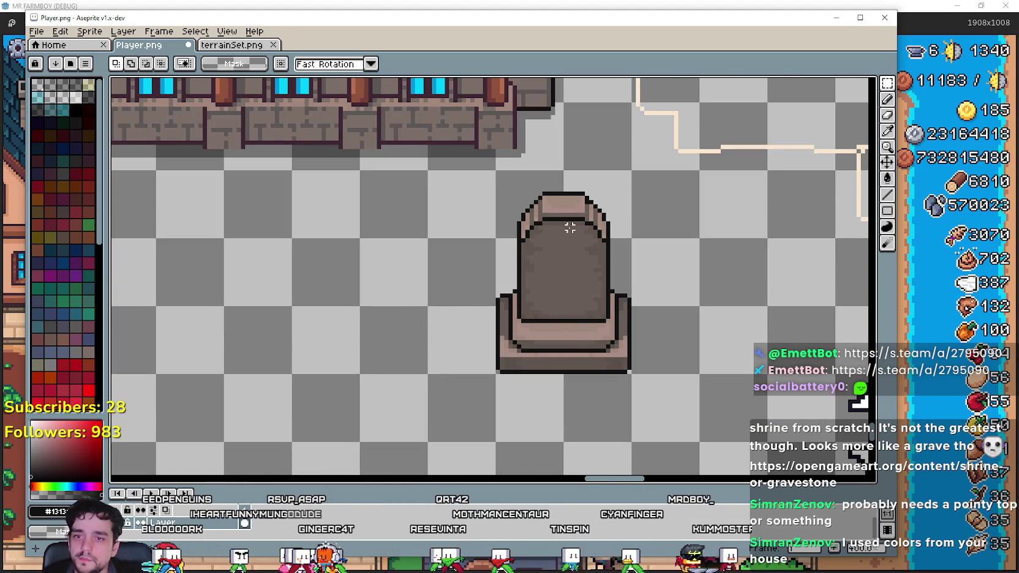
{"action": "scroll", "coordinate": [570, 228], "scroll_direction": "down", "scroll_amount": 2}
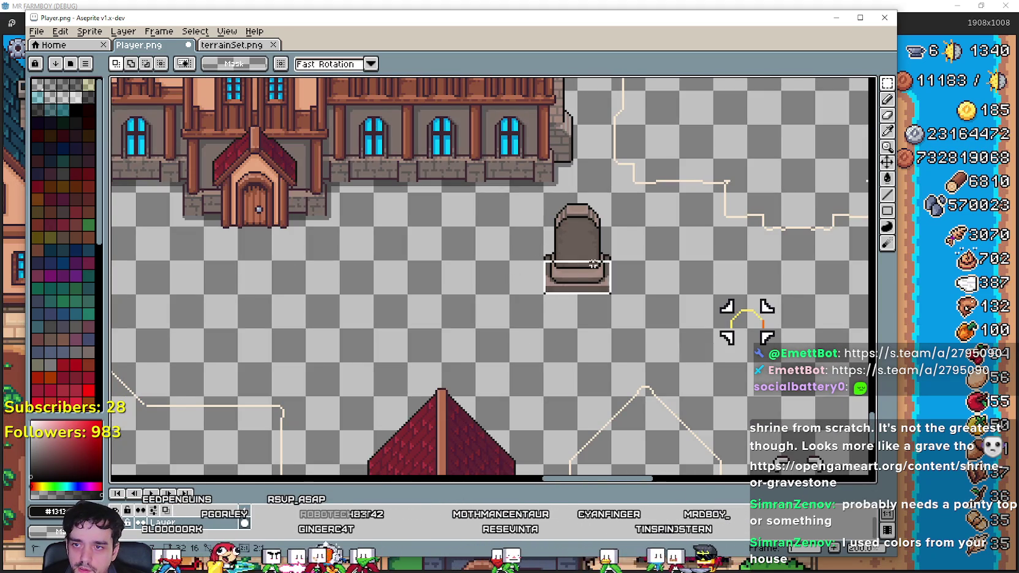
{"action": "left_click_drag", "start_coordinate": [542, 191], "coordinate": [609, 295]}
{"action": "scroll", "coordinate": [569, 245], "scroll_direction": "down", "scroll_amount": 3}
Zoom in and stretch the selection to enclose the whole gravestone.
{"action": "scroll", "coordinate": [394, 287], "scroll_direction": "up", "scroll_amount": 3}
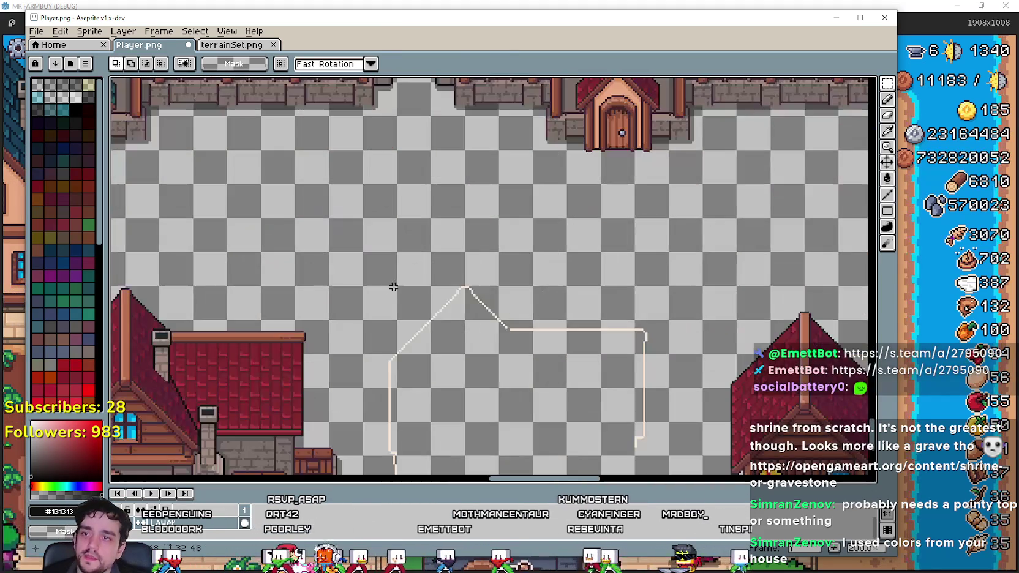
{"action": "scroll", "coordinate": [496, 276], "scroll_direction": "down", "scroll_amount": 4}
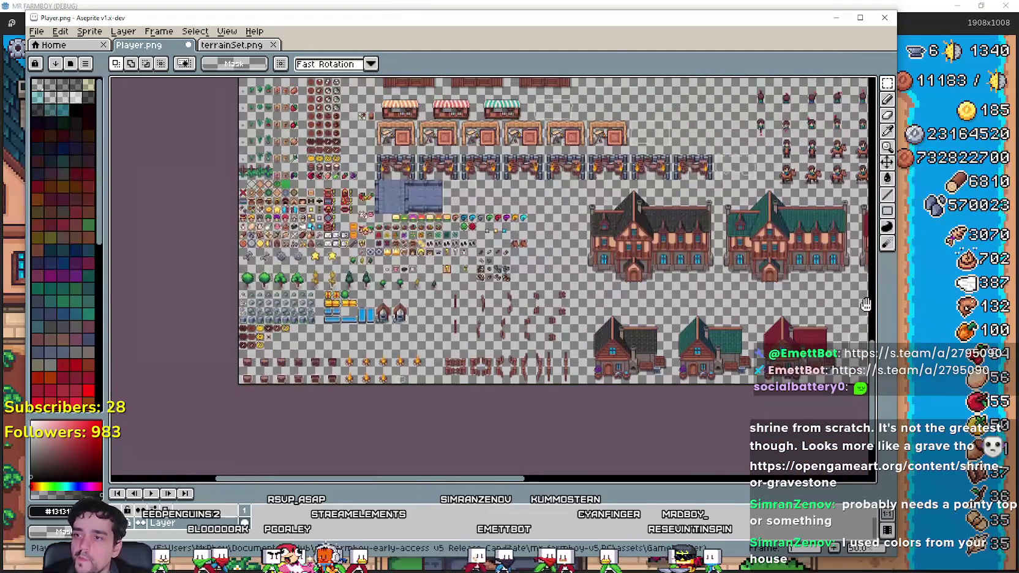
{"action": "scroll", "coordinate": [346, 231], "scroll_direction": "up", "scroll_amount": 2}
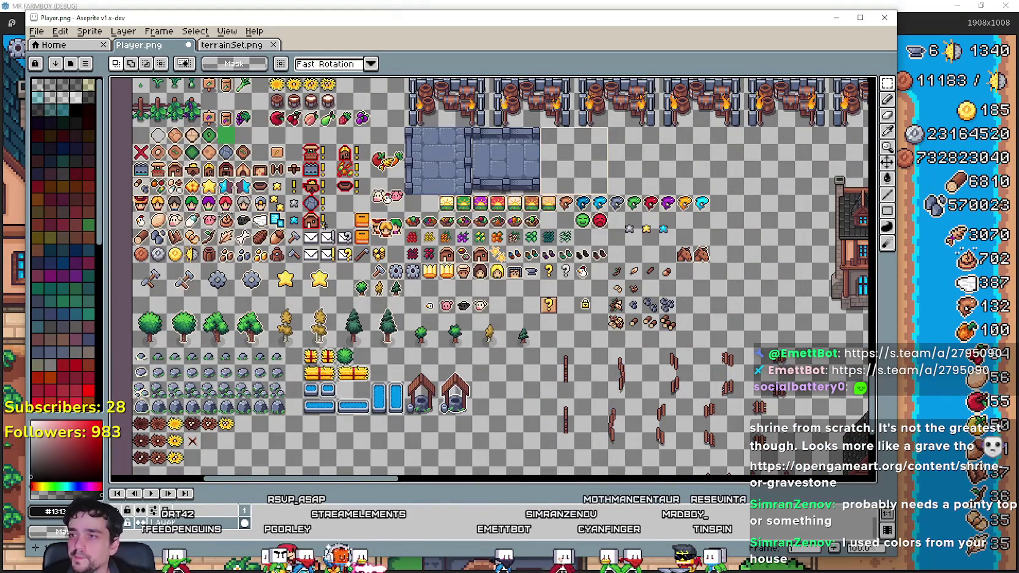
{"action": "scroll", "coordinate": [387, 197], "scroll_direction": "down", "scroll_amount": 1}
{"action": "scroll", "coordinate": [739, 143], "scroll_direction": "up", "scroll_amount": 3}
{"action": "scroll", "coordinate": [390, 300], "scroll_direction": "down", "scroll_amount": 1}
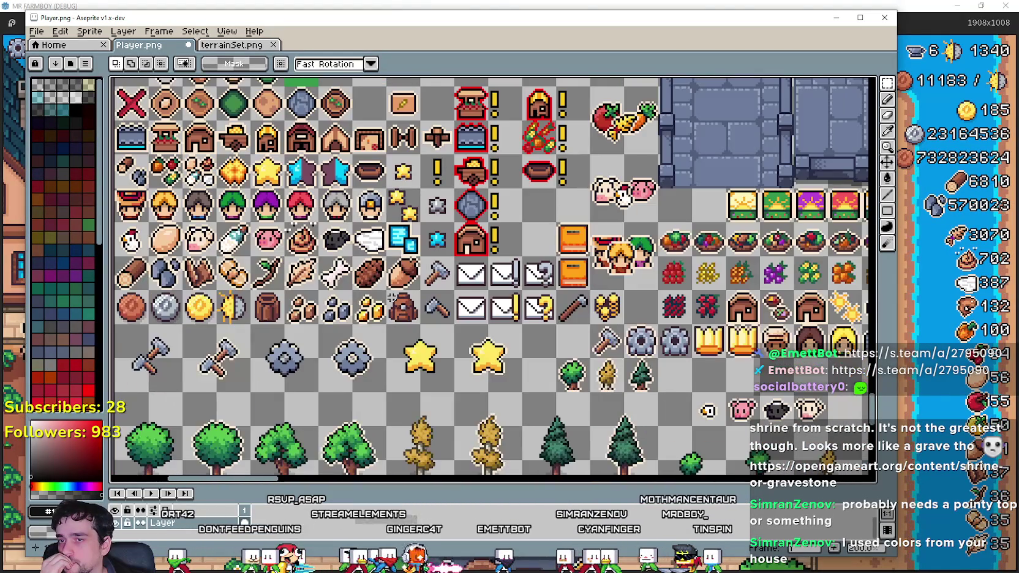
{"action": "scroll", "coordinate": [525, 359], "scroll_direction": "up", "scroll_amount": 2}
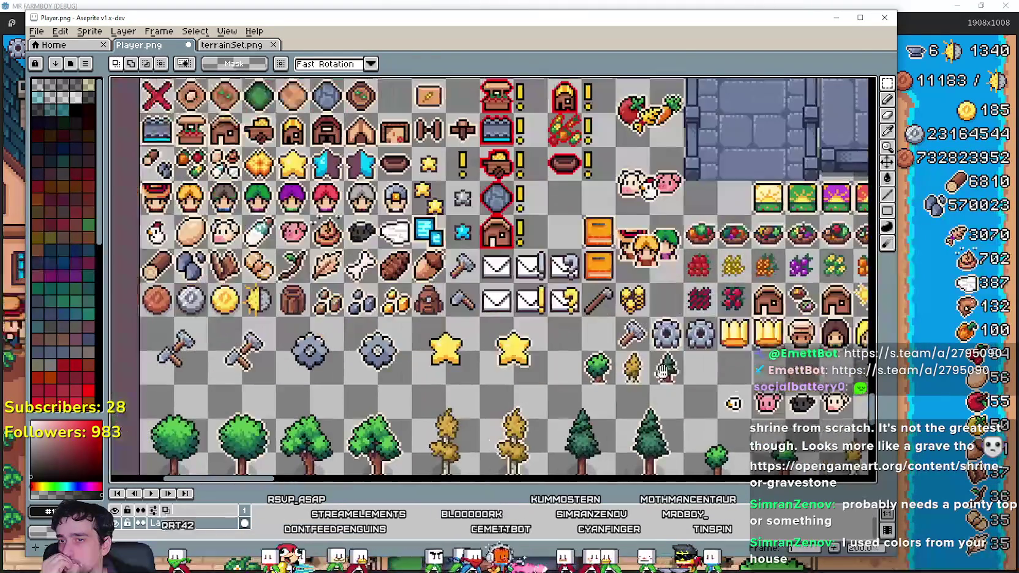
{"action": "scroll", "coordinate": [432, 283], "scroll_direction": "down", "scroll_amount": 2}
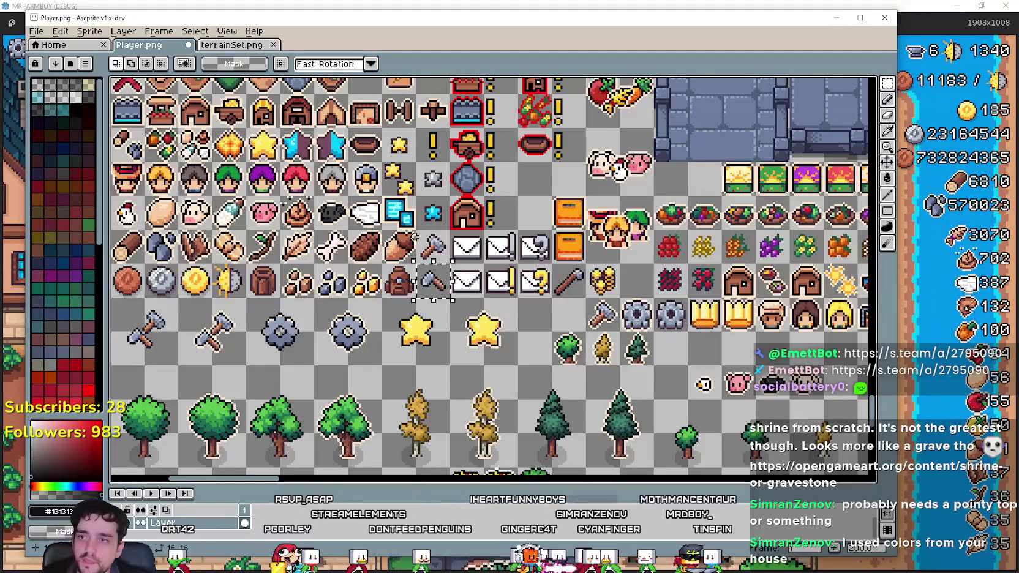
{"action": "scroll", "coordinate": [429, 245], "scroll_direction": "down", "scroll_amount": 2}
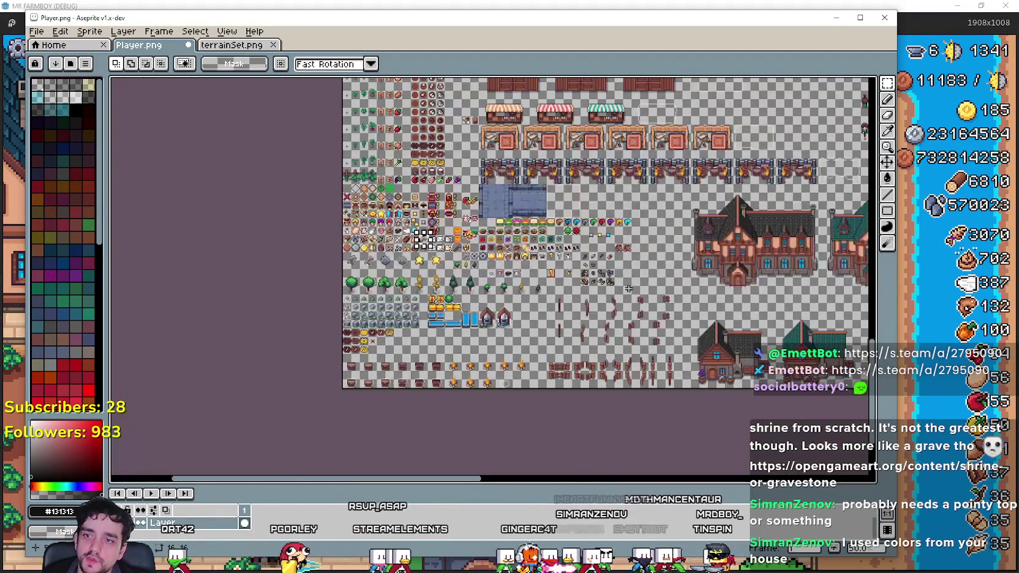
{"action": "scroll", "coordinate": [310, 306], "scroll_direction": "up", "scroll_amount": 5}
{"action": "scroll", "coordinate": [471, 286], "scroll_direction": "left", "scroll_amount": 5}
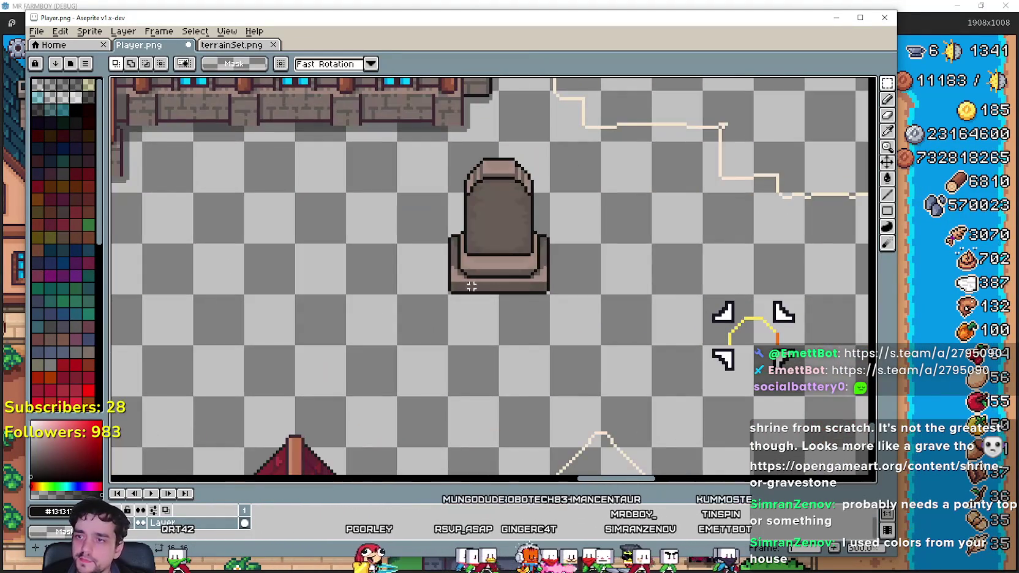
{"action": "left_click_drag", "start_coordinate": [481, 253], "coordinate": [520, 171]}
Drag a copy of the gravestone 32 pixels left to position 1360, 1840.
{"action": "left_click_drag", "start_coordinate": [503, 227], "coordinate": [414, 239], "text": "ctrl"}
{"action": "scroll", "coordinate": [413, 239], "scroll_direction": "down", "scroll_amount": 3}
{"action": "scroll", "coordinate": [787, 282], "scroll_direction": "up", "scroll_amount": 1}
{"action": "scroll", "coordinate": [364, 241], "scroll_direction": "down", "scroll_amount": 1}
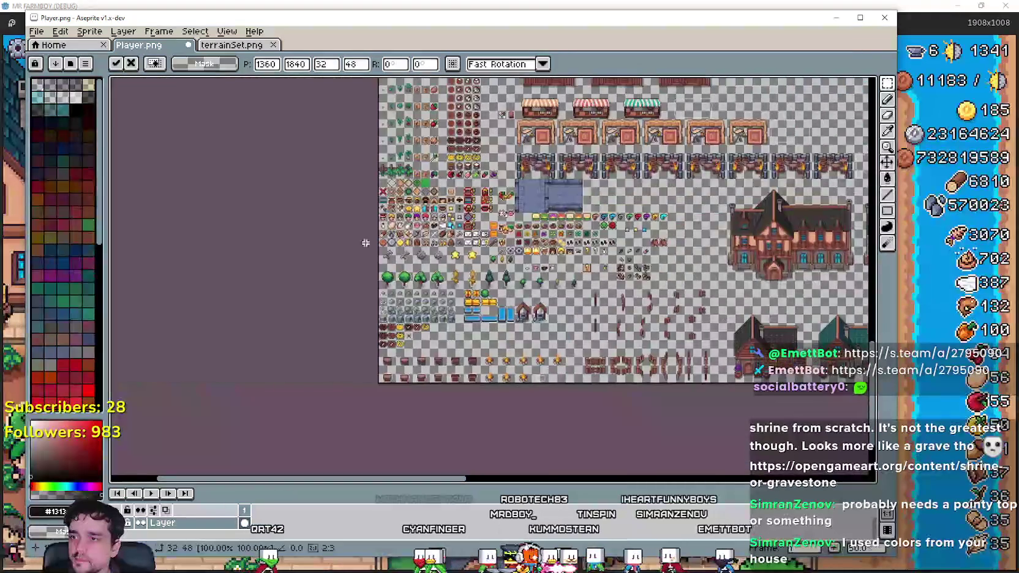
{"action": "scroll", "coordinate": [648, 282], "scroll_direction": "up", "scroll_amount": 3}
{"action": "scroll", "coordinate": [648, 282], "scroll_direction": "down", "scroll_amount": 2}
{"action": "scroll", "coordinate": [850, 235], "scroll_direction": "up", "scroll_amount": 2}
Commit the placement of the gravestone copy.
{"action": "key", "text": "Return"}
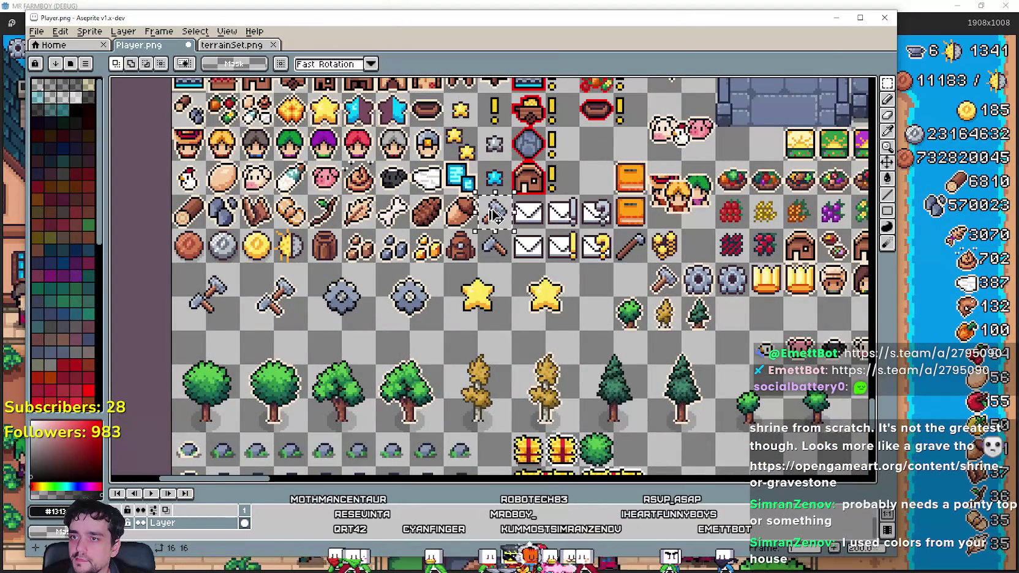
{"action": "scroll", "coordinate": [490, 218], "scroll_direction": "down", "scroll_amount": 3}
{"action": "scroll", "coordinate": [796, 245], "scroll_direction": "up", "scroll_amount": 5}
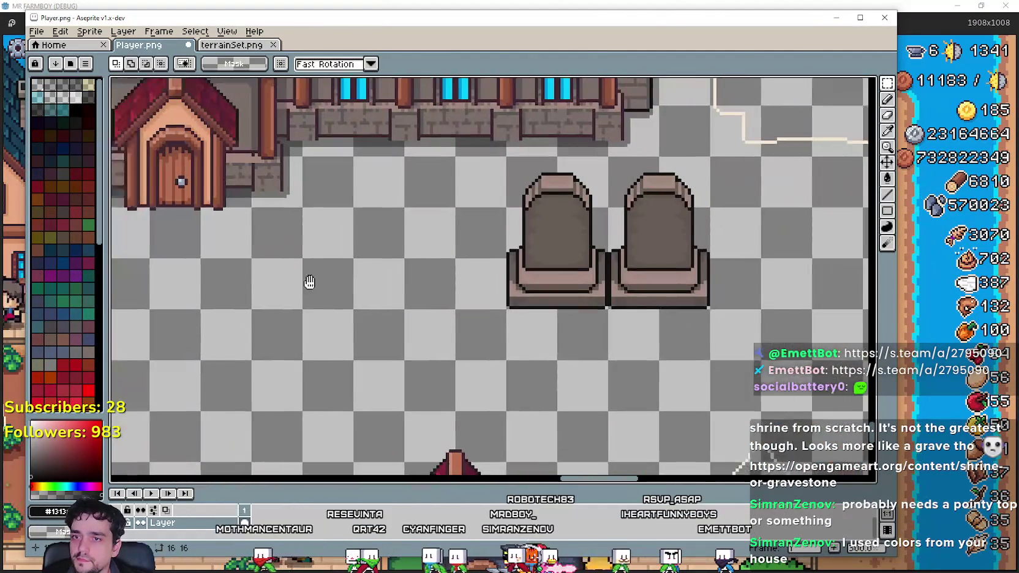
{"action": "scroll", "coordinate": [411, 283], "scroll_direction": "up", "scroll_amount": 1}
Paste the hammer emblem onto the left tombstone's face and drop it in place.
{"action": "key", "text": "ctrl+v"}
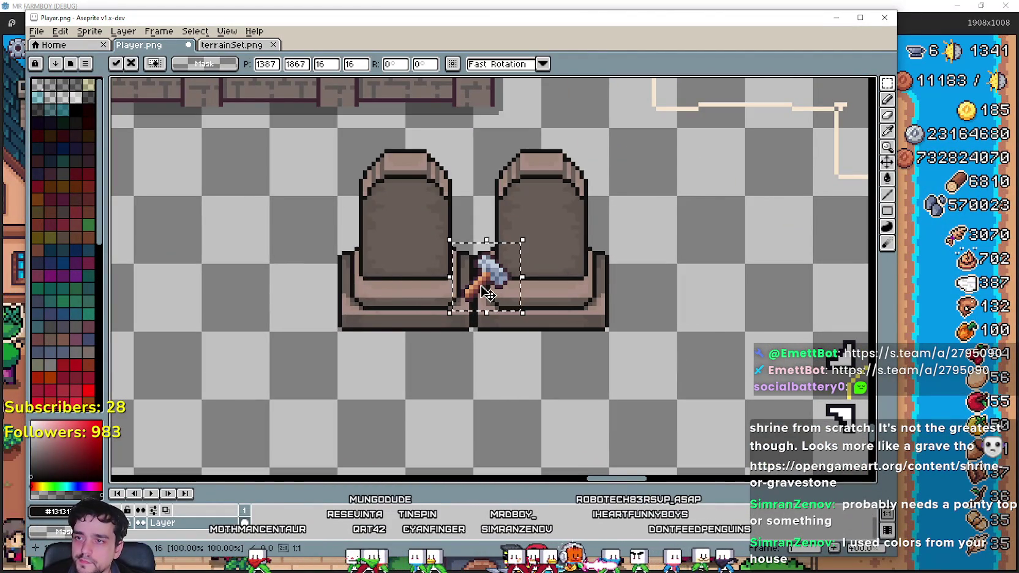
{"action": "mouse_move", "coordinate": [486, 293]}
{"action": "left_mouse_down"}
{"action": "mouse_move", "coordinate": [402, 243]}
{"action": "mouse_move", "coordinate": [448, 227]}
{"action": "mouse_move", "coordinate": [453, 256]}
{"action": "left_mouse_up"}
{"action": "scroll", "coordinate": [407, 243], "scroll_direction": "up", "scroll_amount": 5}
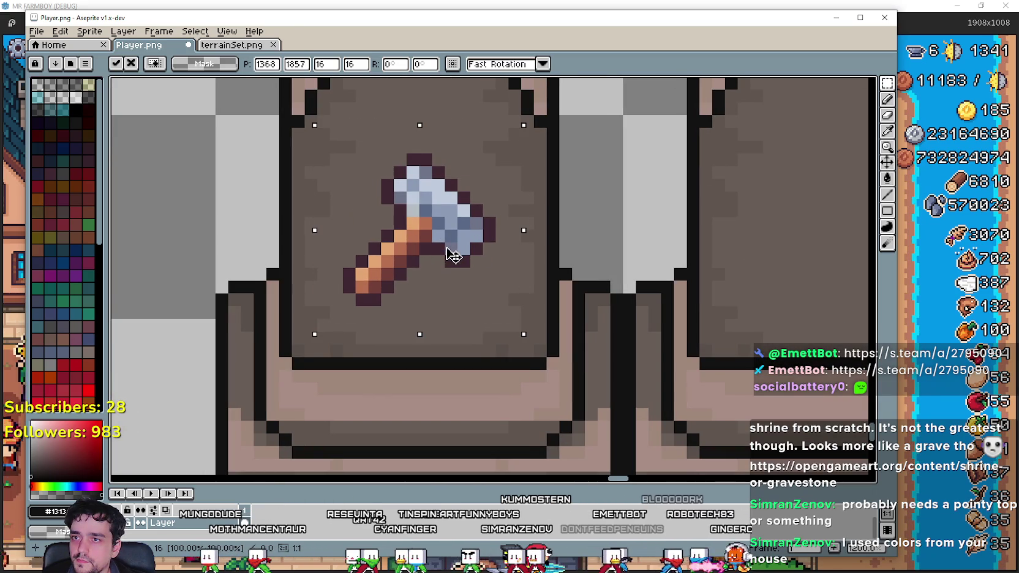
{"action": "scroll", "coordinate": [453, 256], "scroll_direction": "down", "scroll_amount": 3}
{"action": "scroll", "coordinate": [343, 244], "scroll_direction": "up", "scroll_amount": 1}
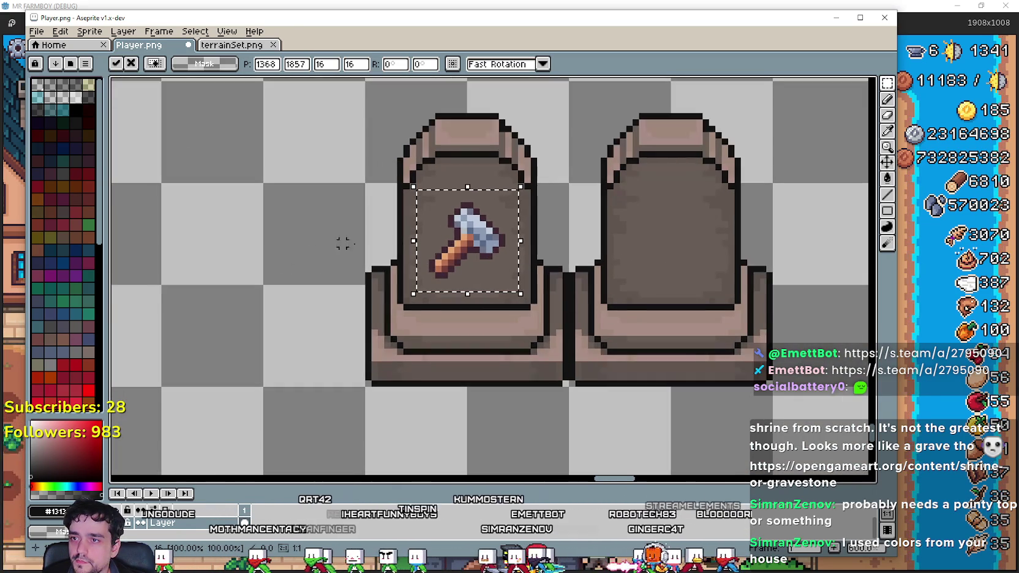
{"action": "left_click", "coordinate": [362, 230]}
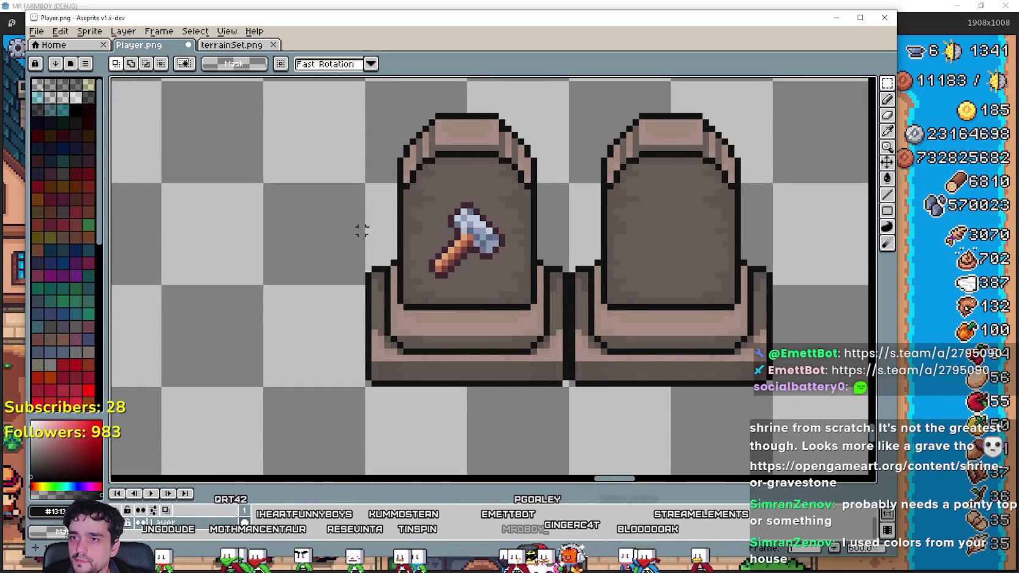
Pick the Eyedropper and switch back to the running game.
{"action": "left_click", "coordinate": [887, 130]}
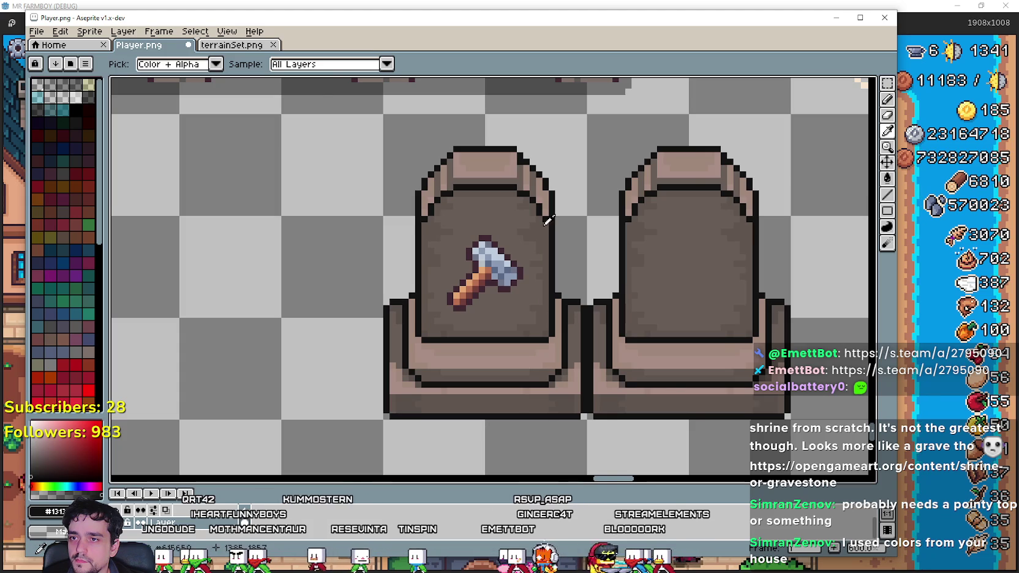
{"action": "scroll", "coordinate": [548, 221], "scroll_direction": "up", "scroll_amount": 3}
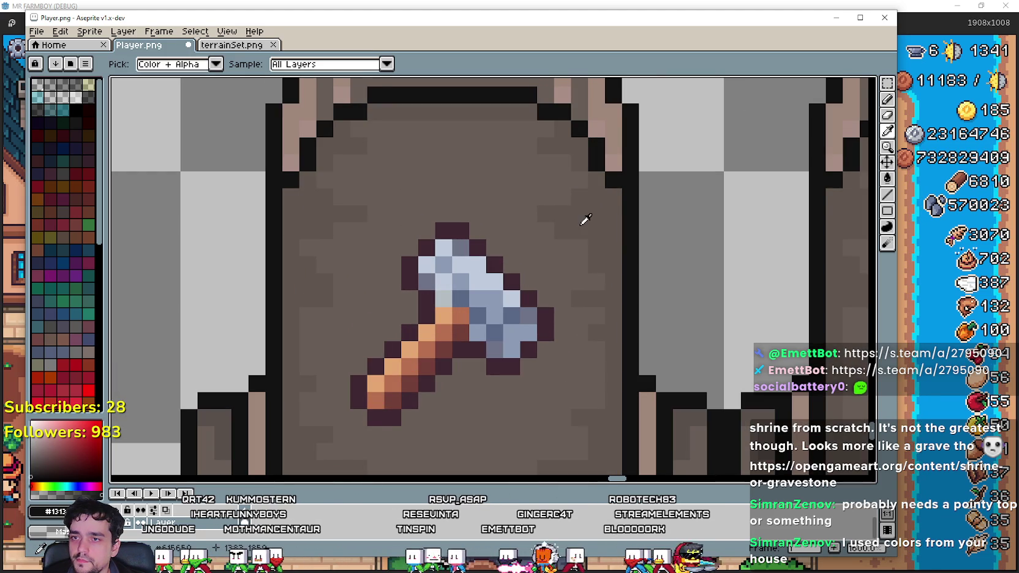
{"action": "scroll", "coordinate": [586, 219], "scroll_direction": "down", "scroll_amount": 3}
{"action": "key", "text": "alt+Tab"}
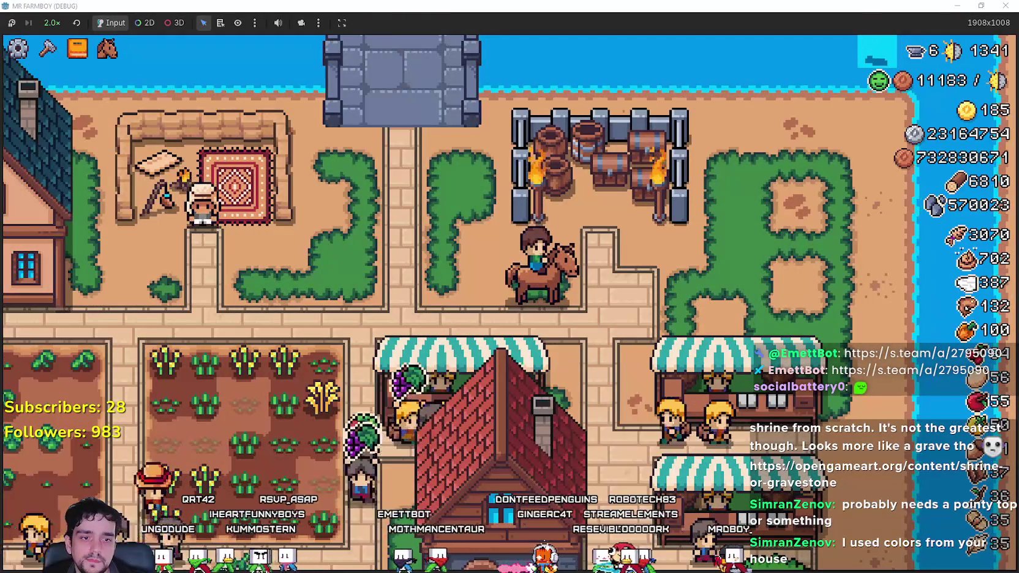
Return to Aseprite and place the gravestone window beside the Desert_Obelisk sheet.
{"action": "key", "text": "alt+Tab"}
{"action": "key", "text": "alt+Tab"}
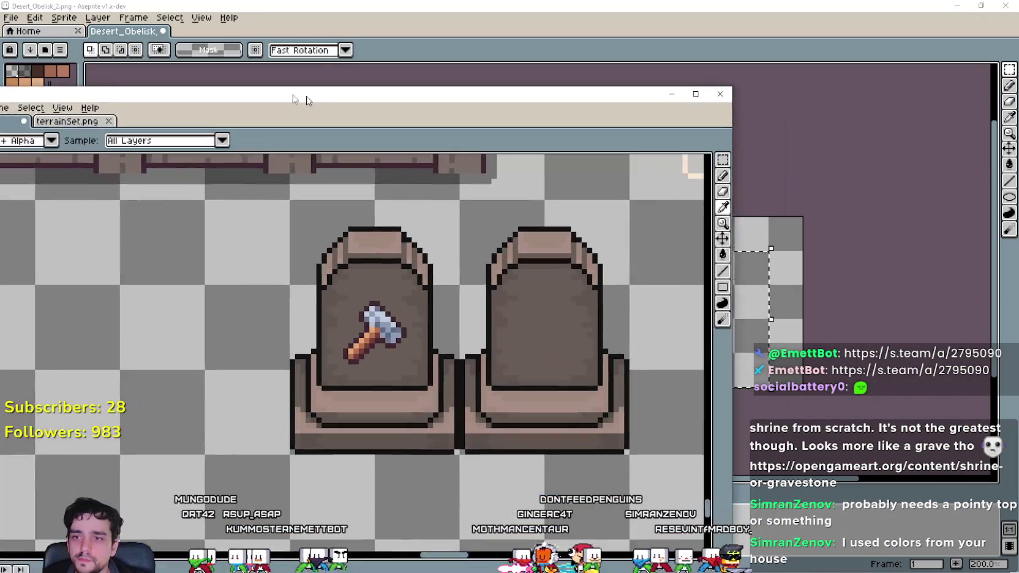
{"action": "left_click_drag", "start_coordinate": [308, 100], "coordinate": [145, 94]}
{"action": "scroll", "coordinate": [740, 335], "scroll_direction": "up", "scroll_amount": 4}
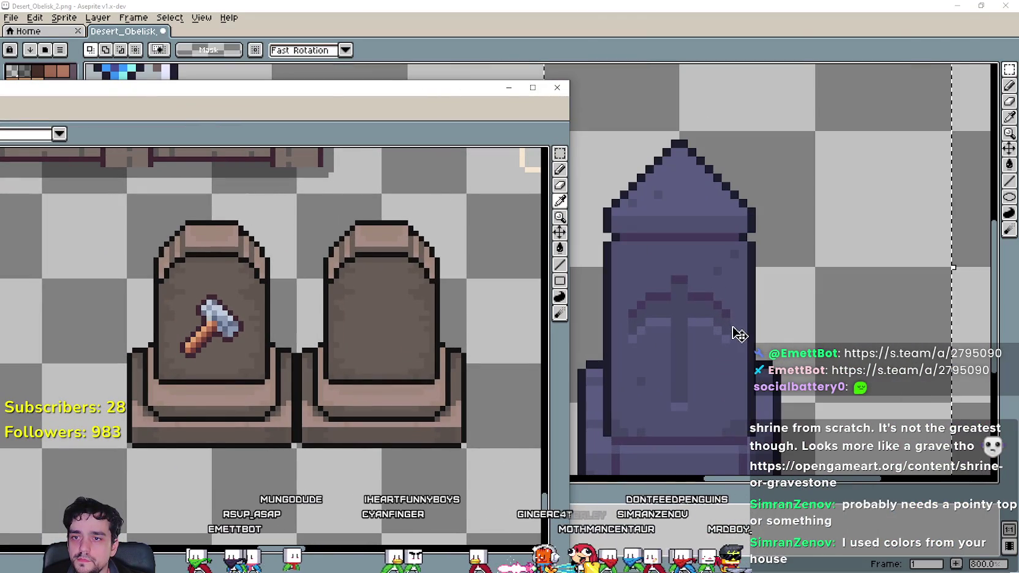
{"action": "scroll", "coordinate": [206, 319], "scroll_direction": "up", "scroll_amount": 4}
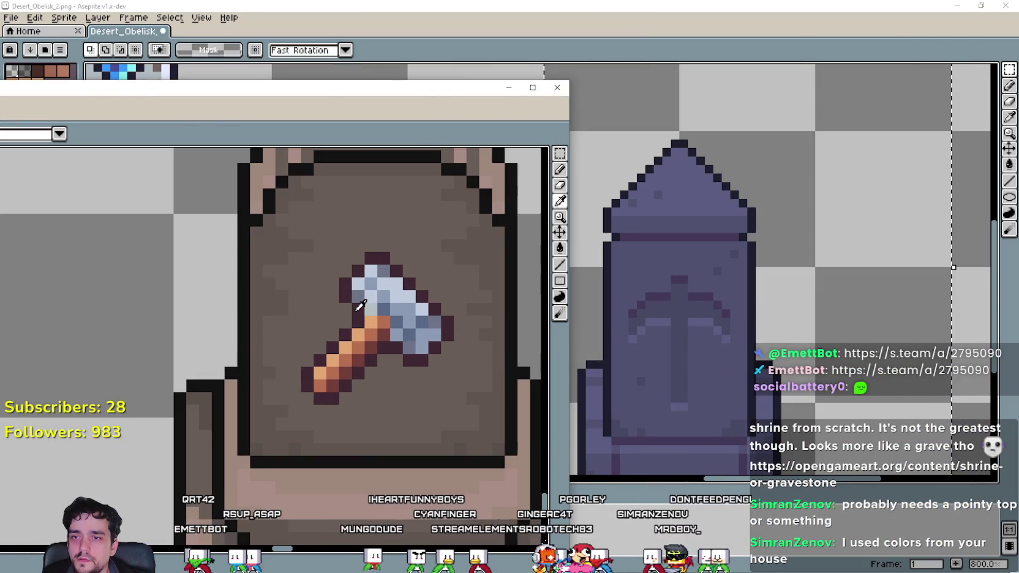
{"action": "scroll", "coordinate": [353, 303], "scroll_direction": "down", "scroll_amount": 3}
{"action": "mouse_move", "coordinate": [354, 303]}
{"action": "left_mouse_down"}
{"action": "mouse_move", "coordinate": [448, 366]}
{"action": "mouse_move", "coordinate": [358, 275]}
{"action": "mouse_move", "coordinate": [448, 354]}
{"action": "mouse_move", "coordinate": [316, 331]}
{"action": "left_mouse_up"}
{"action": "scroll", "coordinate": [316, 330], "scroll_direction": "down", "scroll_amount": 1}
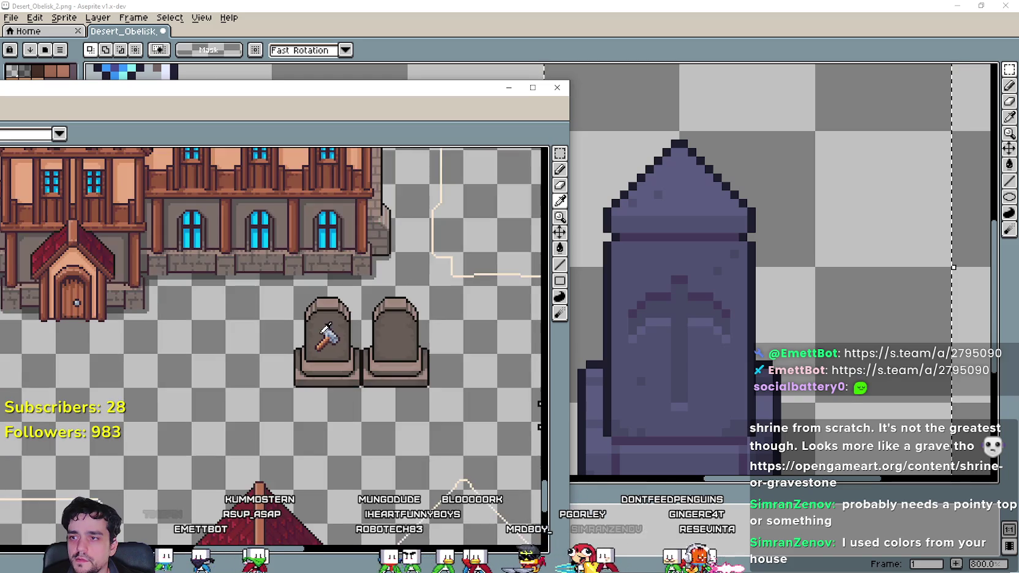
{"action": "scroll", "coordinate": [331, 328], "scroll_direction": "up", "scroll_amount": 4}
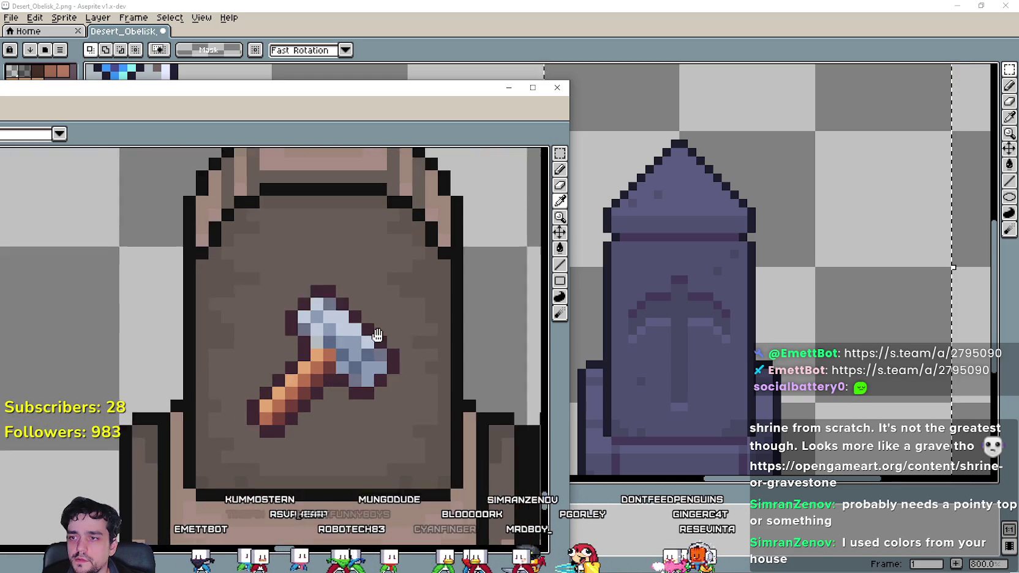
{"action": "scroll", "coordinate": [361, 324], "scroll_direction": "up", "scroll_amount": 1}
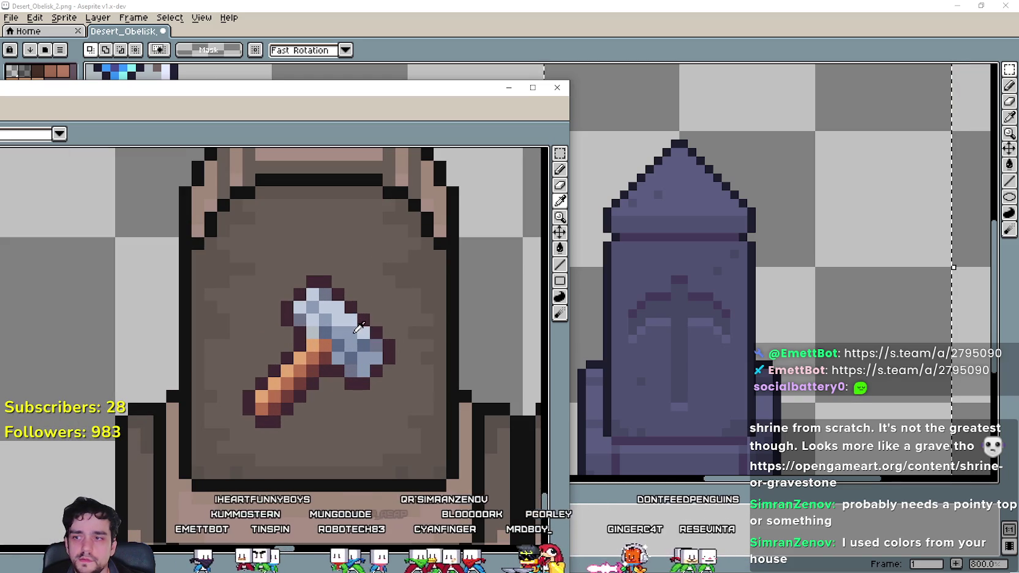
{"action": "scroll", "coordinate": [392, 330], "scroll_direction": "down", "scroll_amount": 2}
{"action": "scroll", "coordinate": [369, 331], "scroll_direction": "up", "scroll_amount": 1}
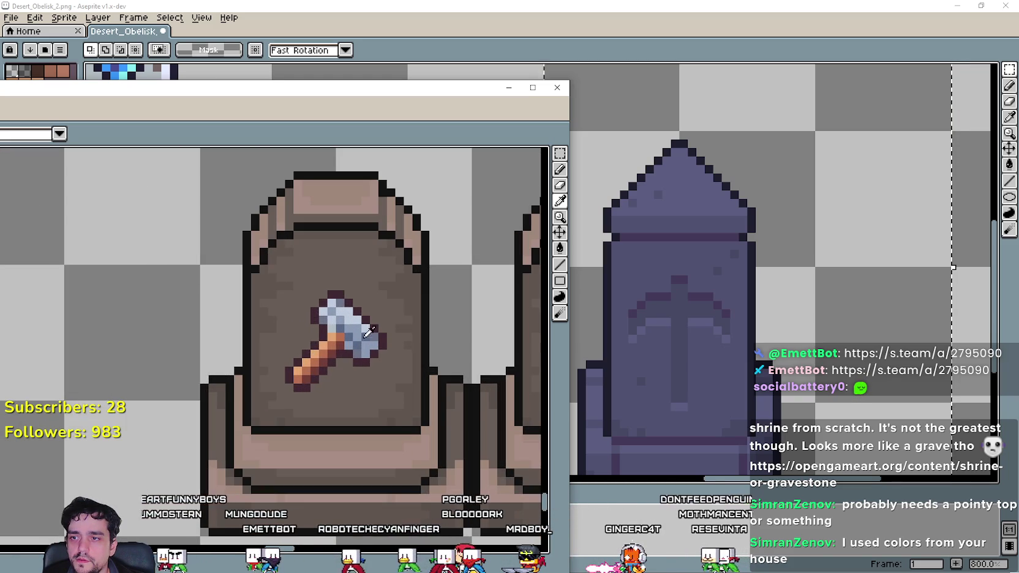
Sample a stone colour from the canvas with the eyedropper and ready the Paint Bucket.
{"action": "left_click", "coordinate": [560, 154]}
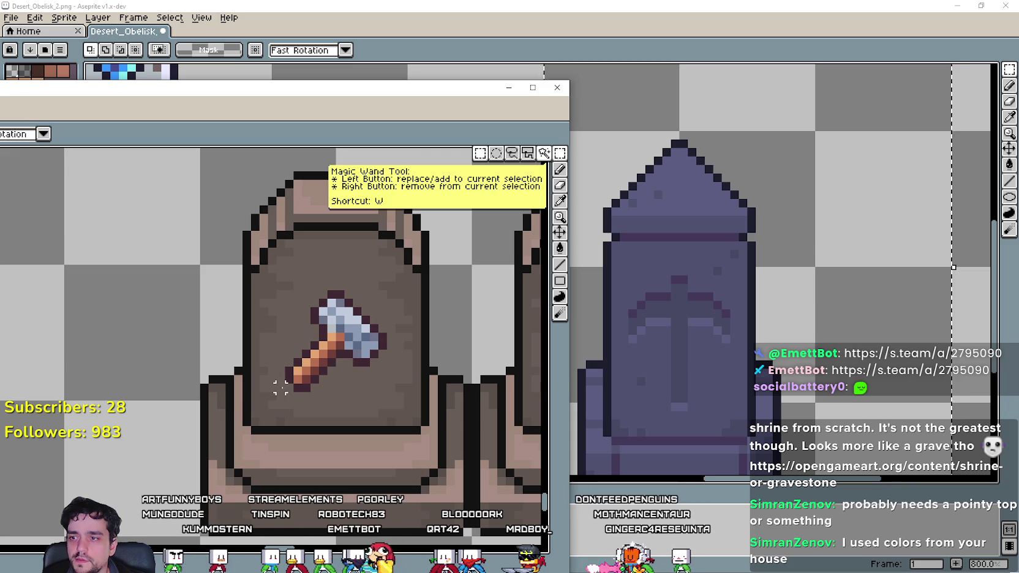
{"action": "left_click", "coordinate": [287, 387]}
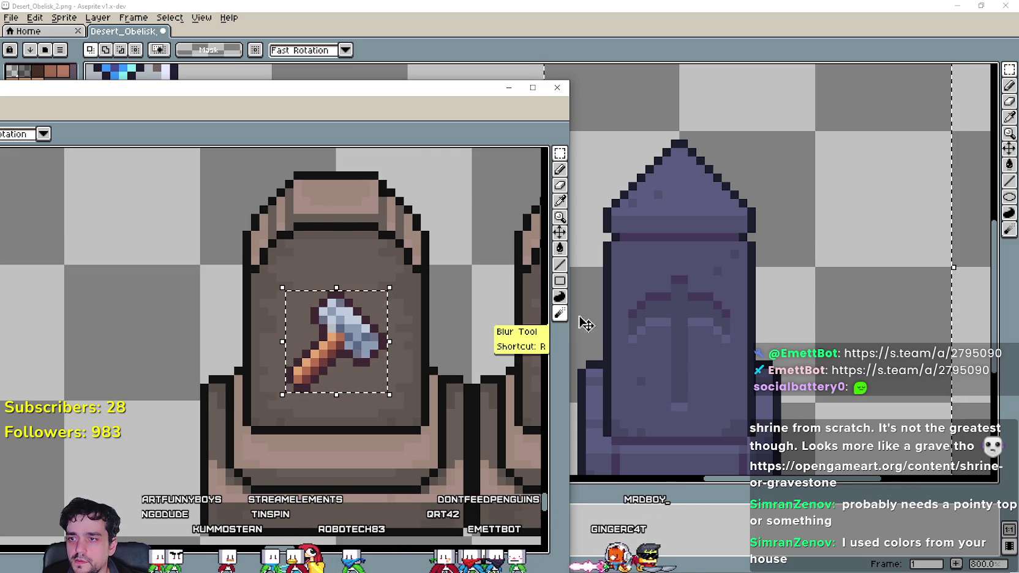
{"action": "left_click", "coordinate": [562, 202]}
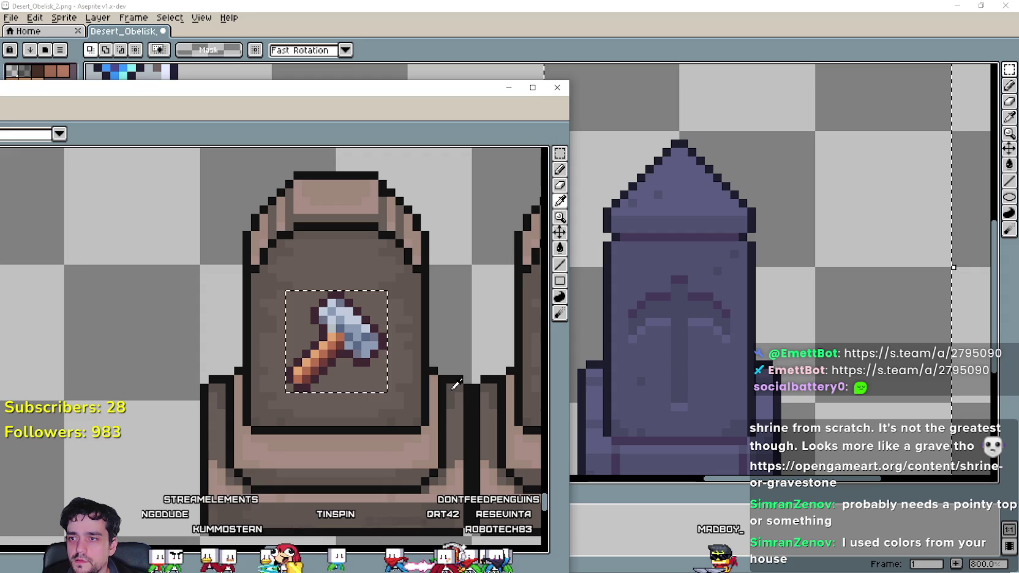
{"action": "left_click", "coordinate": [559, 260]}
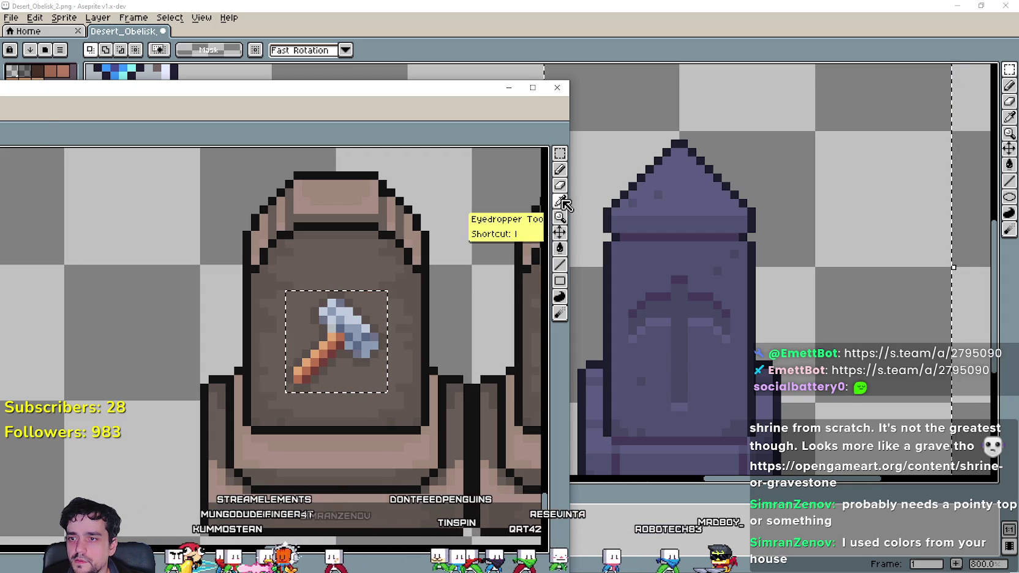
{"action": "left_click", "coordinate": [559, 201]}
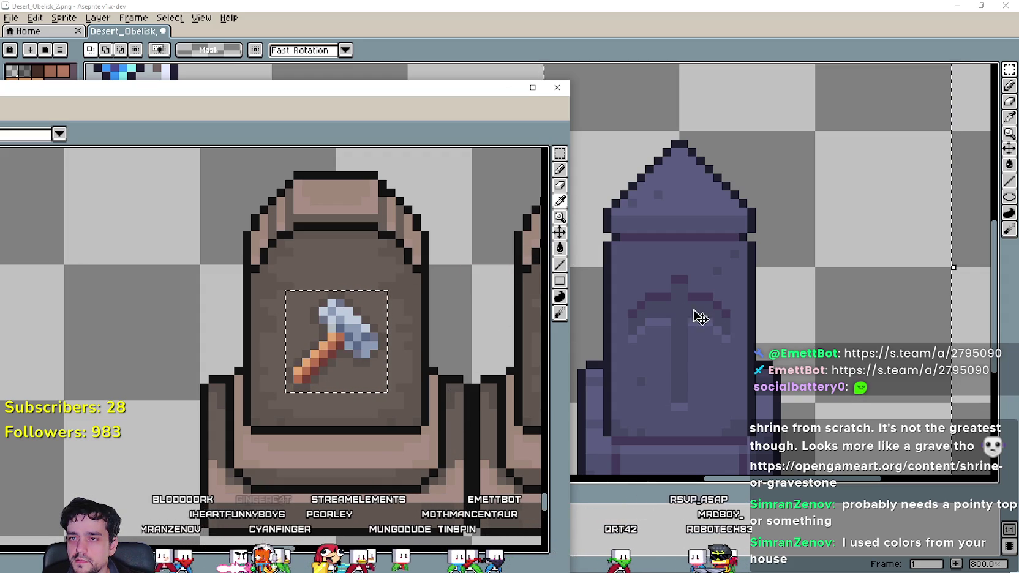
{"action": "left_click", "coordinate": [559, 248]}
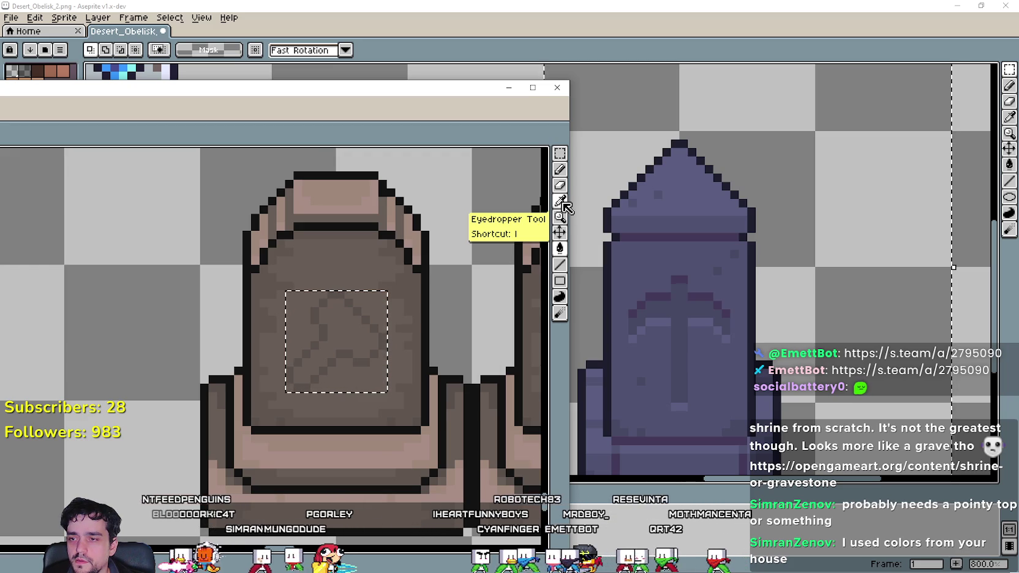
{"action": "key", "text": "i"}
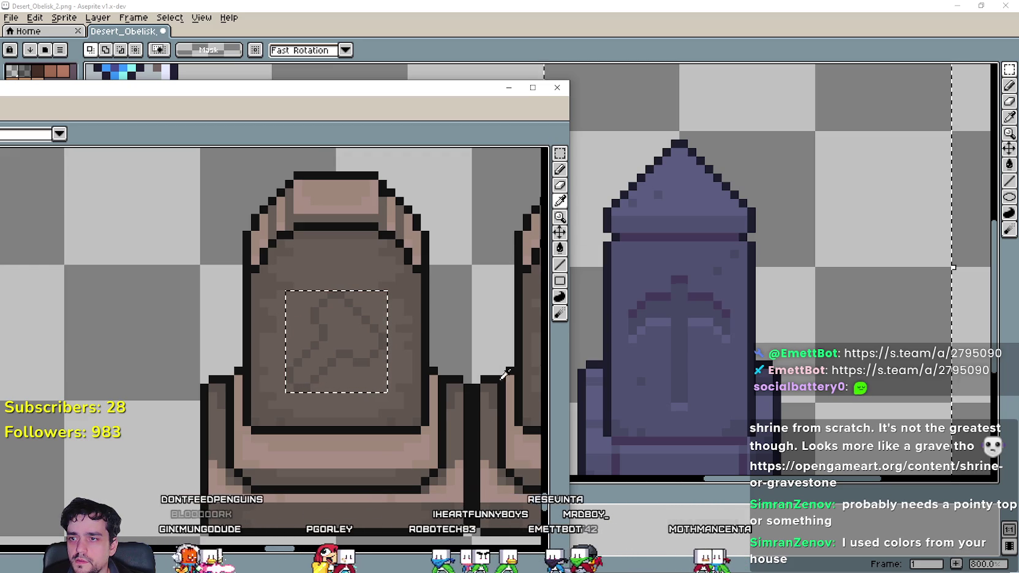
{"action": "left_click", "coordinate": [561, 248]}
{"action": "left_click", "coordinate": [527, 248]}
Try a light pink fill on the hammer, undo it, and recentre the left gravestone.
{"action": "left_click", "coordinate": [335, 343]}
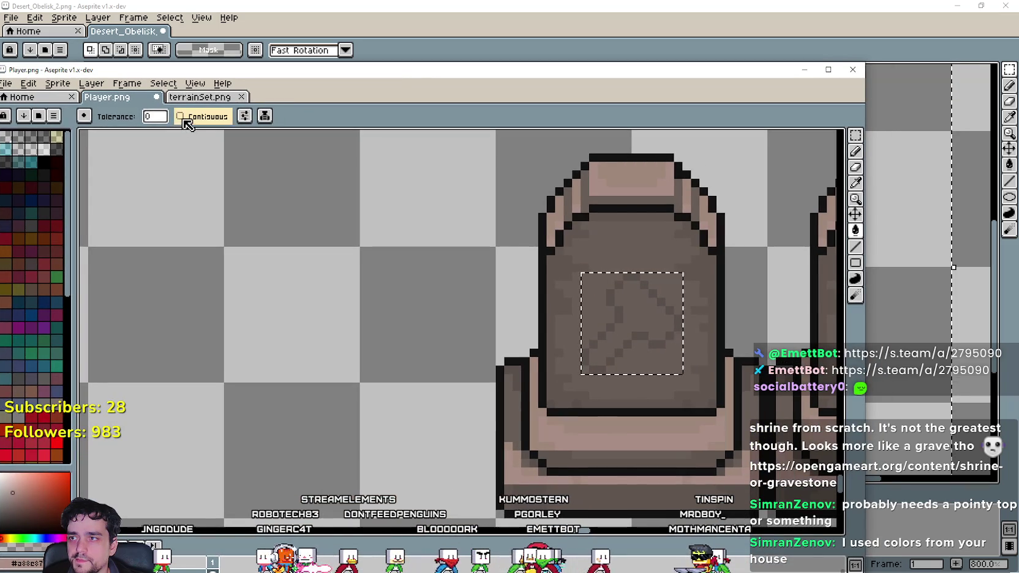
{"action": "left_click", "coordinate": [641, 296]}
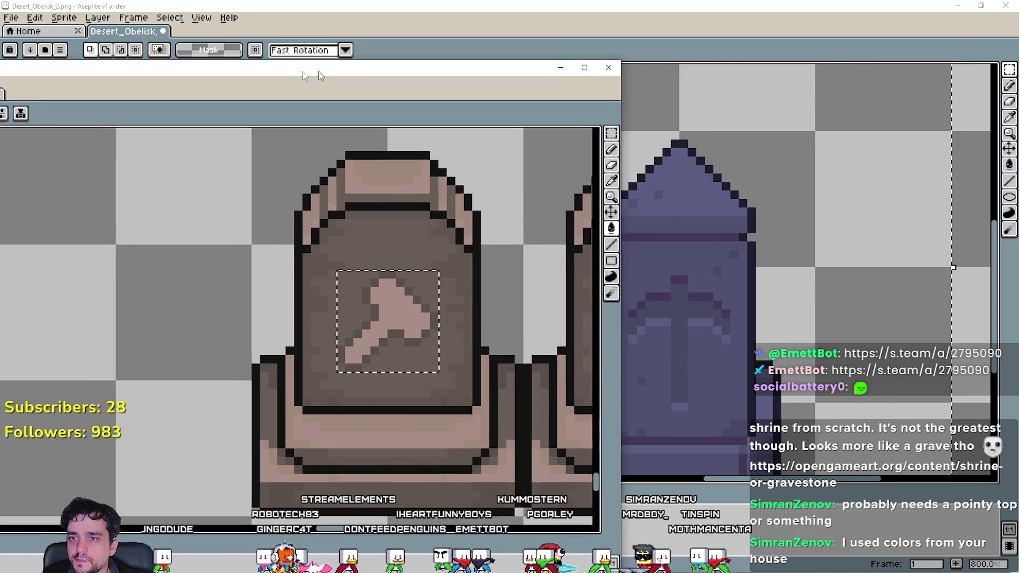
{"action": "key", "text": "ctrl+z"}
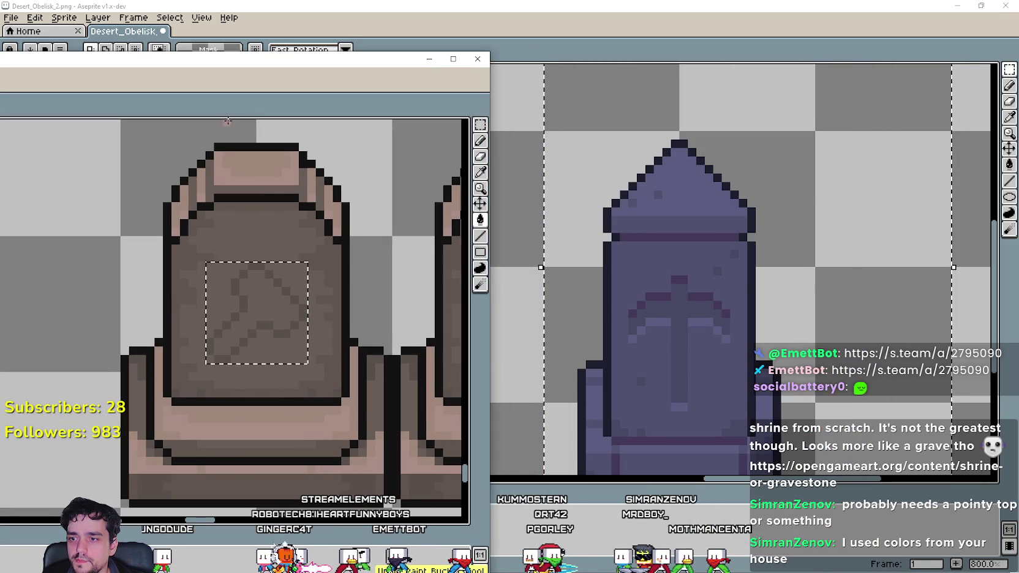
{"action": "scroll", "coordinate": [294, 368], "scroll_direction": "up", "scroll_amount": 1}
{"action": "scroll", "coordinate": [294, 367], "scroll_direction": "down", "scroll_amount": 1}
{"action": "left_click_drag", "start_coordinate": [361, 362], "coordinate": [423, 379]}
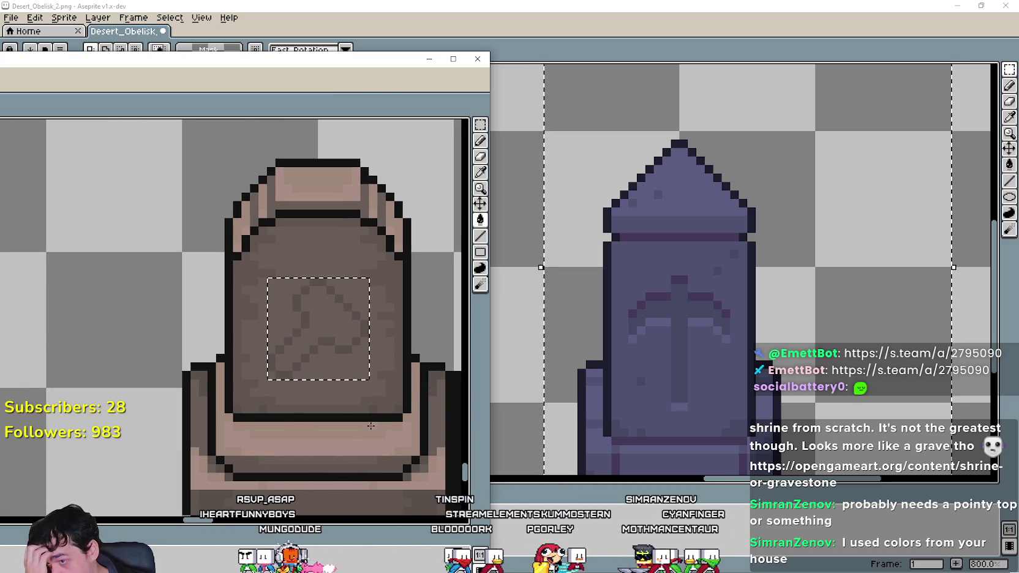
{"action": "mouse_move", "coordinate": [370, 425]}
{"action": "left_mouse_down"}
{"action": "mouse_move", "coordinate": [311, 427]}
{"action": "mouse_move", "coordinate": [368, 426]}
{"action": "mouse_move", "coordinate": [269, 408]}
{"action": "left_mouse_up"}
{"action": "scroll", "coordinate": [267, 303], "scroll_direction": "up", "scroll_amount": 1}
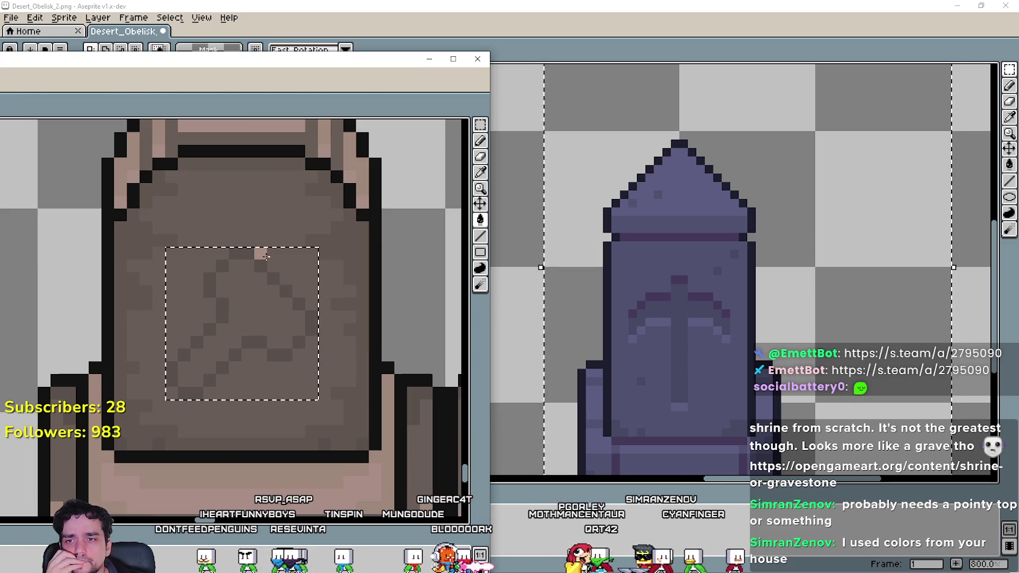
{"action": "scroll", "coordinate": [265, 256], "scroll_direction": "down", "scroll_amount": 1}
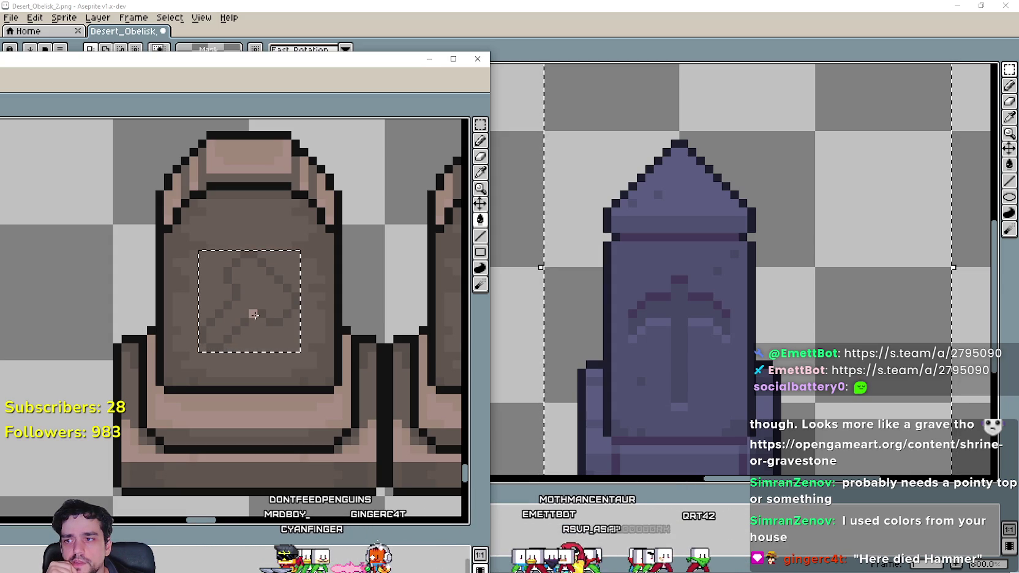
{"action": "left_click", "coordinate": [272, 323]}
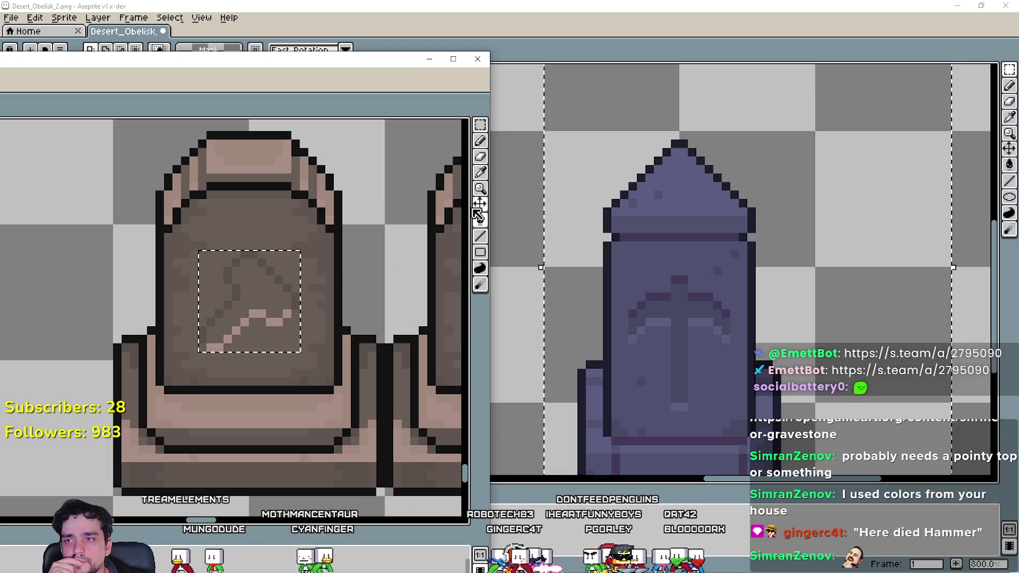
{"action": "scroll", "coordinate": [285, 295], "scroll_direction": "down", "scroll_amount": 3}
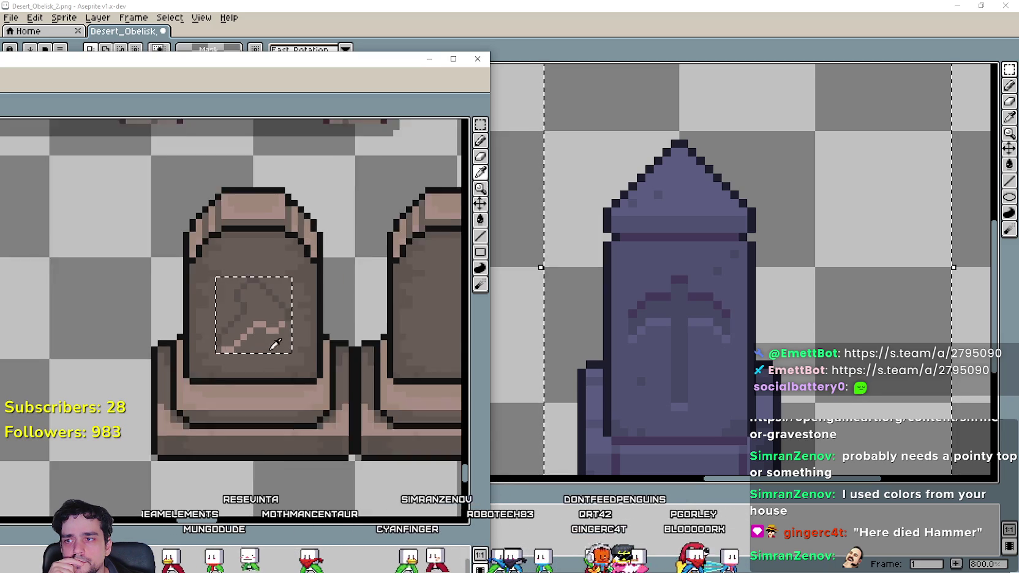
{"action": "scroll", "coordinate": [313, 357], "scroll_direction": "down", "scroll_amount": 1}
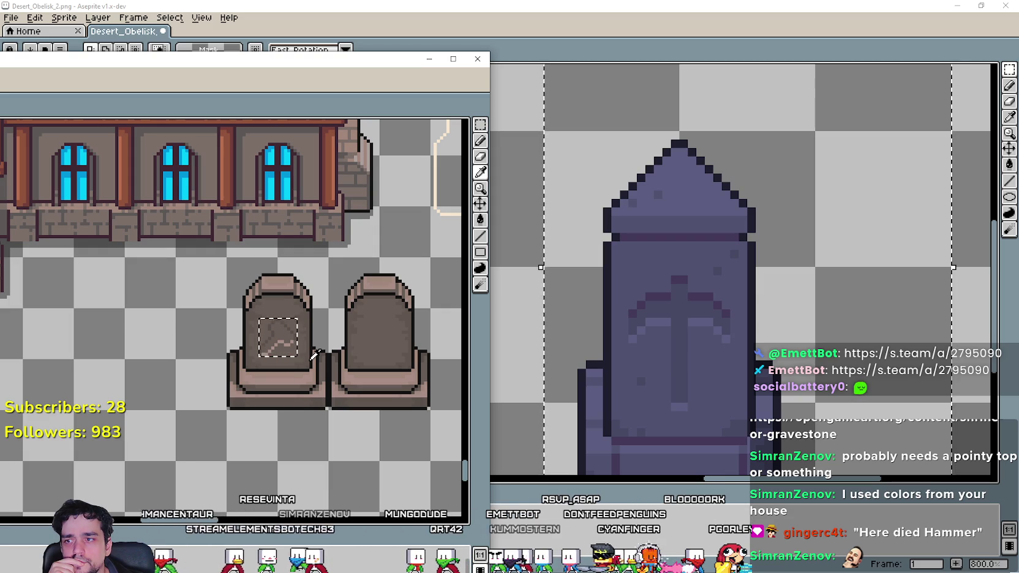
{"action": "scroll", "coordinate": [314, 355], "scroll_direction": "down", "scroll_amount": 1}
{"action": "scroll", "coordinate": [288, 359], "scroll_direction": "up", "scroll_amount": 3}
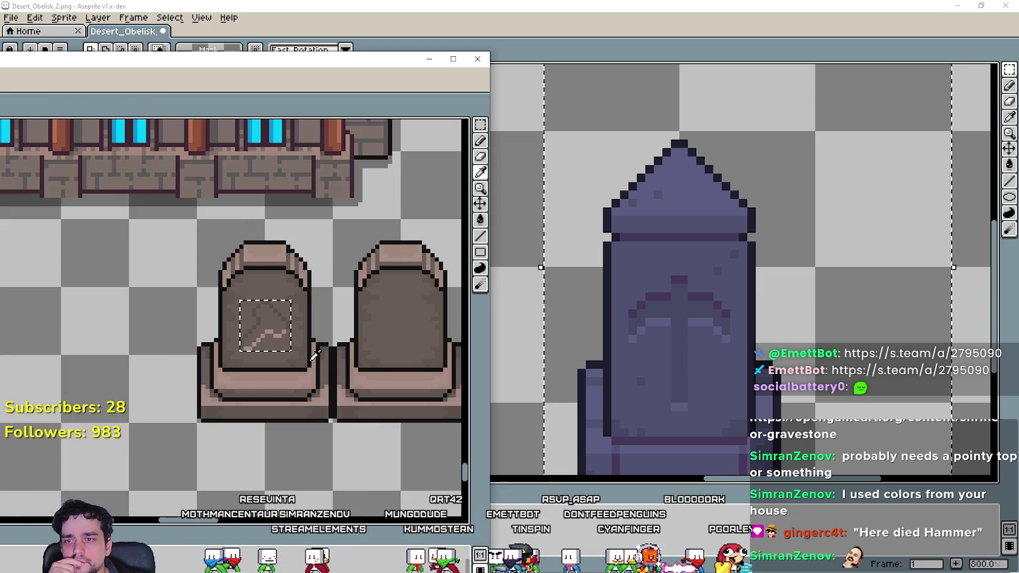
{"action": "scroll", "coordinate": [255, 355], "scroll_direction": "down", "scroll_amount": 1}
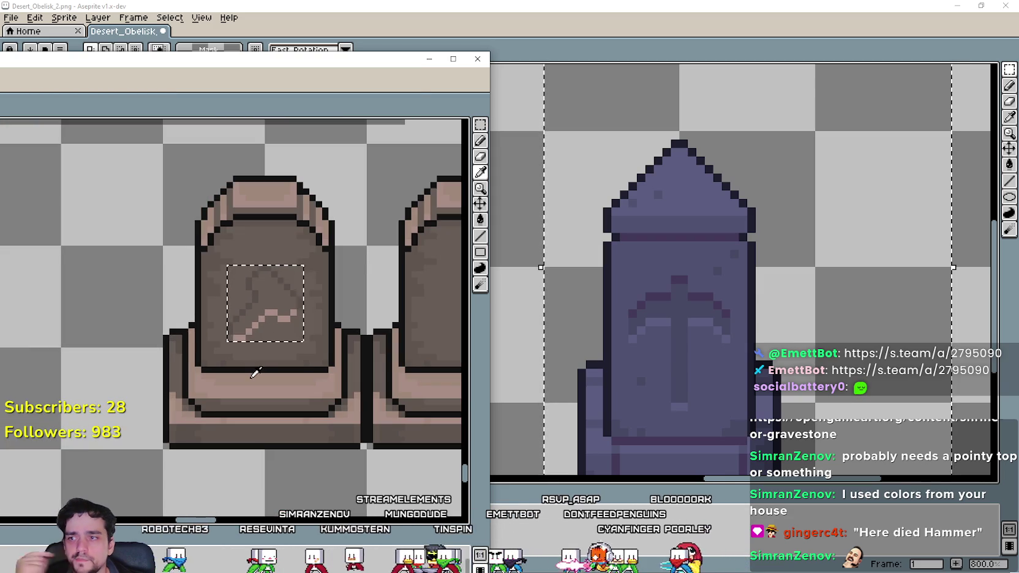
{"action": "scroll", "coordinate": [257, 357], "scroll_direction": "down", "scroll_amount": 2}
{"action": "scroll", "coordinate": [312, 375], "scroll_direction": "down", "scroll_amount": 1}
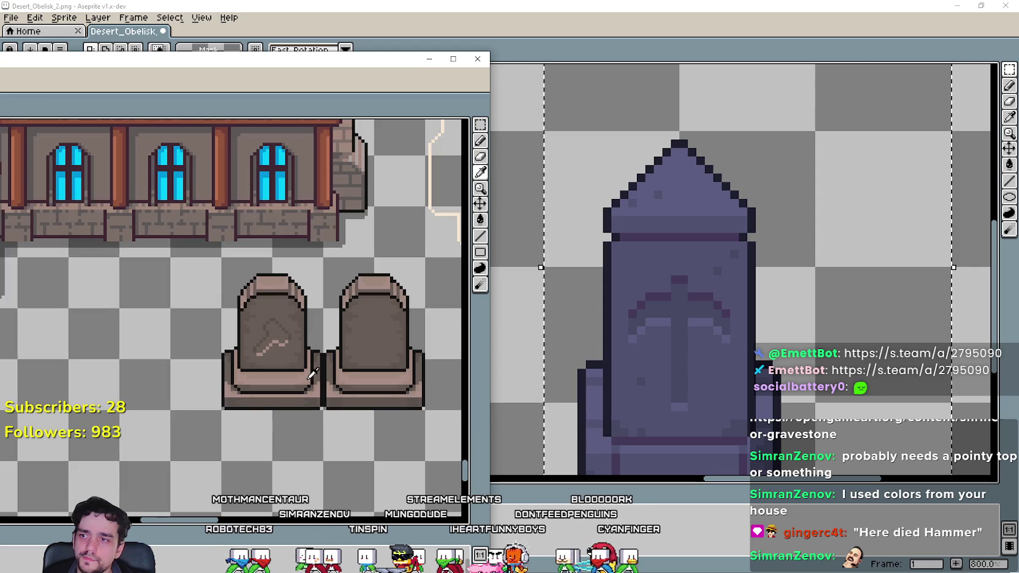
{"action": "scroll", "coordinate": [284, 369], "scroll_direction": "down", "scroll_amount": 1}
{"action": "scroll", "coordinate": [353, 398], "scroll_direction": "up", "scroll_amount": 1}
{"action": "scroll", "coordinate": [329, 387], "scroll_direction": "down", "scroll_amount": 1}
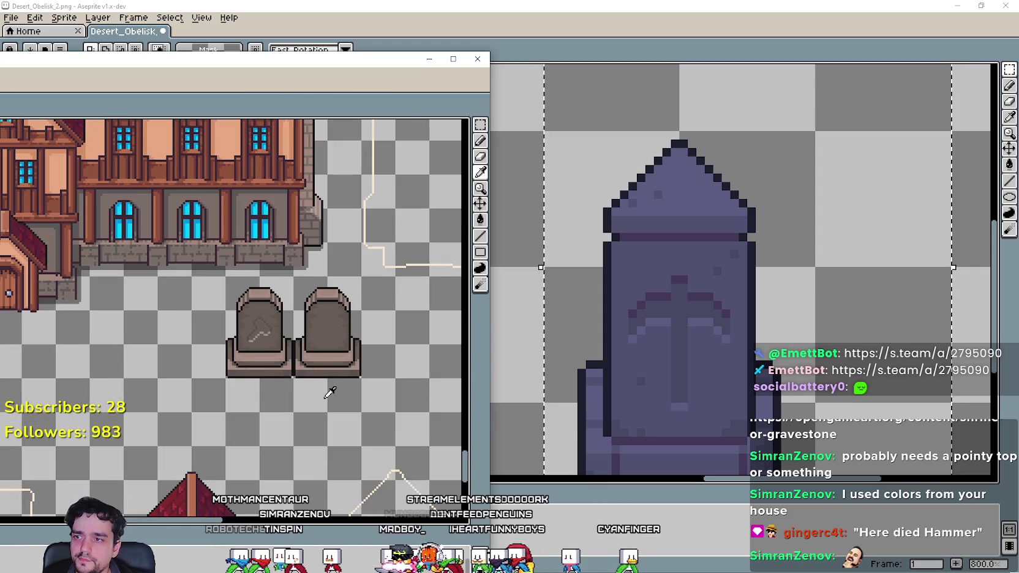
{"action": "scroll", "coordinate": [330, 392], "scroll_direction": "up", "scroll_amount": 1}
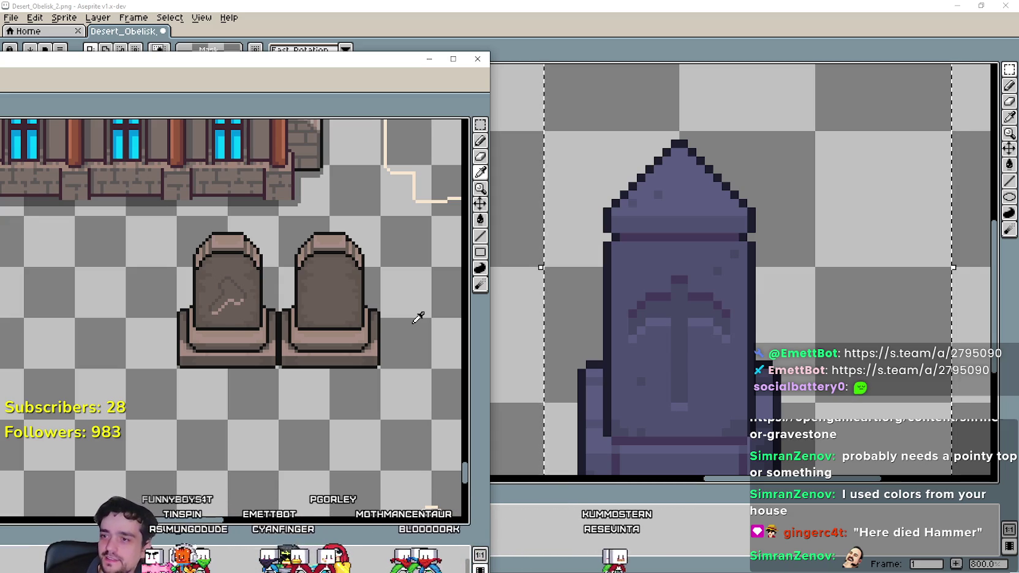
{"action": "scroll", "coordinate": [402, 212], "scroll_direction": "down", "scroll_amount": 4}
{"action": "scroll", "coordinate": [211, 365], "scroll_direction": "up", "scroll_amount": 3}
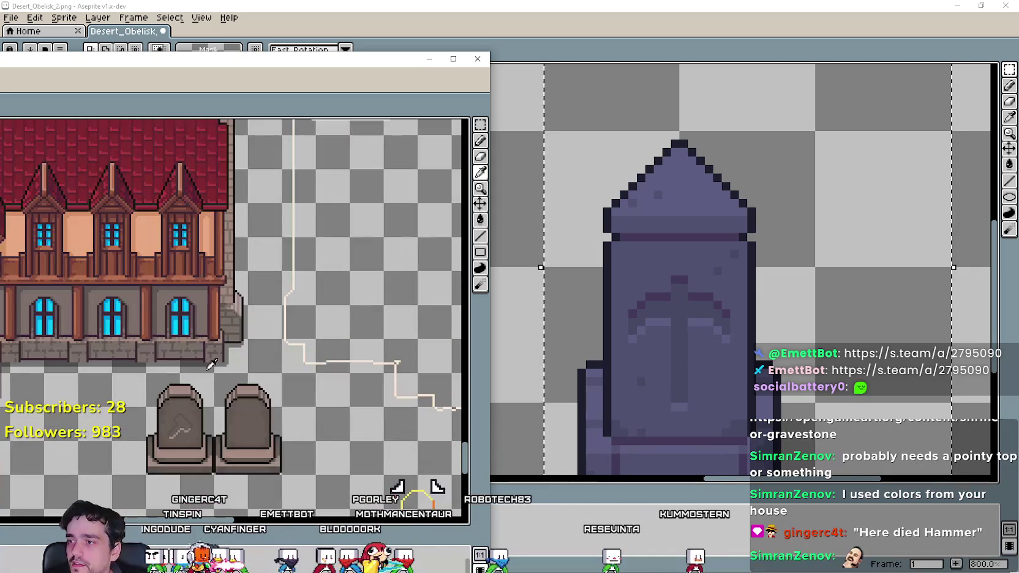
{"action": "mouse_move", "coordinate": [211, 365]}
{"action": "left_mouse_down"}
{"action": "mouse_move", "coordinate": [269, 318]}
{"action": "mouse_move", "coordinate": [279, 362]}
{"action": "left_mouse_up"}
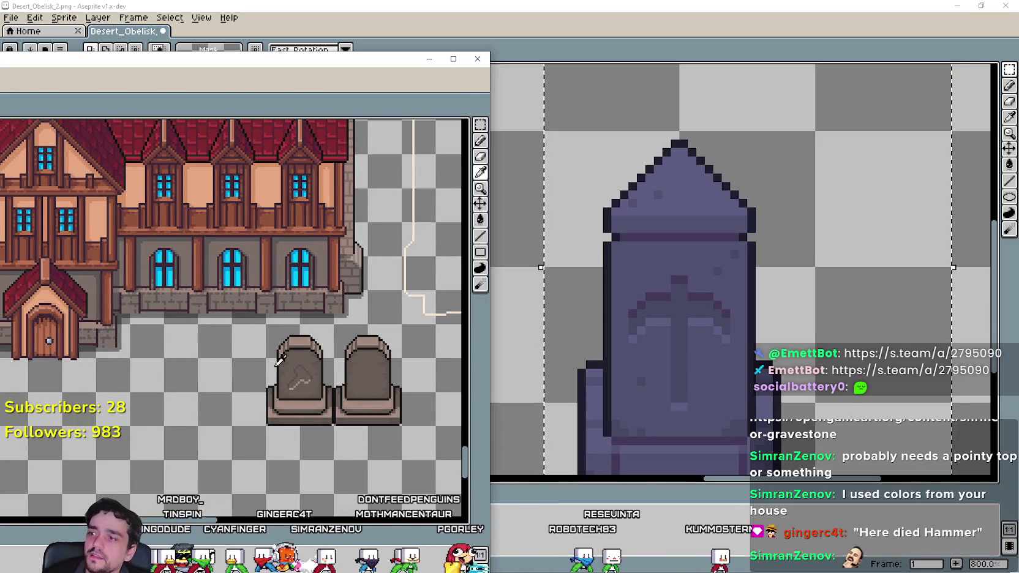
{"action": "scroll", "coordinate": [279, 361], "scroll_direction": "down", "scroll_amount": 3}
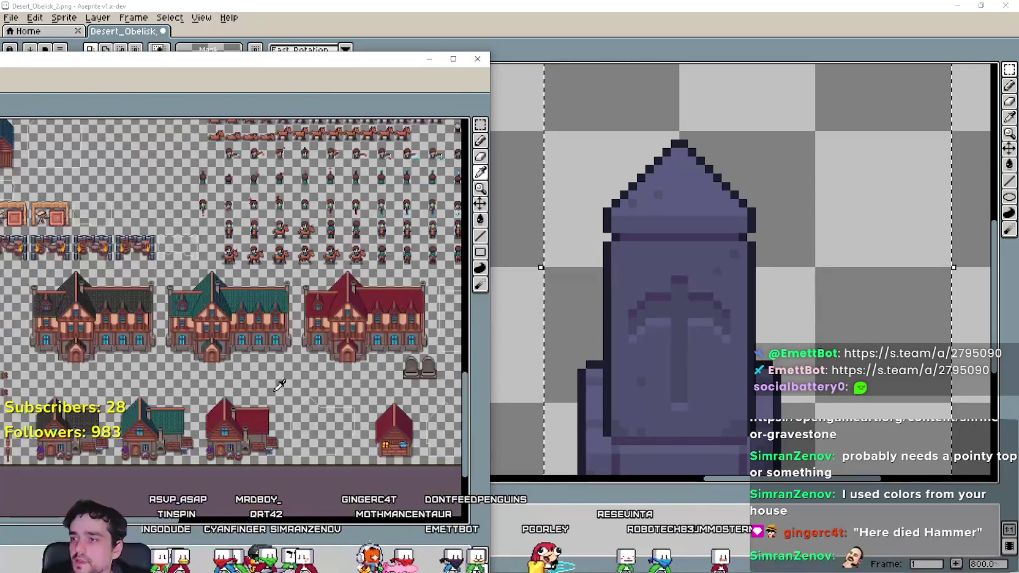
{"action": "scroll", "coordinate": [337, 374], "scroll_direction": "down", "scroll_amount": 3}
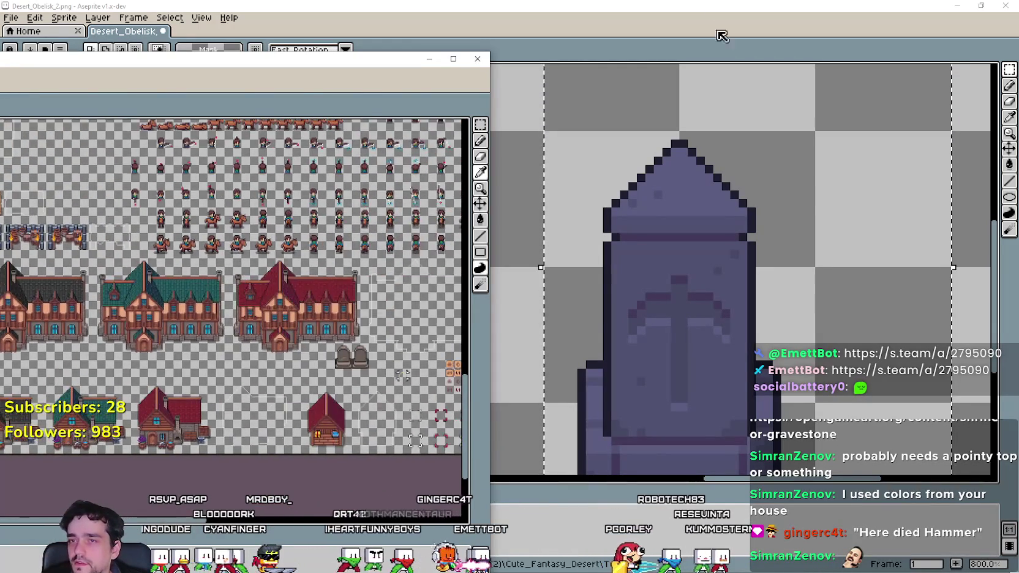
Copy the gray and orange obelisk caps, then widen the town sheet's canvas area.
{"action": "left_click", "coordinate": [658, 11]}
{"action": "scroll", "coordinate": [439, 274], "scroll_direction": "down", "scroll_amount": 3}
{"action": "mouse_move", "coordinate": [439, 275]}
{"action": "left_mouse_down"}
{"action": "mouse_move", "coordinate": [414, 273]}
{"action": "mouse_move", "coordinate": [573, 269]}
{"action": "mouse_move", "coordinate": [381, 270]}
{"action": "left_mouse_up"}
{"action": "key", "text": "ctrl+d"}
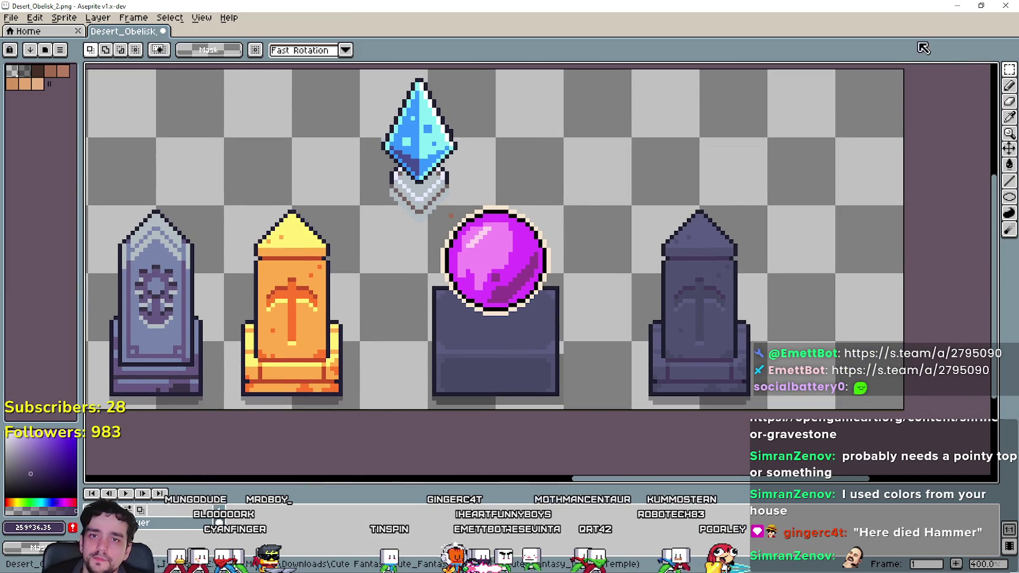
{"action": "scroll", "coordinate": [371, 239], "scroll_direction": "left", "scroll_amount": 3}
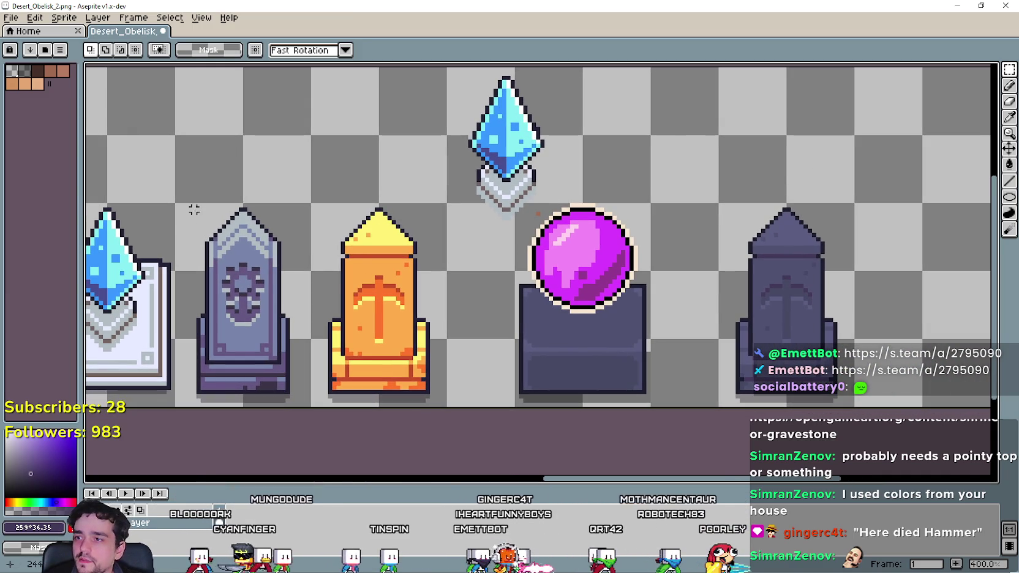
{"action": "mouse_move", "coordinate": [194, 208]}
{"action": "left_mouse_down"}
{"action": "mouse_move", "coordinate": [403, 287]}
{"action": "mouse_move", "coordinate": [423, 248]}
{"action": "mouse_move", "coordinate": [431, 276]}
{"action": "mouse_move", "coordinate": [427, 261]}
{"action": "left_mouse_up"}
{"action": "key", "text": "alt+Tab"}
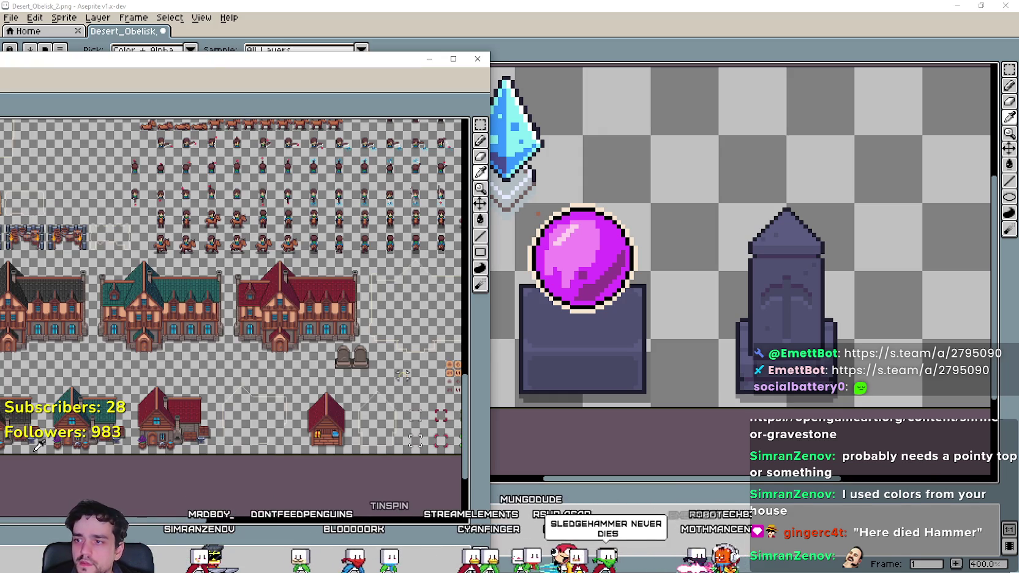
{"action": "scroll", "coordinate": [316, 365], "scroll_direction": "up", "scroll_amount": 5}
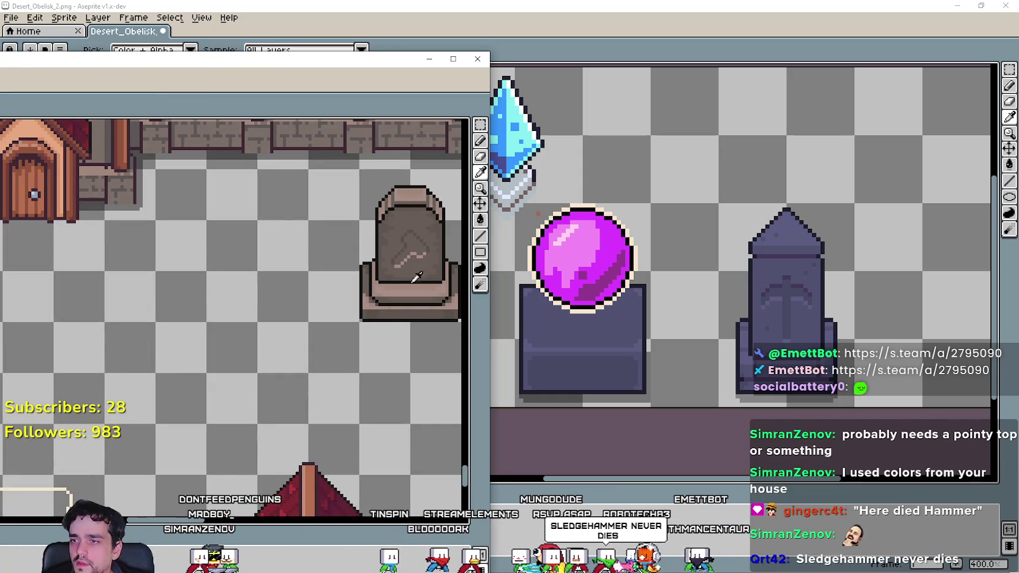
{"action": "left_click_drag", "start_coordinate": [493, 184], "coordinate": [789, 184]}
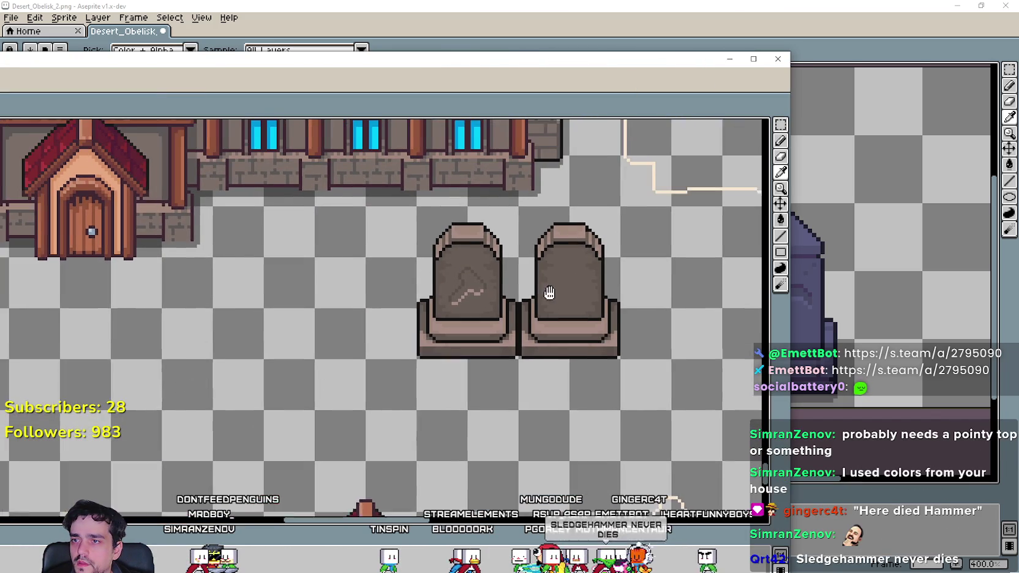
Paste the two obelisk caps to the left of the gravestones and clear the selection.
{"action": "key", "text": "ctrl+v"}
{"action": "mouse_move", "coordinate": [197, 327]}
{"action": "left_mouse_down"}
{"action": "mouse_move", "coordinate": [235, 347]}
{"action": "mouse_move", "coordinate": [189, 345]}
{"action": "left_mouse_up"}
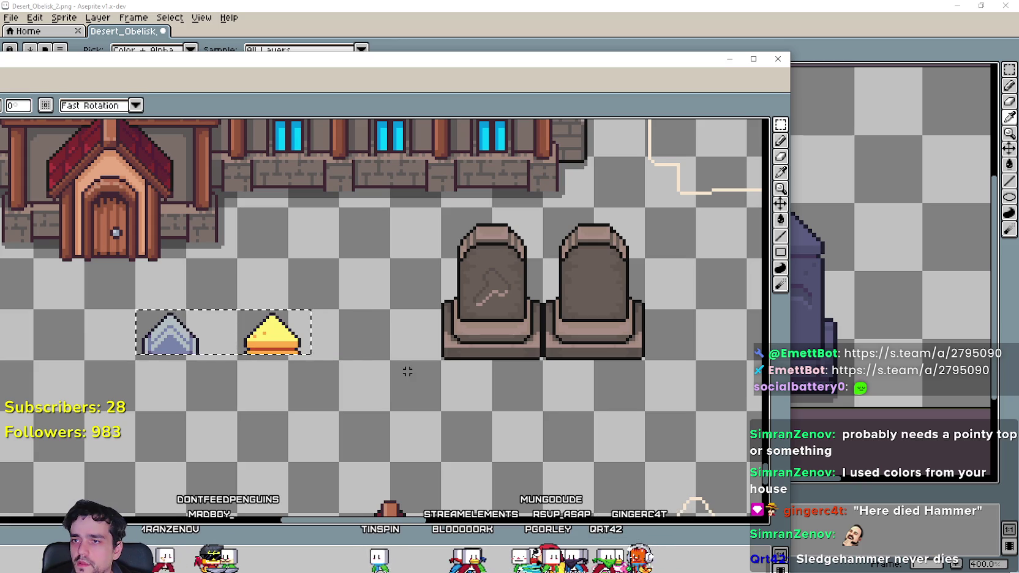
{"action": "left_click", "coordinate": [405, 368]}
{"action": "left_click_drag", "start_coordinate": [441, 260], "coordinate": [647, 204]}
{"action": "key", "text": "Delete"}
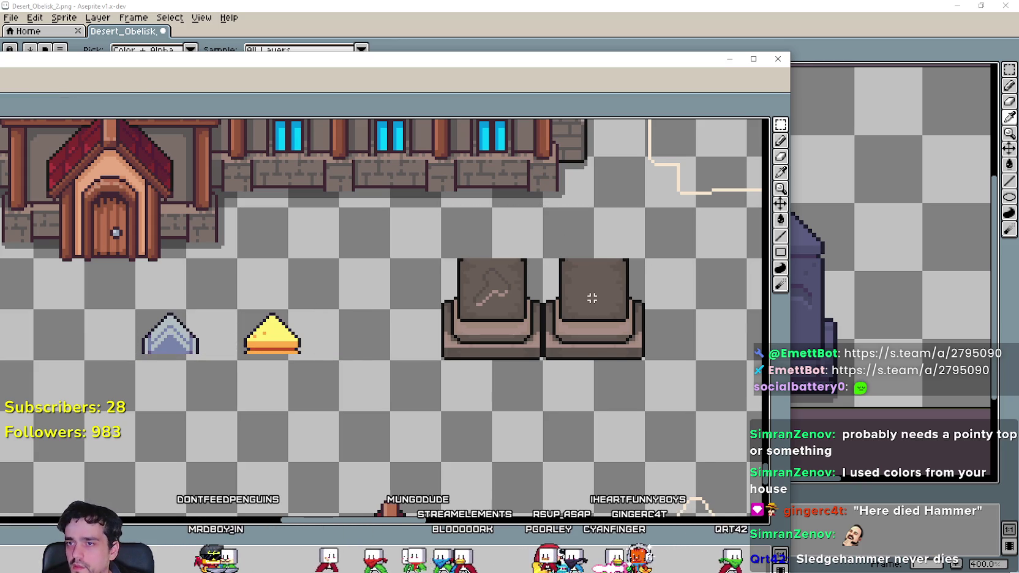
{"action": "scroll", "coordinate": [461, 266], "scroll_direction": "up", "scroll_amount": 1}
{"action": "key", "text": "ctrl+z"}
{"action": "scroll", "coordinate": [436, 322], "scroll_direction": "down", "scroll_amount": 1}
{"action": "key", "text": "ctrl+d"}
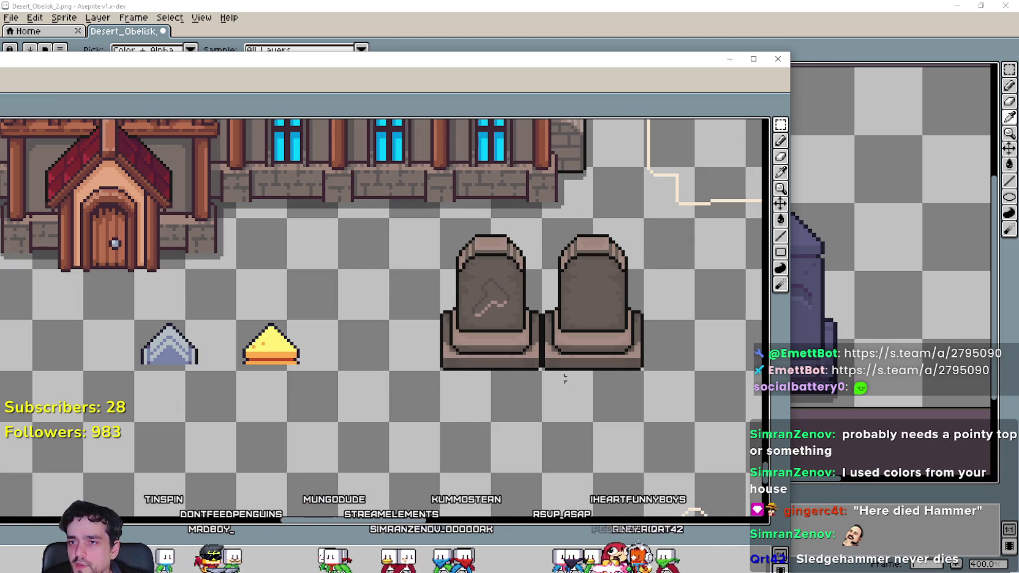
Duplicate the right gravestone into a third slot and erase the two left gravestones' rounded tops.
{"action": "mouse_move", "coordinate": [543, 370]}
{"action": "left_mouse_down"}
{"action": "mouse_move", "coordinate": [645, 266]}
{"action": "mouse_move", "coordinate": [645, 218]}
{"action": "left_mouse_up"}
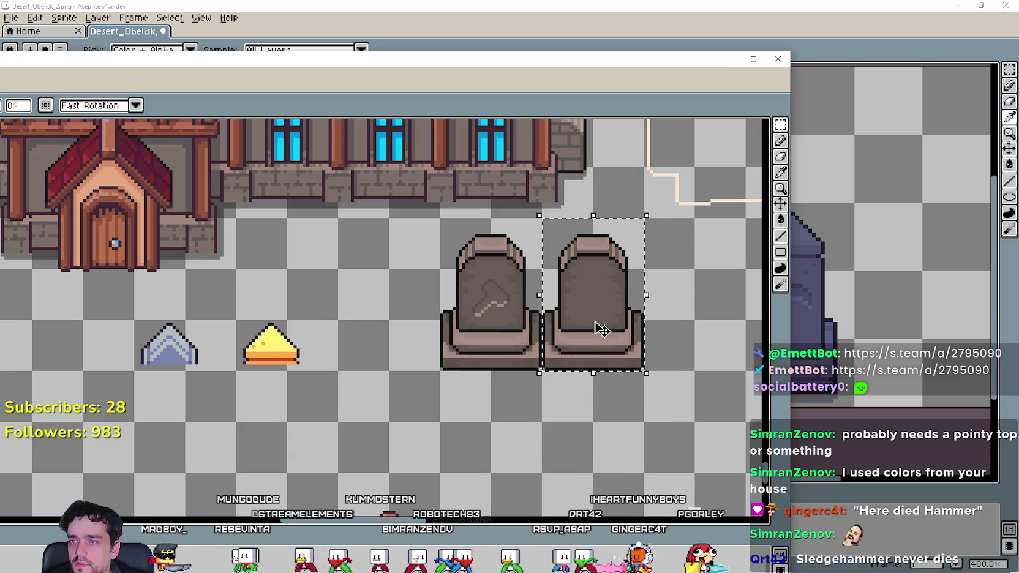
{"action": "mouse_move", "coordinate": [598, 329]}
{"action": "left_mouse_down"}
{"action": "mouse_move", "coordinate": [478, 329]}
{"action": "mouse_move", "coordinate": [569, 329]}
{"action": "left_mouse_up"}
{"action": "key", "text": "ctrl+d"}
{"action": "left_click_drag", "start_coordinate": [363, 363], "coordinate": [488, 380]}
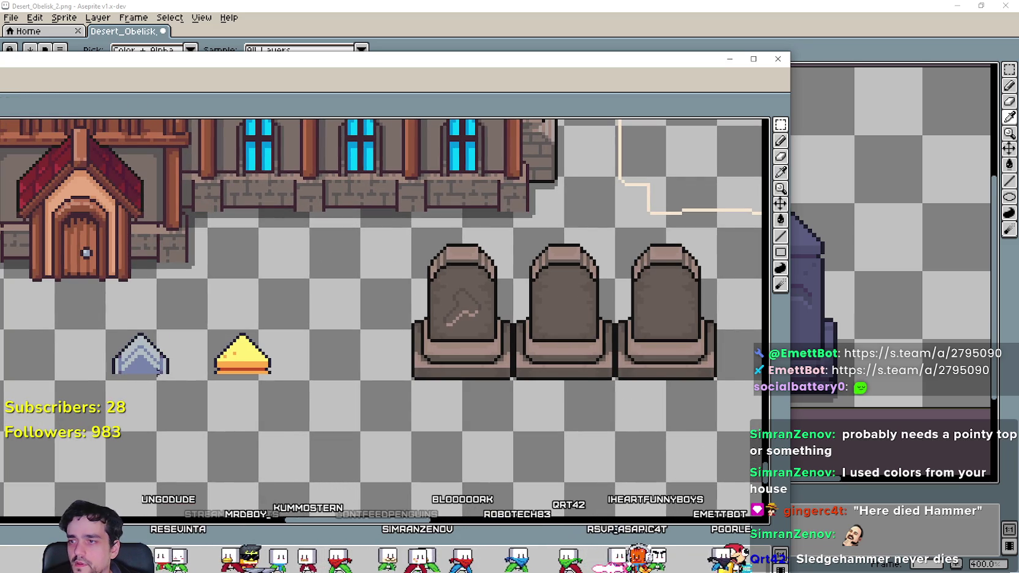
{"action": "mouse_move", "coordinate": [411, 280]}
{"action": "left_mouse_down"}
{"action": "mouse_move", "coordinate": [463, 228]}
{"action": "mouse_move", "coordinate": [616, 228]}
{"action": "left_mouse_up"}
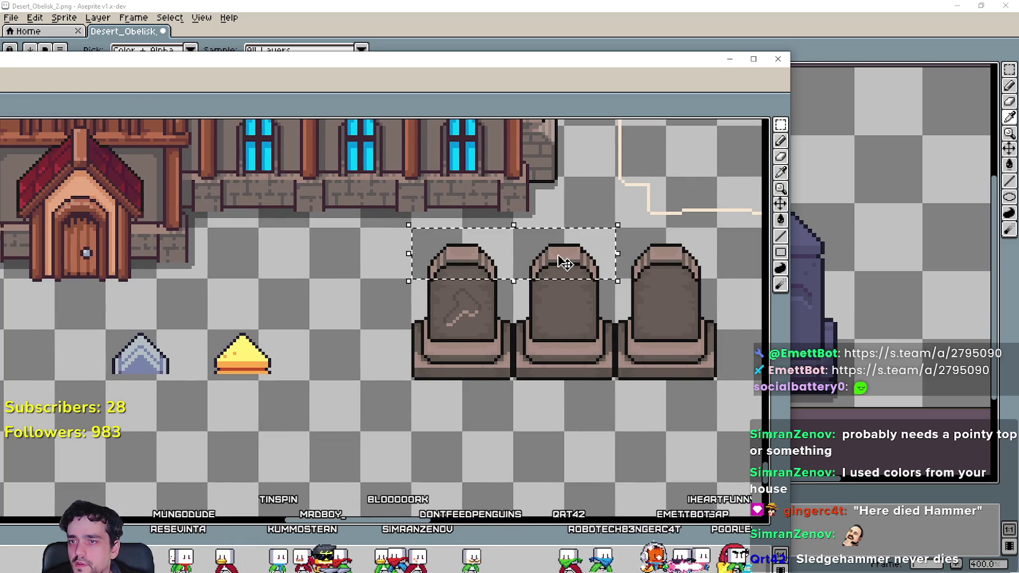
{"action": "key", "text": "Delete"}
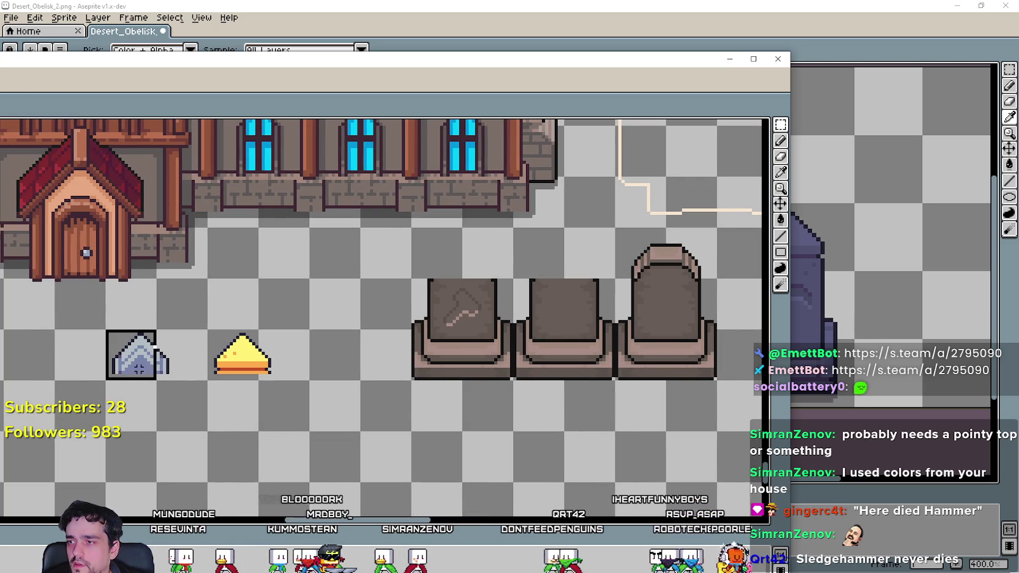
Fit the blue-gray cap onto the left gravestone, nudging it pixel by pixel.
{"action": "mouse_move", "coordinate": [154, 361]}
{"action": "left_mouse_down"}
{"action": "mouse_move", "coordinate": [488, 251]}
{"action": "mouse_move", "coordinate": [469, 260]}
{"action": "left_mouse_up"}
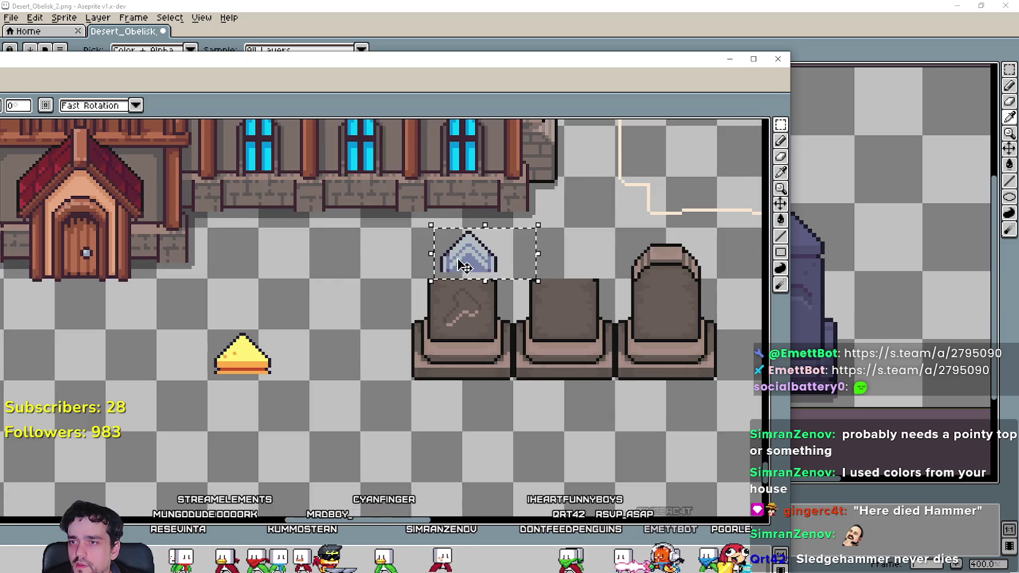
{"action": "scroll", "coordinate": [469, 261], "scroll_direction": "up", "scroll_amount": 3}
{"action": "key", "text": "Down"}
{"action": "key", "text": "Left"}
{"action": "key", "text": "Left"}
{"action": "key", "text": "Down"}
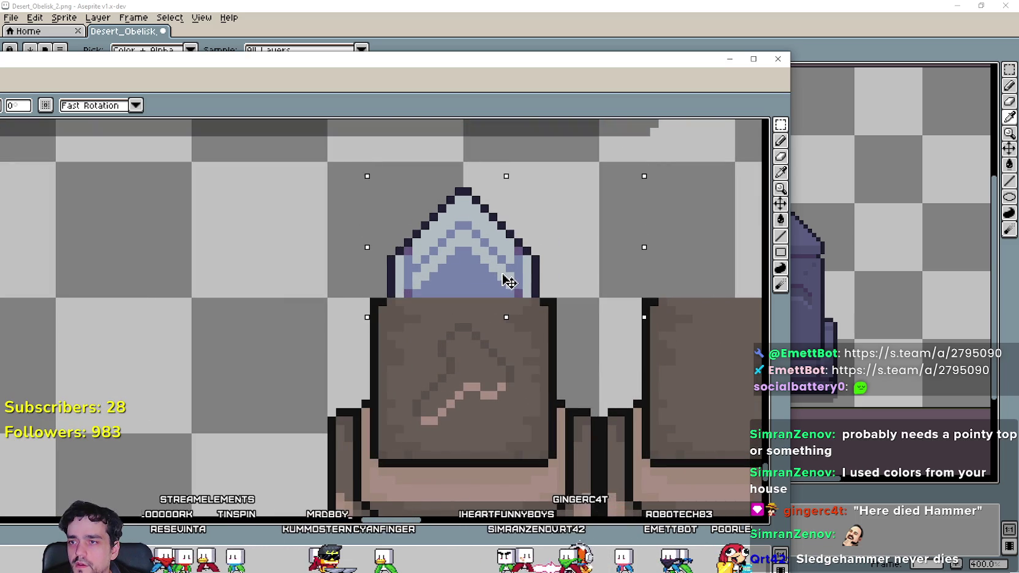
{"action": "scroll", "coordinate": [509, 282], "scroll_direction": "down", "scroll_amount": 2}
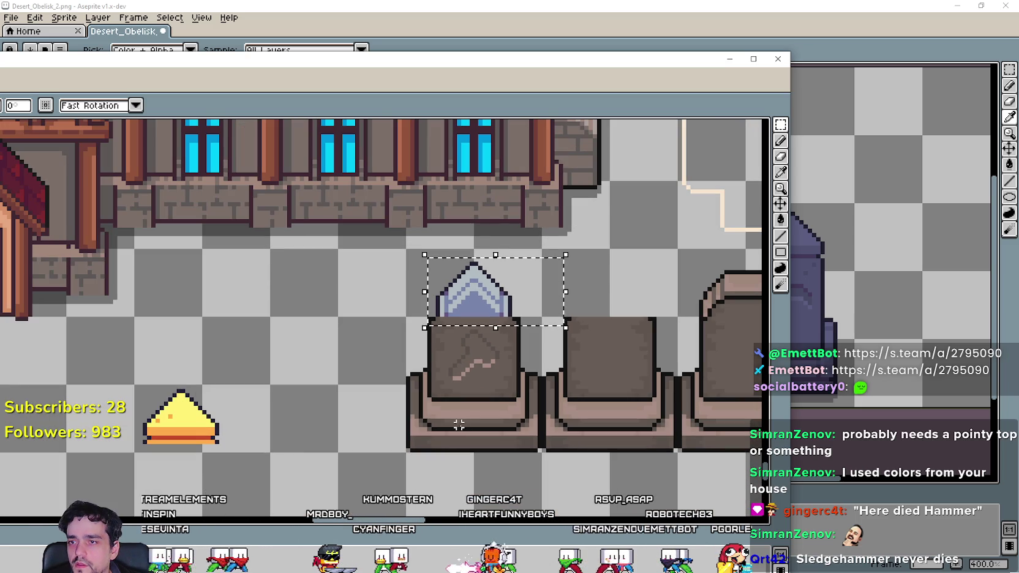
{"action": "key", "text": "Up"}
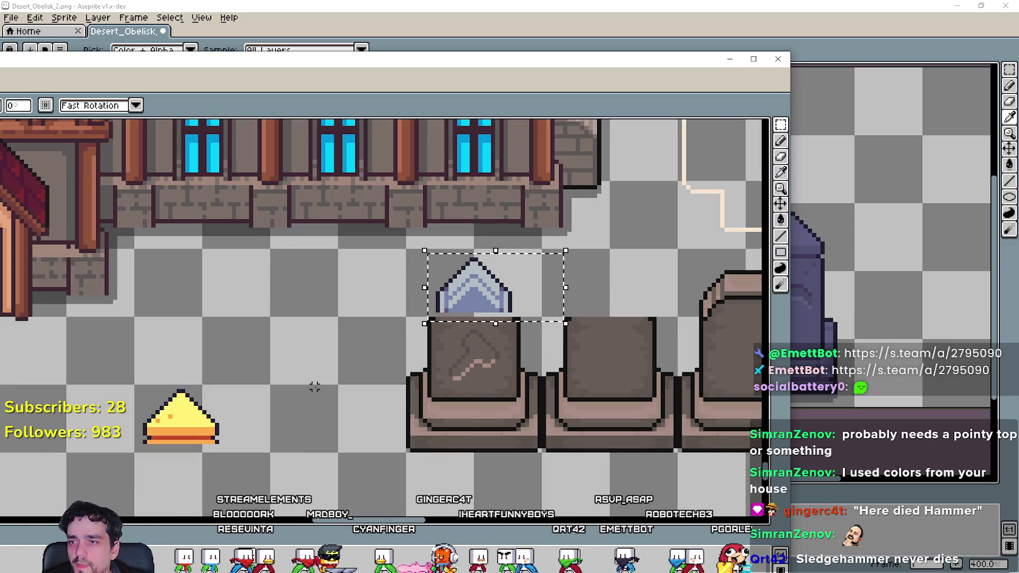
{"action": "left_click", "coordinate": [298, 391]}
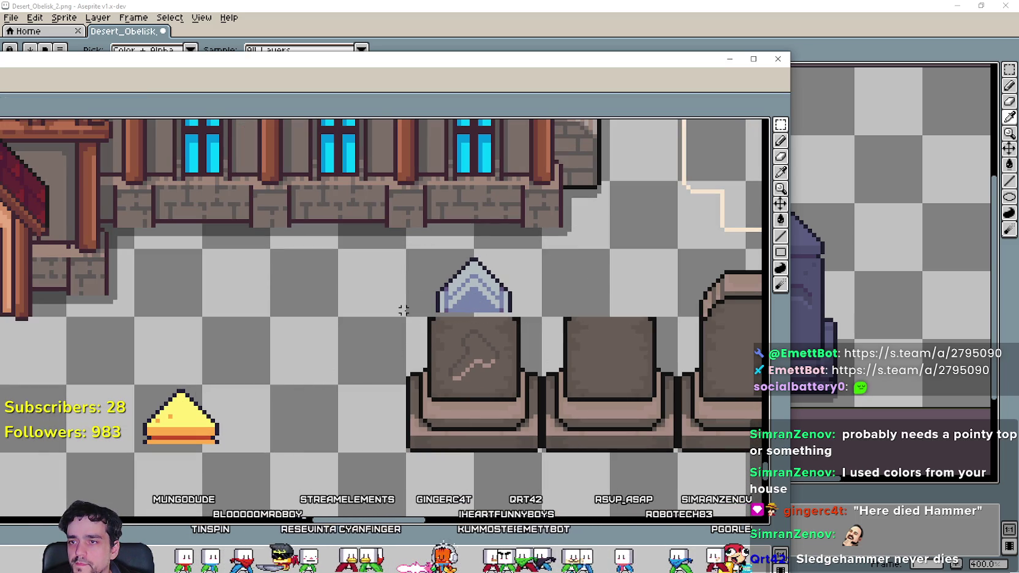
{"action": "left_click_drag", "start_coordinate": [429, 311], "coordinate": [540, 256]}
{"action": "key", "text": "Up"}
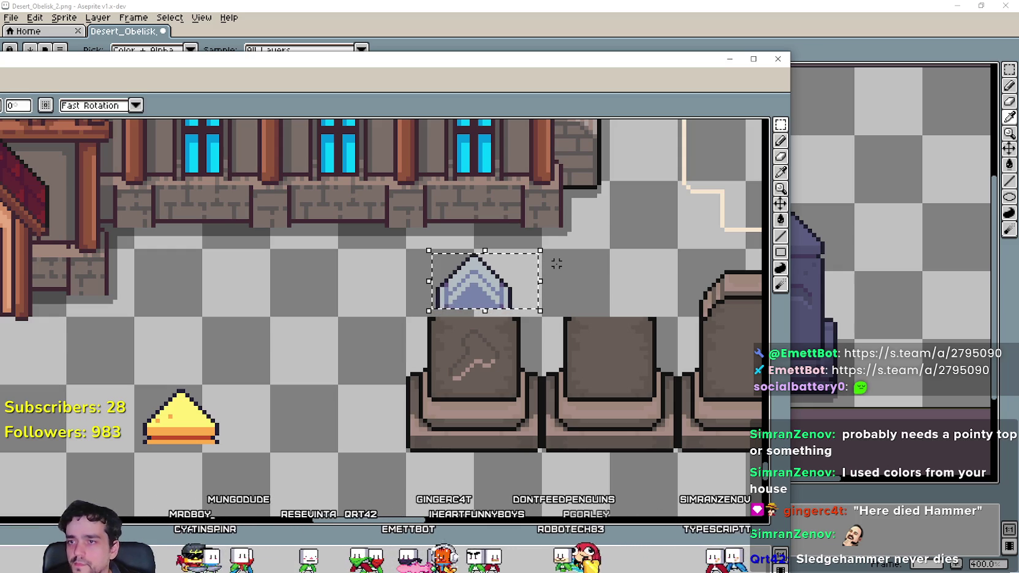
{"action": "left_click", "coordinate": [93, 382]}
Move the yellow cap onto the middle gravestone.
{"action": "left_click_drag", "start_coordinate": [93, 381], "coordinate": [245, 464]}
{"action": "mouse_move", "coordinate": [148, 431]}
{"action": "left_mouse_down"}
{"action": "mouse_move", "coordinate": [530, 264]}
{"action": "mouse_move", "coordinate": [582, 289]}
{"action": "mouse_move", "coordinate": [576, 295]}
{"action": "left_mouse_up"}
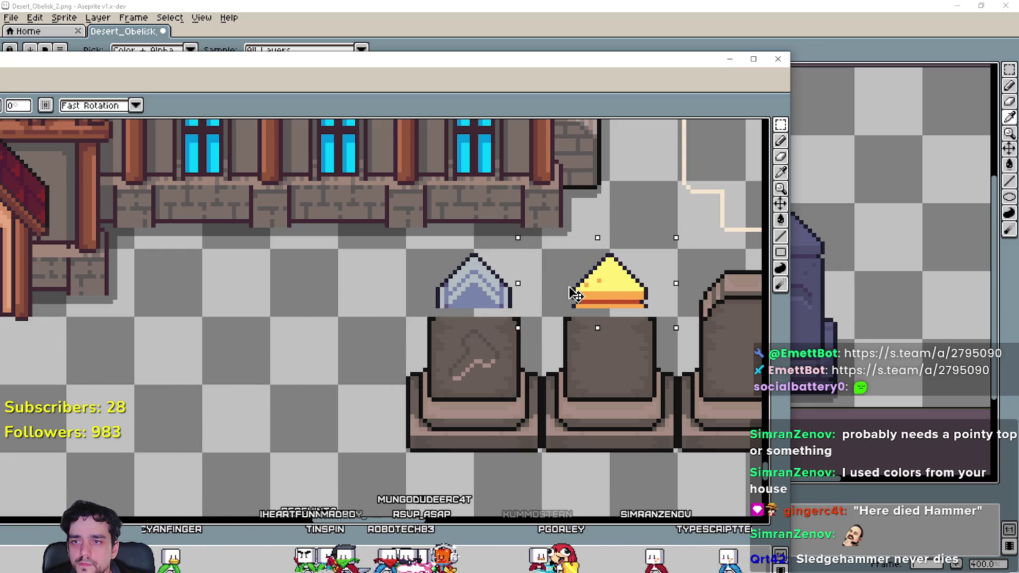
{"action": "left_click", "coordinate": [575, 295]}
{"action": "left_click_drag", "start_coordinate": [484, 357], "coordinate": [373, 363]}
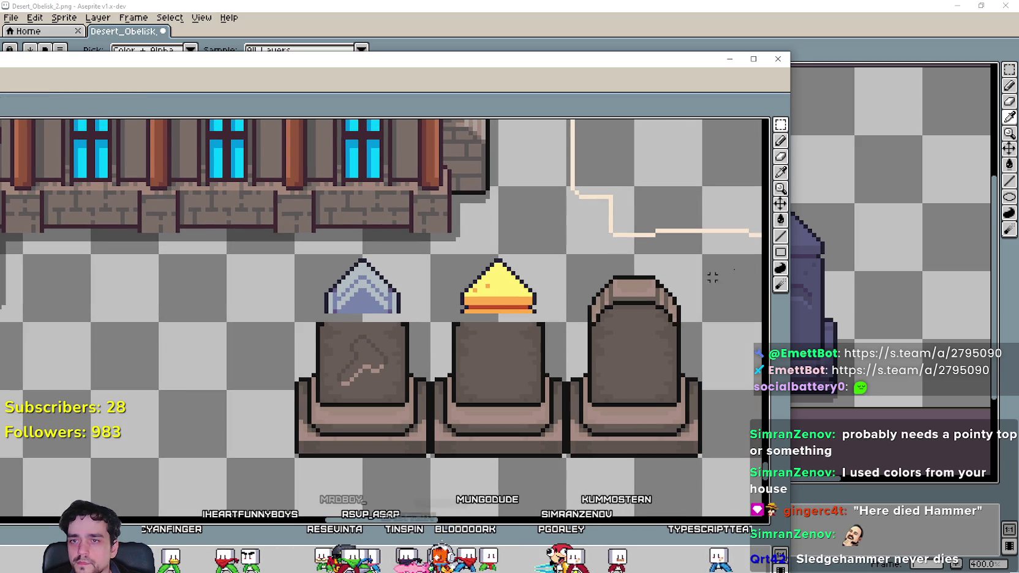
{"action": "scroll", "coordinate": [458, 327], "scroll_direction": "up", "scroll_amount": 1}
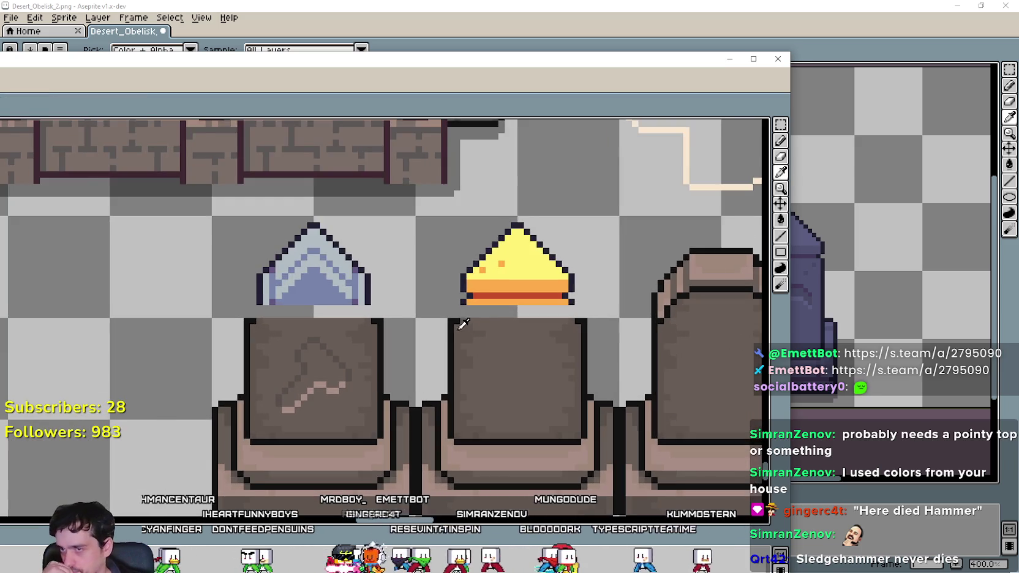
{"action": "scroll", "coordinate": [466, 409], "scroll_direction": "down", "scroll_amount": 1}
Try selecting strips beside and across the middle tablet, then deselect.
{"action": "mouse_move", "coordinate": [782, 125]}
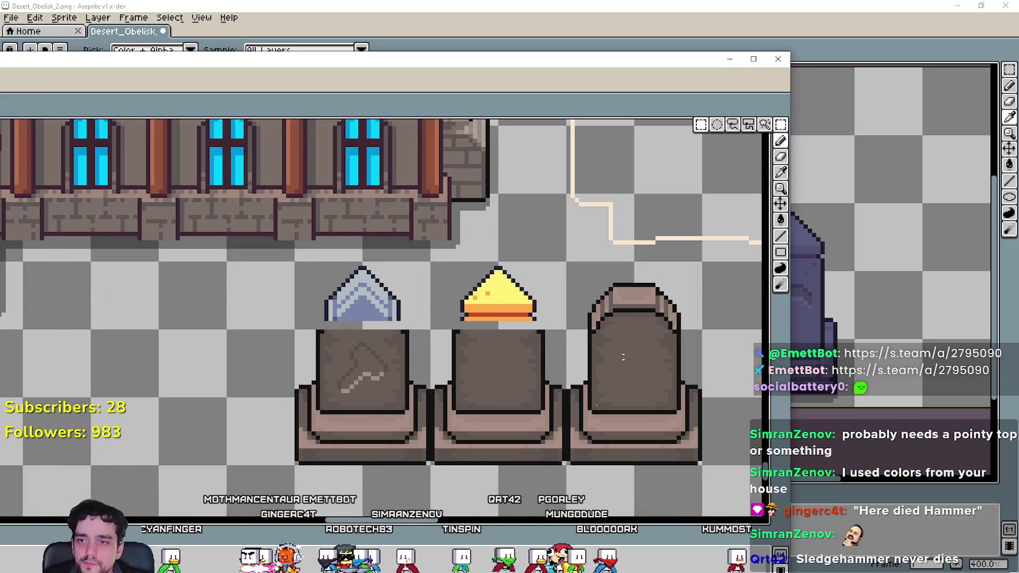
{"action": "scroll", "coordinate": [555, 477], "scroll_direction": "up", "scroll_amount": 1}
{"action": "left_click_drag", "start_coordinate": [560, 472], "coordinate": [536, 302]}
{"action": "scroll", "coordinate": [536, 302], "scroll_direction": "right", "scroll_amount": 5}
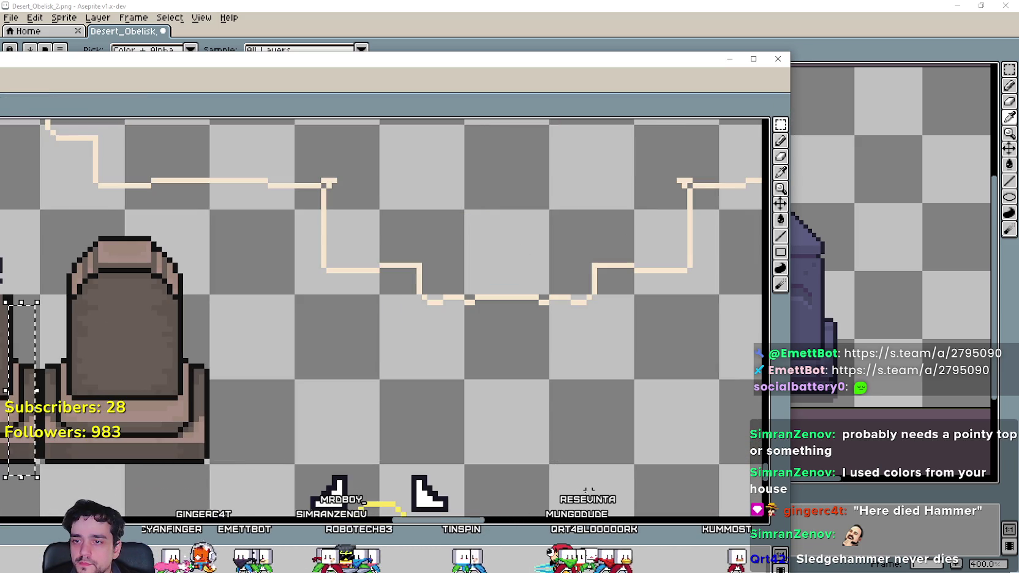
{"action": "scroll", "coordinate": [444, 447], "scroll_direction": "down", "scroll_amount": 1}
{"action": "scroll", "coordinate": [443, 448], "scroll_direction": "left", "scroll_amount": 1}
{"action": "scroll", "coordinate": [319, 468], "scroll_direction": "left", "scroll_amount": 6}
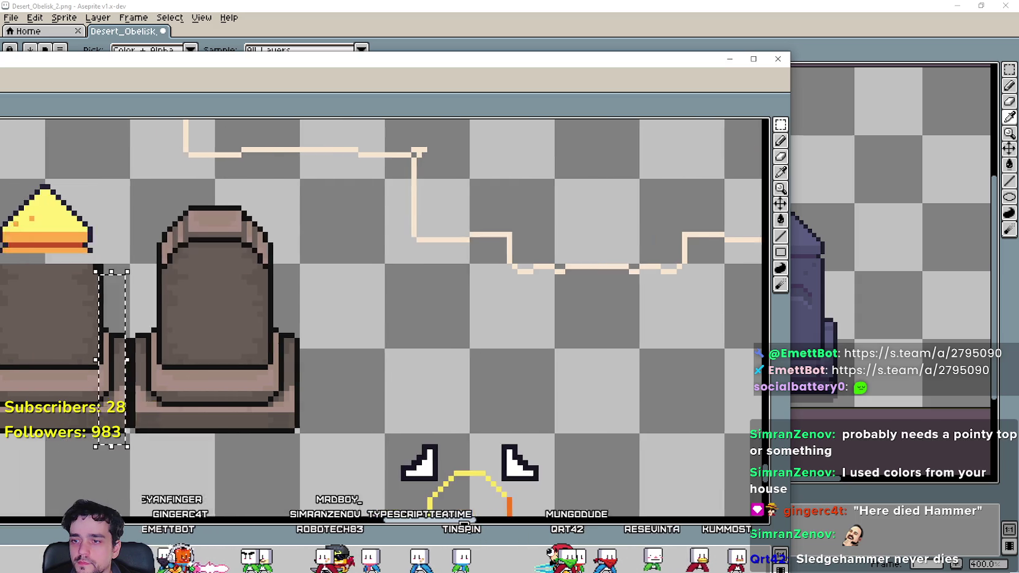
{"action": "key", "text": "ctrl+d"}
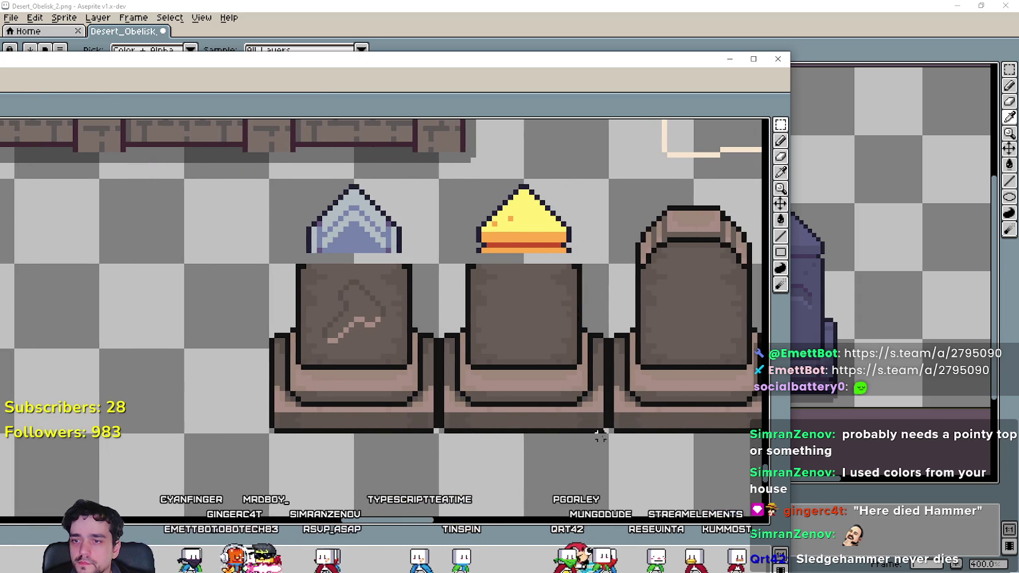
{"action": "mouse_move", "coordinate": [606, 442]}
{"action": "left_mouse_down"}
{"action": "mouse_move", "coordinate": [579, 284]}
{"action": "mouse_move", "coordinate": [553, 256]}
{"action": "mouse_move", "coordinate": [537, 256]}
{"action": "mouse_move", "coordinate": [552, 279]}
{"action": "left_mouse_up"}
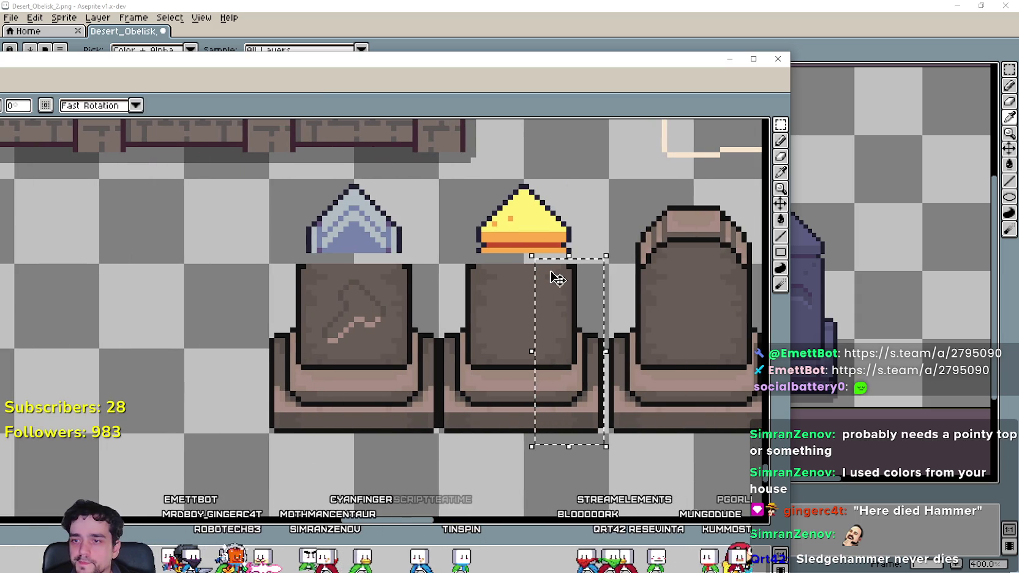
{"action": "key", "text": "ctrl+d"}
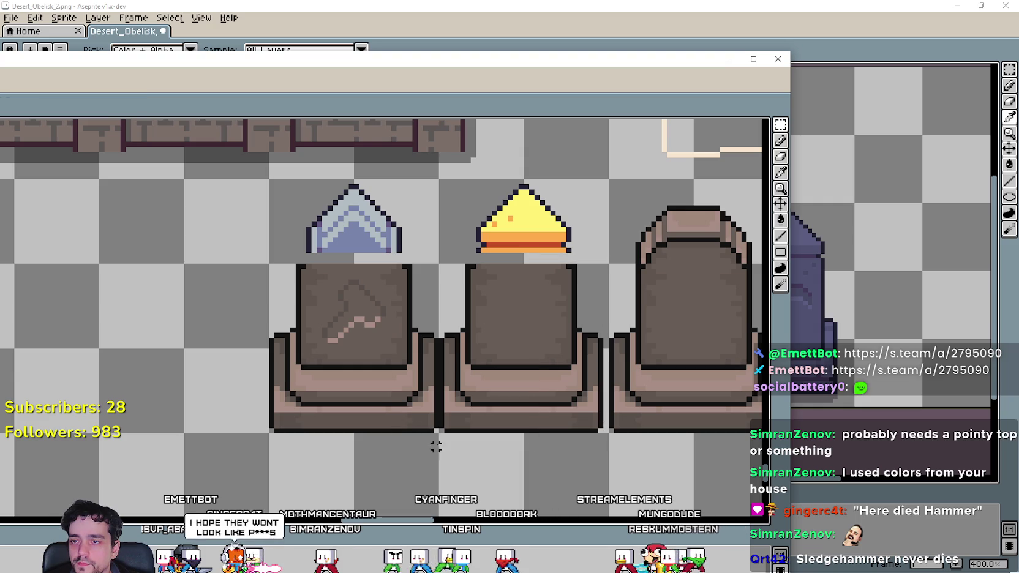
Nudge the middle stone's left strip one pixel right and move the floating window aside.
{"action": "left_click_drag", "start_coordinate": [478, 291], "coordinate": [499, 256]}
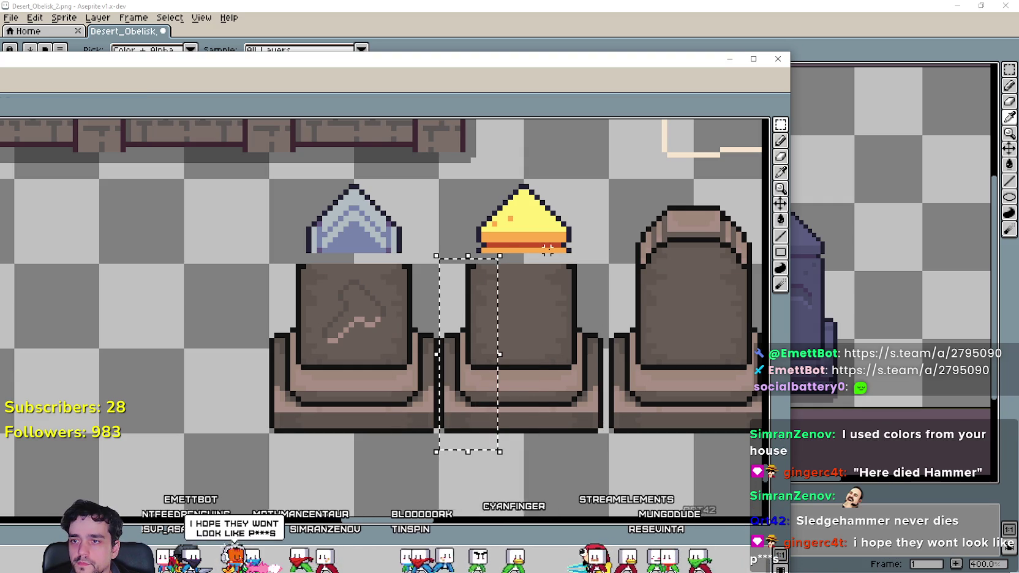
{"action": "key", "text": "Right"}
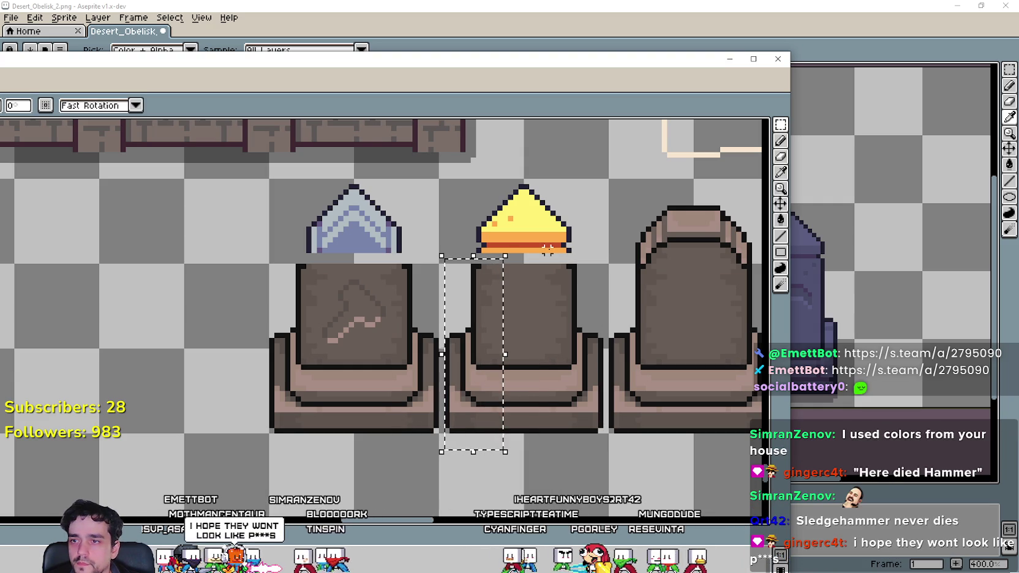
{"action": "key", "text": "ctrl+d"}
{"action": "scroll", "coordinate": [521, 245], "scroll_direction": "up", "scroll_amount": 1}
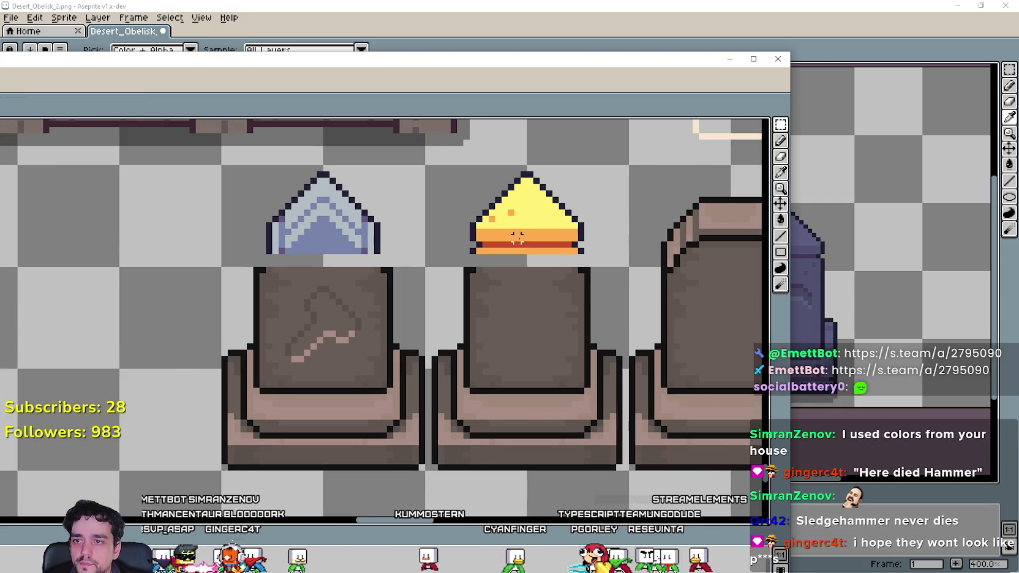
{"action": "scroll", "coordinate": [521, 245], "scroll_direction": "down", "scroll_amount": 1}
{"action": "mouse_move", "coordinate": [625, 66]}
{"action": "left_mouse_down"}
{"action": "mouse_move", "coordinate": [562, 61]}
{"action": "mouse_move", "coordinate": [608, 77]}
{"action": "left_mouse_up"}
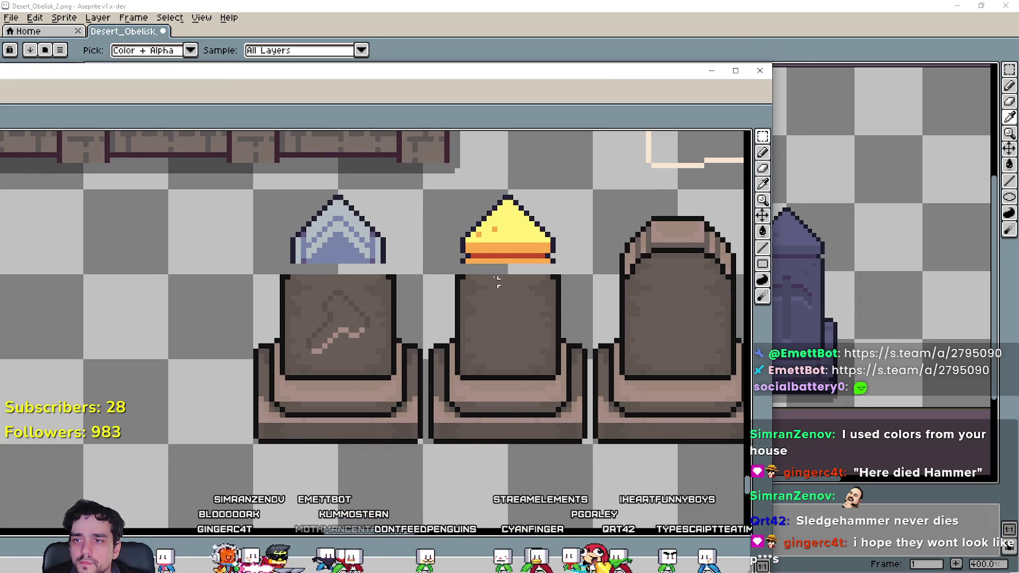
Shift the middle pedestal's left half one pixel right and its right half one pixel left.
{"action": "mouse_move", "coordinate": [425, 453]}
{"action": "left_mouse_down"}
{"action": "mouse_move", "coordinate": [459, 283]}
{"action": "mouse_move", "coordinate": [504, 267]}
{"action": "left_mouse_up"}
{"action": "key", "text": "Right"}
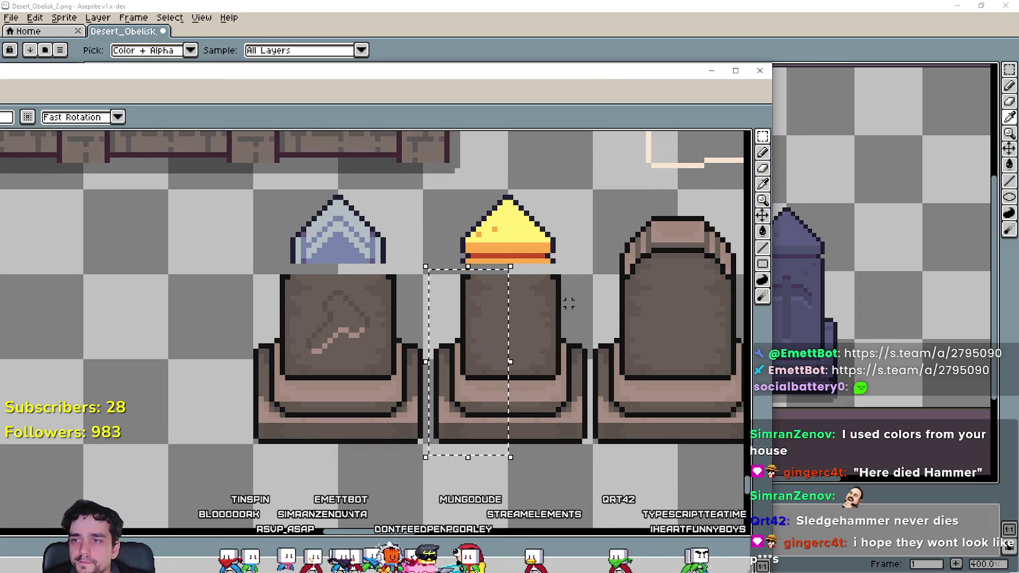
{"action": "left_click", "coordinate": [584, 455]}
{"action": "mouse_move", "coordinate": [592, 458]}
{"action": "left_mouse_down"}
{"action": "mouse_move", "coordinate": [564, 295]}
{"action": "mouse_move", "coordinate": [542, 269]}
{"action": "mouse_move", "coordinate": [527, 267]}
{"action": "left_mouse_up"}
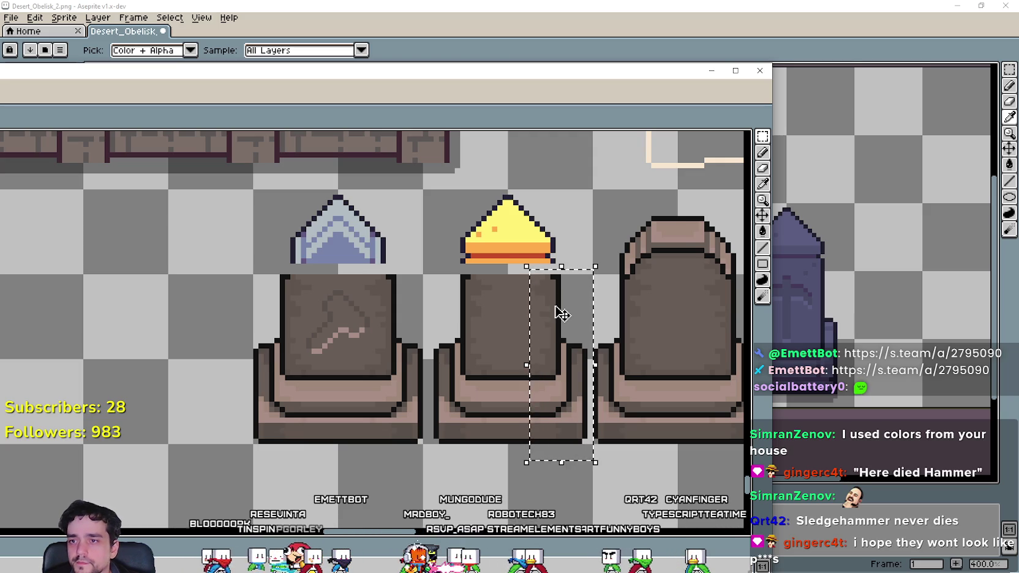
{"action": "key", "text": "Left"}
{"action": "left_click", "coordinate": [415, 228]}
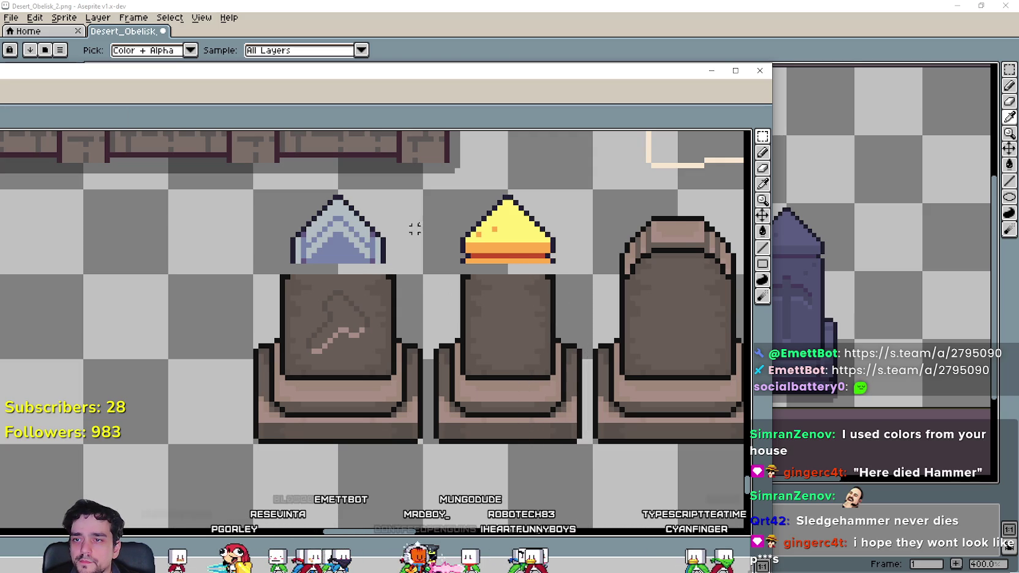
{"action": "scroll", "coordinate": [594, 284], "scroll_direction": "up", "scroll_amount": 1}
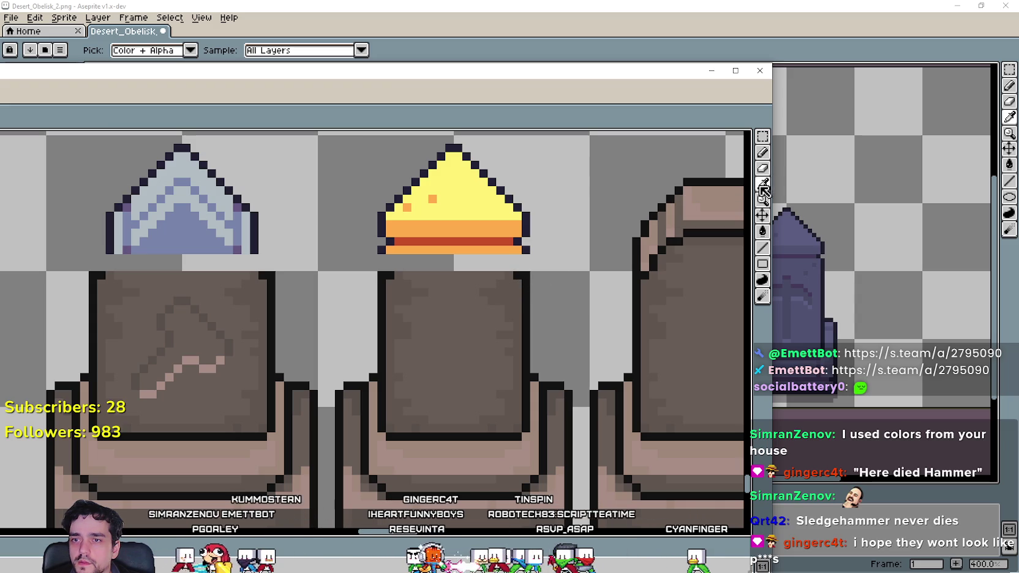
Drag the middle column's top block up under the orange band, undoing one wrong attempt.
{"action": "left_click", "coordinate": [762, 152]}
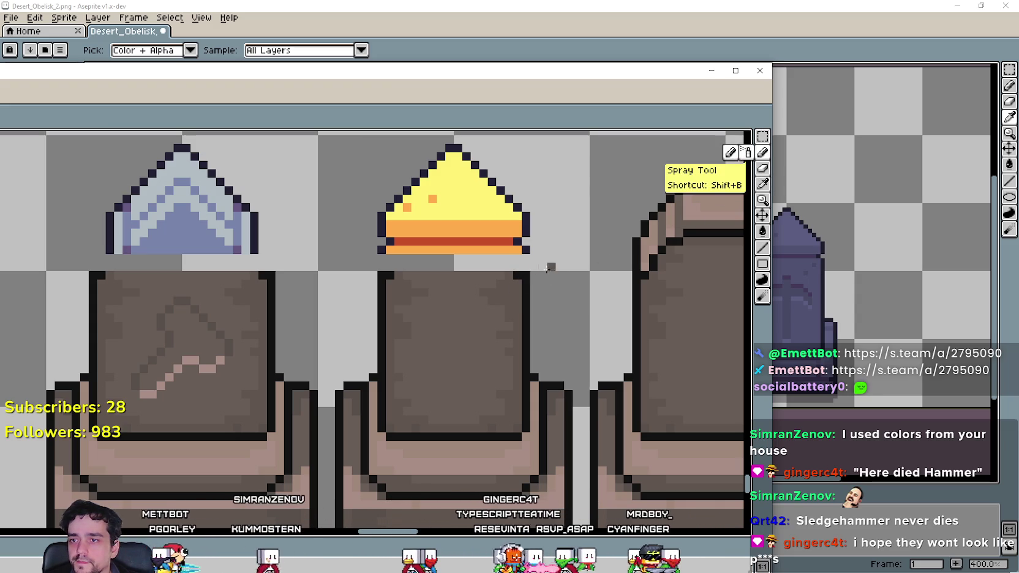
{"action": "key", "text": "m"}
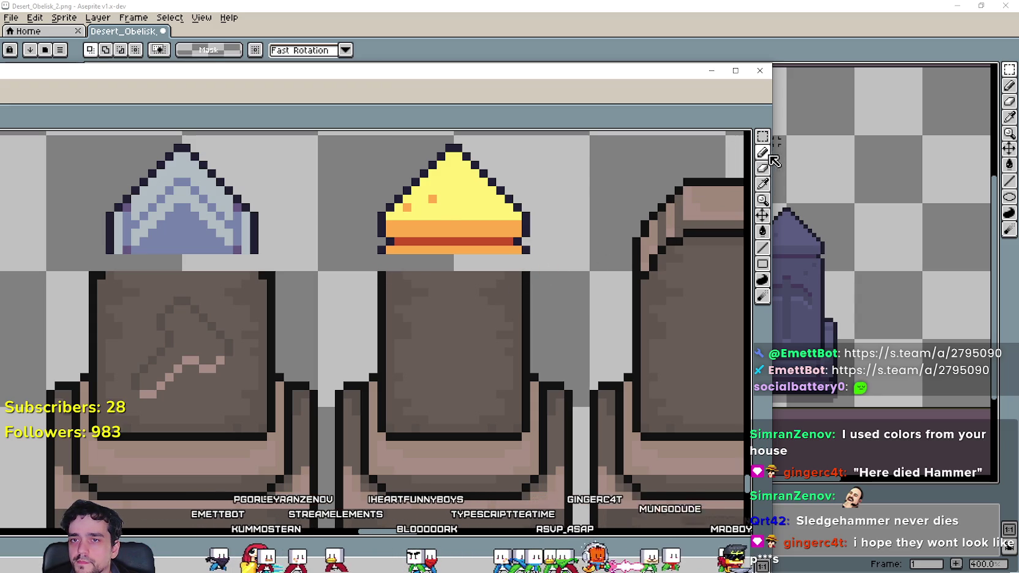
{"action": "left_click", "coordinate": [763, 136]}
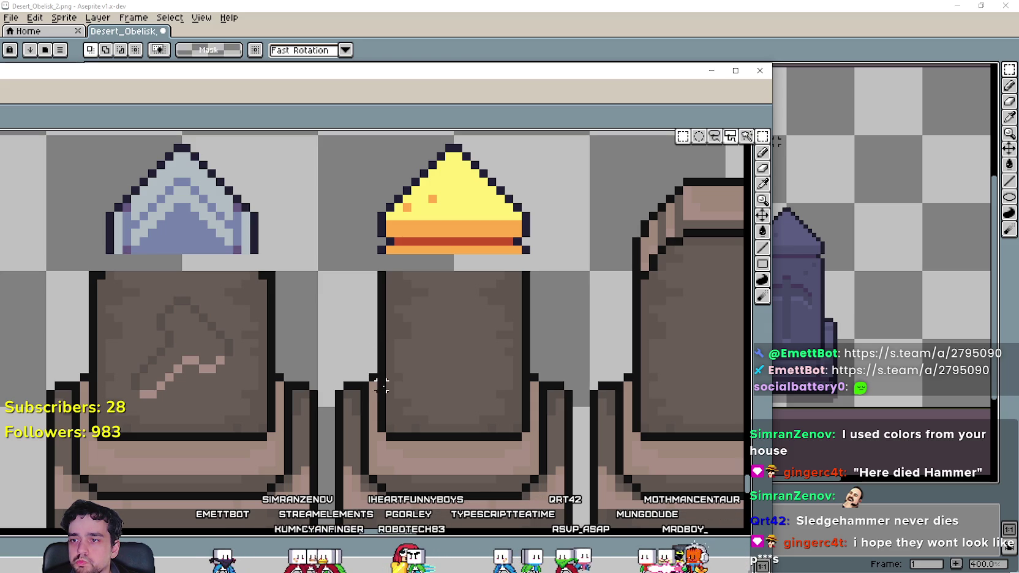
{"action": "mouse_move", "coordinate": [381, 385]}
{"action": "left_mouse_down"}
{"action": "mouse_move", "coordinate": [530, 350]}
{"action": "mouse_move", "coordinate": [511, 275]}
{"action": "mouse_move", "coordinate": [473, 275]}
{"action": "mouse_move", "coordinate": [469, 245]}
{"action": "mouse_move", "coordinate": [475, 335]}
{"action": "mouse_move", "coordinate": [481, 261]}
{"action": "mouse_move", "coordinate": [460, 248]}
{"action": "left_mouse_up"}
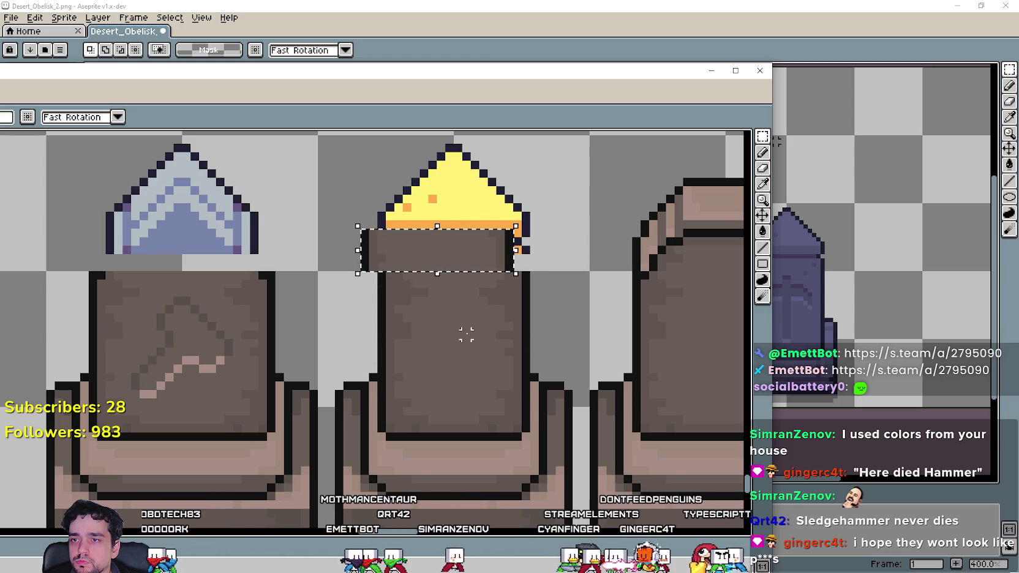
{"action": "key", "text": "ctrl+z"}
{"action": "left_click", "coordinate": [372, 361]}
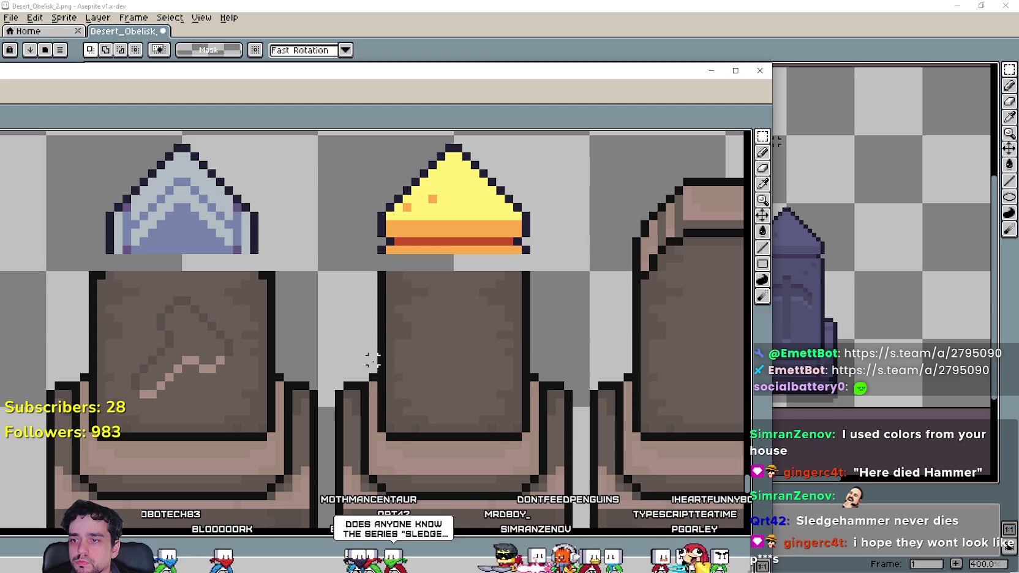
{"action": "mouse_move", "coordinate": [381, 351]}
{"action": "left_mouse_down"}
{"action": "mouse_move", "coordinate": [528, 366]}
{"action": "mouse_move", "coordinate": [520, 372]}
{"action": "mouse_move", "coordinate": [505, 364]}
{"action": "mouse_move", "coordinate": [500, 277]}
{"action": "mouse_move", "coordinate": [510, 278]}
{"action": "mouse_move", "coordinate": [496, 280]}
{"action": "left_mouse_up"}
{"action": "left_click", "coordinate": [482, 351]}
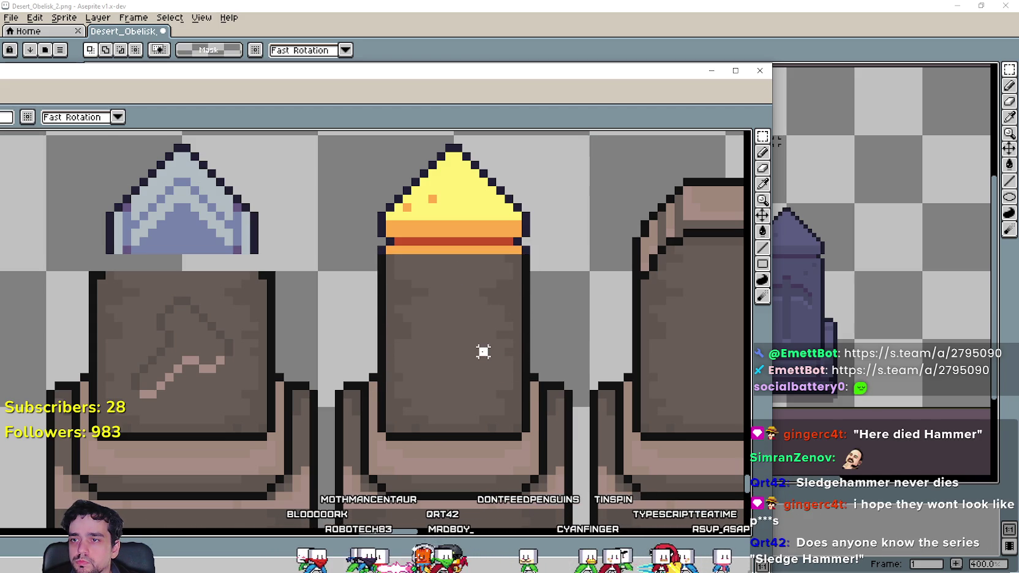
{"action": "mouse_move", "coordinate": [454, 279]}
{"action": "left_mouse_down"}
{"action": "mouse_move", "coordinate": [449, 257]}
{"action": "mouse_move", "coordinate": [455, 370]}
{"action": "mouse_move", "coordinate": [455, 277]}
{"action": "mouse_move", "coordinate": [455, 369]}
{"action": "mouse_move", "coordinate": [441, 275]}
{"action": "mouse_move", "coordinate": [457, 265]}
{"action": "left_mouse_up"}
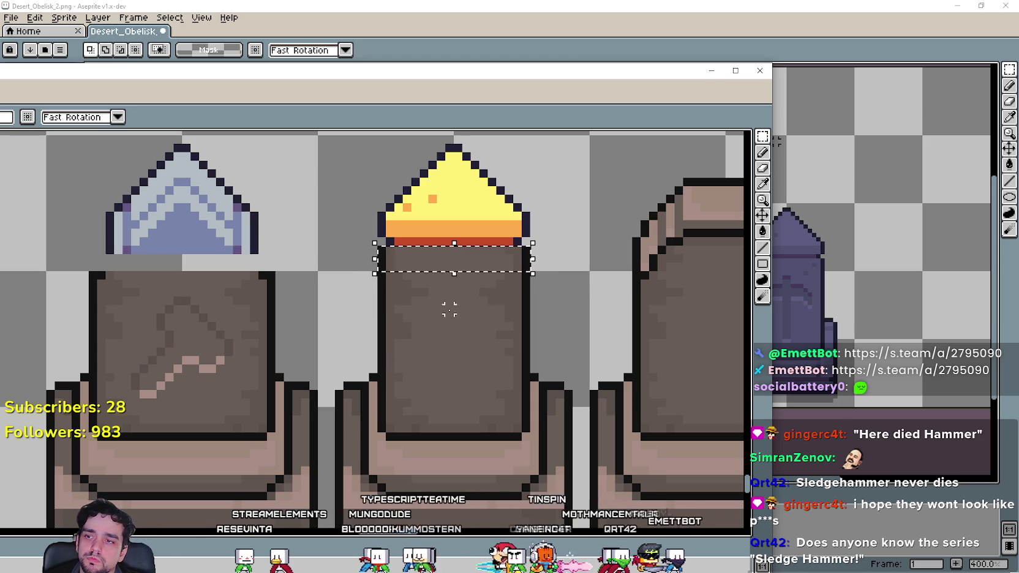
Commit the raised block and draw a red pixel row beneath the orange band.
{"action": "key", "text": "Return"}
{"action": "left_click_drag", "start_coordinate": [381, 266], "coordinate": [440, 293]}
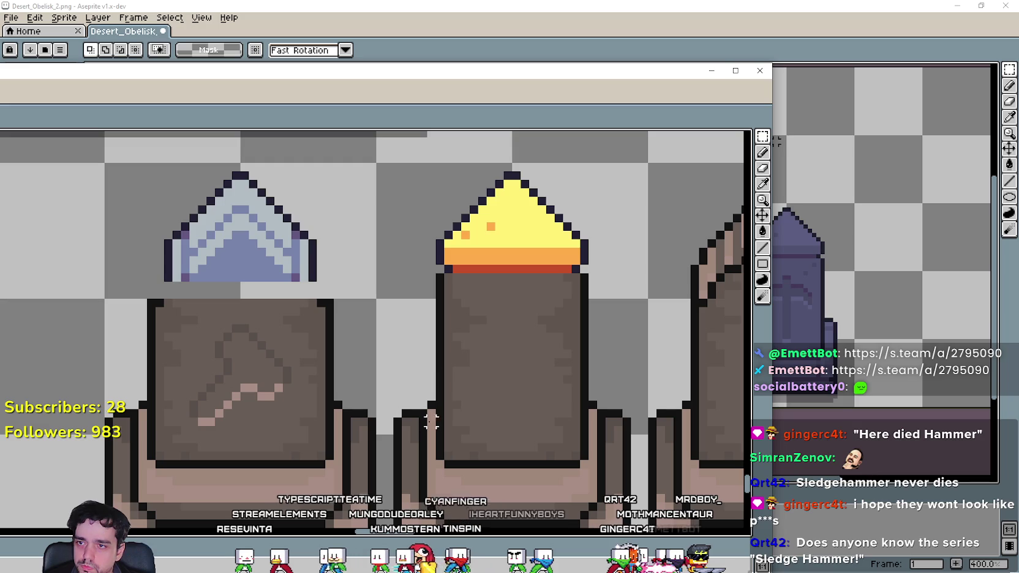
{"action": "left_click_drag", "start_coordinate": [431, 422], "coordinate": [510, 395]}
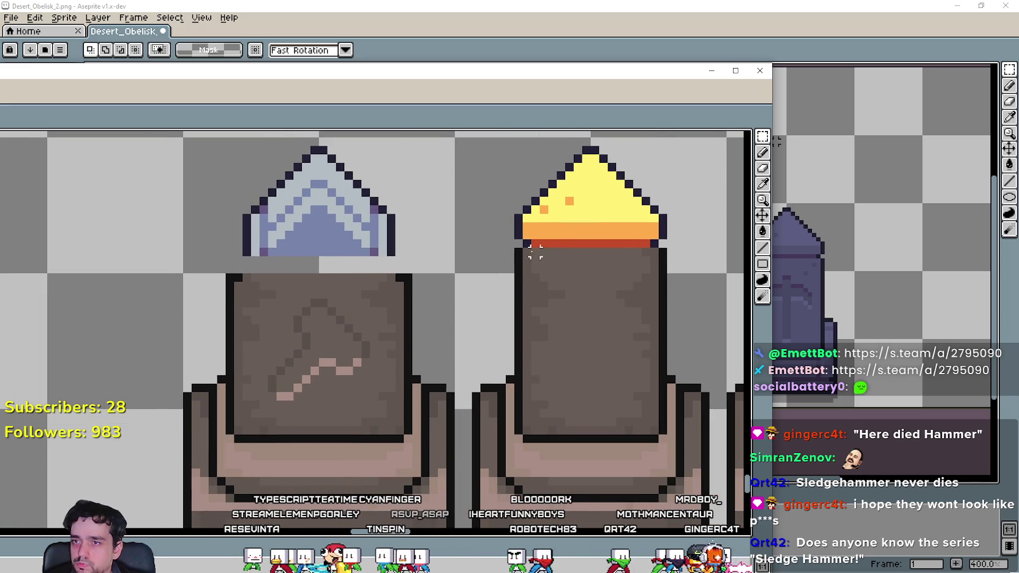
{"action": "scroll", "coordinate": [534, 251], "scroll_direction": "up", "scroll_amount": 2}
{"action": "scroll", "coordinate": [516, 348], "scroll_direction": "down", "scroll_amount": 2}
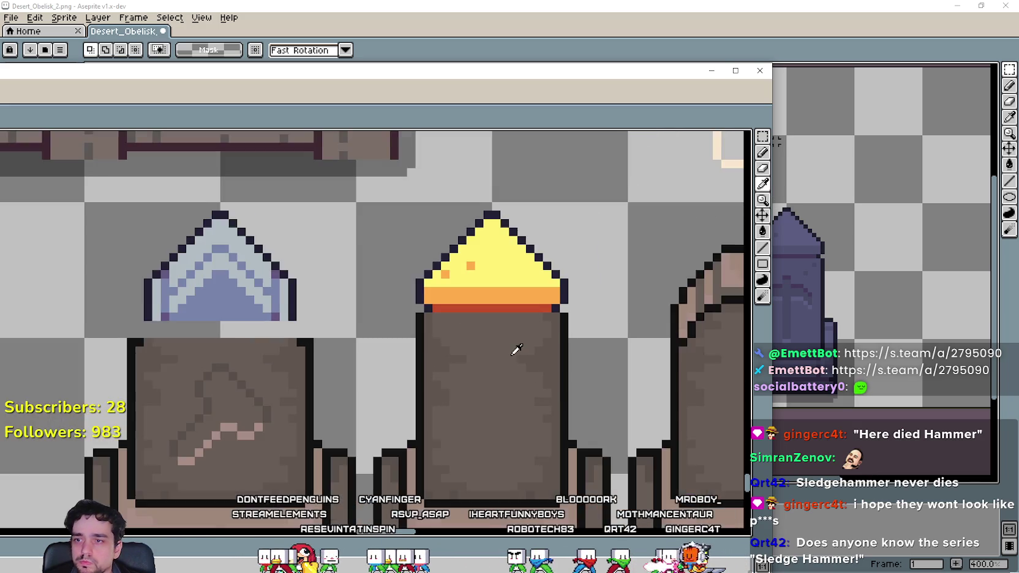
{"action": "scroll", "coordinate": [573, 398], "scroll_direction": "up", "scroll_amount": 1}
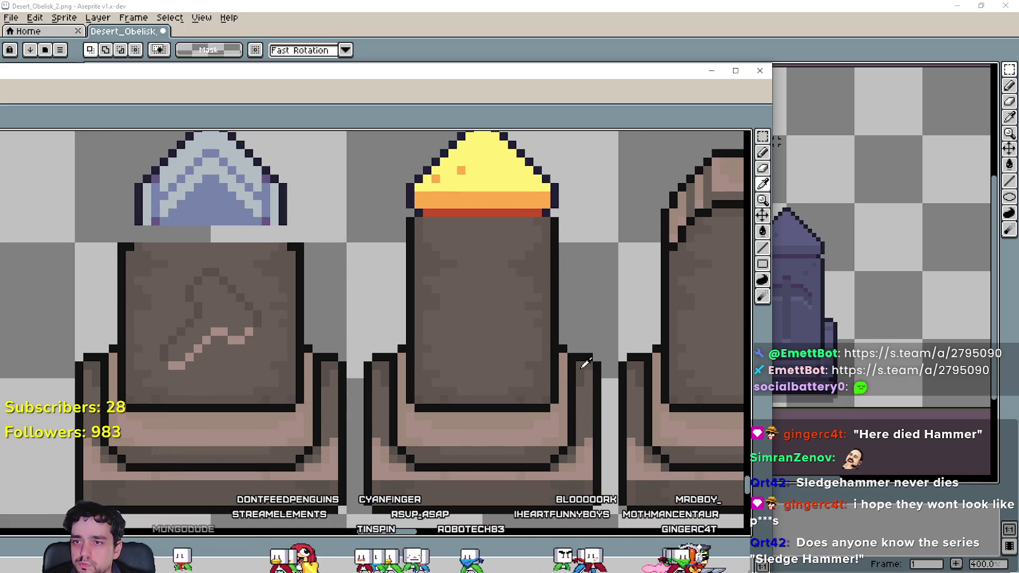
{"action": "left_click_drag", "start_coordinate": [493, 278], "coordinate": [476, 362]}
{"action": "left_click", "coordinate": [762, 153]}
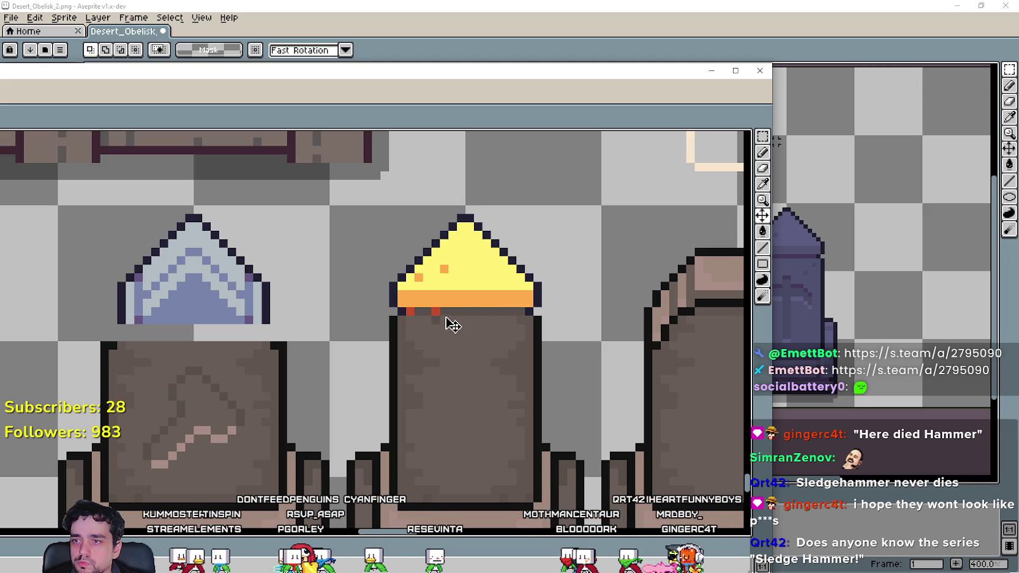
{"action": "left_click_drag", "start_coordinate": [441, 312], "coordinate": [476, 313]}
Move the floating terrainSet reference window aside.
{"action": "left_click", "coordinate": [762, 248]}
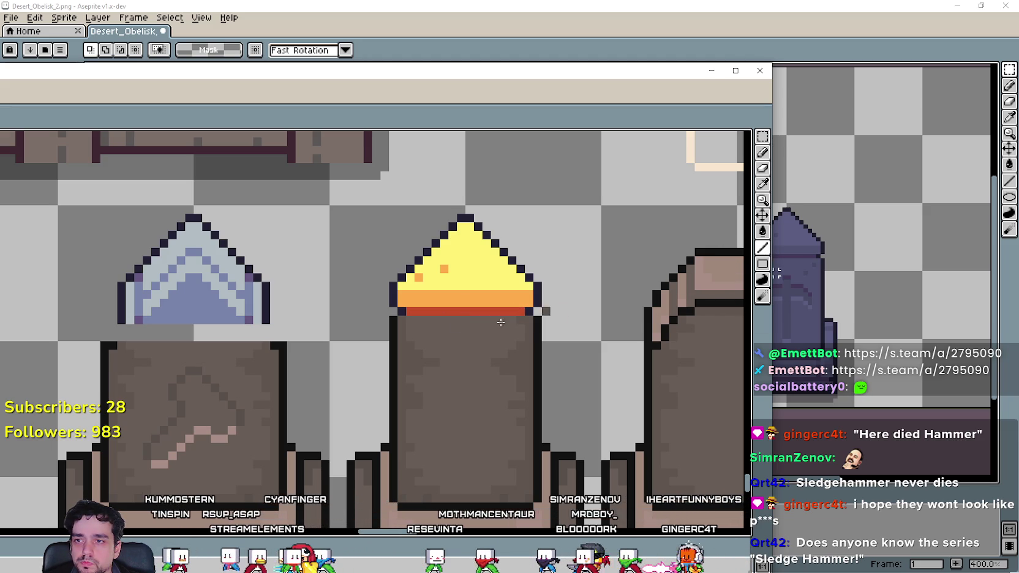
{"action": "scroll", "coordinate": [436, 311], "scroll_direction": "down", "scroll_amount": 1}
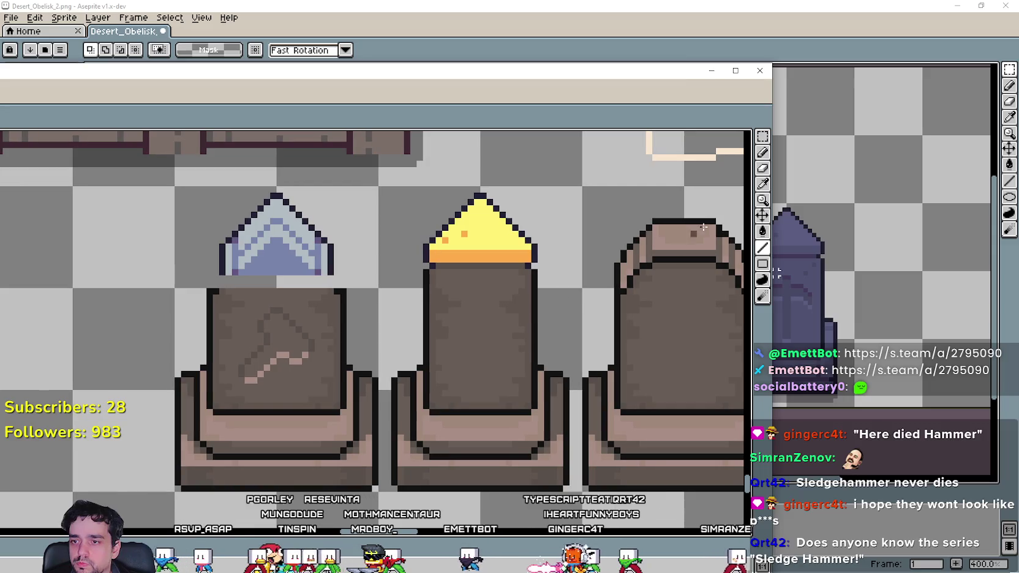
{"action": "scroll", "coordinate": [508, 434], "scroll_direction": "up", "scroll_amount": 2}
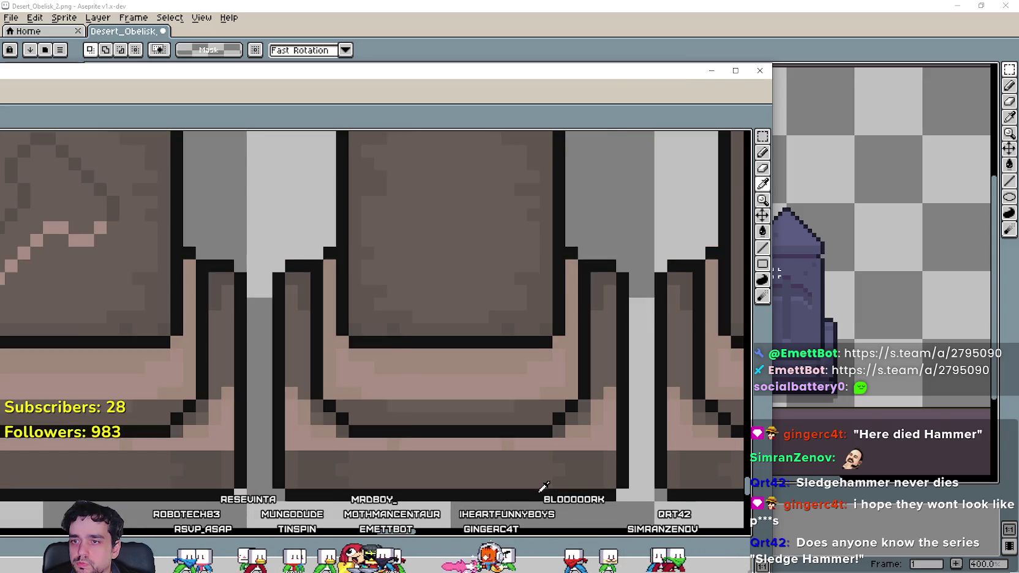
{"action": "scroll", "coordinate": [543, 482], "scroll_direction": "down", "scroll_amount": 1}
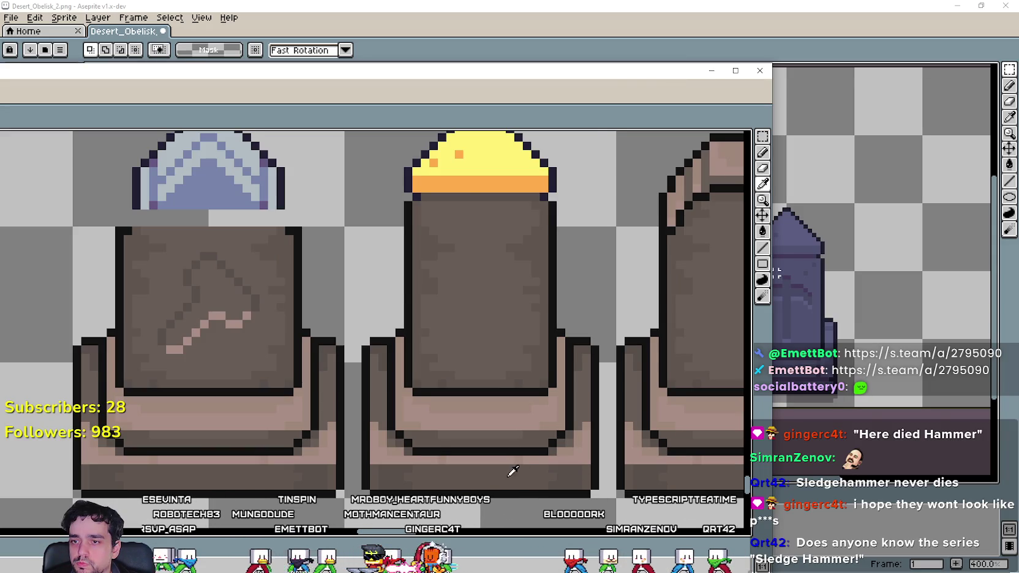
{"action": "scroll", "coordinate": [516, 420], "scroll_direction": "up", "scroll_amount": 3}
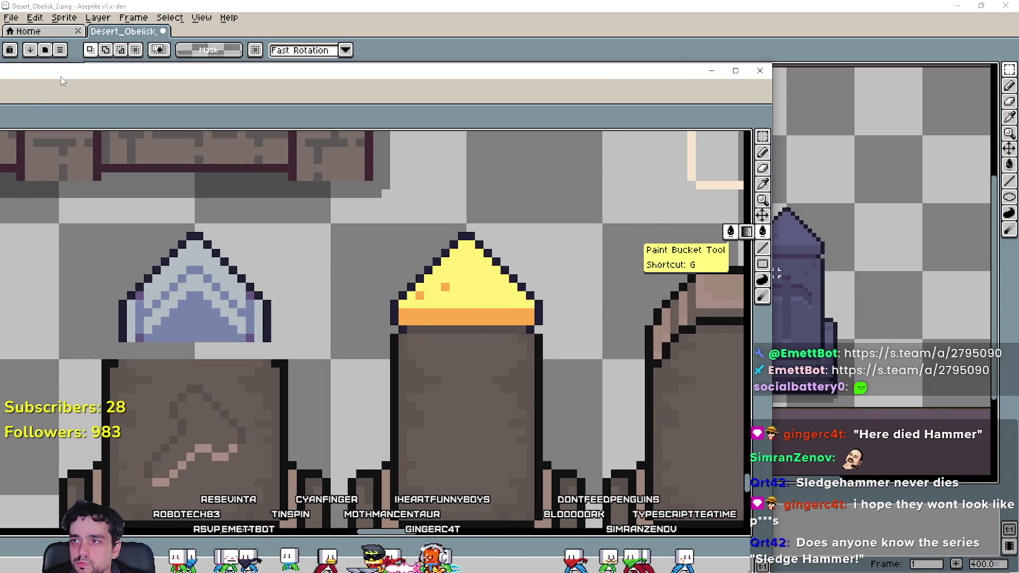
{"action": "mouse_move", "coordinate": [69, 77]}
{"action": "left_mouse_down"}
{"action": "mouse_move", "coordinate": [322, 92]}
{"action": "mouse_move", "coordinate": [257, 89]}
{"action": "left_mouse_up"}
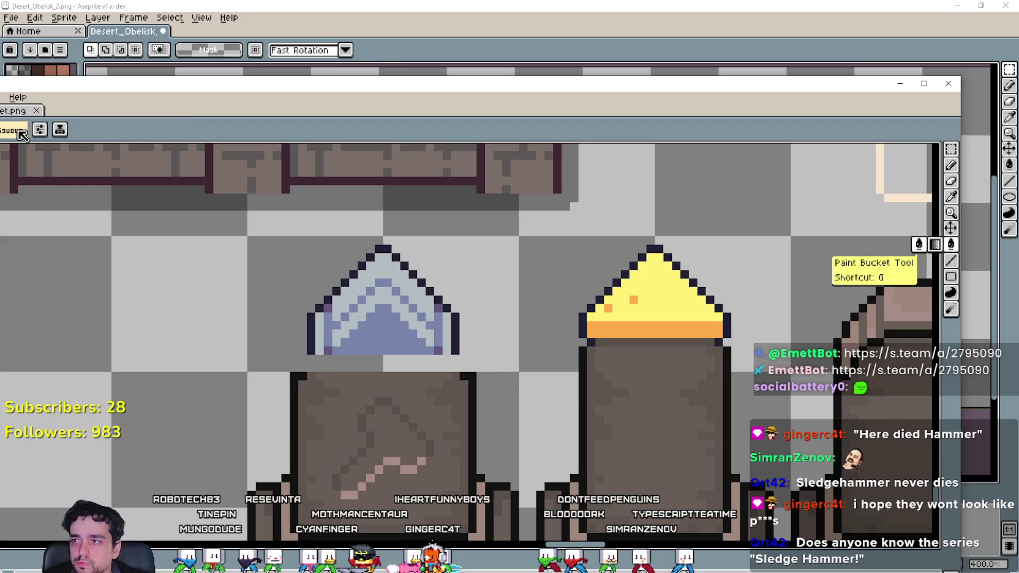
Sample the brown stone colour with the eyedropper.
{"action": "left_click", "coordinate": [653, 336]}
{"action": "mouse_move", "coordinate": [653, 336]}
{"action": "left_mouse_down"}
{"action": "mouse_move", "coordinate": [516, 375]}
{"action": "mouse_move", "coordinate": [496, 265]}
{"action": "left_mouse_up"}
{"action": "scroll", "coordinate": [496, 265], "scroll_direction": "down", "scroll_amount": 1}
{"action": "scroll", "coordinate": [466, 261], "scroll_direction": "up", "scroll_amount": 1}
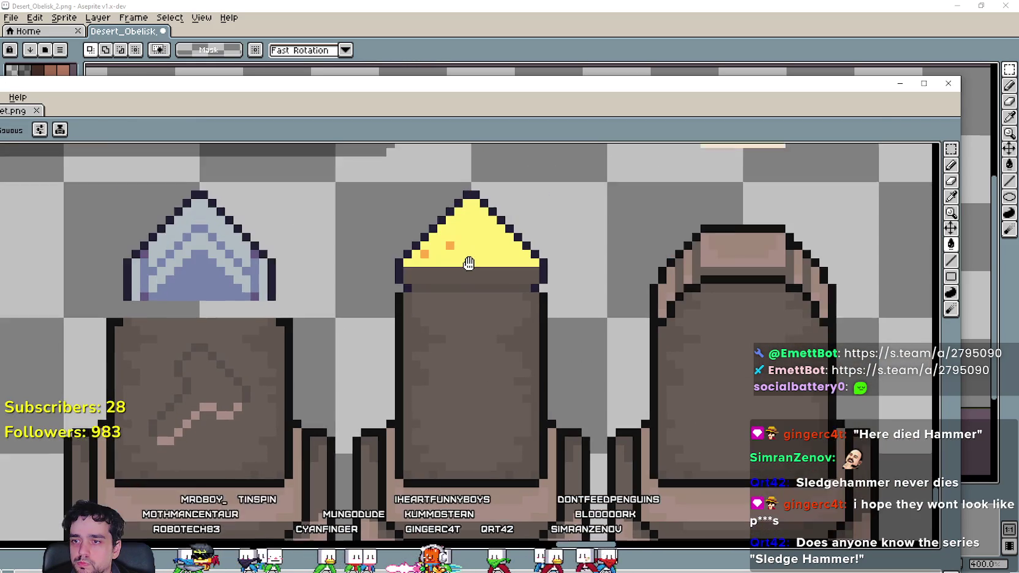
{"action": "left_click", "coordinate": [951, 198]}
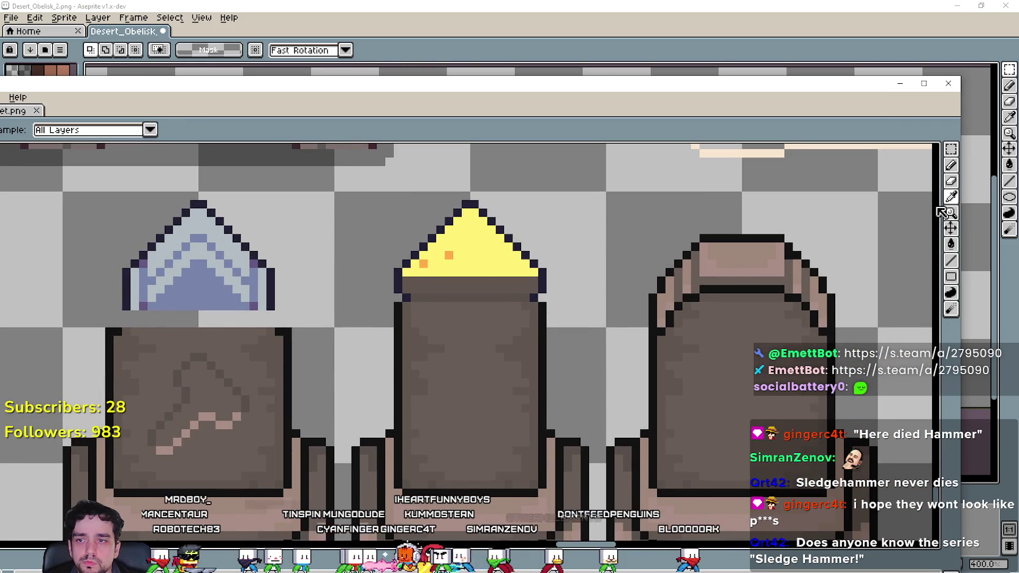
{"action": "left_click_drag", "start_coordinate": [489, 352], "coordinate": [467, 245]}
{"action": "scroll", "coordinate": [464, 413], "scroll_direction": "up", "scroll_amount": 1}
{"action": "scroll", "coordinate": [459, 404], "scroll_direction": "down", "scroll_amount": 1}
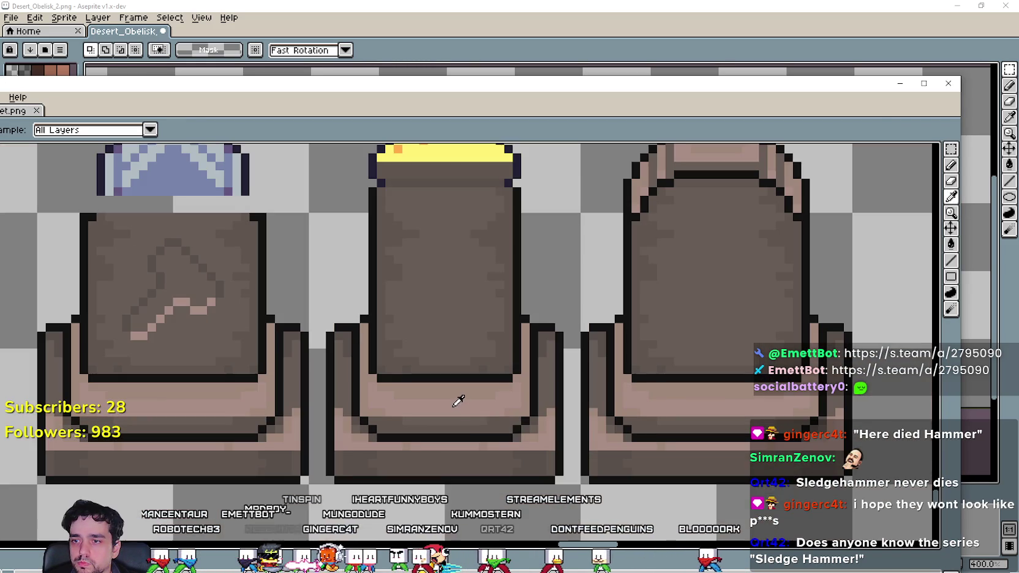
{"action": "scroll", "coordinate": [498, 360], "scroll_direction": "down", "scroll_amount": 1}
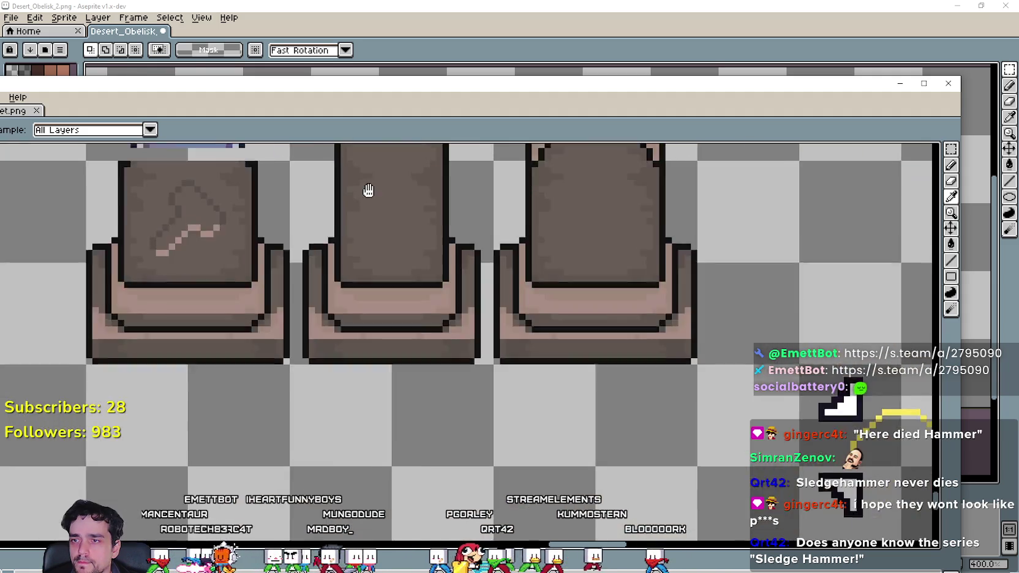
{"action": "left_click_drag", "start_coordinate": [368, 191], "coordinate": [482, 455]}
{"action": "scroll", "coordinate": [398, 331], "scroll_direction": "up", "scroll_amount": 1}
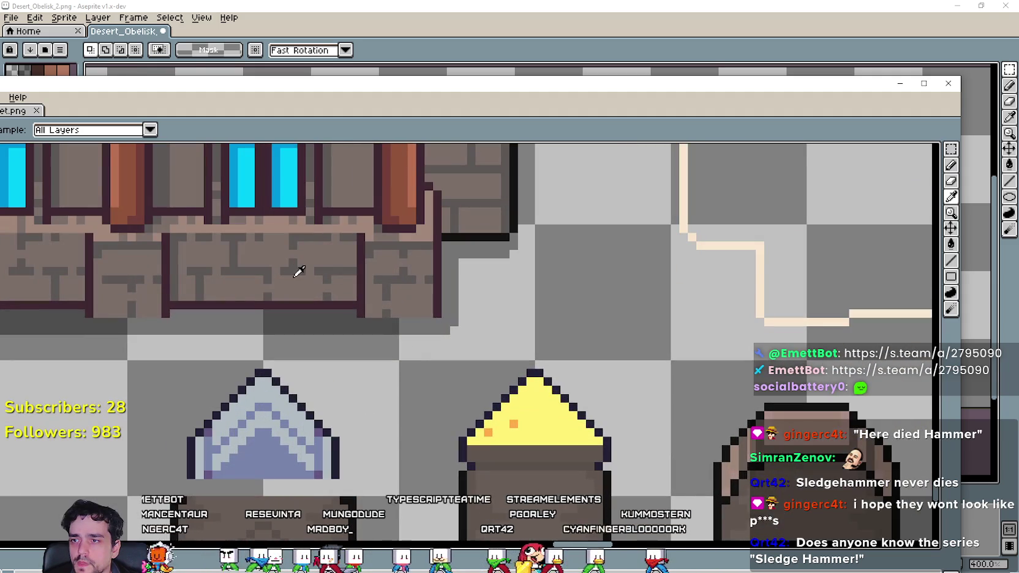
{"action": "mouse_move", "coordinate": [299, 272]}
{"action": "left_mouse_down"}
{"action": "mouse_move", "coordinate": [403, 424]}
{"action": "mouse_move", "coordinate": [455, 412]}
{"action": "mouse_move", "coordinate": [346, 227]}
{"action": "mouse_move", "coordinate": [462, 459]}
{"action": "mouse_move", "coordinate": [294, 143]}
{"action": "left_mouse_up"}
{"action": "scroll", "coordinate": [455, 411], "scroll_direction": "down", "scroll_amount": 1}
{"action": "scroll", "coordinate": [399, 425], "scroll_direction": "down", "scroll_amount": 2}
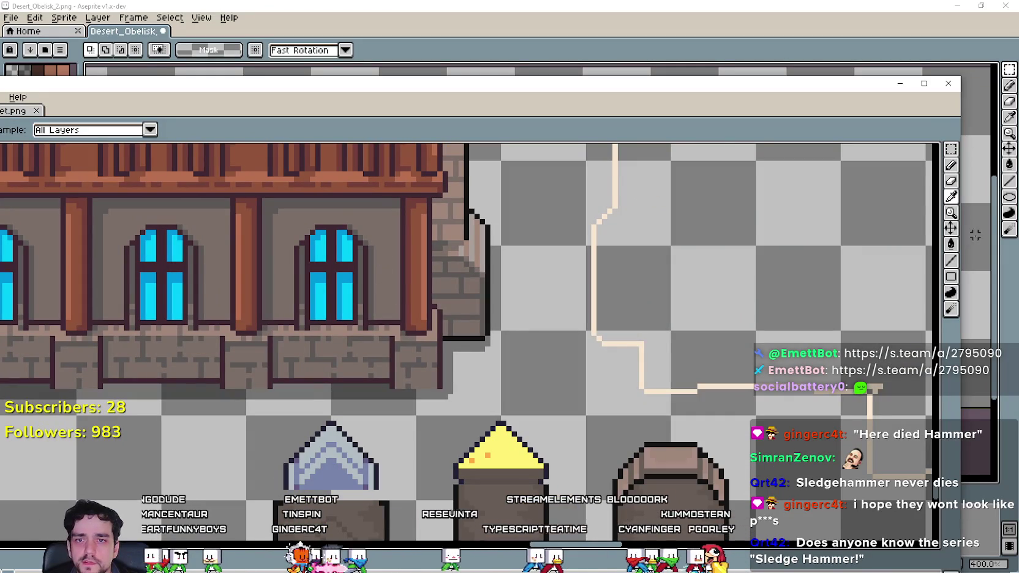
Fill the middle obelisk's yellow cap with that brown.
{"action": "left_click", "coordinate": [951, 244]}
{"action": "scroll", "coordinate": [350, 453], "scroll_direction": "up", "scroll_amount": 1}
{"action": "left_click", "coordinate": [520, 450]}
{"action": "scroll", "coordinate": [445, 454], "scroll_direction": "down", "scroll_amount": 1}
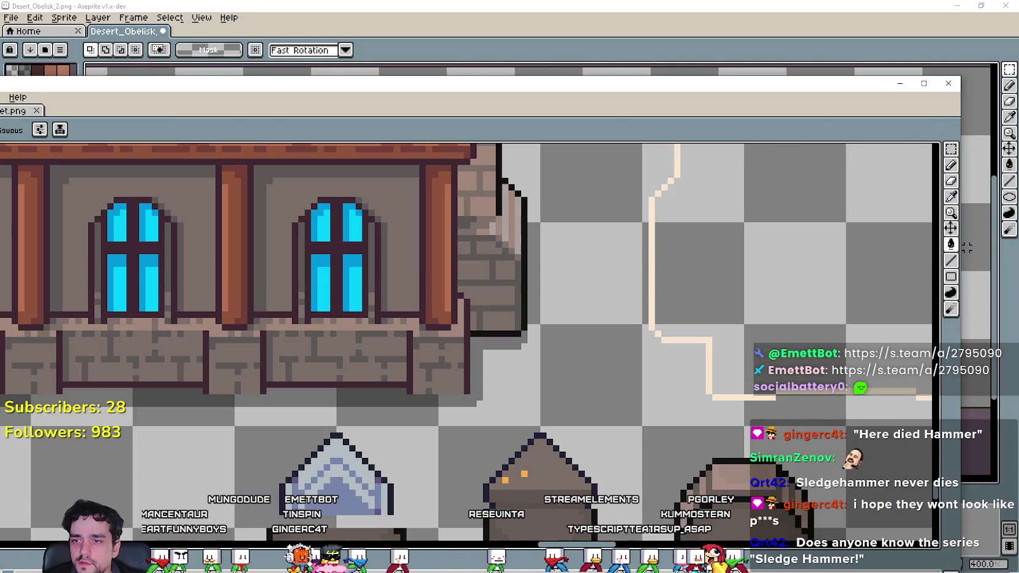
{"action": "left_click_drag", "start_coordinate": [564, 469], "coordinate": [525, 389]}
{"action": "scroll", "coordinate": [526, 389], "scroll_direction": "down", "scroll_amount": 1}
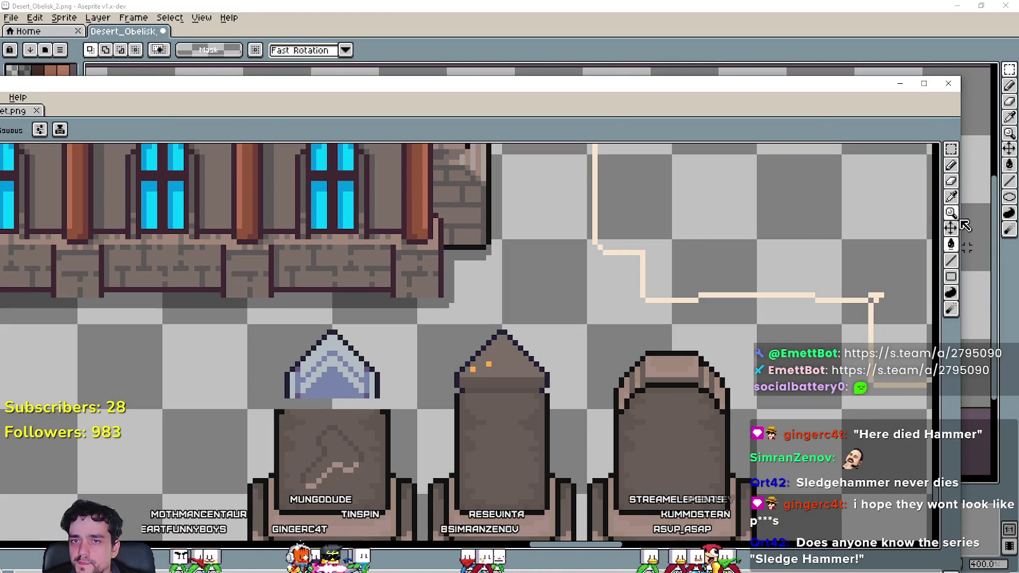
{"action": "scroll", "coordinate": [354, 219], "scroll_direction": "up", "scroll_amount": 1}
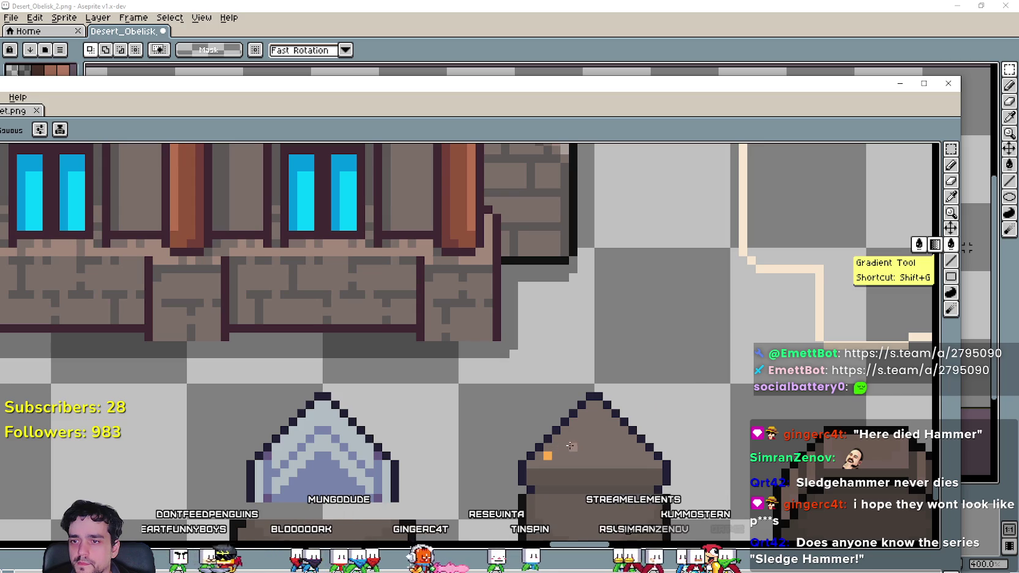
{"action": "scroll", "coordinate": [549, 456], "scroll_direction": "down", "scroll_amount": 2}
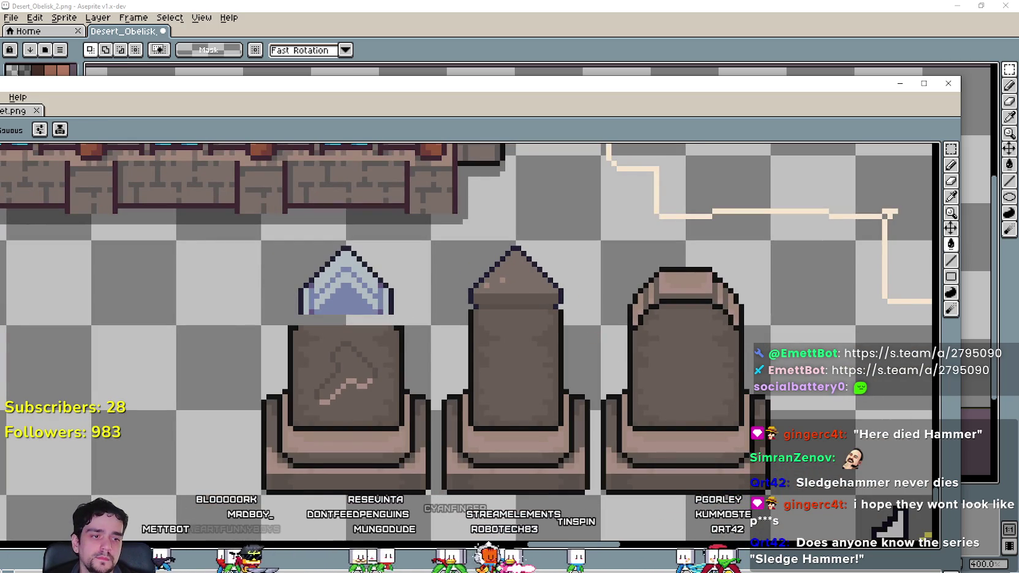
Change Mr Farmboy's game speed from 2.0x to 1.0x.
{"action": "key", "text": "alt+Tab"}
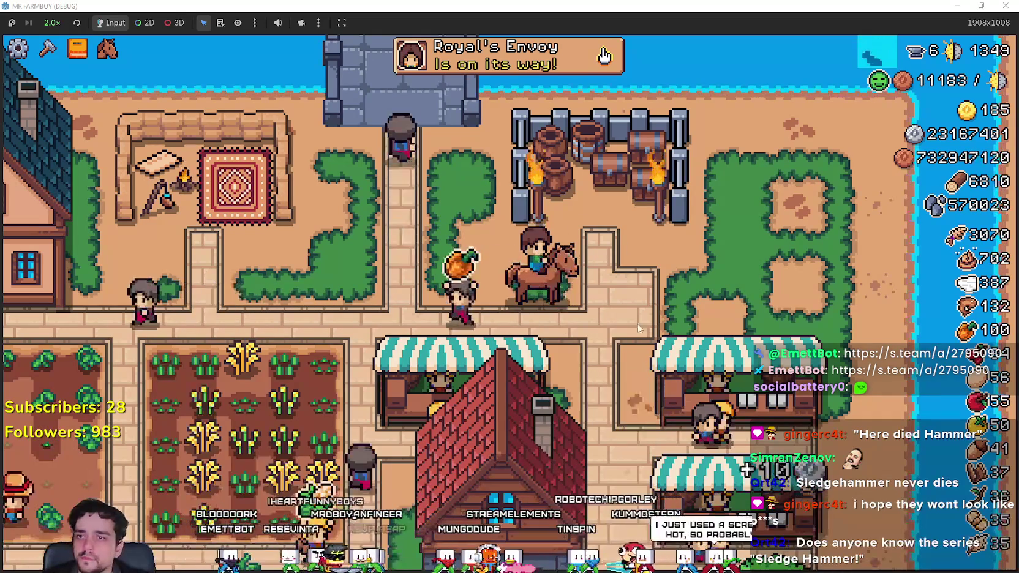
{"action": "left_click", "coordinate": [52, 22]}
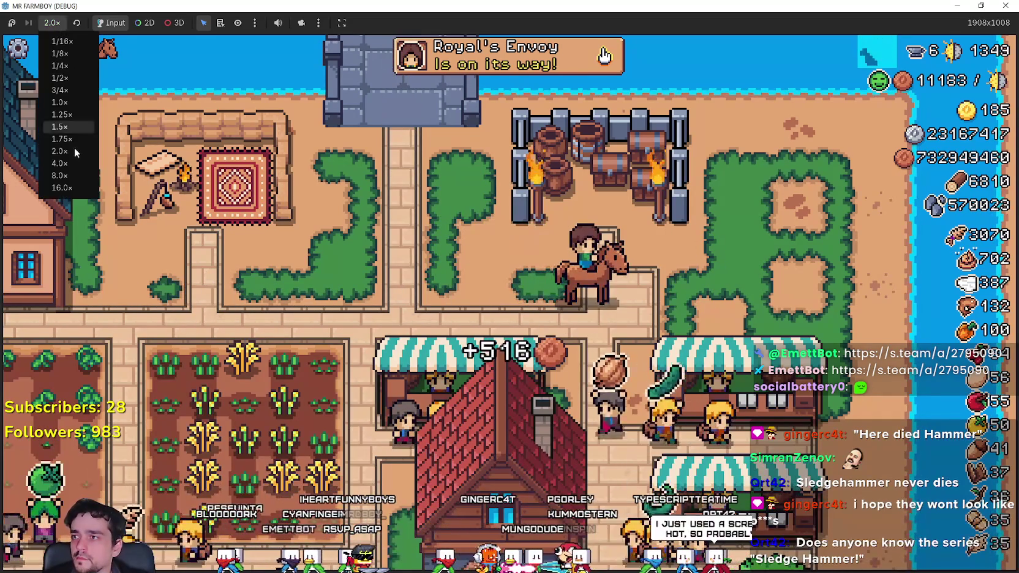
{"action": "left_click", "coordinate": [61, 90]}
Back in Aseprite, centre the three gravestones in view and pick the Rectangular Marquee tool.
{"action": "key", "text": "alt+Tab"}
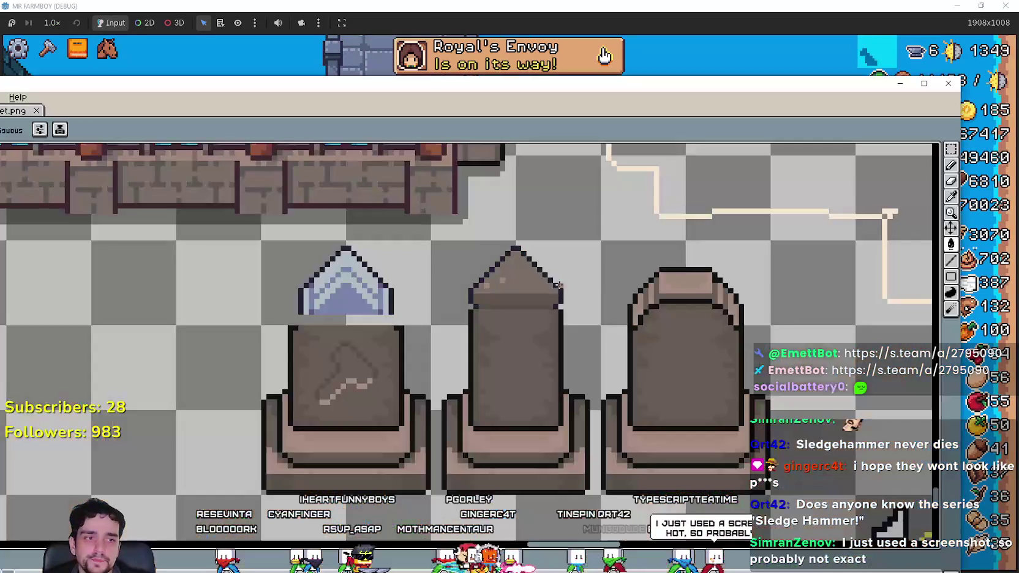
{"action": "scroll", "coordinate": [425, 316], "scroll_direction": "down", "scroll_amount": 3}
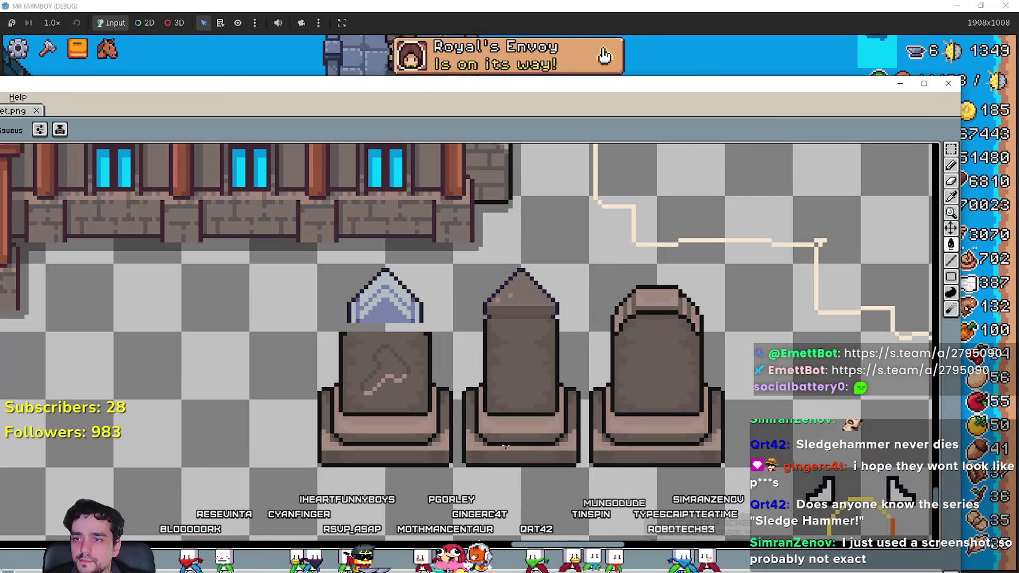
{"action": "left_click_drag", "start_coordinate": [555, 450], "coordinate": [611, 430]}
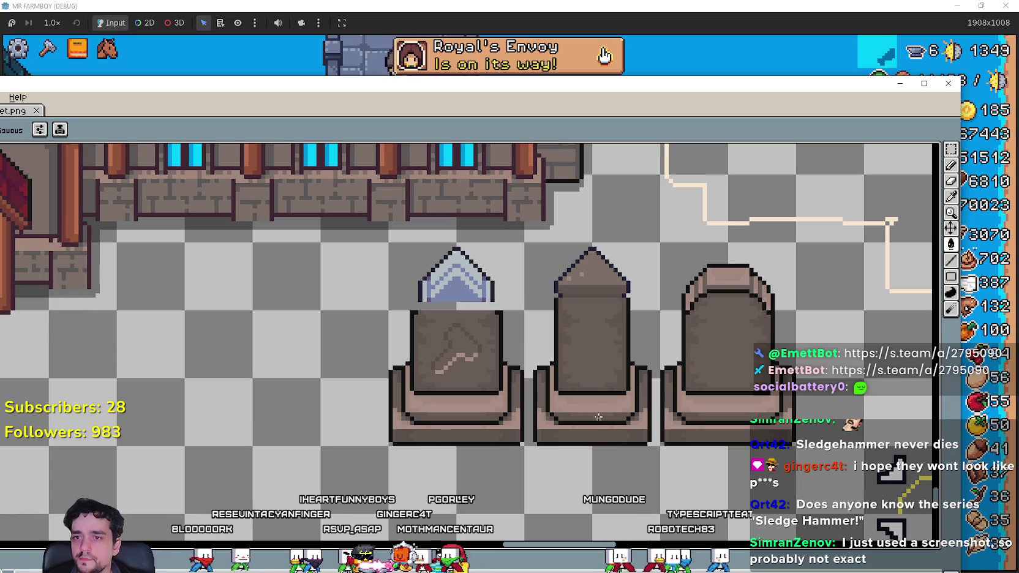
{"action": "left_click_drag", "start_coordinate": [512, 378], "coordinate": [557, 398]}
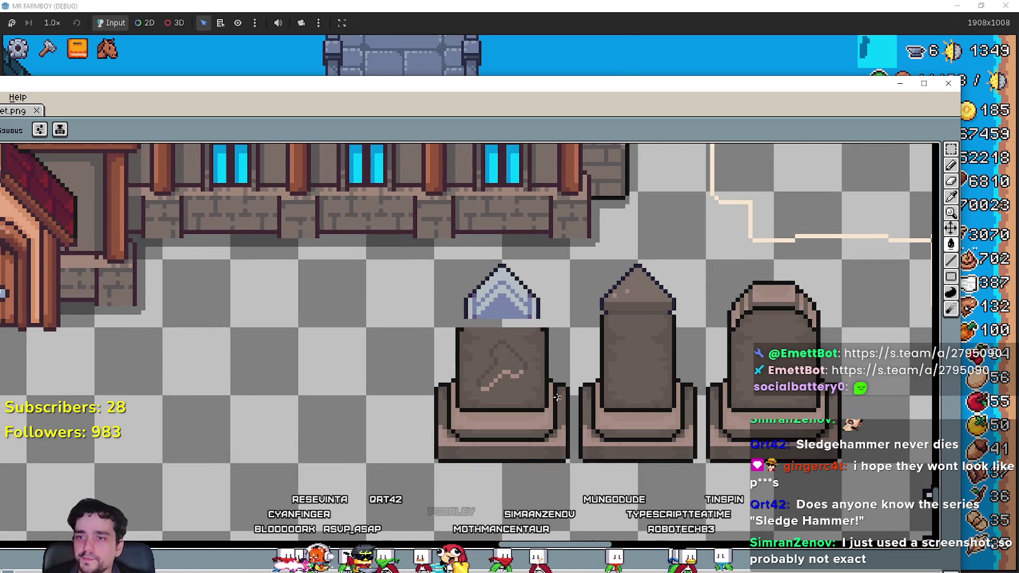
{"action": "left_click", "coordinate": [952, 149]}
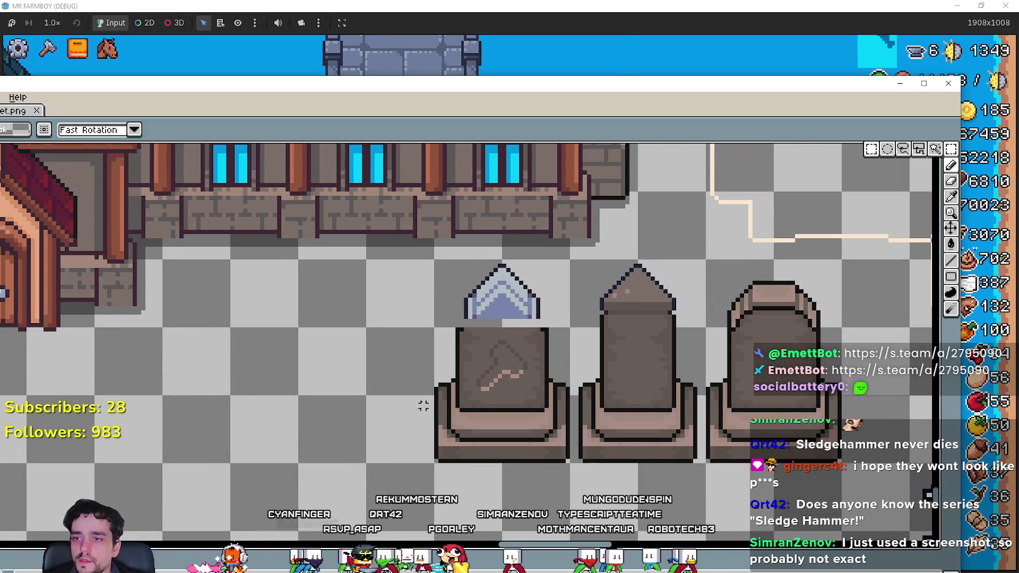
{"action": "left_click", "coordinate": [522, 4]}
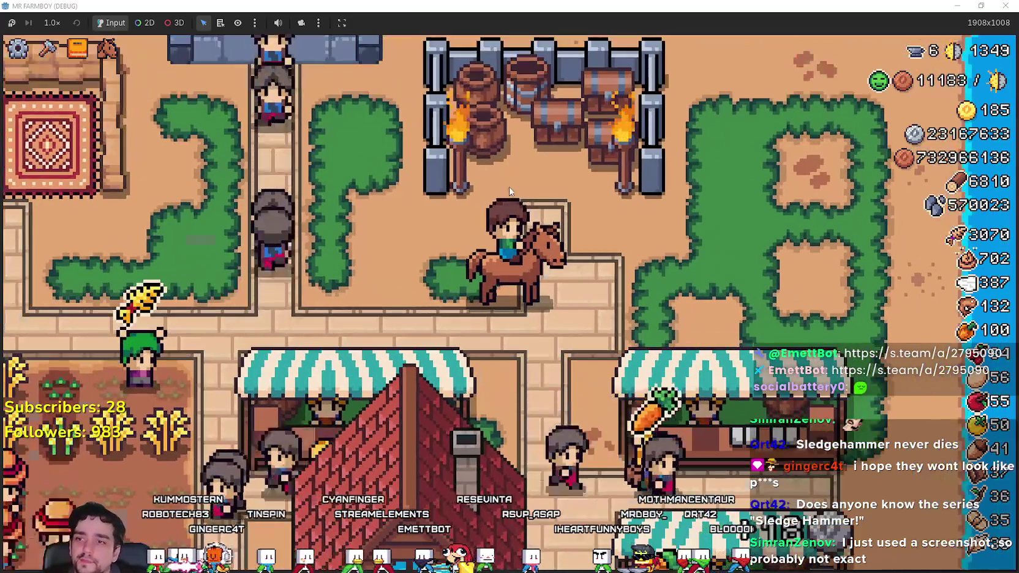
{"action": "key", "text": "alt+Tab"}
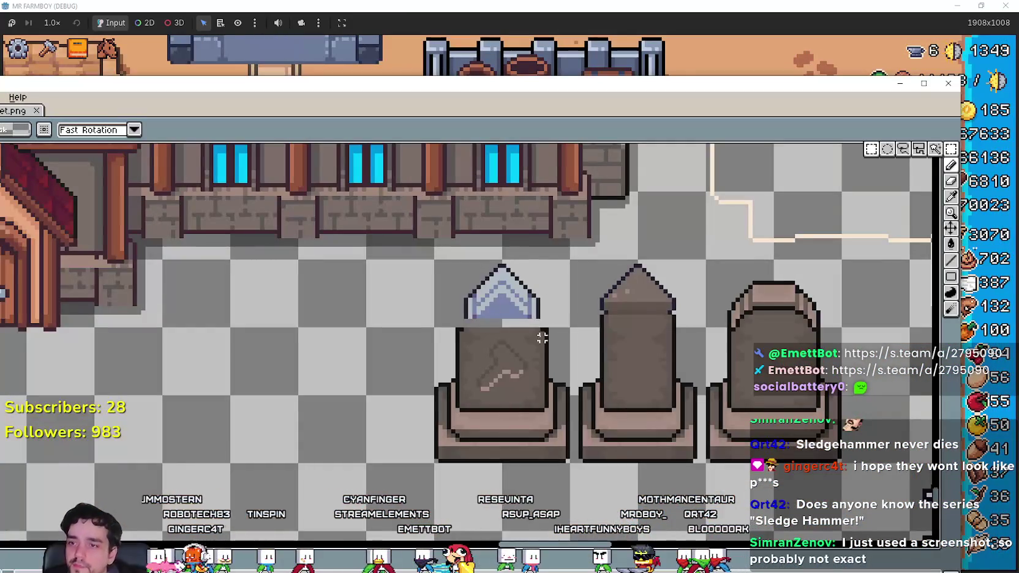
{"action": "scroll", "coordinate": [530, 336], "scroll_direction": "up", "scroll_amount": 2}
{"action": "scroll", "coordinate": [530, 335], "scroll_direction": "down", "scroll_amount": 1}
{"action": "scroll", "coordinate": [556, 412], "scroll_direction": "down", "scroll_amount": 1}
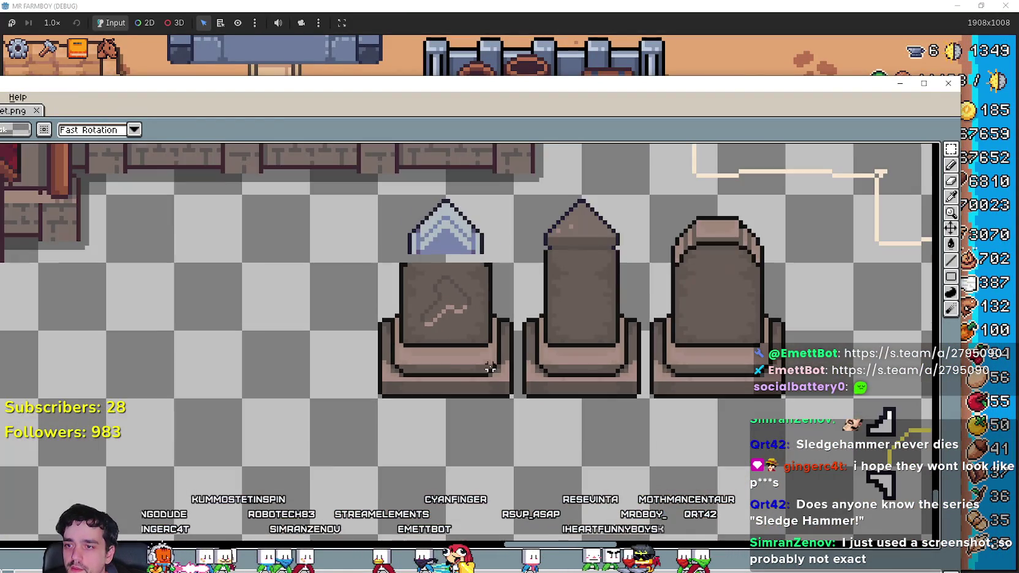
{"action": "scroll", "coordinate": [481, 360], "scroll_direction": "down", "scroll_amount": 1}
{"action": "scroll", "coordinate": [482, 361], "scroll_direction": "up", "scroll_amount": 1}
{"action": "mouse_move", "coordinate": [481, 361]}
{"action": "left_mouse_down"}
{"action": "mouse_move", "coordinate": [564, 323]}
{"action": "mouse_move", "coordinate": [561, 335]}
{"action": "left_mouse_up"}
{"action": "scroll", "coordinate": [534, 390], "scroll_direction": "up", "scroll_amount": 2}
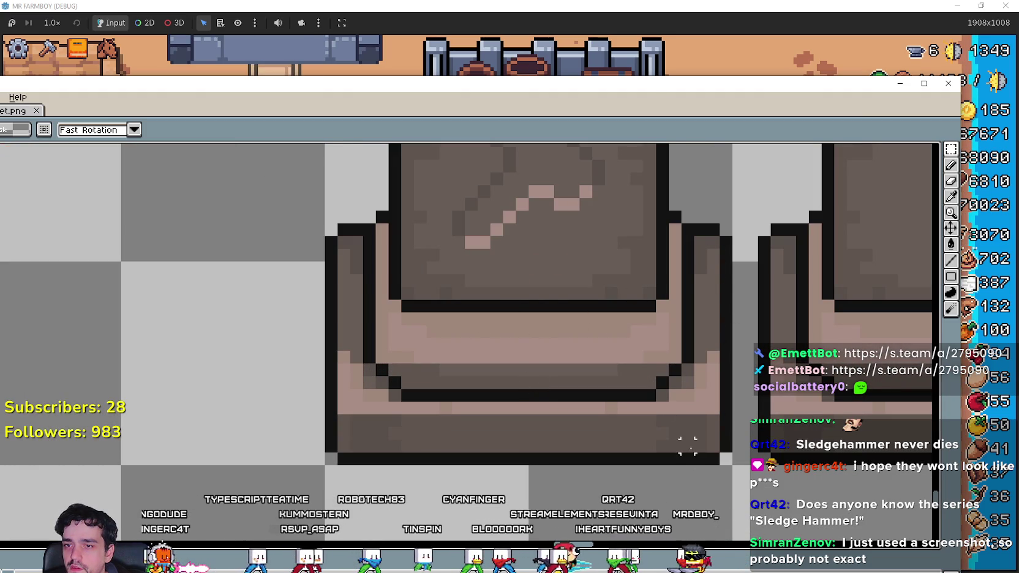
{"action": "scroll", "coordinate": [712, 407], "scroll_direction": "down", "scroll_amount": 2}
{"action": "scroll", "coordinate": [643, 423], "scroll_direction": "down", "scroll_amount": 1}
{"action": "scroll", "coordinate": [471, 353], "scroll_direction": "down", "scroll_amount": 1}
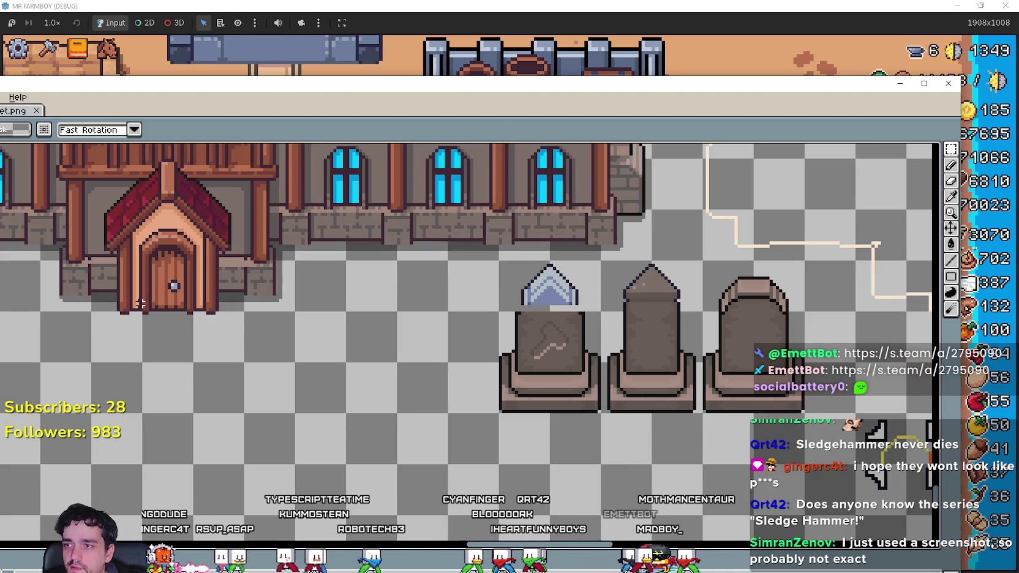
{"action": "scroll", "coordinate": [455, 401], "scroll_direction": "up", "scroll_amount": 3}
{"action": "scroll", "coordinate": [455, 401], "scroll_direction": "up", "scroll_amount": 1}
{"action": "scroll", "coordinate": [427, 373], "scroll_direction": "down", "scroll_amount": 1}
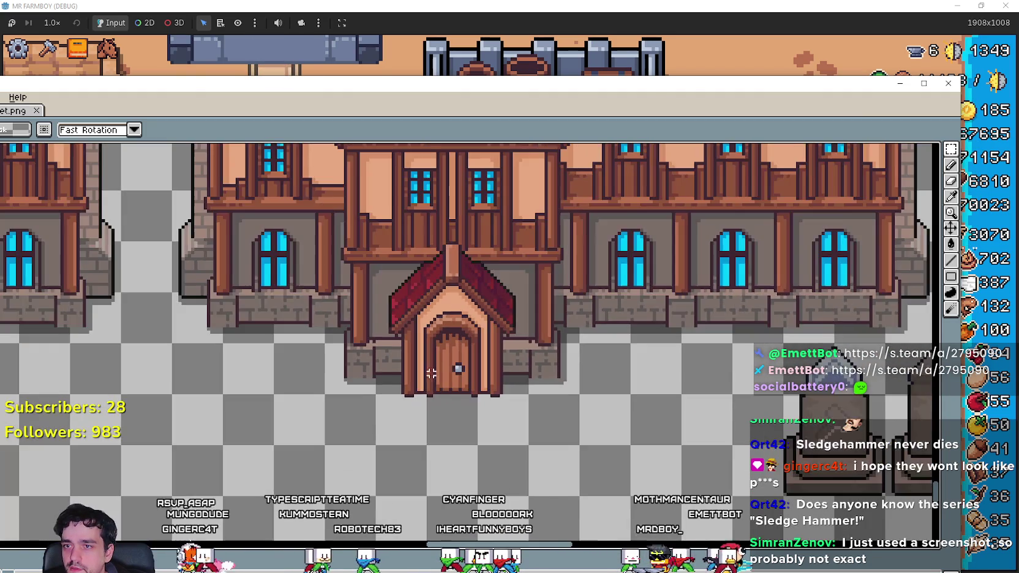
{"action": "scroll", "coordinate": [352, 318], "scroll_direction": "up", "scroll_amount": 1}
{"action": "scroll", "coordinate": [580, 373], "scroll_direction": "up", "scroll_amount": 1}
{"action": "scroll", "coordinate": [579, 373], "scroll_direction": "down", "scroll_amount": 2}
{"action": "mouse_move", "coordinate": [580, 373]}
{"action": "left_mouse_down"}
{"action": "mouse_move", "coordinate": [468, 291]}
{"action": "mouse_move", "coordinate": [455, 357]}
{"action": "left_mouse_up"}
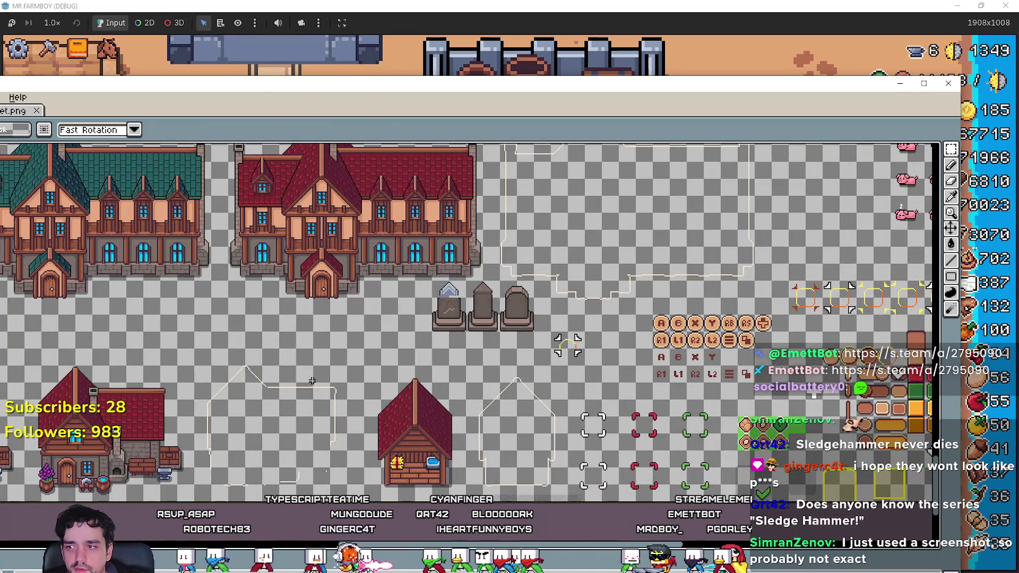
{"action": "scroll", "coordinate": [312, 381], "scroll_direction": "up", "scroll_amount": 4}
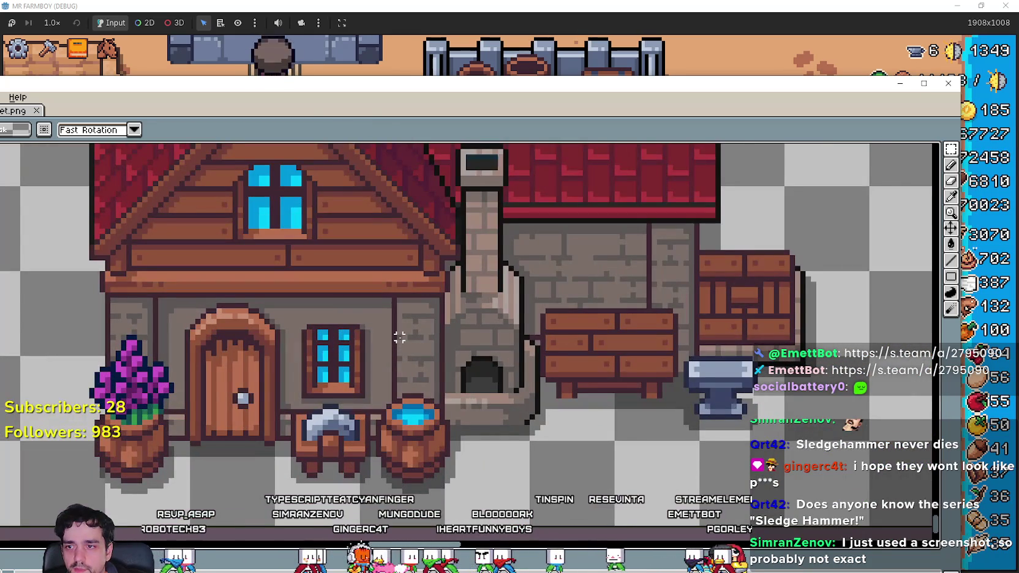
{"action": "scroll", "coordinate": [536, 390], "scroll_direction": "up", "scroll_amount": 1}
{"action": "scroll", "coordinate": [458, 408], "scroll_direction": "down", "scroll_amount": 1}
{"action": "scroll", "coordinate": [449, 267], "scroll_direction": "down", "scroll_amount": 1}
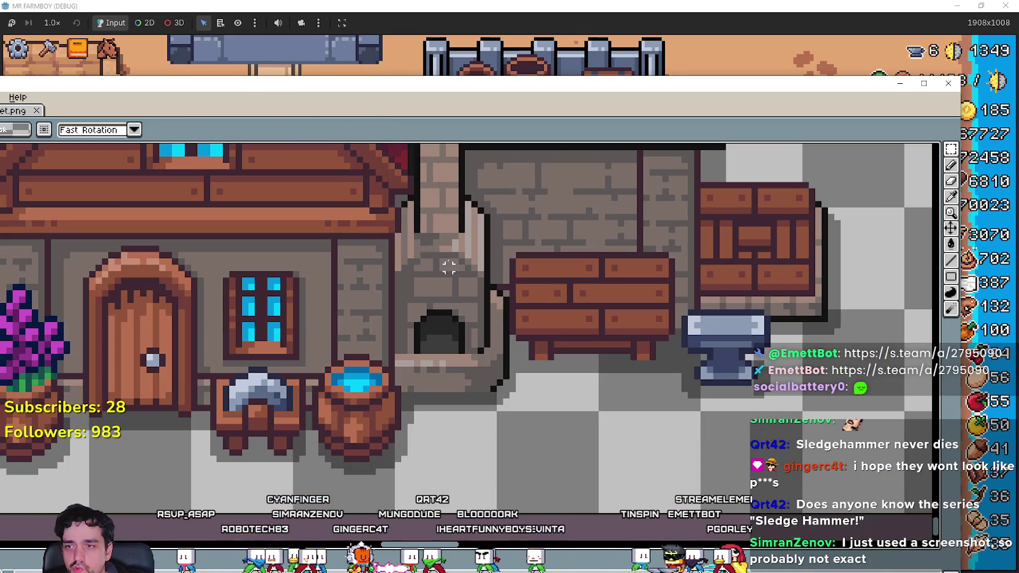
{"action": "scroll", "coordinate": [462, 306], "scroll_direction": "down", "scroll_amount": 4}
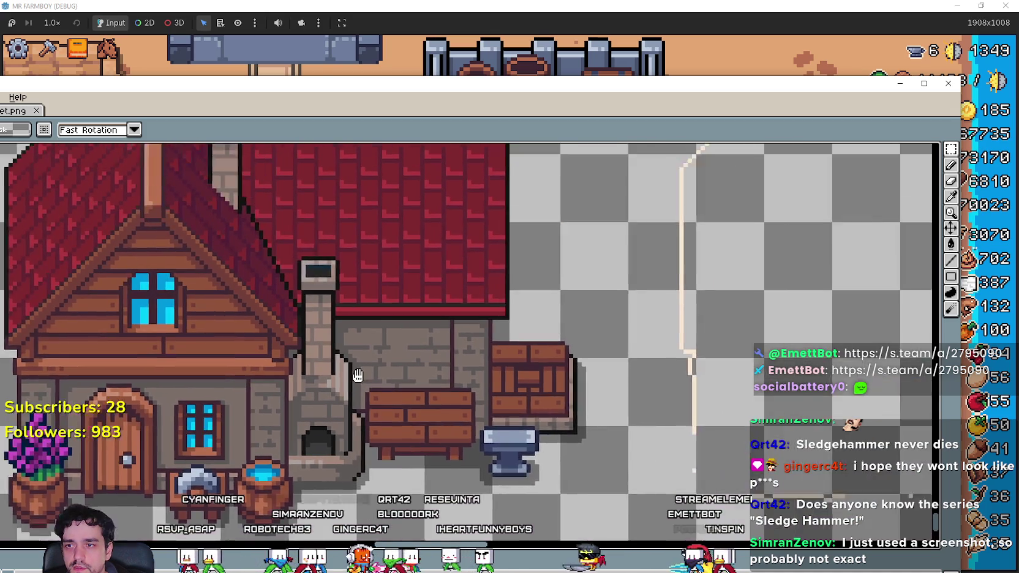
{"action": "scroll", "coordinate": [241, 445], "scroll_direction": "down", "scroll_amount": 2}
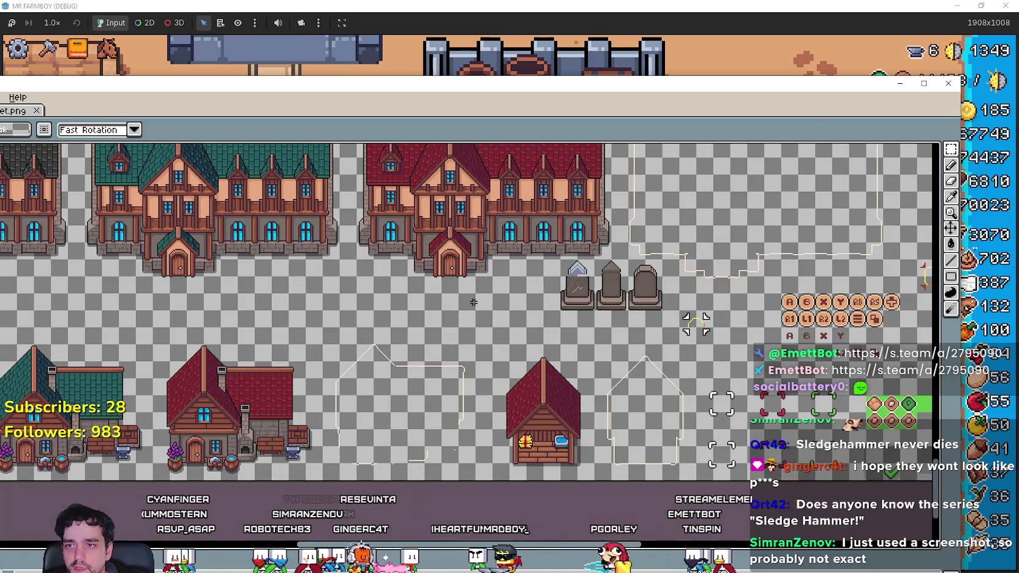
{"action": "scroll", "coordinate": [473, 302], "scroll_direction": "up", "scroll_amount": 5}
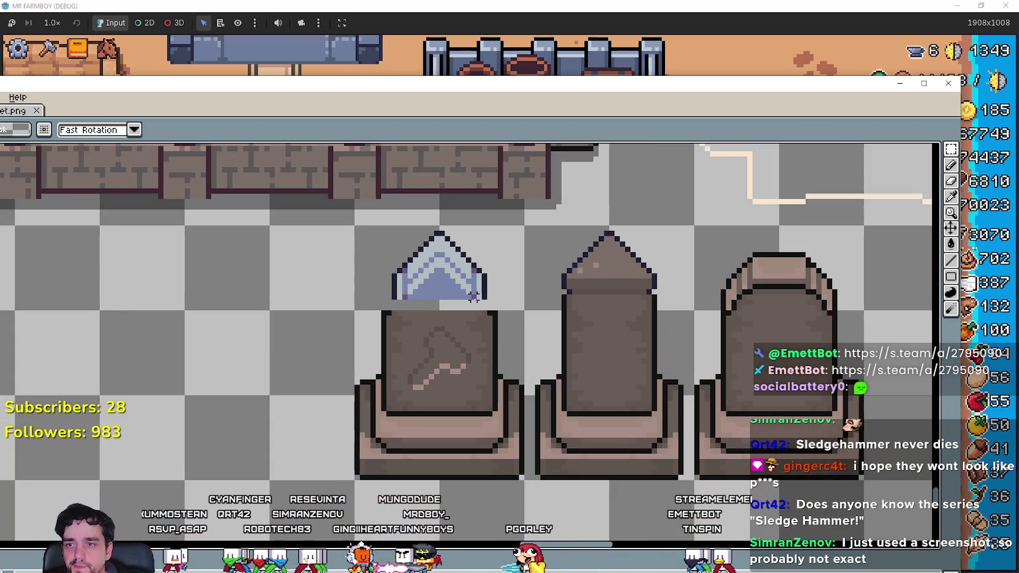
{"action": "scroll", "coordinate": [473, 297], "scroll_direction": "down", "scroll_amount": 1}
{"action": "scroll", "coordinate": [367, 398], "scroll_direction": "up", "scroll_amount": 1}
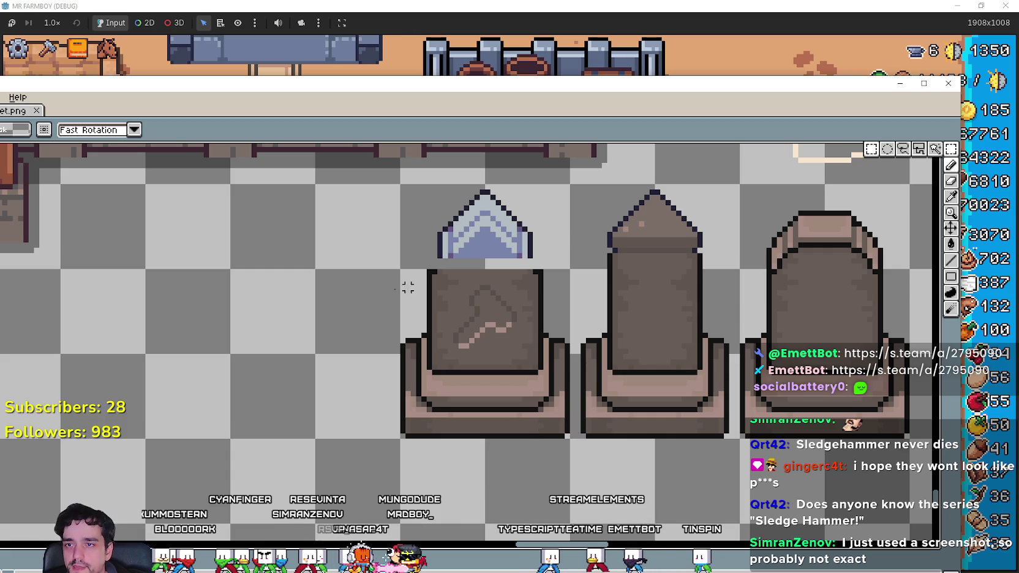
Try trial rectangular selections on the three gravestones, then clear the selection.
{"action": "left_click_drag", "start_coordinate": [402, 386], "coordinate": [424, 448]}
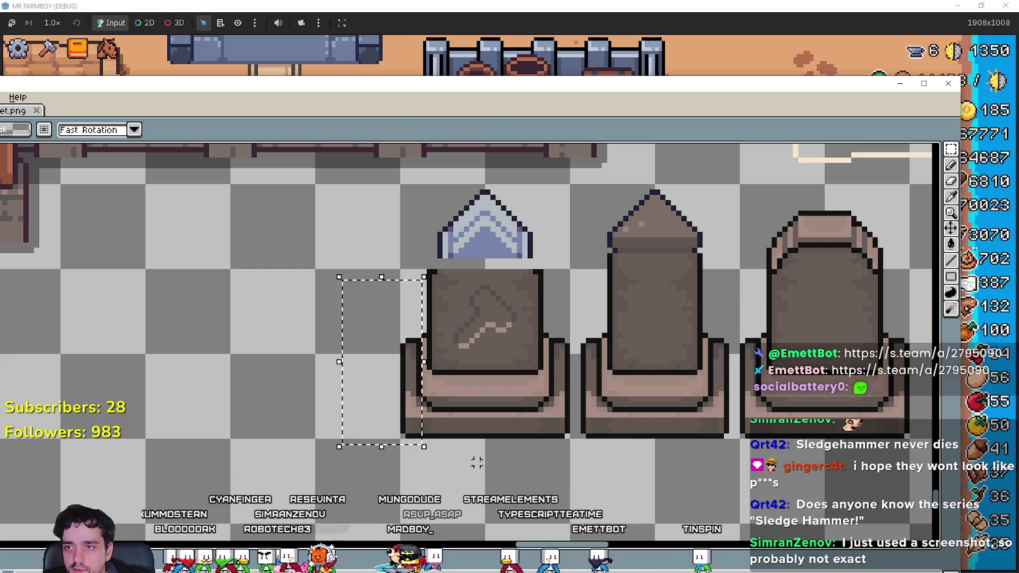
{"action": "left_click", "coordinate": [349, 250]}
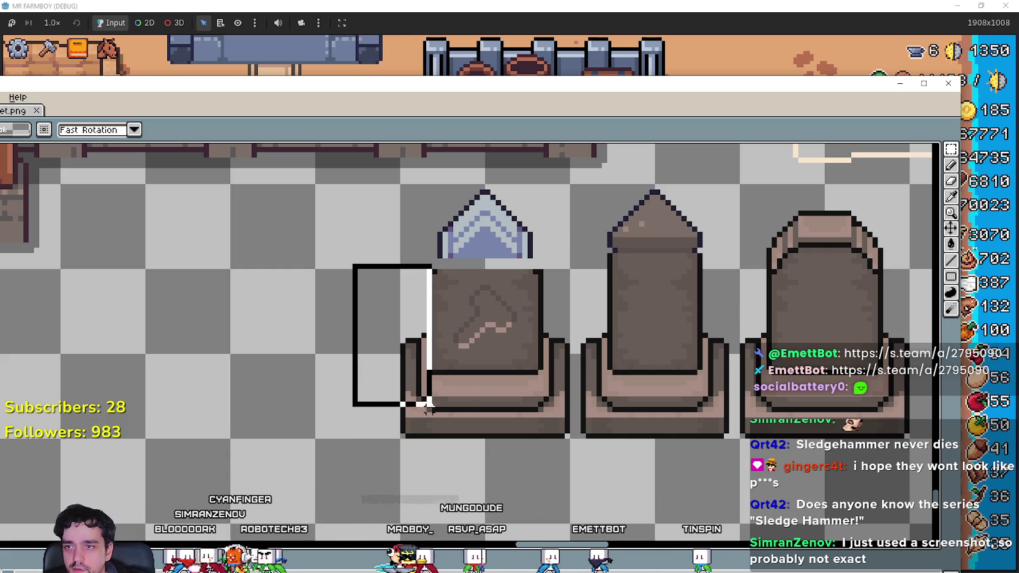
{"action": "left_click_drag", "start_coordinate": [429, 407], "coordinate": [450, 440]}
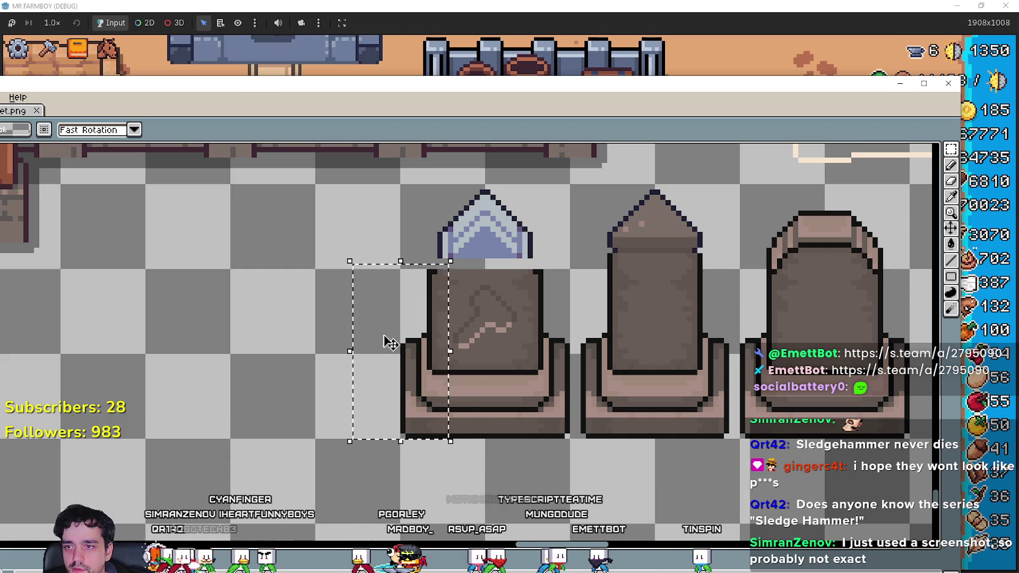
{"action": "left_click", "coordinate": [454, 341]}
{"action": "scroll", "coordinate": [454, 341], "scroll_direction": "up", "scroll_amount": 1}
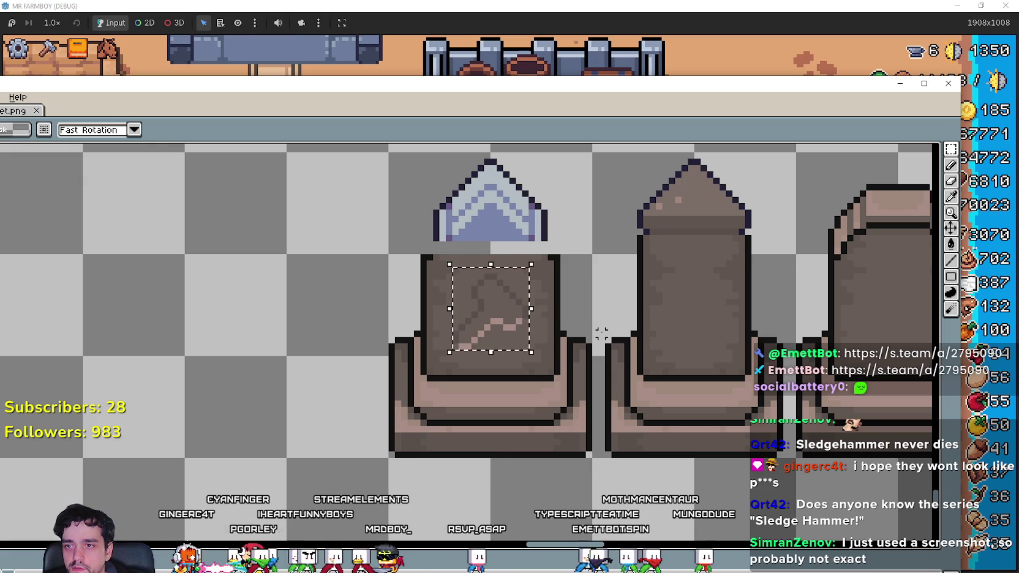
{"action": "scroll", "coordinate": [572, 284], "scroll_direction": "right", "scroll_amount": 2}
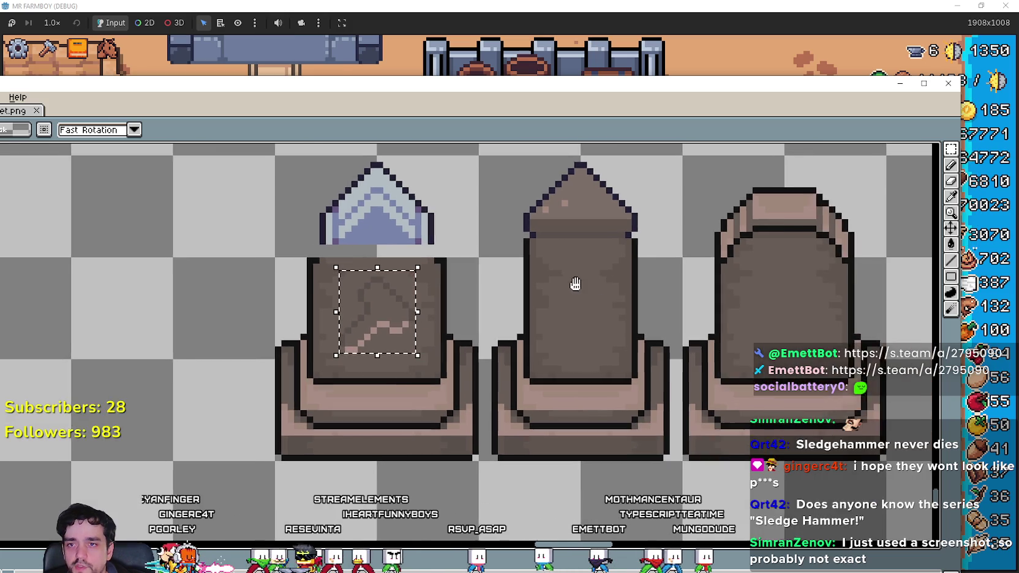
{"action": "scroll", "coordinate": [550, 256], "scroll_direction": "up", "scroll_amount": 1}
{"action": "mouse_move", "coordinate": [532, 260]}
{"action": "left_mouse_down"}
{"action": "mouse_move", "coordinate": [609, 364]}
{"action": "mouse_move", "coordinate": [635, 352]}
{"action": "left_mouse_up"}
{"action": "left_click_drag", "start_coordinate": [683, 84], "coordinate": [683, 41]}
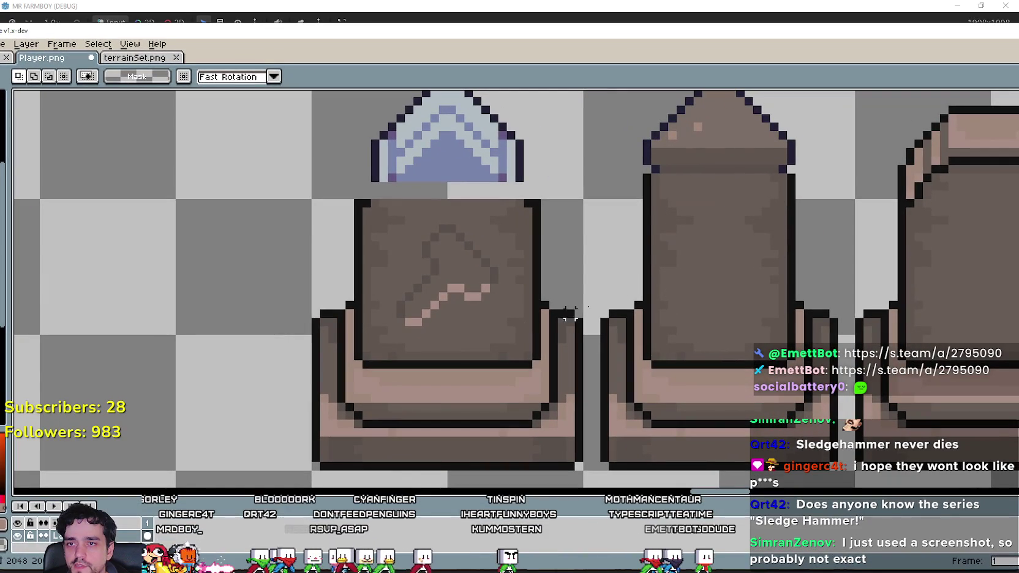
{"action": "left_click_drag", "start_coordinate": [654, 201], "coordinate": [788, 336]}
{"action": "scroll", "coordinate": [640, 346], "scroll_direction": "down", "scroll_amount": 1}
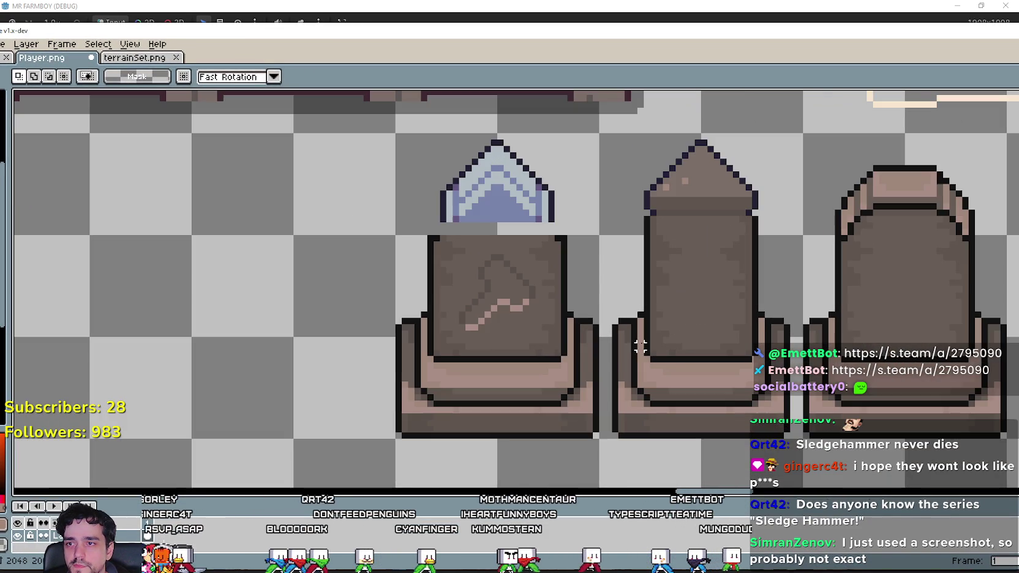
{"action": "scroll", "coordinate": [568, 300], "scroll_direction": "down", "scroll_amount": 1}
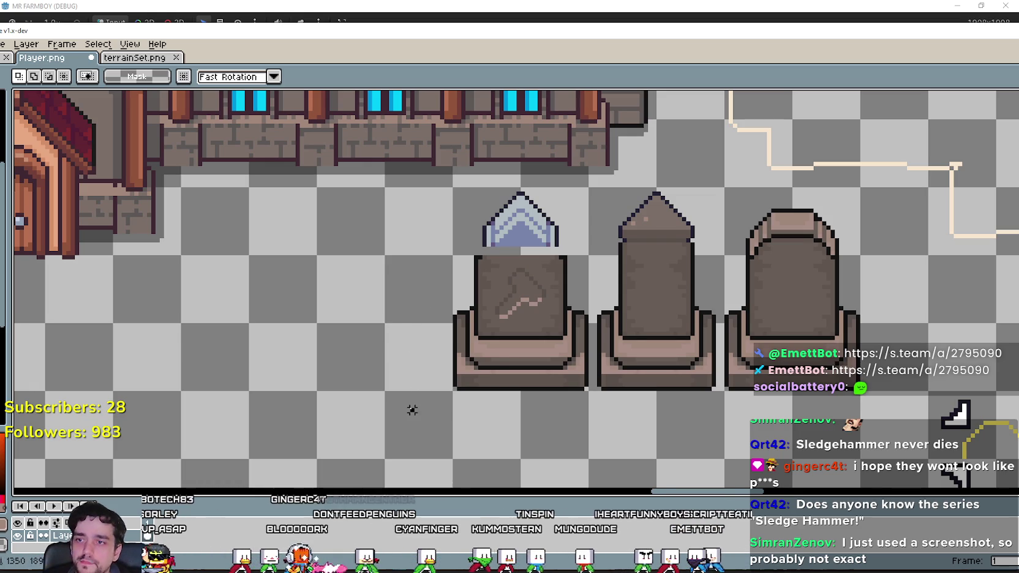
{"action": "scroll", "coordinate": [773, 311], "scroll_direction": "up", "scroll_amount": 1}
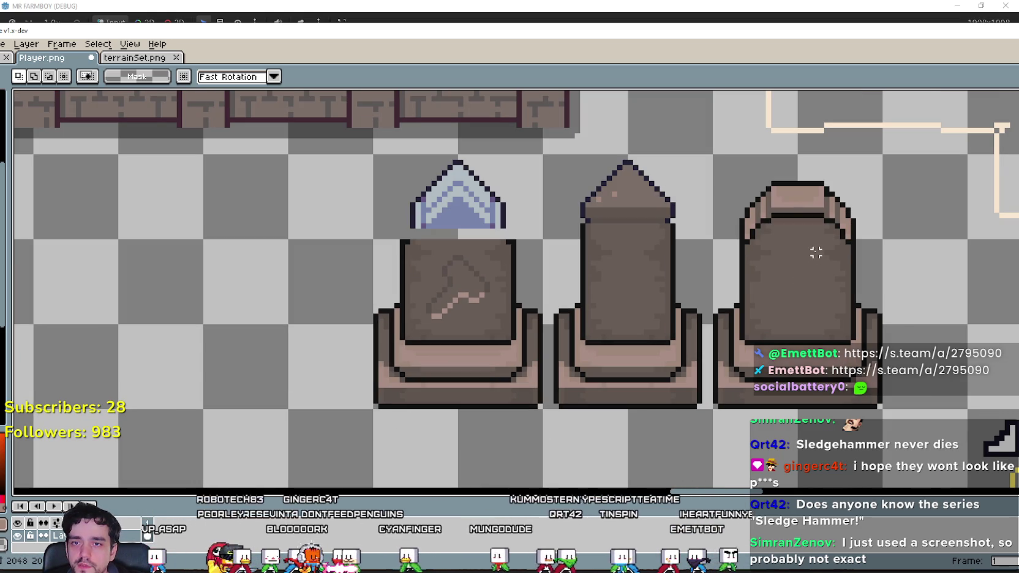
{"action": "left_click_drag", "start_coordinate": [774, 311], "coordinate": [773, 311]}
{"action": "scroll", "coordinate": [464, 292], "scroll_direction": "up", "scroll_amount": 1}
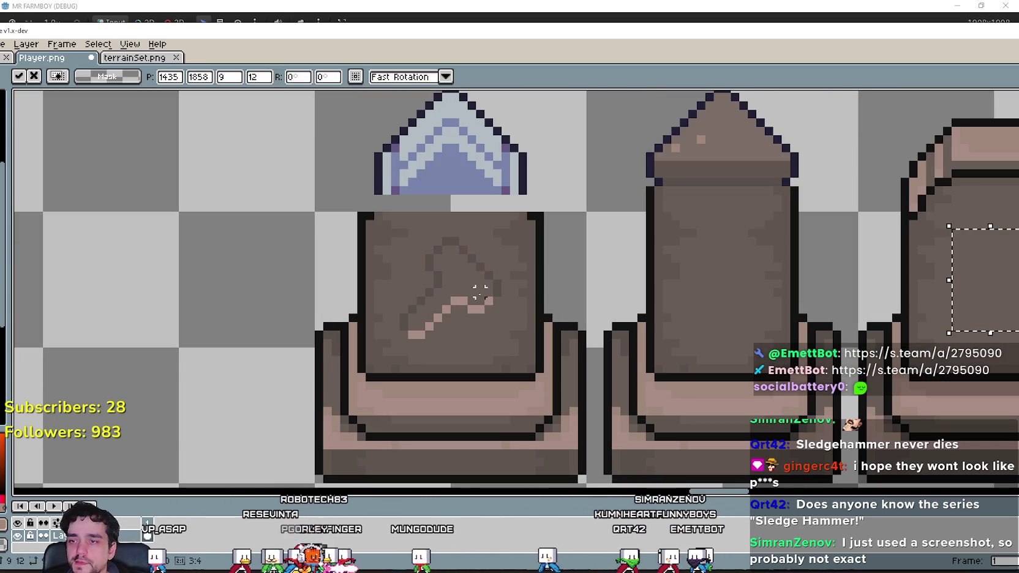
{"action": "left_click", "coordinate": [828, 157]}
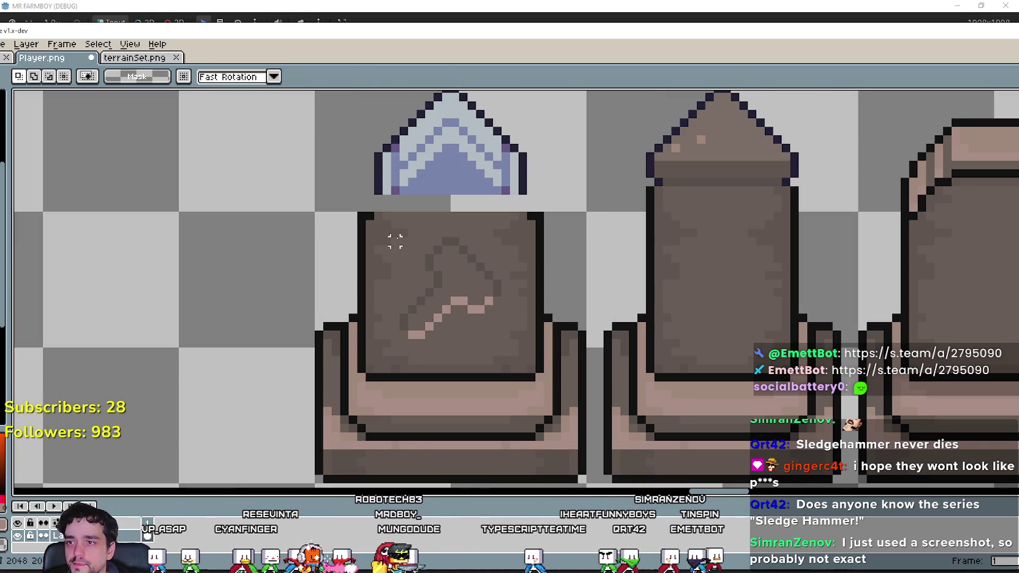
Select the axe engraving and paint-bucket it with the eyedropped brown stone colour.
{"action": "left_click_drag", "start_coordinate": [446, 292], "coordinate": [500, 337]}
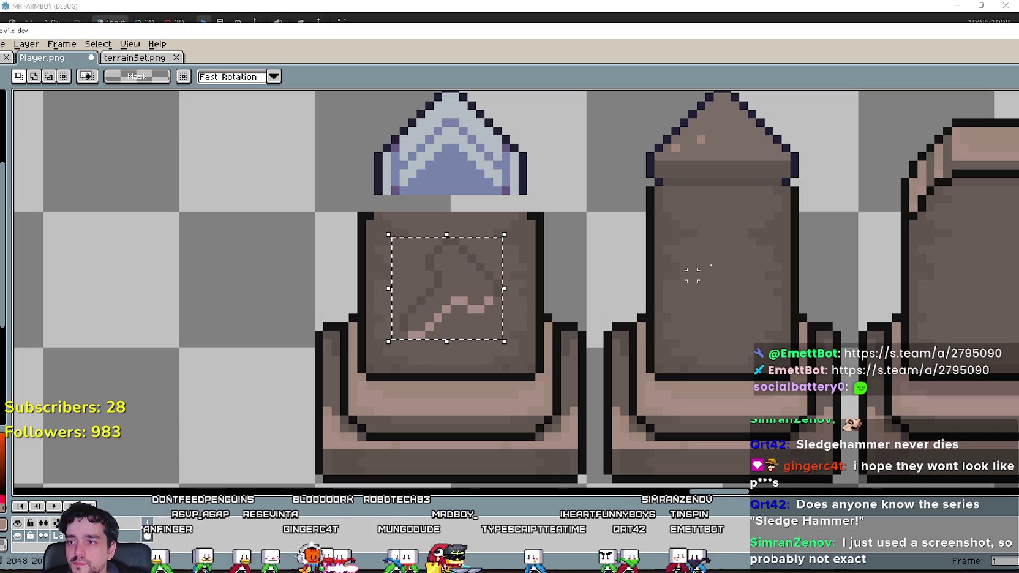
{"action": "key", "text": "o"}
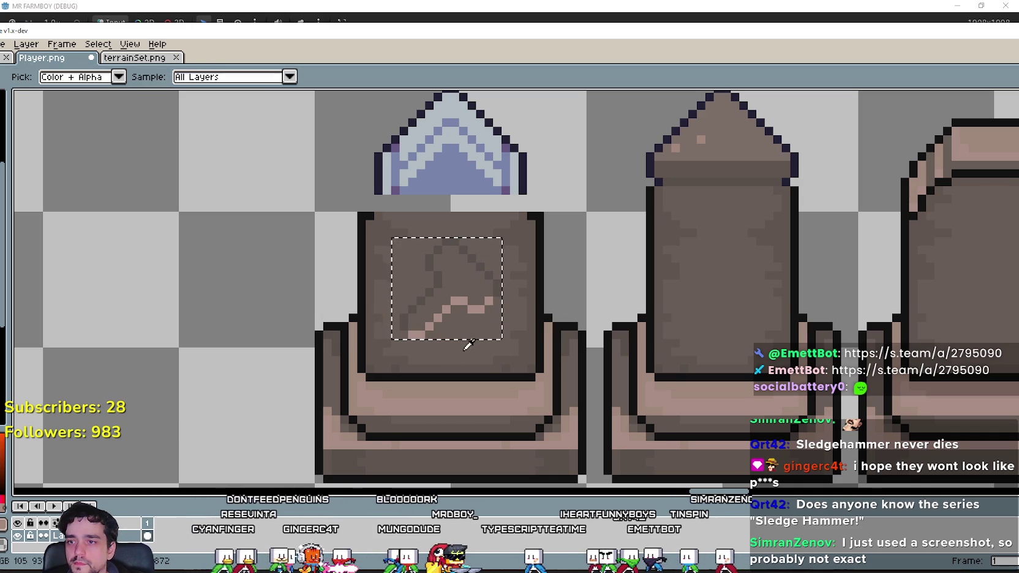
{"action": "key", "text": "g"}
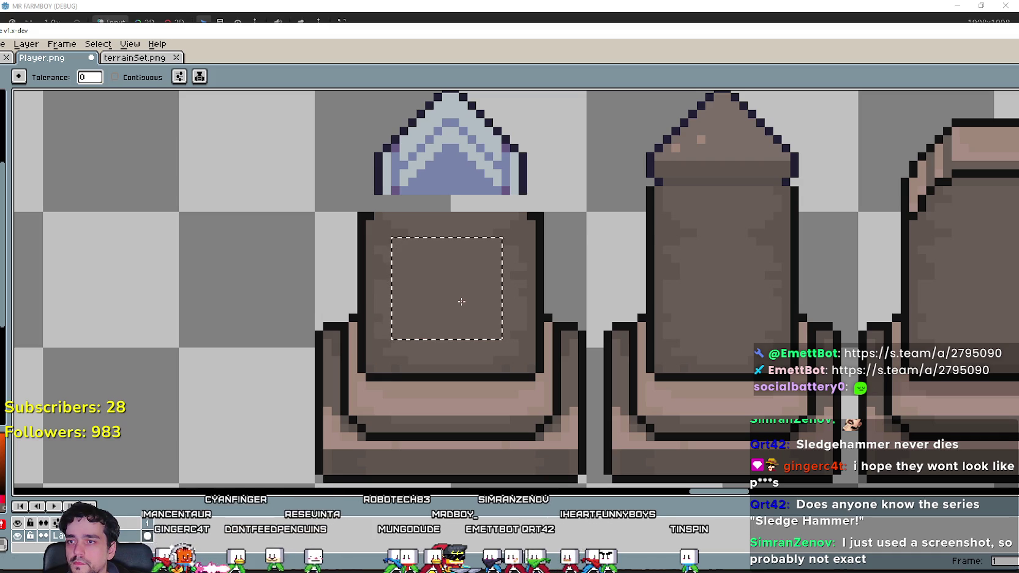
{"action": "key", "text": "q"}
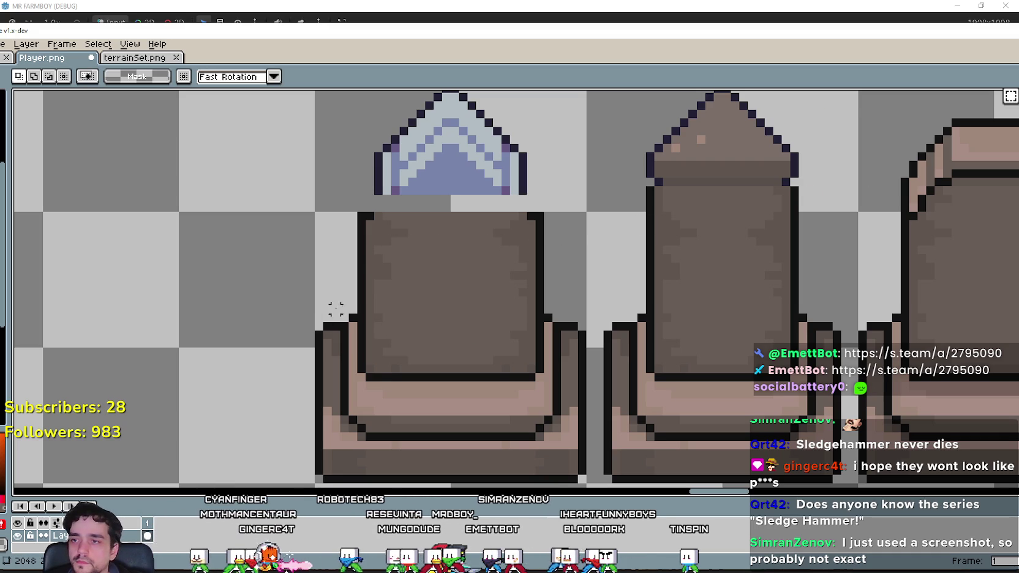
{"action": "scroll", "coordinate": [273, 423], "scroll_direction": "down", "scroll_amount": 2}
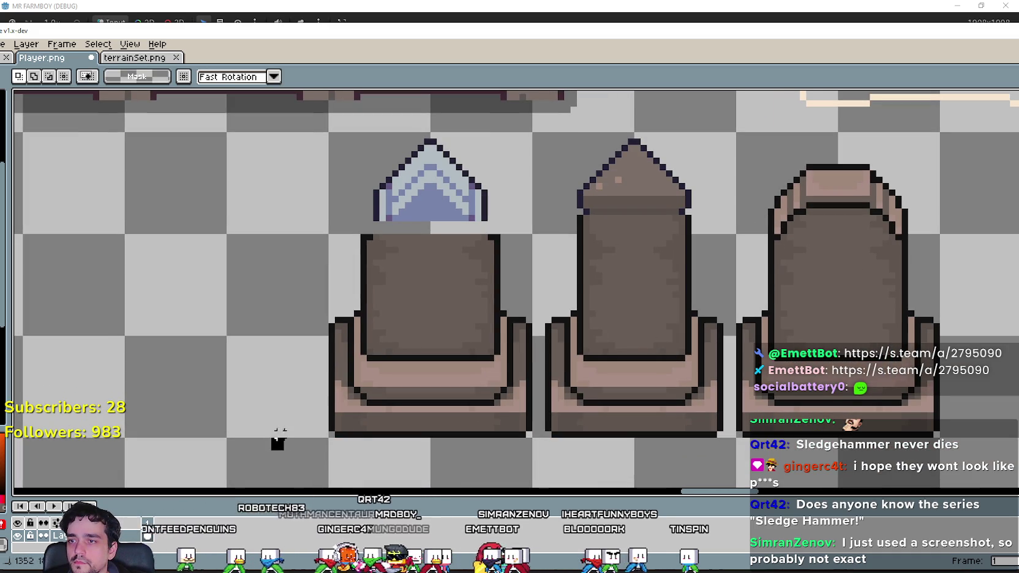
Narrow the left gravestone: shift its left half two pixels right and its right half left.
{"action": "left_click_drag", "start_coordinate": [270, 452], "coordinate": [420, 224]}
{"action": "key", "text": "Right"}
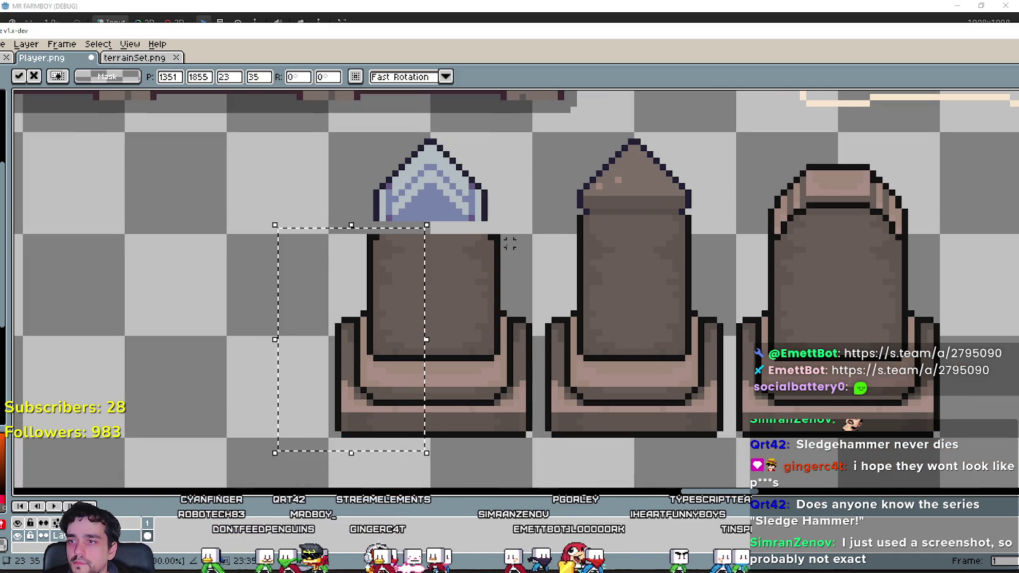
{"action": "key", "text": "Right"}
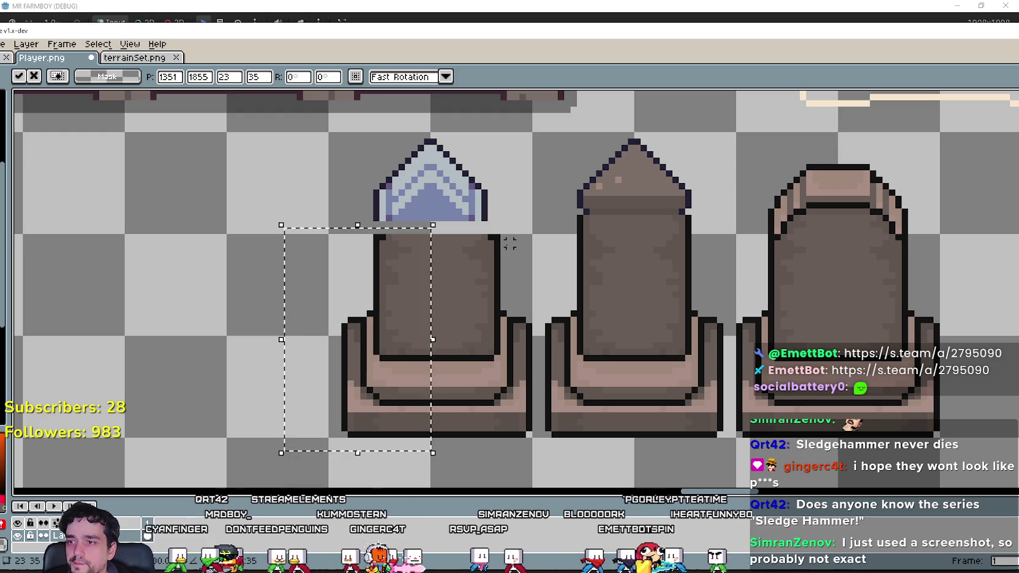
{"action": "left_click_drag", "start_coordinate": [548, 453], "coordinate": [447, 225]}
{"action": "key", "text": "Left"}
{"action": "key", "text": "Left"}
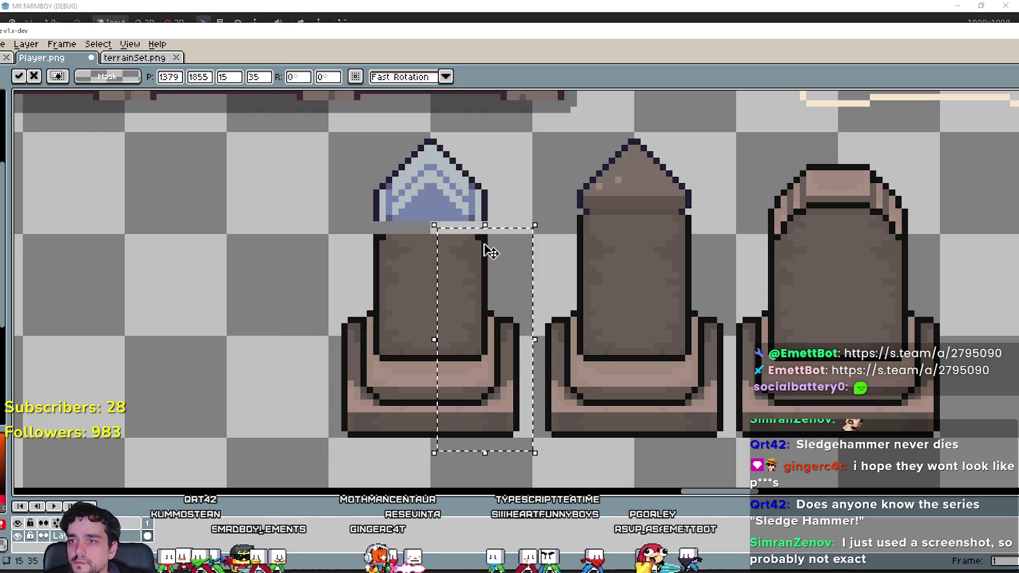
{"action": "left_click", "coordinate": [351, 193]}
Shrink the Aseprite window and bring the running Mr Farmboy game to the front.
{"action": "left_click_drag", "start_coordinate": [375, 193], "coordinate": [379, 257]}
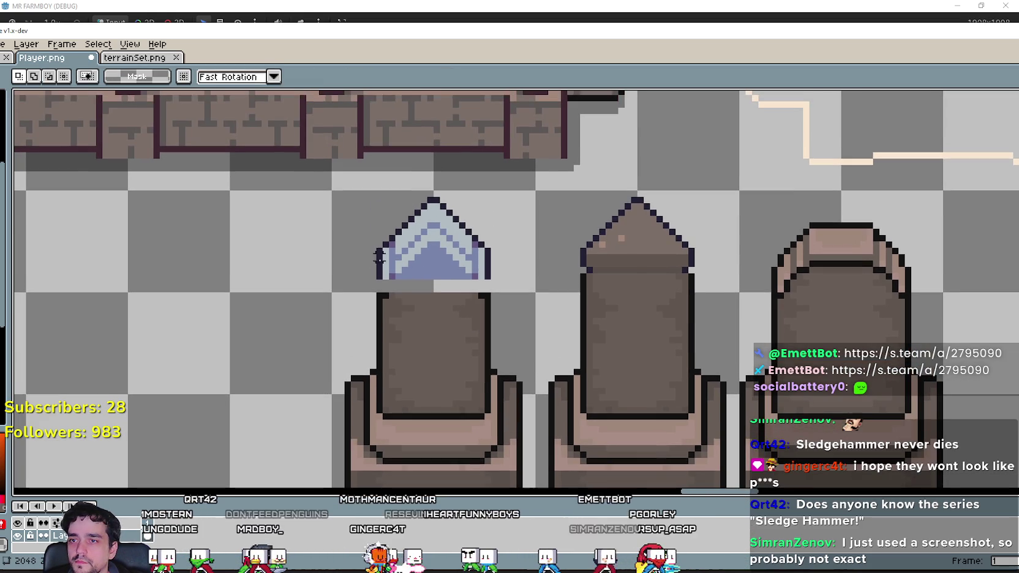
{"action": "scroll", "coordinate": [405, 314], "scroll_direction": "up", "scroll_amount": 2}
{"action": "scroll", "coordinate": [398, 312], "scroll_direction": "down", "scroll_amount": 2}
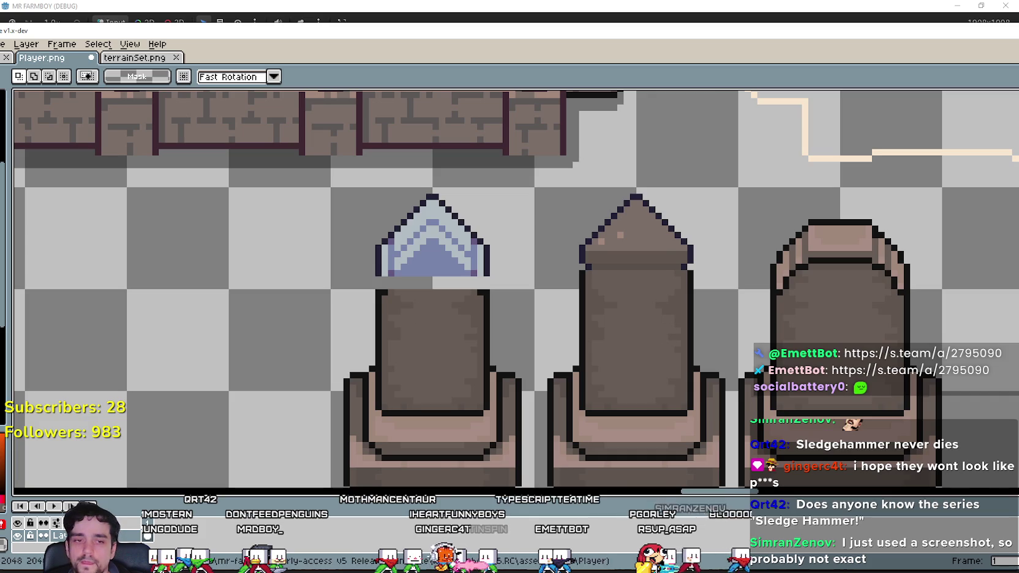
{"action": "scroll", "coordinate": [598, 348], "scroll_direction": "down", "scroll_amount": 2}
{"action": "mouse_move", "coordinate": [181, 41]}
{"action": "left_mouse_down"}
{"action": "mouse_move", "coordinate": [424, 173]}
{"action": "mouse_move", "coordinate": [331, 99]}
{"action": "left_mouse_up"}
{"action": "key", "text": "alt+Tab"}
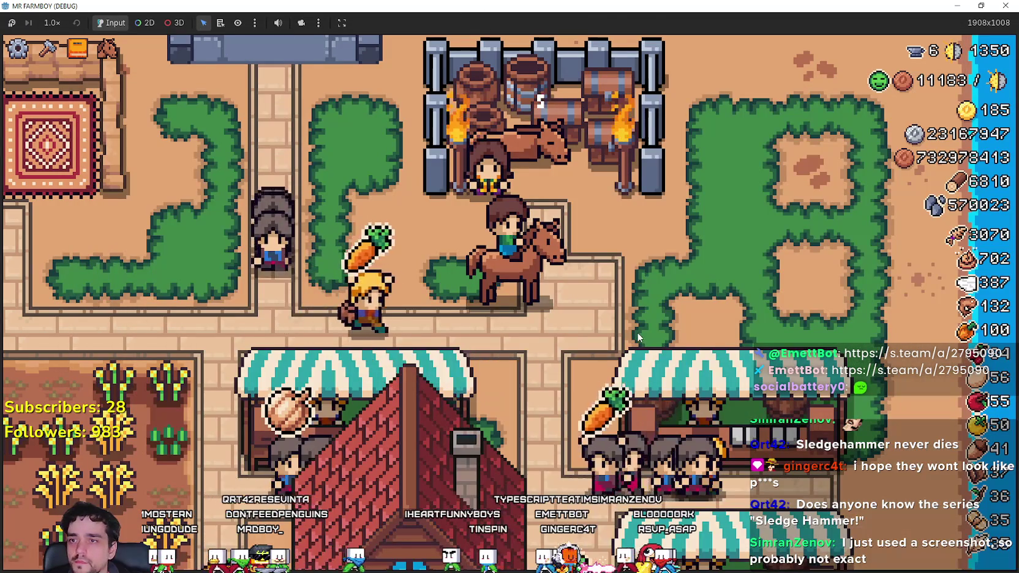
Open the Royal's Envoy trade, dismiss it, and switch back to Player.png in Aseprite.
{"action": "key", "text": "e"}
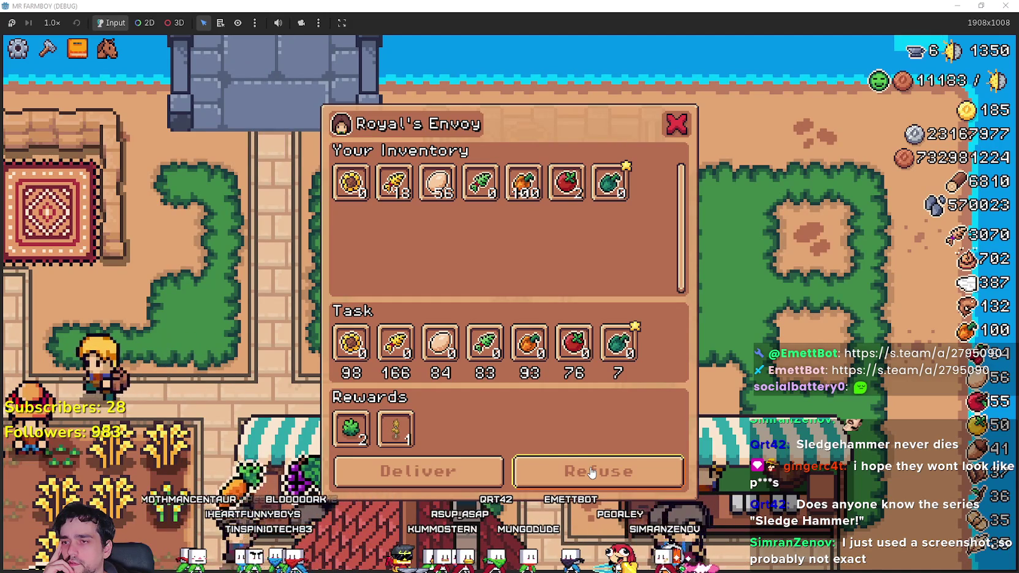
{"action": "left_click", "coordinate": [590, 473]}
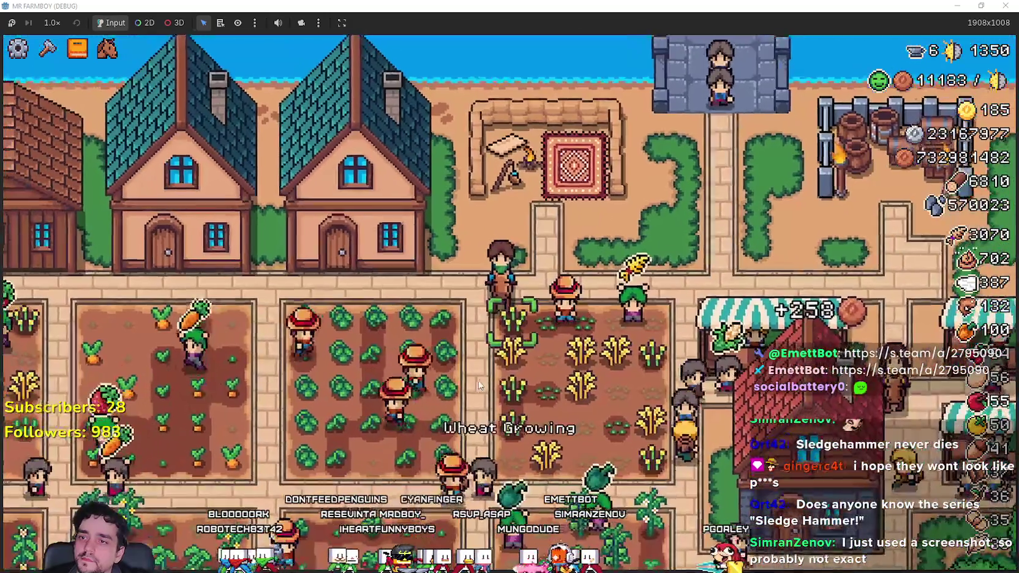
{"action": "key", "text": "alt+Tab"}
{"action": "scroll", "coordinate": [694, 399], "scroll_direction": "up", "scroll_amount": 2}
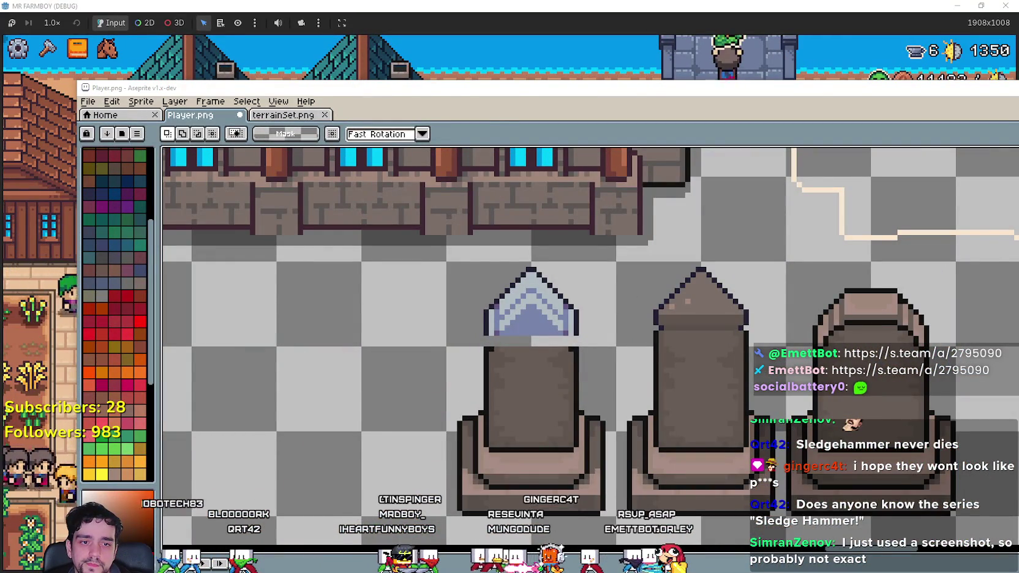
Compare the Desert_Obelisk_2.png reference sheet with the Player.png sheet.
{"action": "key", "text": "alt+Tab"}
{"action": "scroll", "coordinate": [516, 302], "scroll_direction": "up", "scroll_amount": 3}
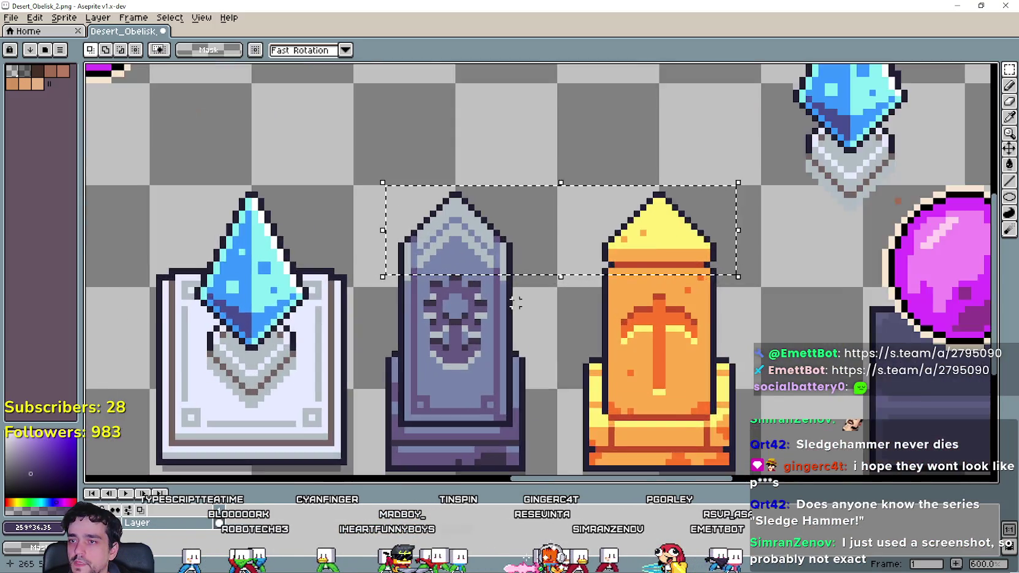
{"action": "scroll", "coordinate": [517, 302], "scroll_direction": "up", "scroll_amount": 1}
{"action": "scroll", "coordinate": [412, 354], "scroll_direction": "down", "scroll_amount": 1}
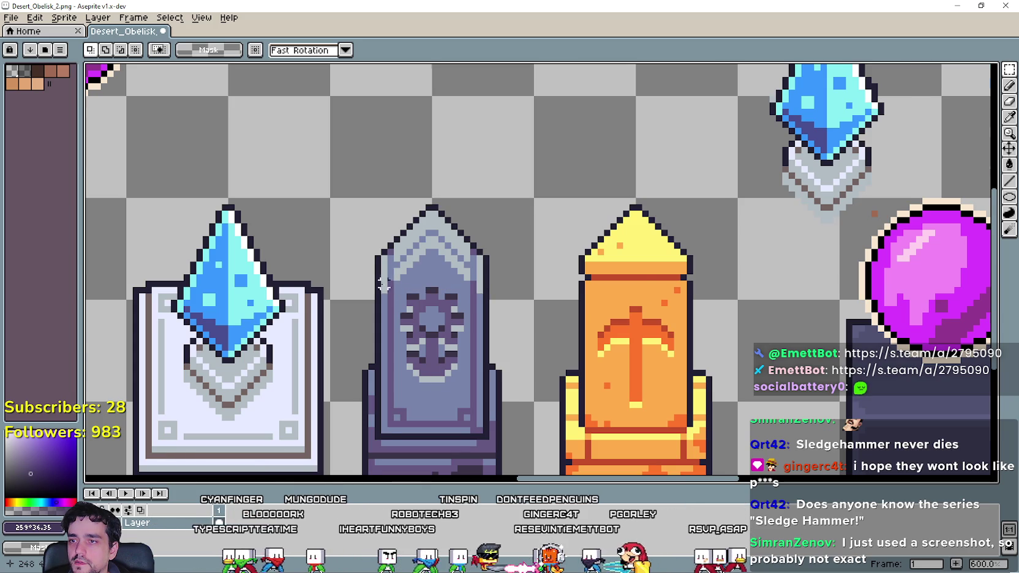
{"action": "scroll", "coordinate": [384, 284], "scroll_direction": "up", "scroll_amount": 3}
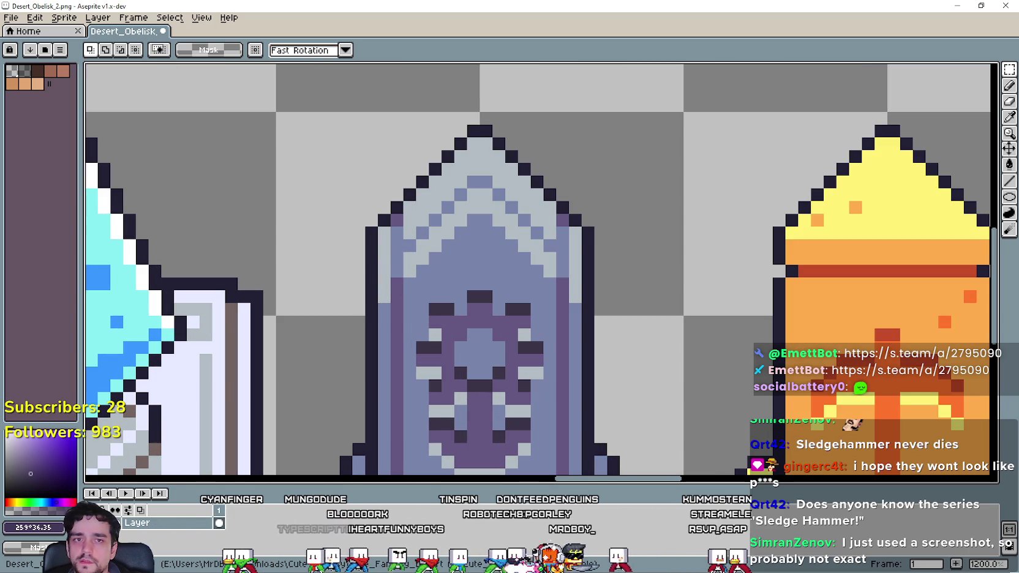
{"action": "key", "text": "alt+Tab"}
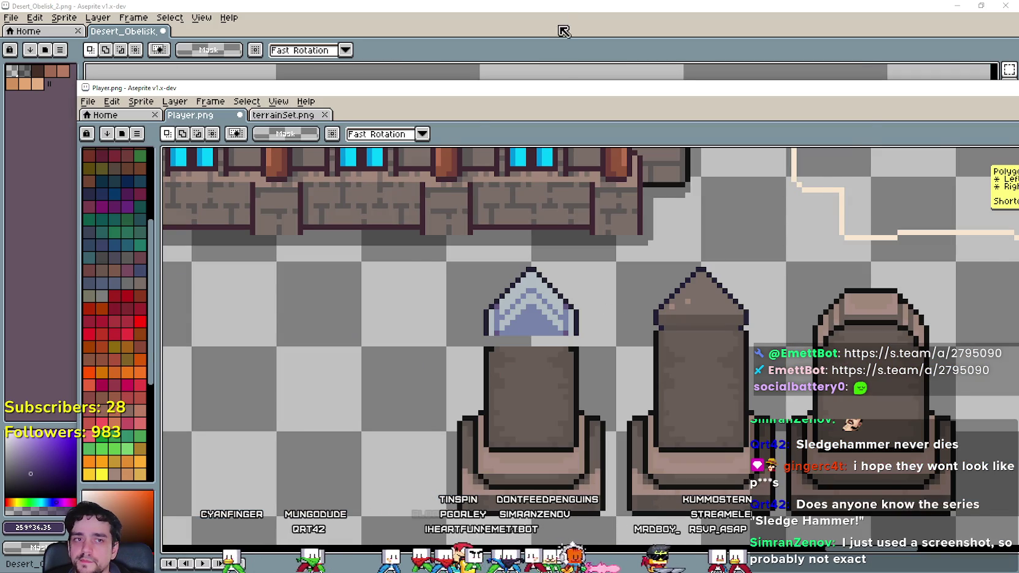
{"action": "left_click", "coordinate": [564, 31]}
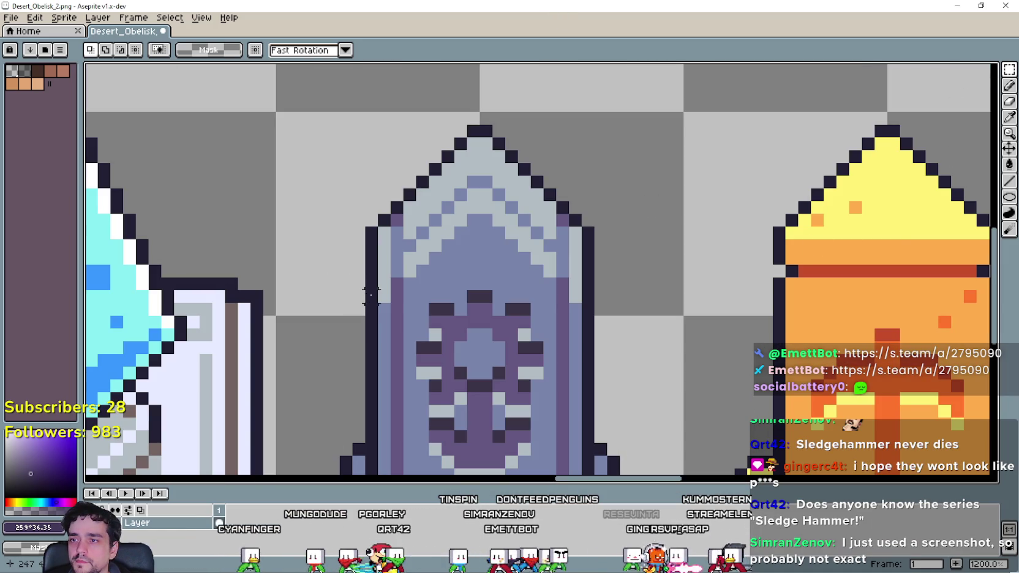
Marquee-select the pointed blue-gray top of the gray obelisk in Desert_Obelisk_2.png.
{"action": "mouse_move", "coordinate": [365, 304]}
{"action": "left_mouse_down"}
{"action": "mouse_move", "coordinate": [619, 186]}
{"action": "mouse_move", "coordinate": [597, 123]}
{"action": "left_mouse_up"}
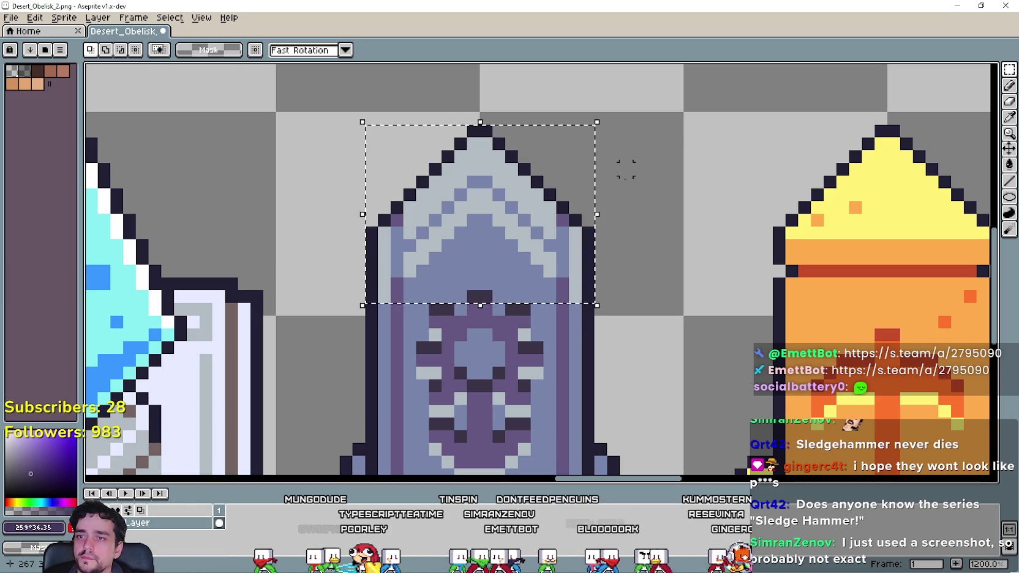
{"action": "scroll", "coordinate": [626, 169], "scroll_direction": "down", "scroll_amount": 3}
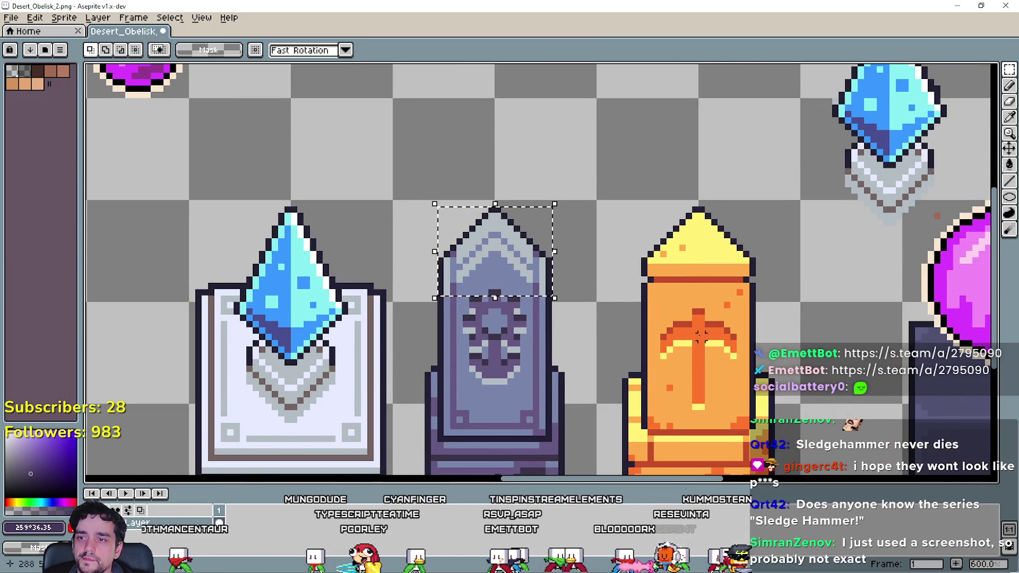
{"action": "scroll", "coordinate": [700, 333], "scroll_direction": "down", "scroll_amount": 2}
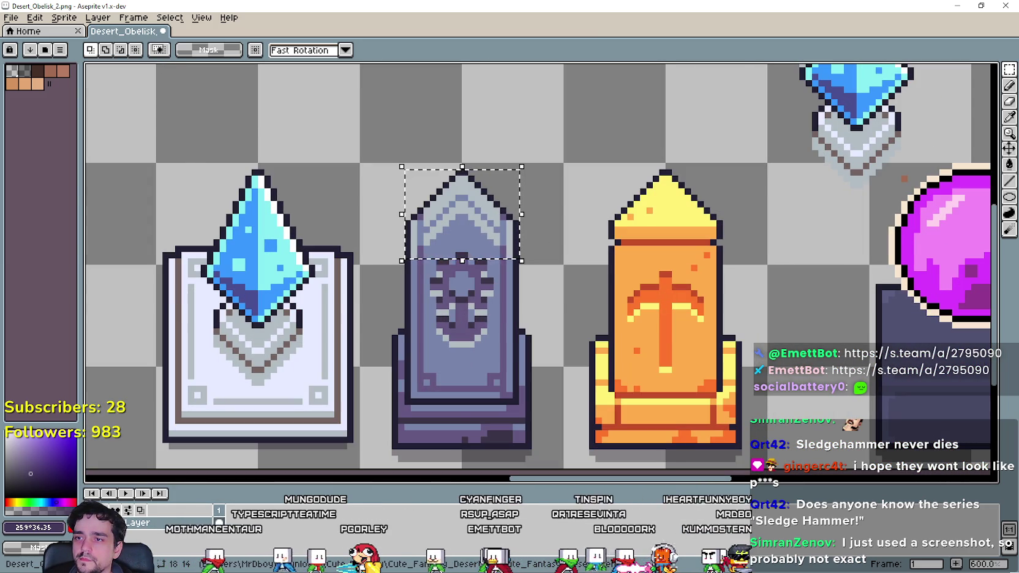
{"action": "key", "text": "alt+Tab"}
{"action": "left_click", "coordinate": [685, 5]}
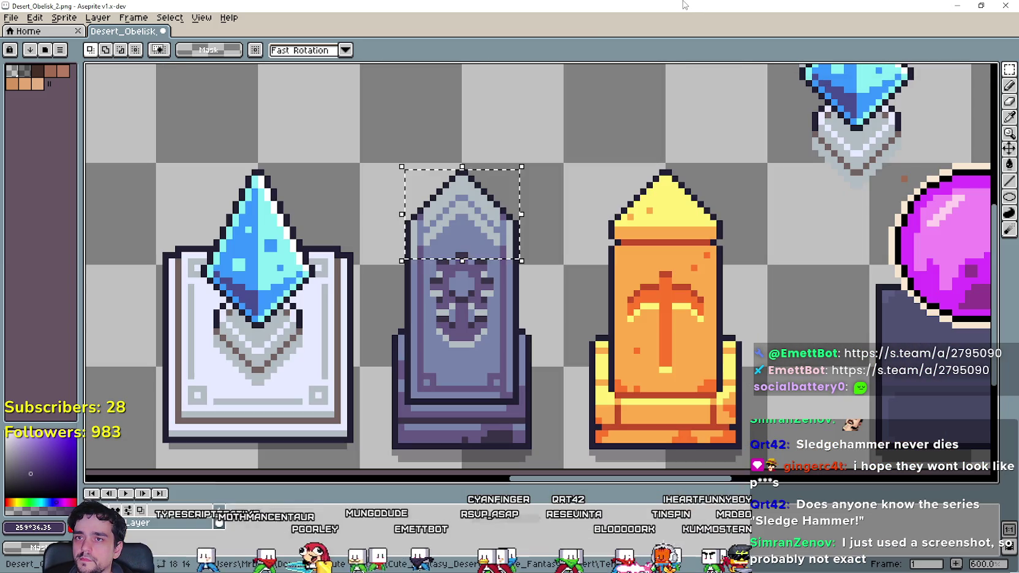
Copy the obelisk cap, paste it into Player.png and drop it onto the left gravestone.
{"action": "key", "text": "ctrl+c"}
{"action": "key", "text": "alt+Tab"}
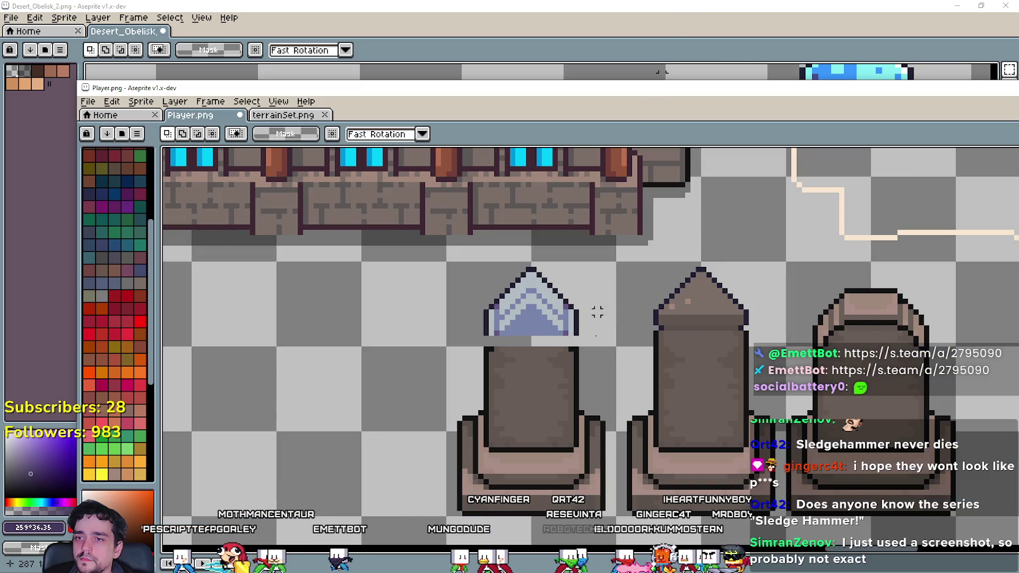
{"action": "scroll", "coordinate": [560, 367], "scroll_direction": "up", "scroll_amount": 3}
{"action": "key", "text": "ctrl+v"}
{"action": "mouse_move", "coordinate": [677, 361]}
{"action": "left_mouse_down"}
{"action": "mouse_move", "coordinate": [553, 334]}
{"action": "mouse_move", "coordinate": [526, 297]}
{"action": "left_mouse_up"}
{"action": "left_click", "coordinate": [510, 377]}
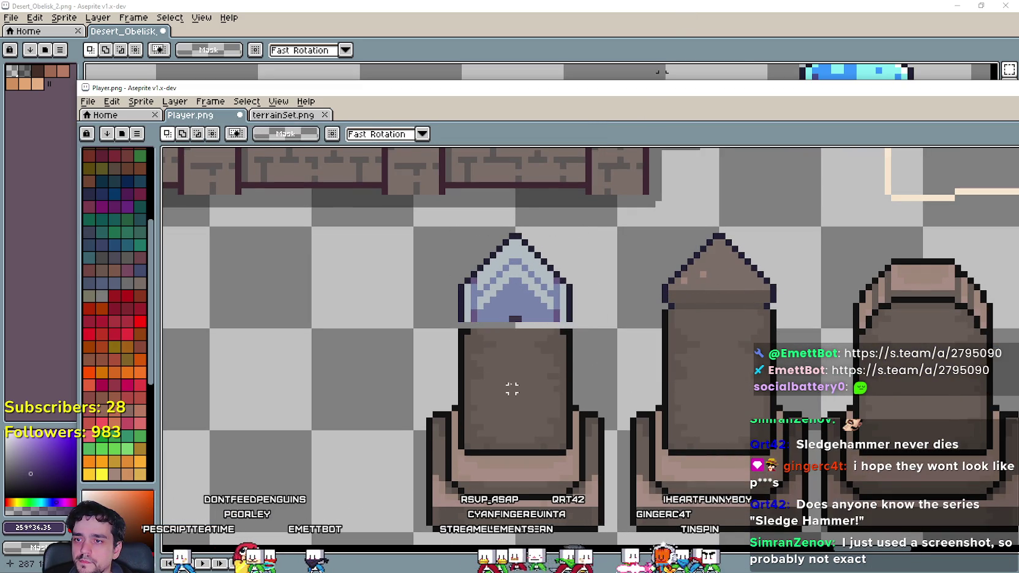
{"action": "scroll", "coordinate": [509, 387], "scroll_direction": "up", "scroll_amount": 1}
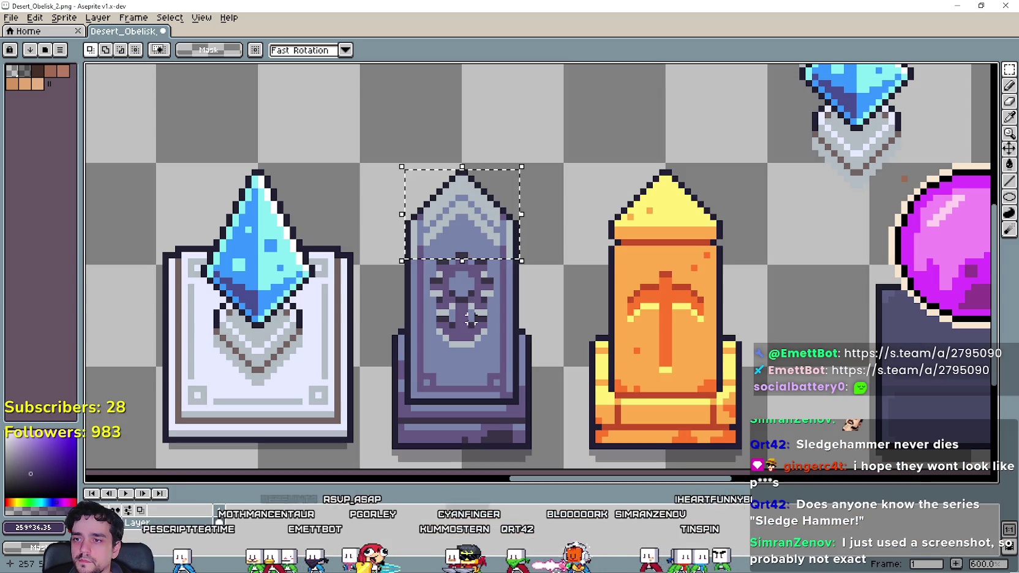
Stretch the cap's base strip down a pixel to close the gap with the pillar.
{"action": "key", "text": "i"}
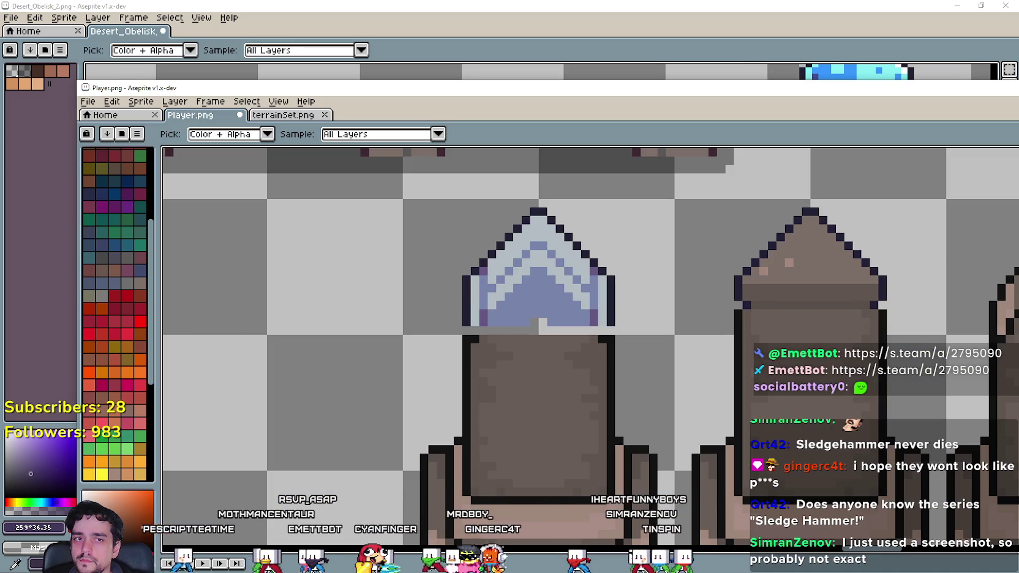
{"action": "key", "text": "m"}
{"action": "left_click_drag", "start_coordinate": [465, 320], "coordinate": [616, 329]}
{"action": "left_click_drag", "start_coordinate": [541, 332], "coordinate": [544, 337]}
{"action": "key", "text": "ctrl+d"}
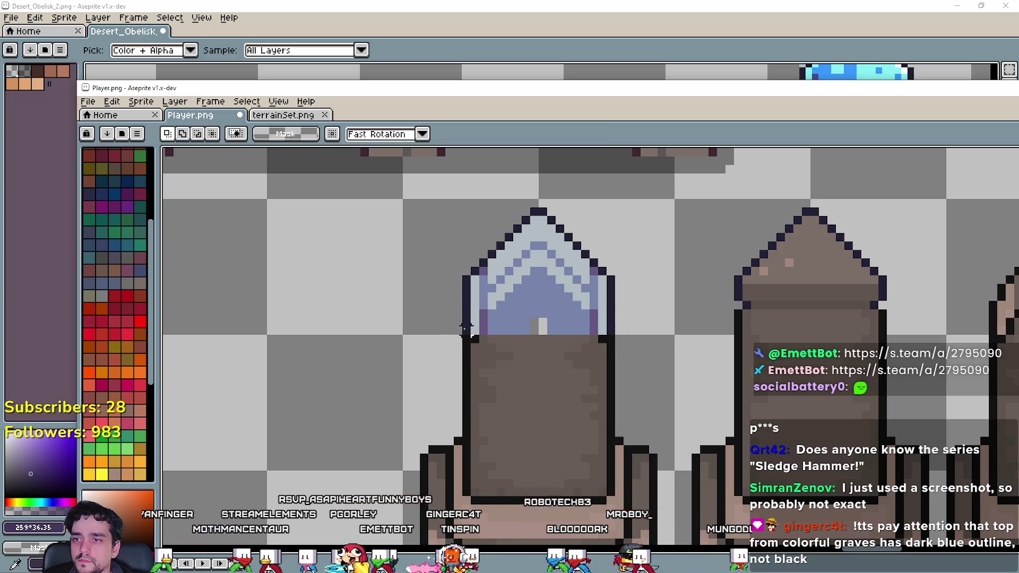
{"action": "left_click_drag", "start_coordinate": [465, 329], "coordinate": [614, 334]}
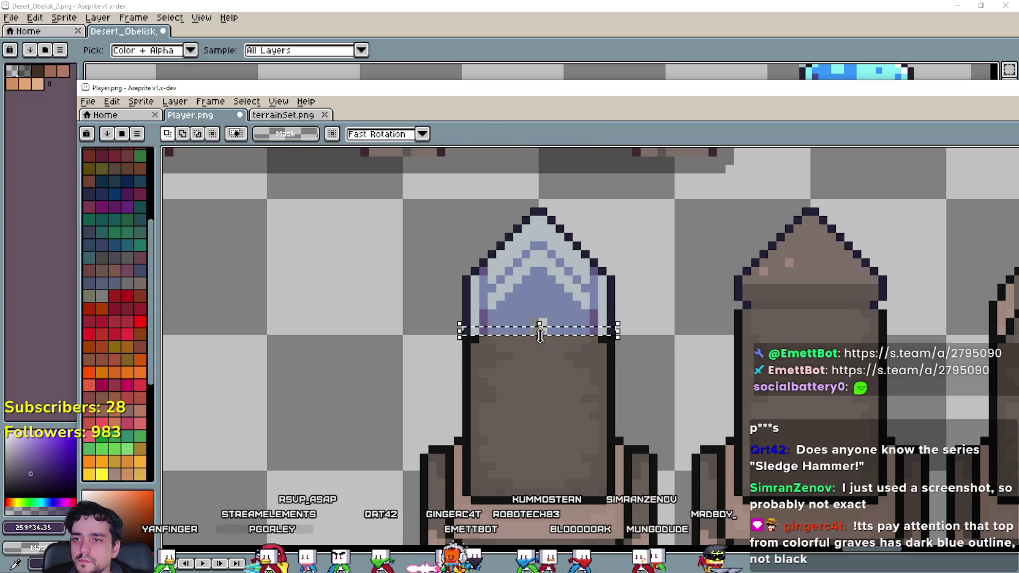
{"action": "key", "text": "ctrl+d"}
{"action": "scroll", "coordinate": [544, 364], "scroll_direction": "down", "scroll_amount": 1}
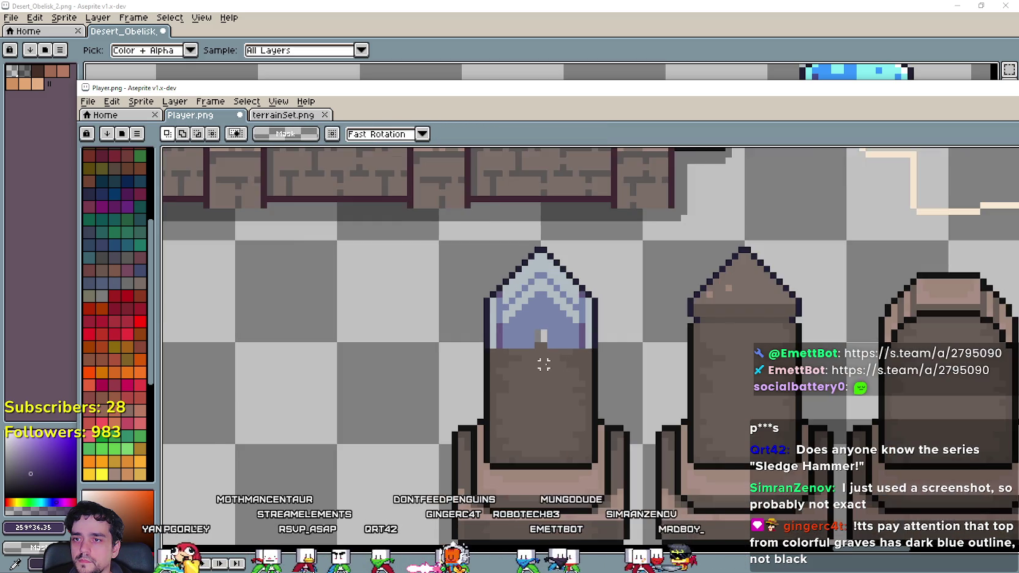
{"action": "scroll", "coordinate": [544, 365], "scroll_direction": "up", "scroll_amount": 1}
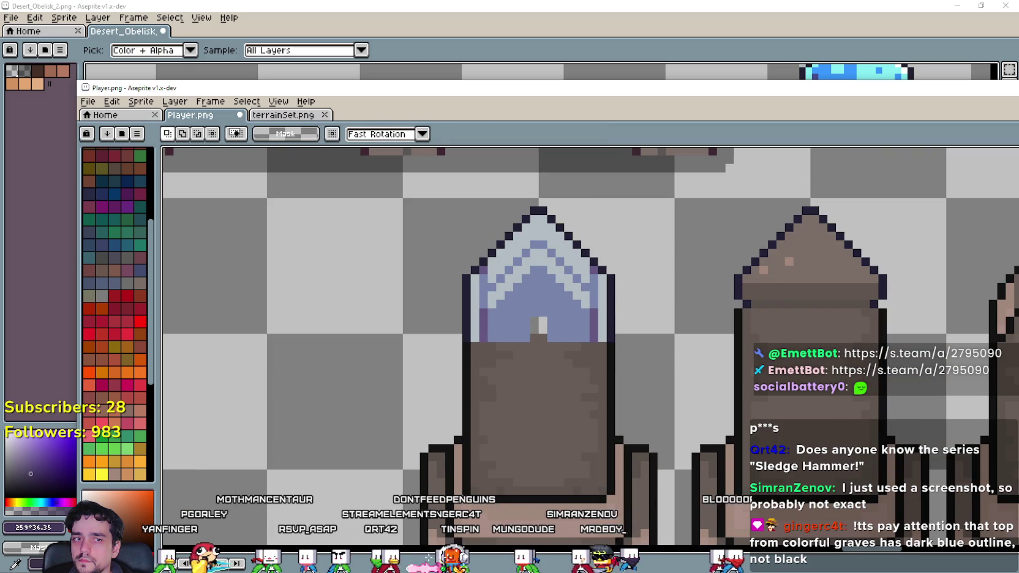
Select the whole capped left gravestone with the rectangular marquee.
{"action": "key", "text": "i"}
{"action": "scroll", "coordinate": [569, 335], "scroll_direction": "left", "scroll_amount": 1}
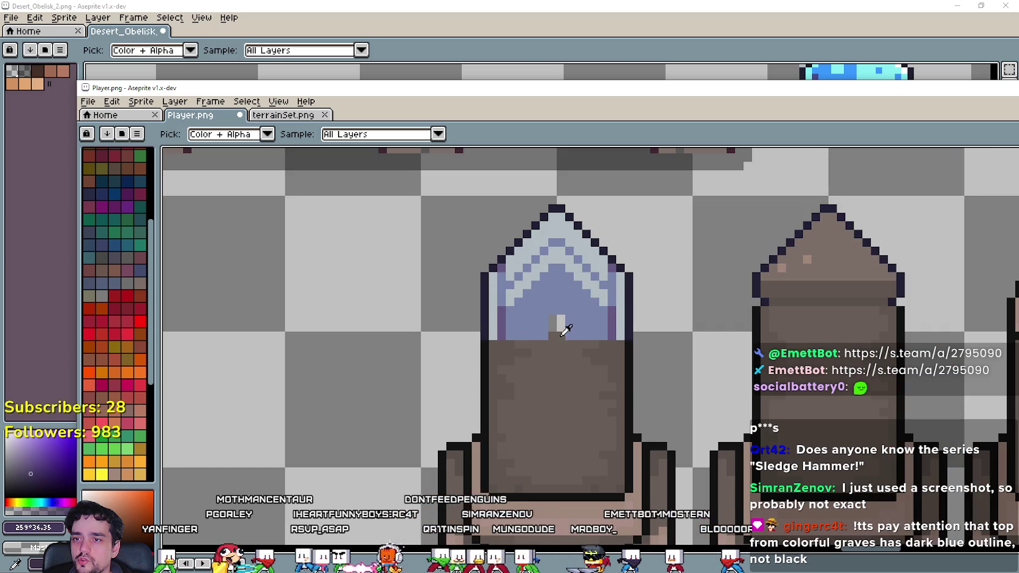
{"action": "key", "text": "m"}
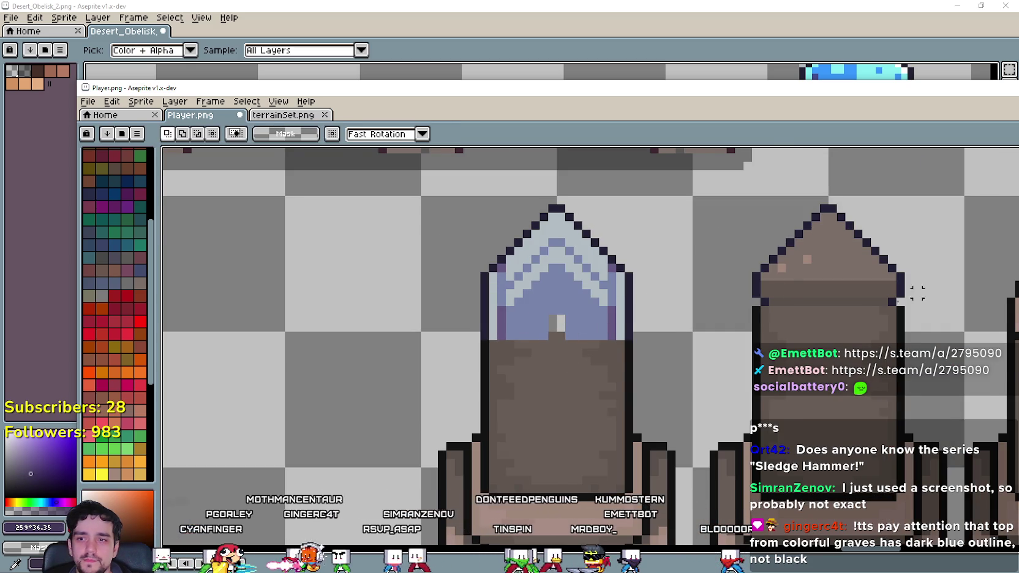
{"action": "scroll", "coordinate": [851, 307], "scroll_direction": "down", "scroll_amount": 1}
{"action": "left_click_drag", "start_coordinate": [551, 447], "coordinate": [487, 364]}
{"action": "mouse_move", "coordinate": [476, 452]}
{"action": "left_mouse_down"}
{"action": "mouse_move", "coordinate": [577, 354]}
{"action": "mouse_move", "coordinate": [681, 150]}
{"action": "left_mouse_up"}
{"action": "scroll", "coordinate": [648, 235], "scroll_direction": "up", "scroll_amount": 3}
{"action": "key", "text": "i"}
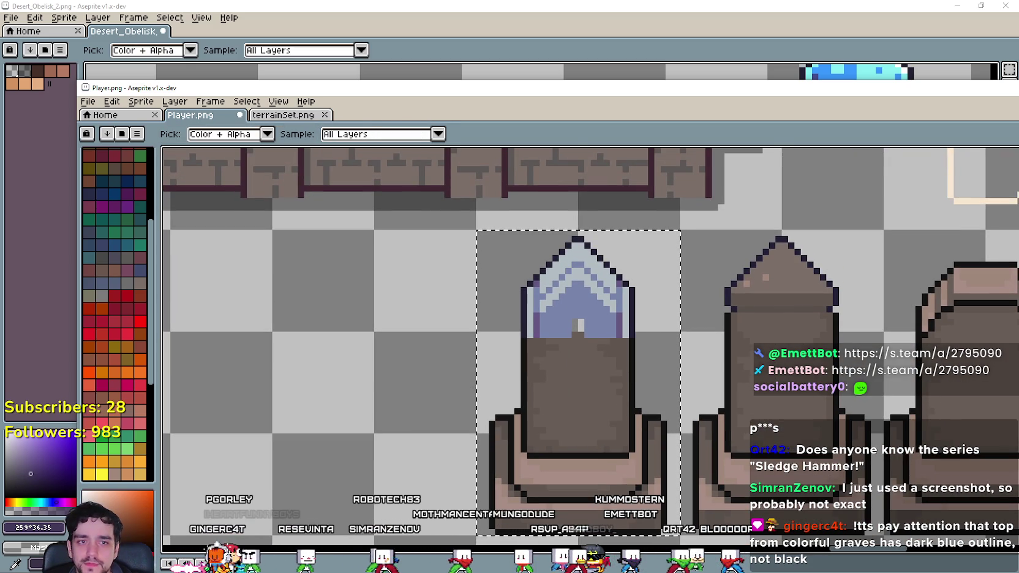
{"action": "scroll", "coordinate": [630, 331], "scroll_direction": "up", "scroll_amount": 1}
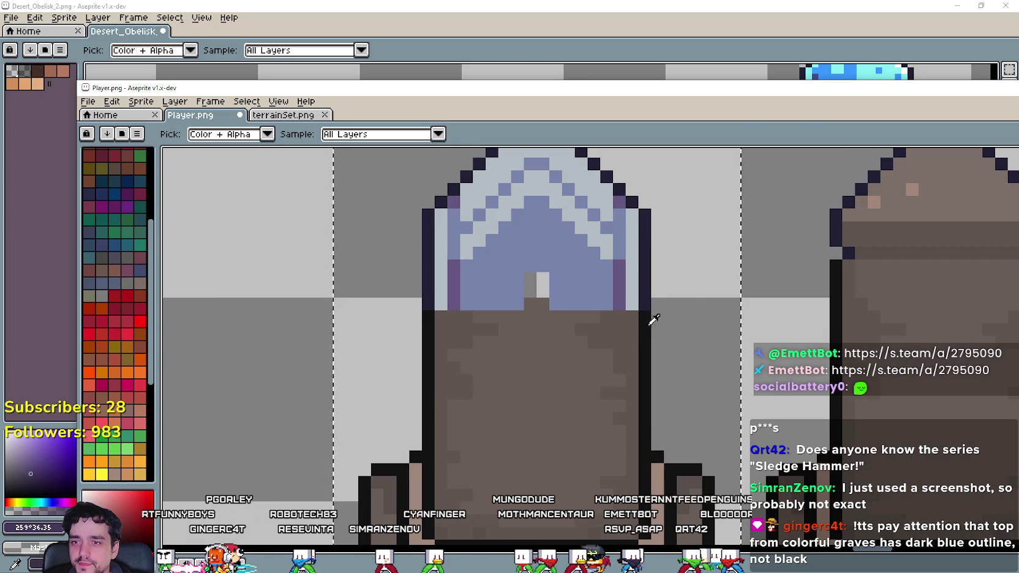
{"action": "scroll", "coordinate": [646, 325], "scroll_direction": "down", "scroll_amount": 1}
{"action": "key", "text": "w"}
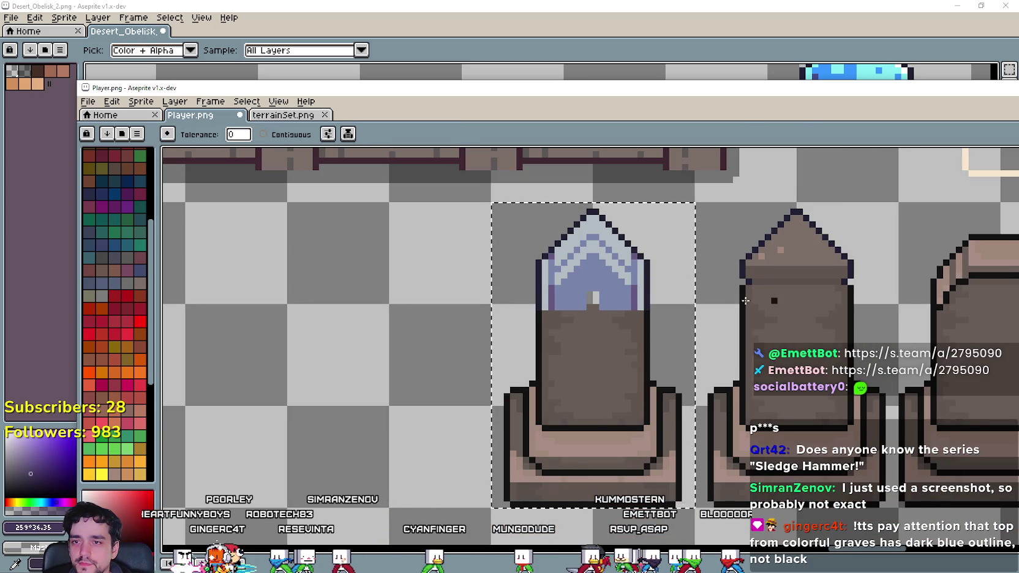
{"action": "scroll", "coordinate": [710, 292], "scroll_direction": "up", "scroll_amount": 1}
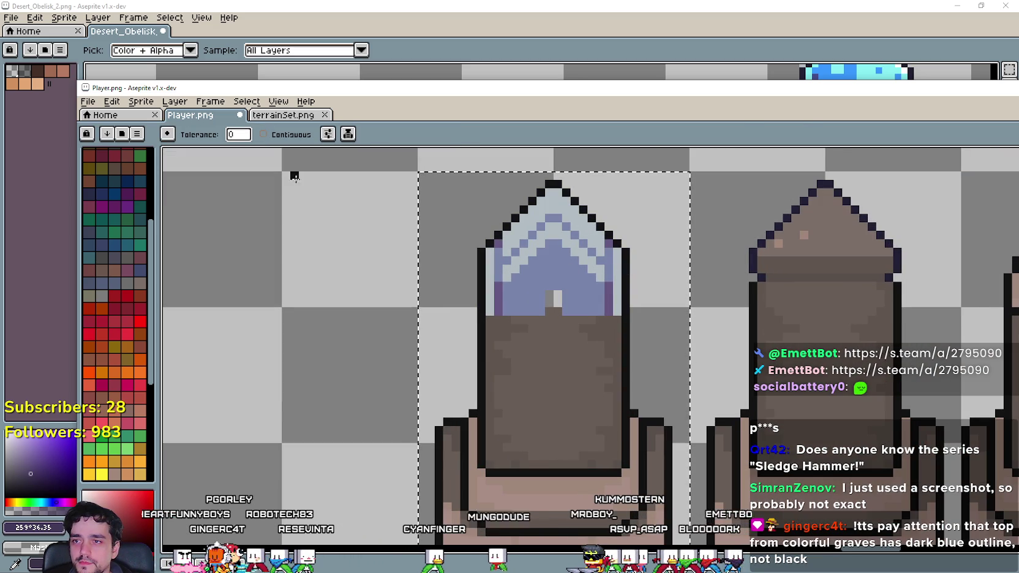
{"action": "scroll", "coordinate": [502, 203], "scroll_direction": "up", "scroll_amount": 1}
{"action": "scroll", "coordinate": [588, 257], "scroll_direction": "up", "scroll_amount": 1}
{"action": "scroll", "coordinate": [610, 296], "scroll_direction": "down", "scroll_amount": 1}
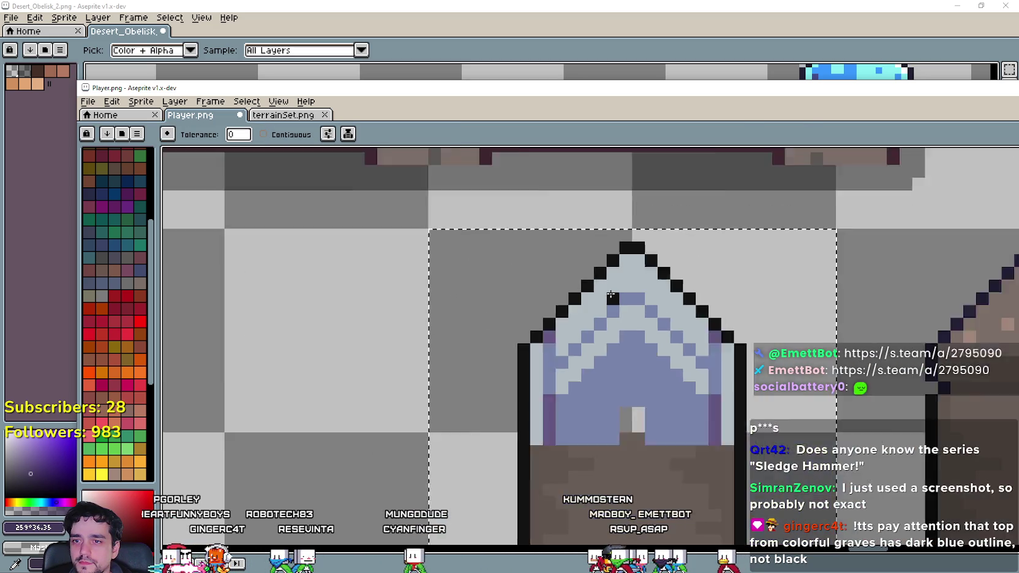
{"action": "scroll", "coordinate": [668, 342], "scroll_direction": "down", "scroll_amount": 2}
{"action": "mouse_move", "coordinate": [668, 342]}
{"action": "left_mouse_down"}
{"action": "mouse_move", "coordinate": [621, 346]}
{"action": "mouse_move", "coordinate": [597, 569]}
{"action": "left_mouse_up"}
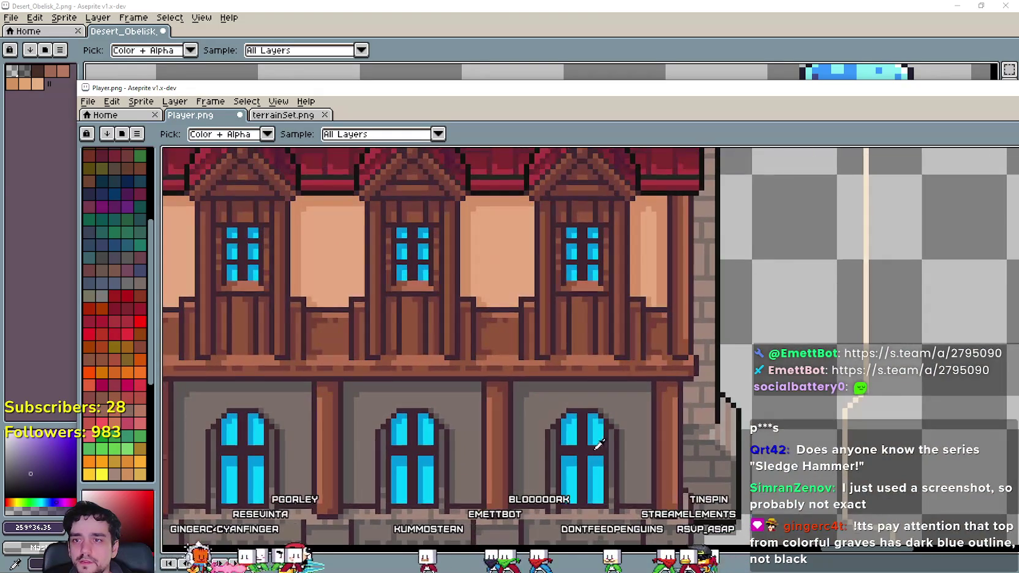
{"action": "scroll", "coordinate": [594, 545], "scroll_direction": "down", "scroll_amount": 2}
{"action": "scroll", "coordinate": [632, 239], "scroll_direction": "up", "scroll_amount": 3}
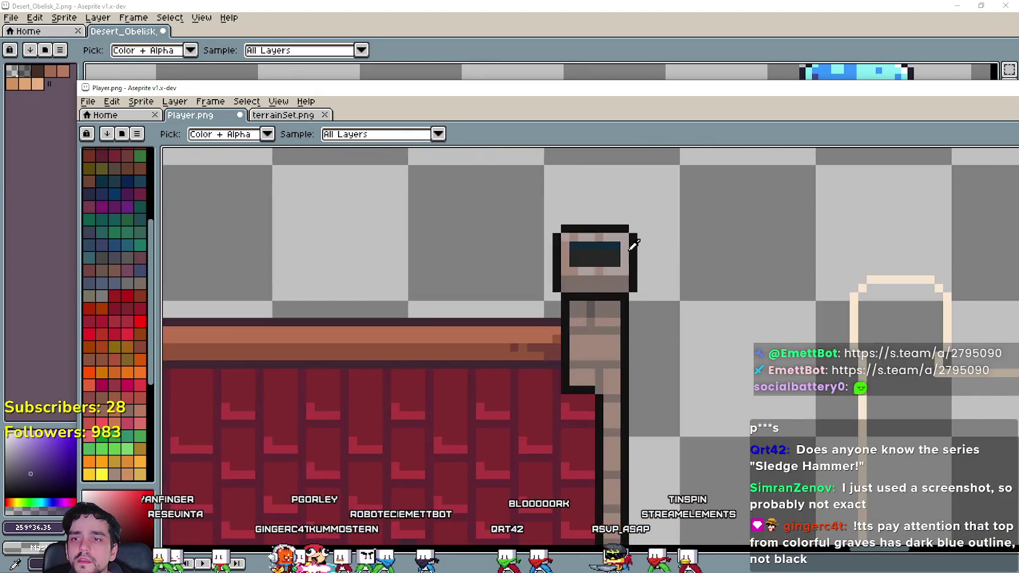
{"action": "scroll", "coordinate": [626, 239], "scroll_direction": "down", "scroll_amount": 4}
{"action": "mouse_move", "coordinate": [666, 338]}
{"action": "left_mouse_down"}
{"action": "mouse_move", "coordinate": [635, 148]}
{"action": "mouse_move", "coordinate": [637, 432]}
{"action": "left_mouse_up"}
{"action": "scroll", "coordinate": [605, 360], "scroll_direction": "up", "scroll_amount": 5}
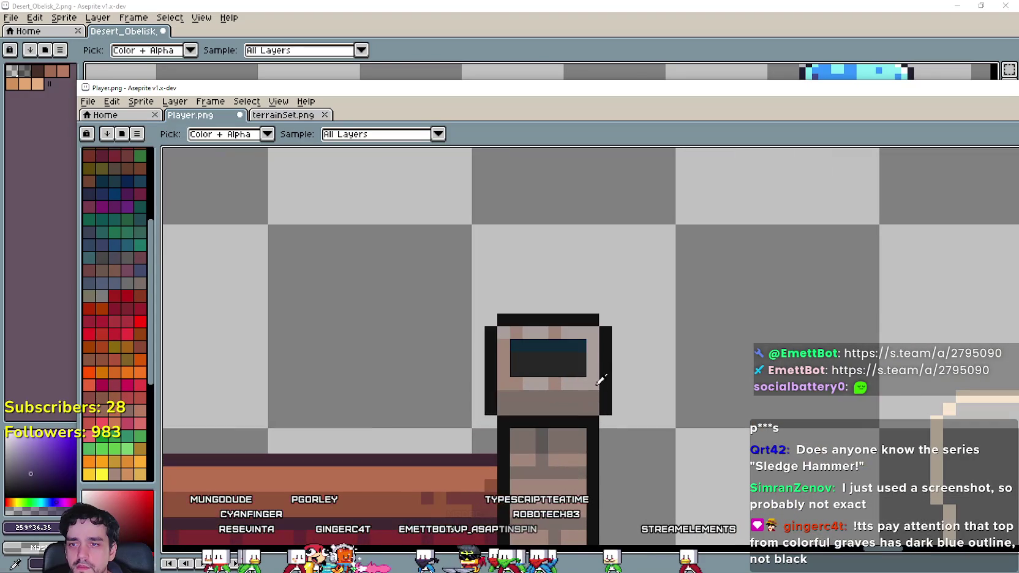
{"action": "scroll", "coordinate": [597, 364], "scroll_direction": "down", "scroll_amount": 5}
{"action": "scroll", "coordinate": [598, 374], "scroll_direction": "up", "scroll_amount": 4}
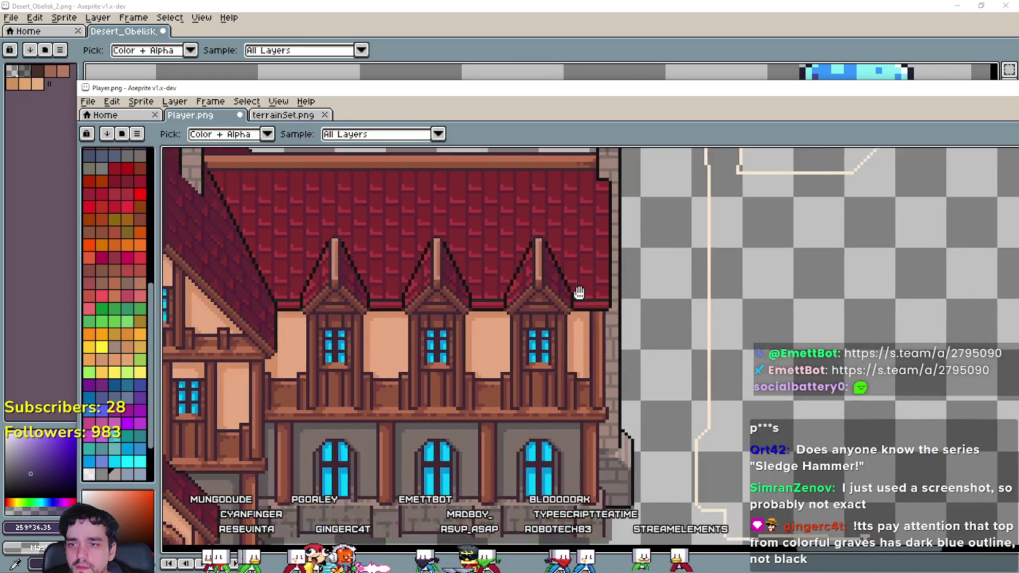
{"action": "scroll", "coordinate": [598, 374], "scroll_direction": "up", "scroll_amount": 2}
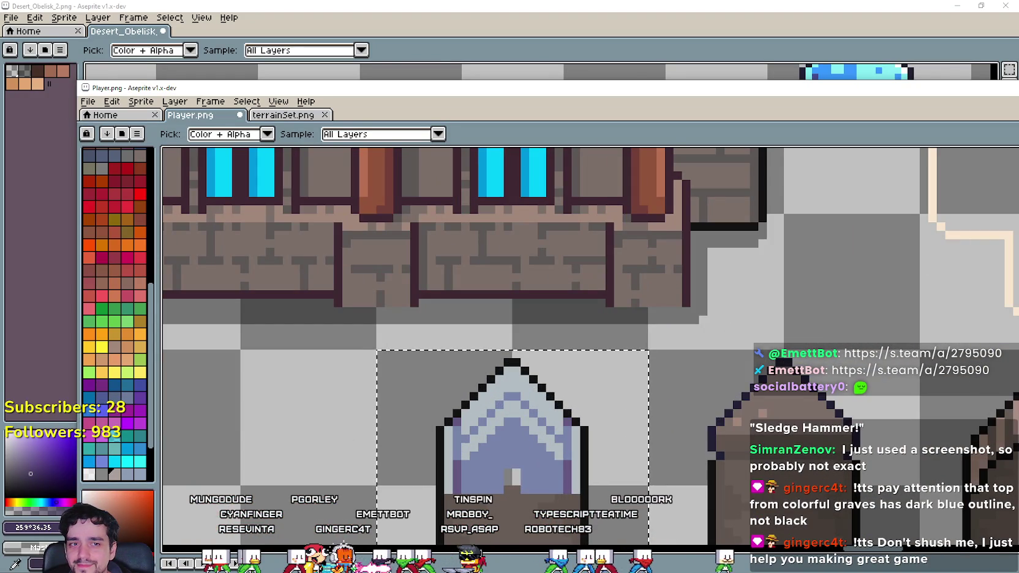
{"action": "key", "text": "g"}
{"action": "scroll", "coordinate": [521, 297], "scroll_direction": "up", "scroll_amount": 2}
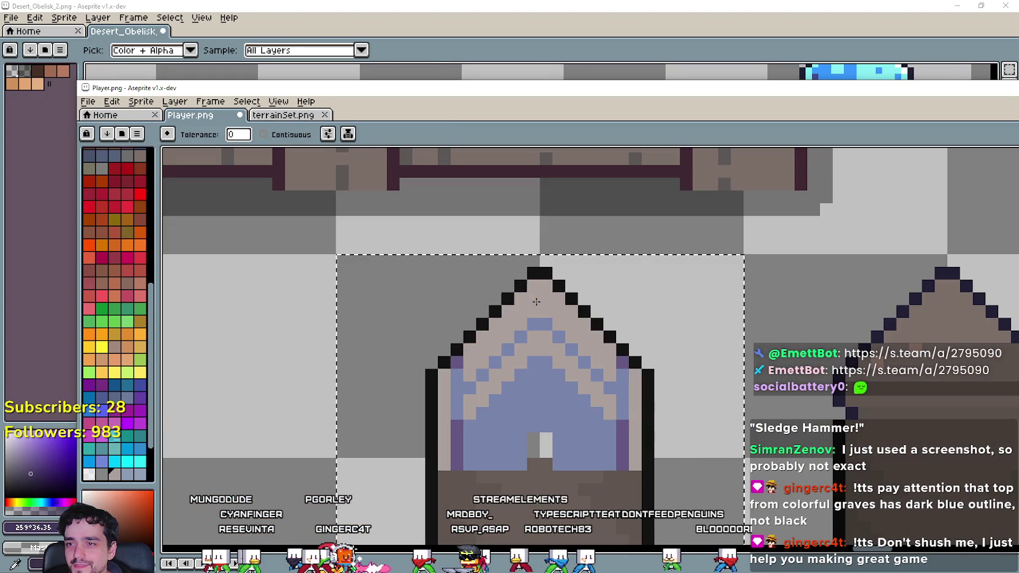
{"action": "scroll", "coordinate": [536, 301], "scroll_direction": "down", "scroll_amount": 3}
{"action": "scroll", "coordinate": [601, 433], "scroll_direction": "up", "scroll_amount": 2}
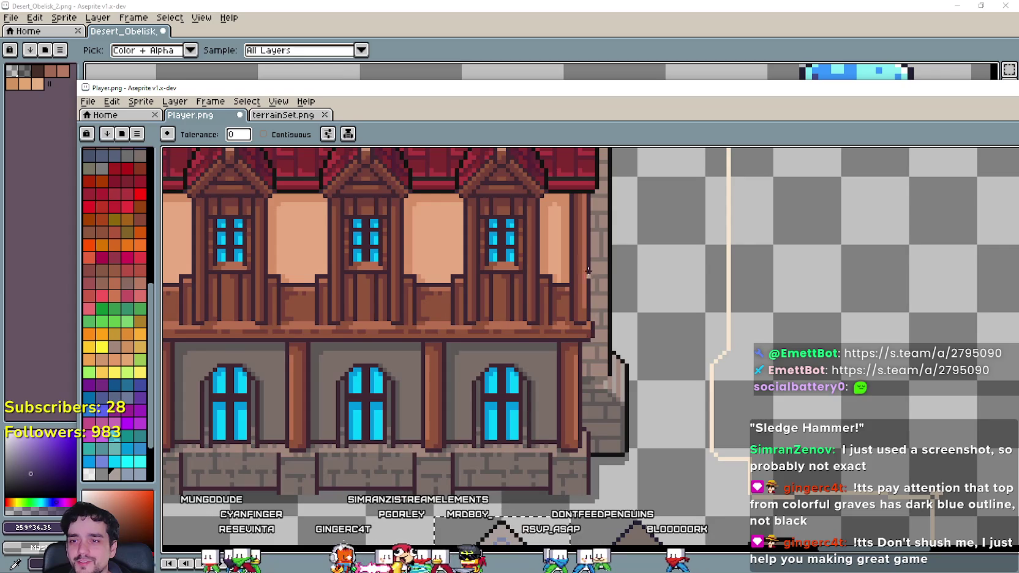
{"action": "scroll", "coordinate": [588, 271], "scroll_direction": "up", "scroll_amount": 5}
{"action": "scroll", "coordinate": [722, 274], "scroll_direction": "up", "scroll_amount": 1}
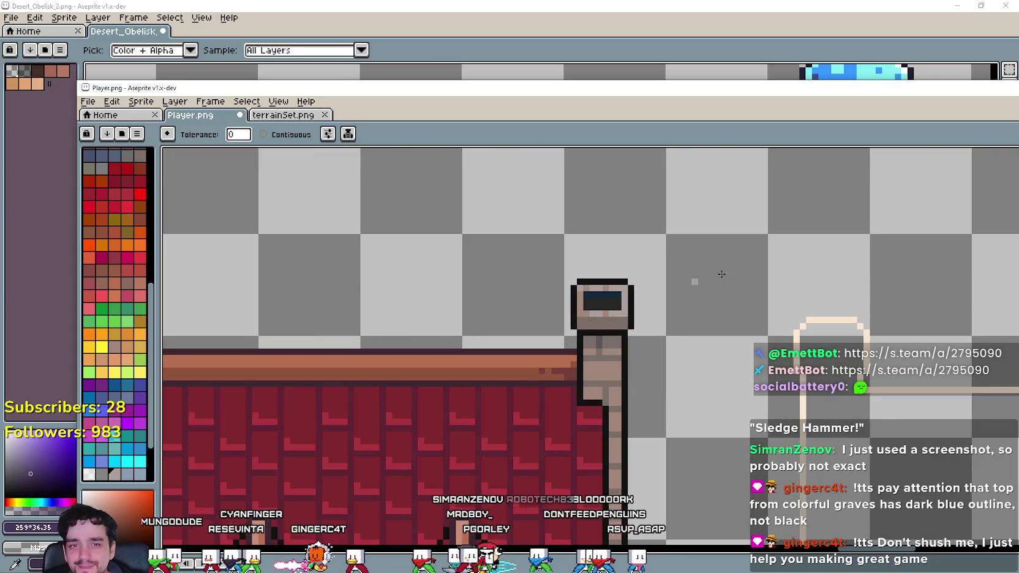
{"action": "key", "text": "i"}
{"action": "scroll", "coordinate": [587, 312], "scroll_direction": "up", "scroll_amount": 2}
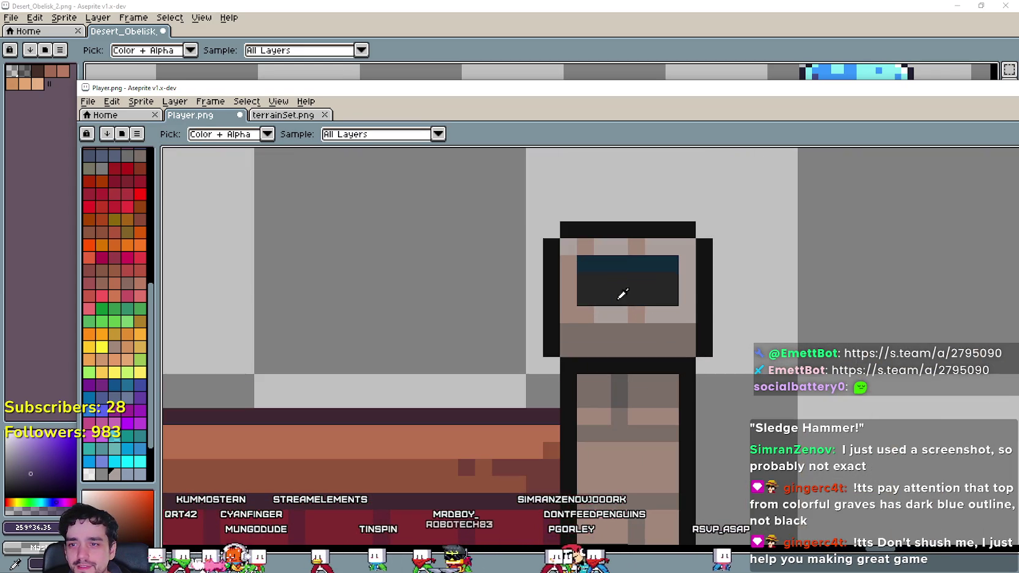
{"action": "scroll", "coordinate": [573, 283], "scroll_direction": "down", "scroll_amount": 4}
{"action": "scroll", "coordinate": [501, 427], "scroll_direction": "up", "scroll_amount": 3}
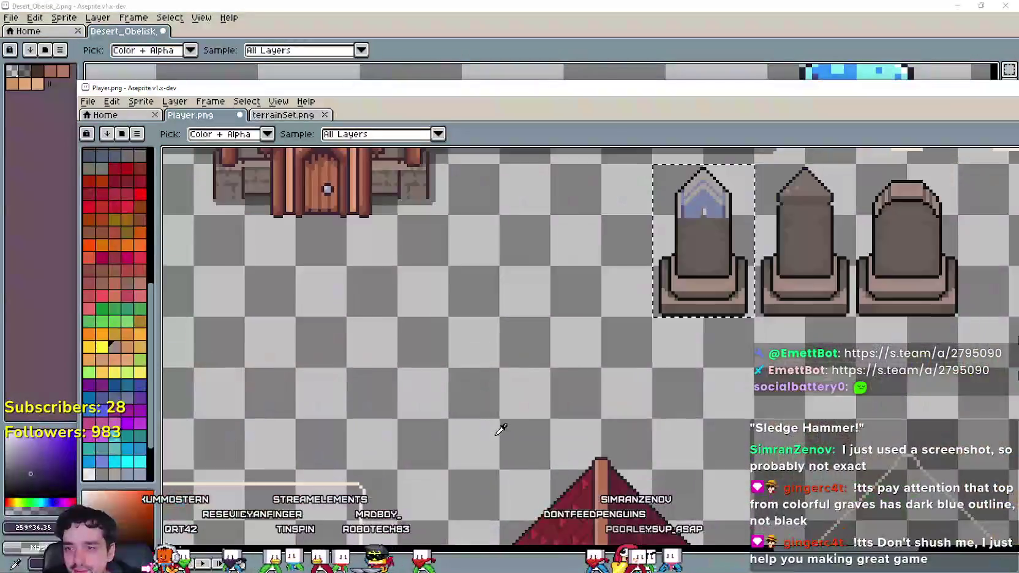
{"action": "left_click_drag", "start_coordinate": [644, 382], "coordinate": [608, 392]}
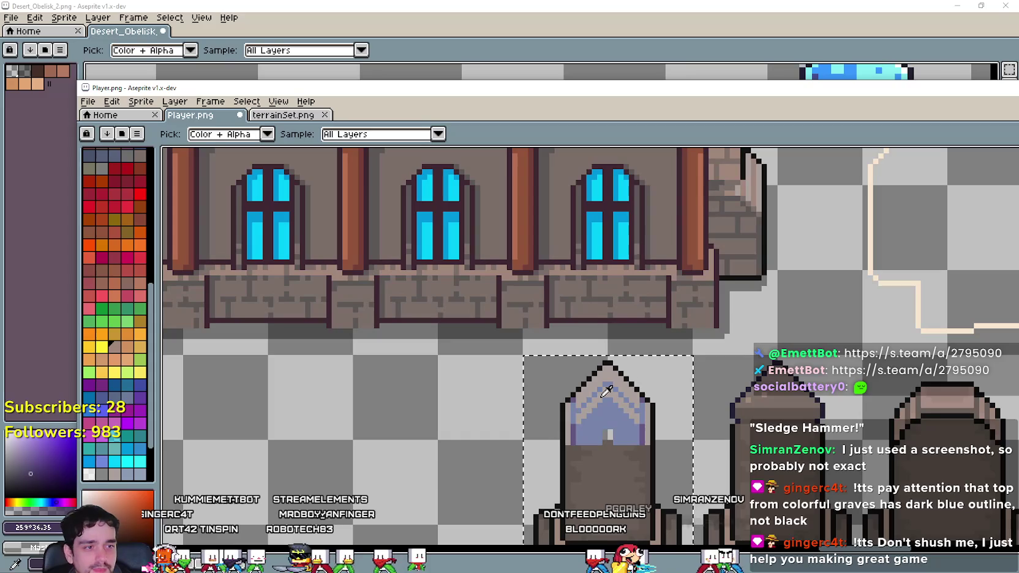
{"action": "scroll", "coordinate": [606, 392], "scroll_direction": "up", "scroll_amount": 2}
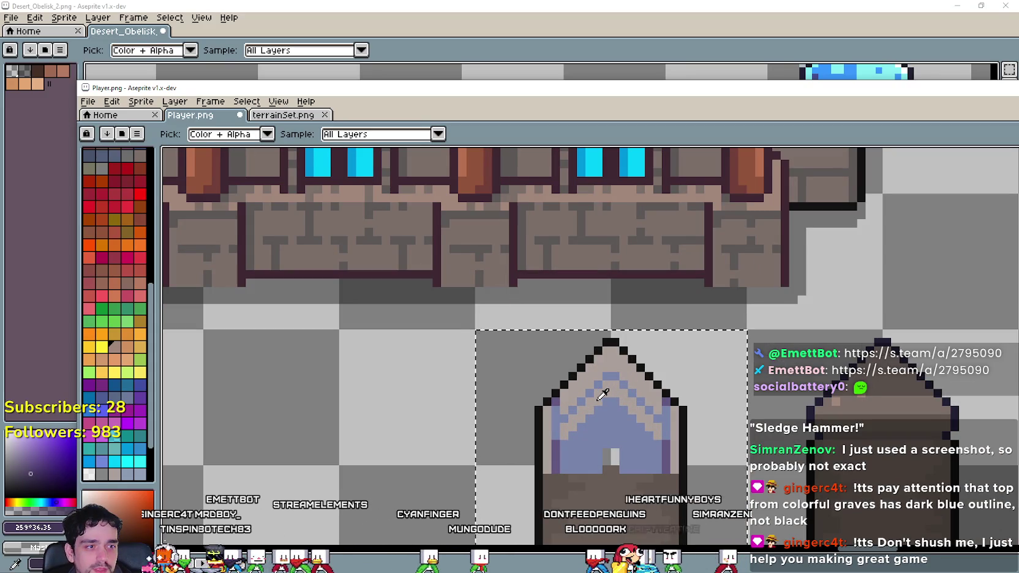
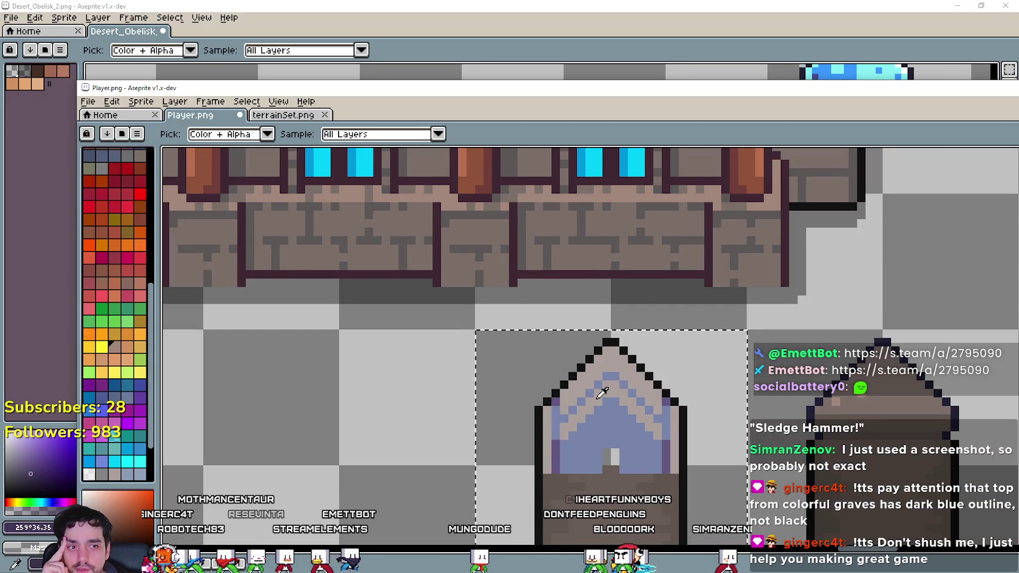
Navigate past the red-roofed house and chimney tower back to the gravestones, sampling the stone colour.
{"action": "scroll", "coordinate": [602, 392], "scroll_direction": "down", "scroll_amount": 3}
{"action": "mouse_move", "coordinate": [625, 420]}
{"action": "left_mouse_down"}
{"action": "mouse_move", "coordinate": [624, 521]}
{"action": "mouse_move", "coordinate": [602, 293]}
{"action": "mouse_move", "coordinate": [571, 242]}
{"action": "mouse_move", "coordinate": [580, 160]}
{"action": "left_mouse_up"}
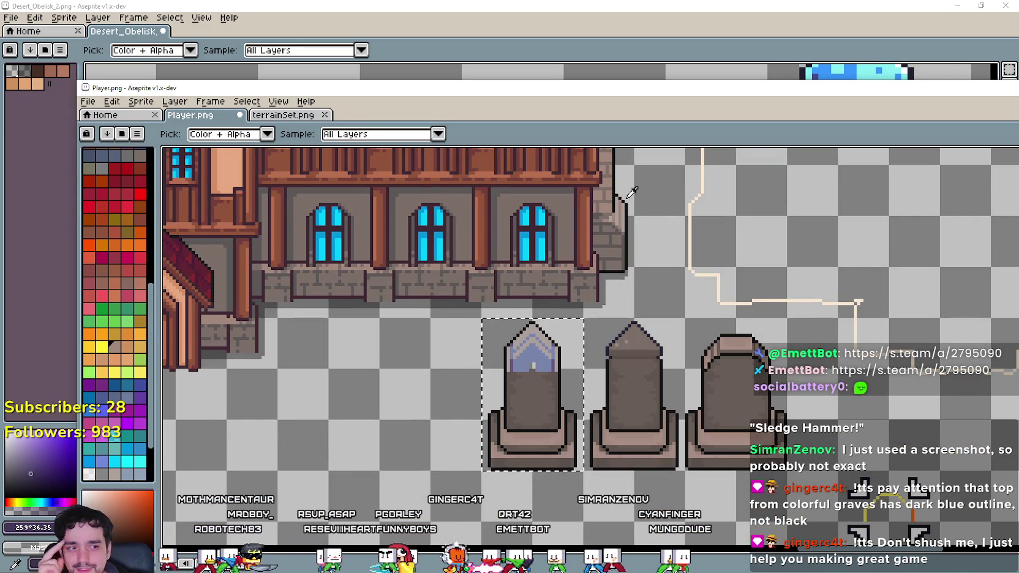
{"action": "scroll", "coordinate": [510, 250], "scroll_direction": "up", "scroll_amount": 1}
{"action": "scroll", "coordinate": [551, 343], "scroll_direction": "up", "scroll_amount": 2}
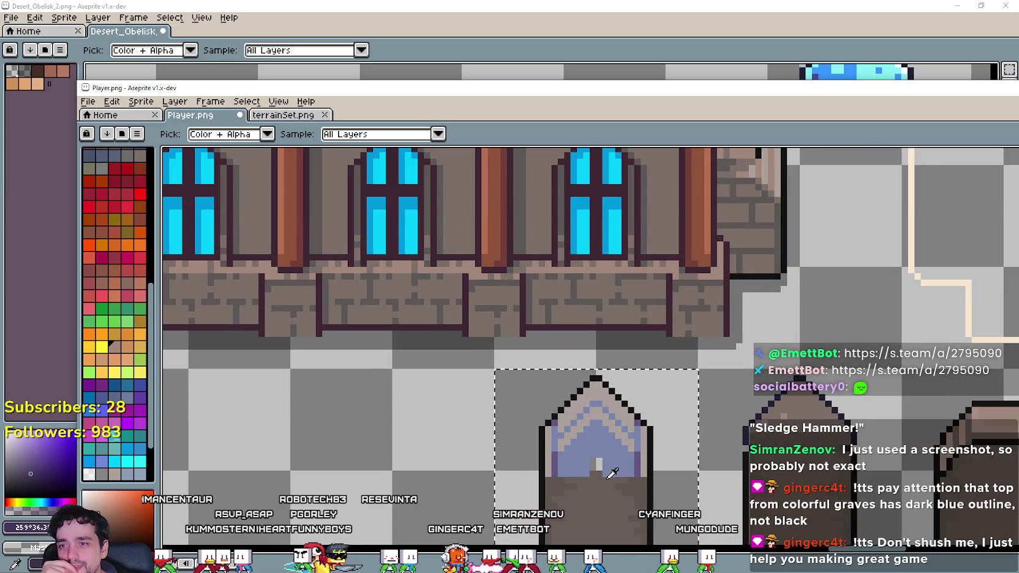
{"action": "scroll", "coordinate": [622, 417], "scroll_direction": "down", "scroll_amount": 3}
{"action": "scroll", "coordinate": [621, 417], "scroll_direction": "down", "scroll_amount": 1}
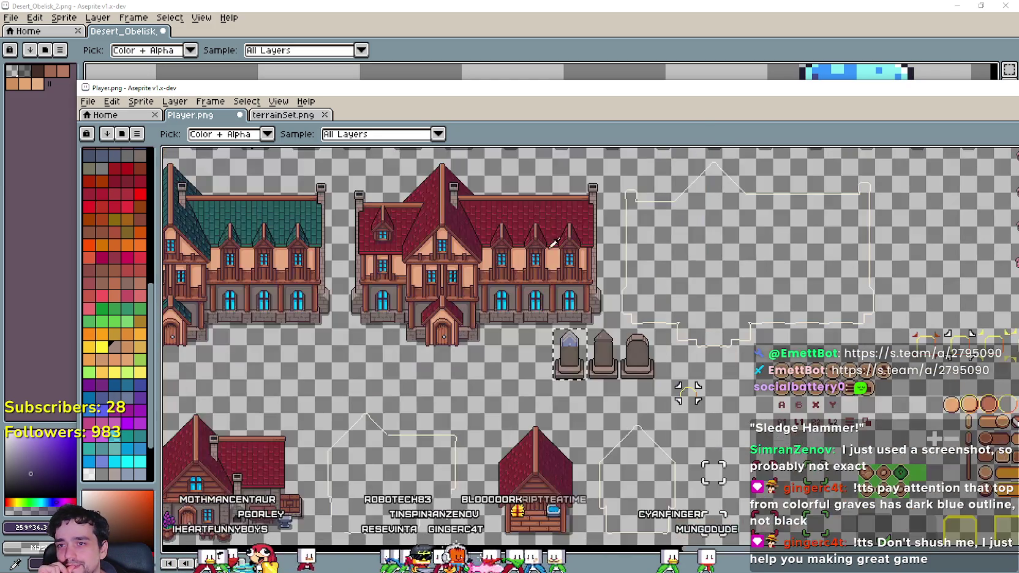
{"action": "scroll", "coordinate": [612, 368], "scroll_direction": "down", "scroll_amount": 1}
{"action": "scroll", "coordinate": [597, 263], "scroll_direction": "up", "scroll_amount": 1}
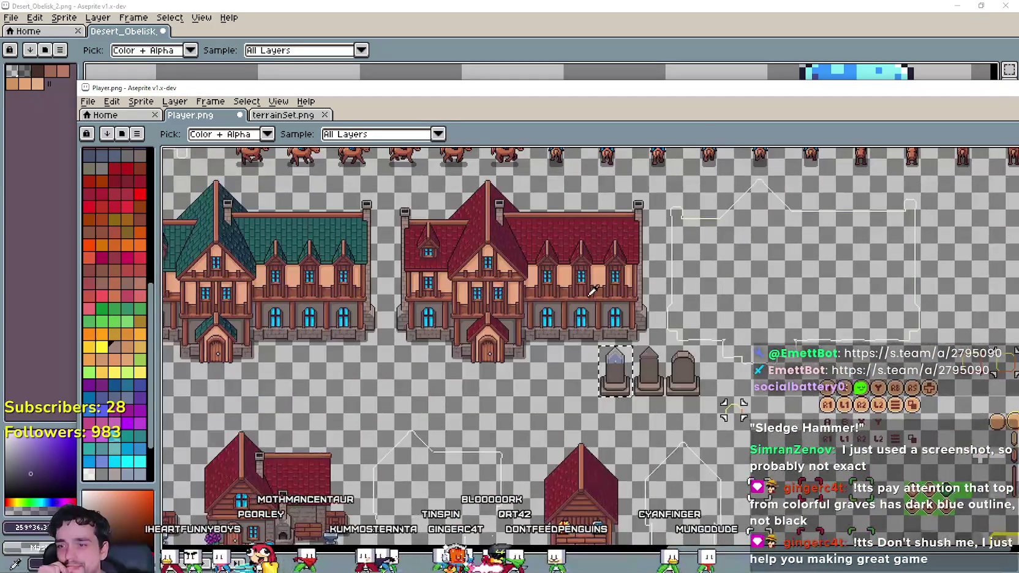
{"action": "scroll", "coordinate": [598, 263], "scroll_direction": "up", "scroll_amount": 4}
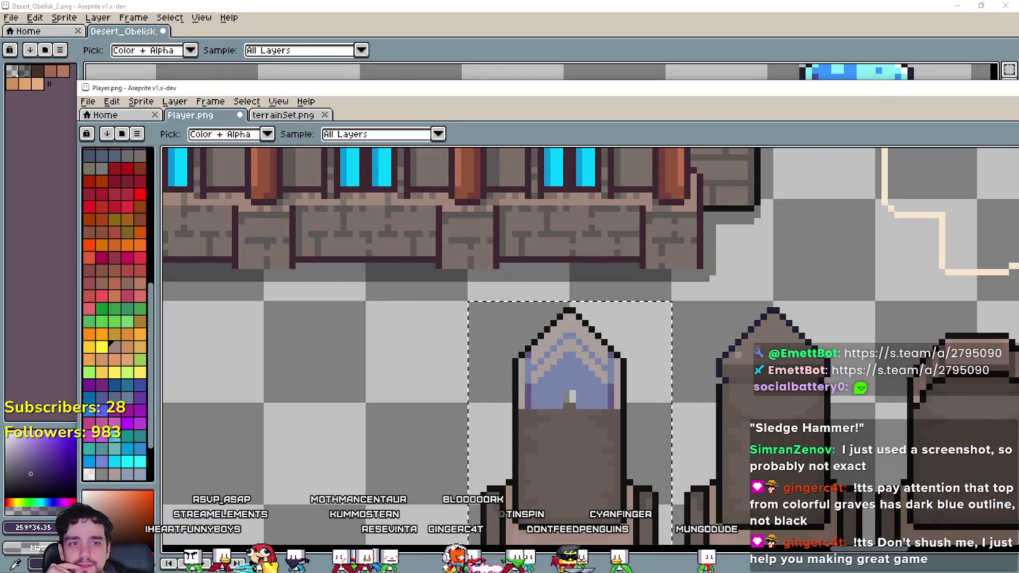
{"action": "key", "text": "g"}
{"action": "scroll", "coordinate": [616, 307], "scroll_direction": "up", "scroll_amount": 1}
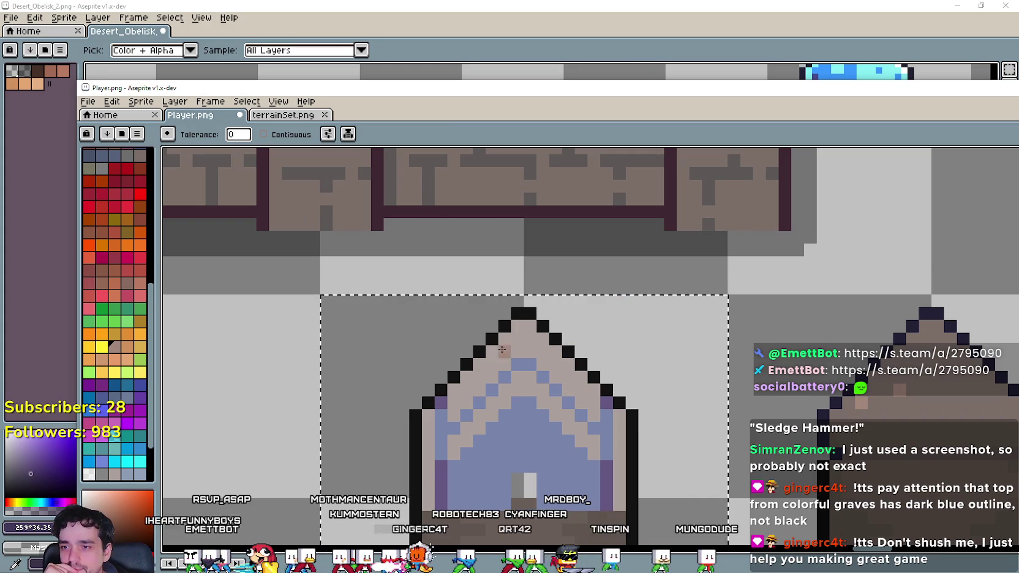
{"action": "scroll", "coordinate": [520, 363], "scroll_direction": "down", "scroll_amount": 4}
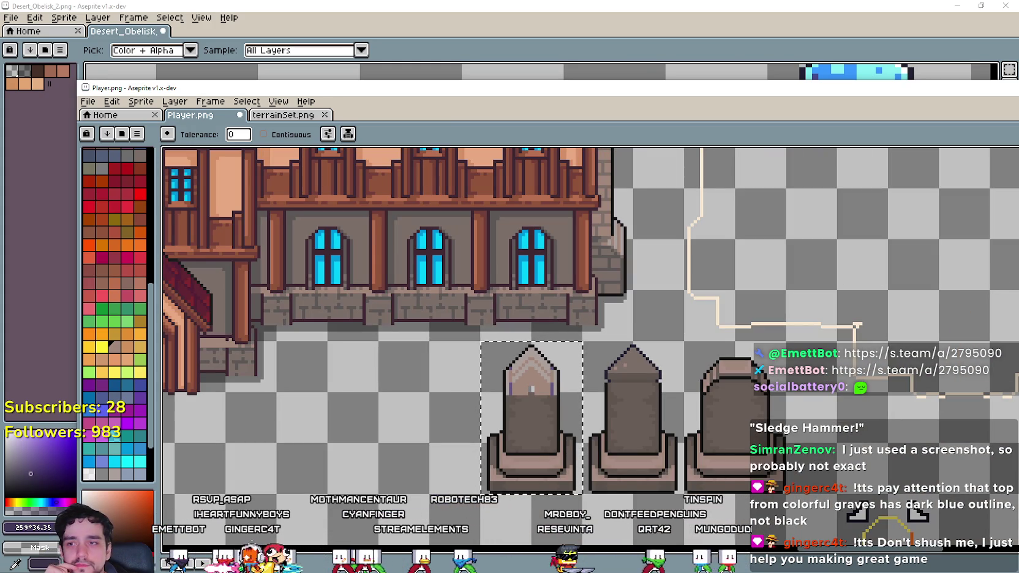
{"action": "key", "text": "i"}
{"action": "scroll", "coordinate": [548, 227], "scroll_direction": "down", "scroll_amount": 1}
{"action": "mouse_move", "coordinate": [548, 227]}
{"action": "left_mouse_down"}
{"action": "mouse_move", "coordinate": [534, 478]}
{"action": "mouse_move", "coordinate": [526, 404]}
{"action": "mouse_move", "coordinate": [490, 413]}
{"action": "mouse_move", "coordinate": [489, 484]}
{"action": "left_mouse_up"}
{"action": "scroll", "coordinate": [531, 289], "scroll_direction": "up", "scroll_amount": 3}
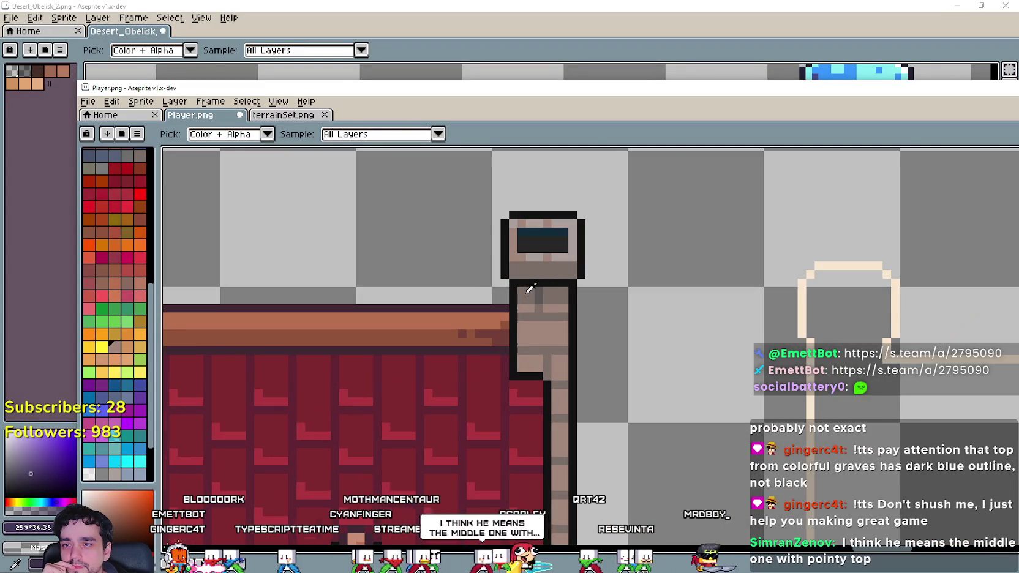
{"action": "scroll", "coordinate": [532, 263], "scroll_direction": "up", "scroll_amount": 1}
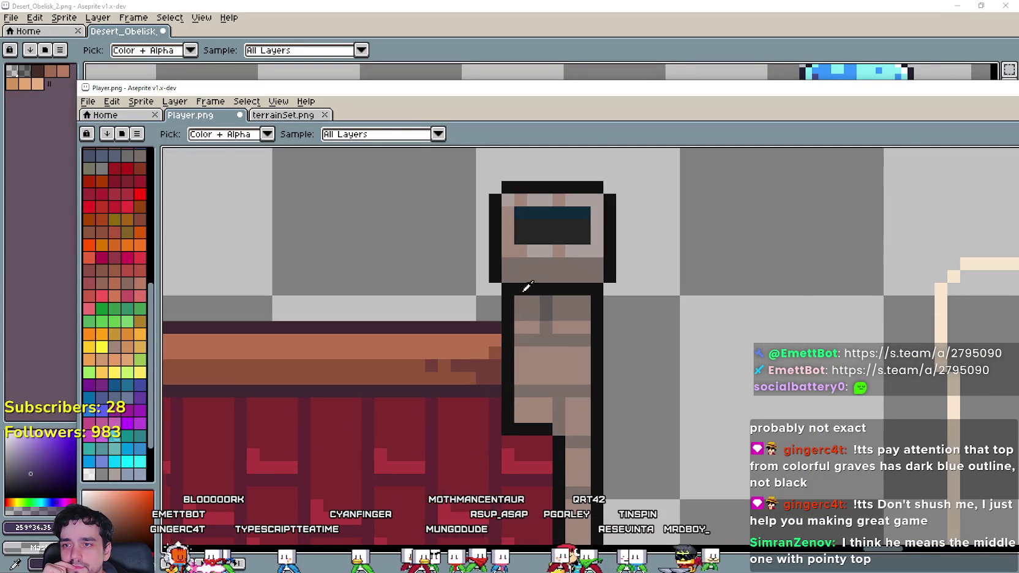
{"action": "scroll", "coordinate": [527, 288], "scroll_direction": "down", "scroll_amount": 3}
{"action": "mouse_move", "coordinate": [557, 455]}
{"action": "left_mouse_down"}
{"action": "mouse_move", "coordinate": [545, 319]}
{"action": "mouse_move", "coordinate": [553, 261]}
{"action": "left_mouse_up"}
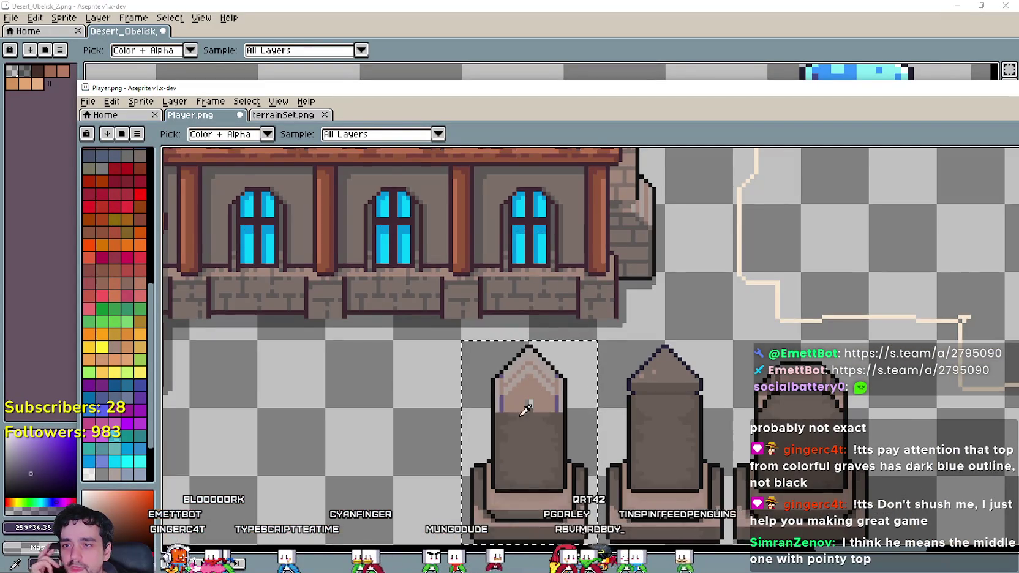
{"action": "scroll", "coordinate": [525, 410], "scroll_direction": "up", "scroll_amount": 1}
Bucket-fill the purple pixels on the left gravestone's pointed top in pink stone.
{"action": "key", "text": "g"}
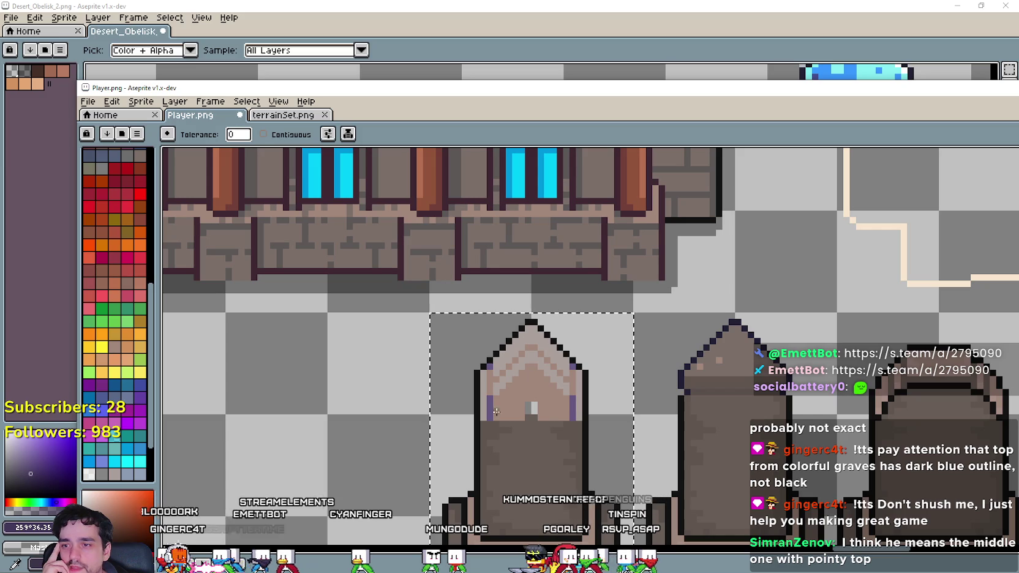
{"action": "left_click", "coordinate": [495, 409]}
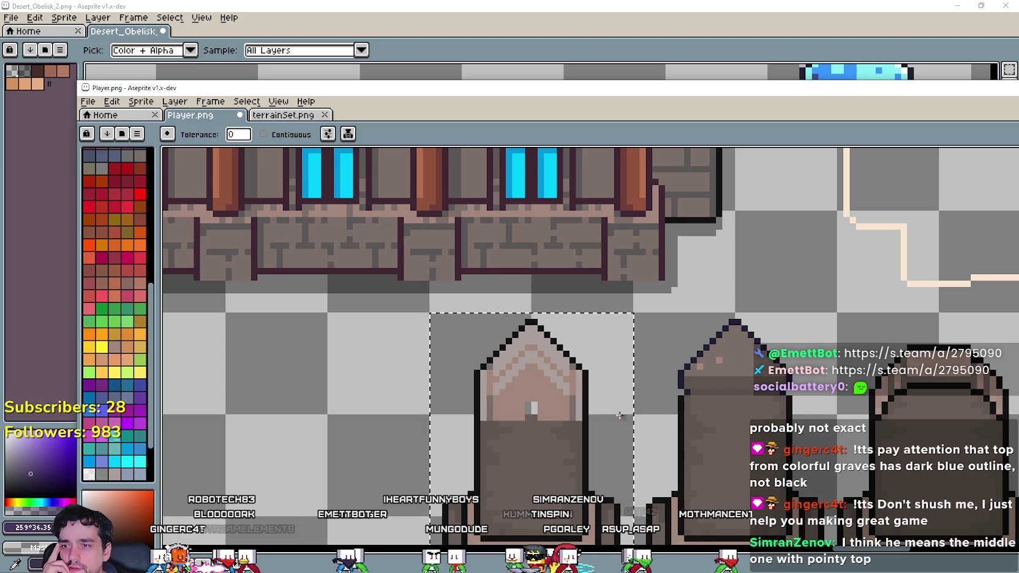
{"action": "mouse_move", "coordinate": [602, 416]}
{"action": "left_mouse_down"}
{"action": "mouse_move", "coordinate": [607, 286]}
{"action": "mouse_move", "coordinate": [506, 407]}
{"action": "left_mouse_up"}
{"action": "scroll", "coordinate": [504, 406], "scroll_direction": "up", "scroll_amount": 3}
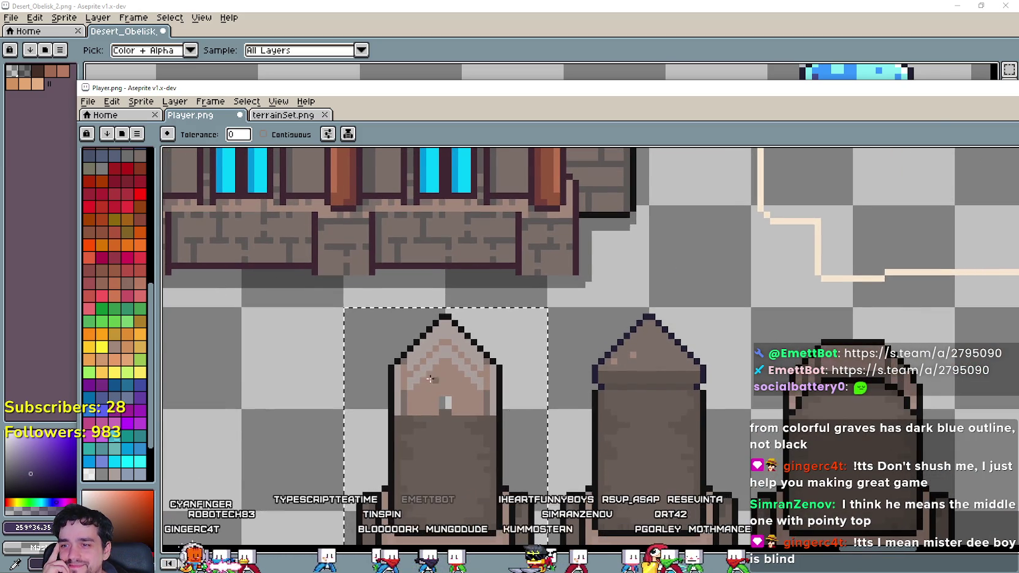
{"action": "key", "text": "i"}
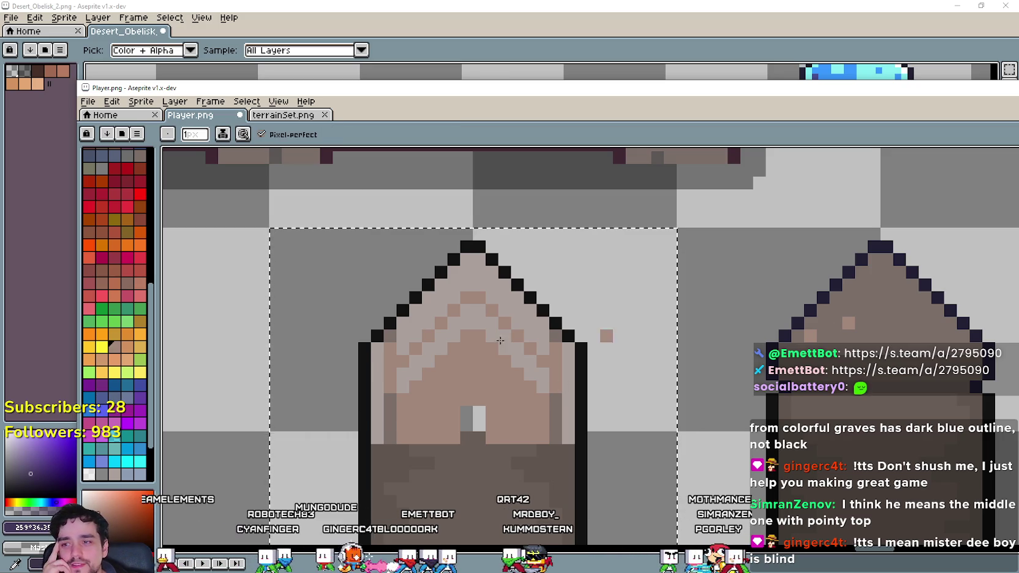
Pencil over the two light notch pixels in the gravestone top with brown.
{"action": "key", "text": "b"}
{"action": "left_click_drag", "start_coordinate": [479, 412], "coordinate": [460, 414]}
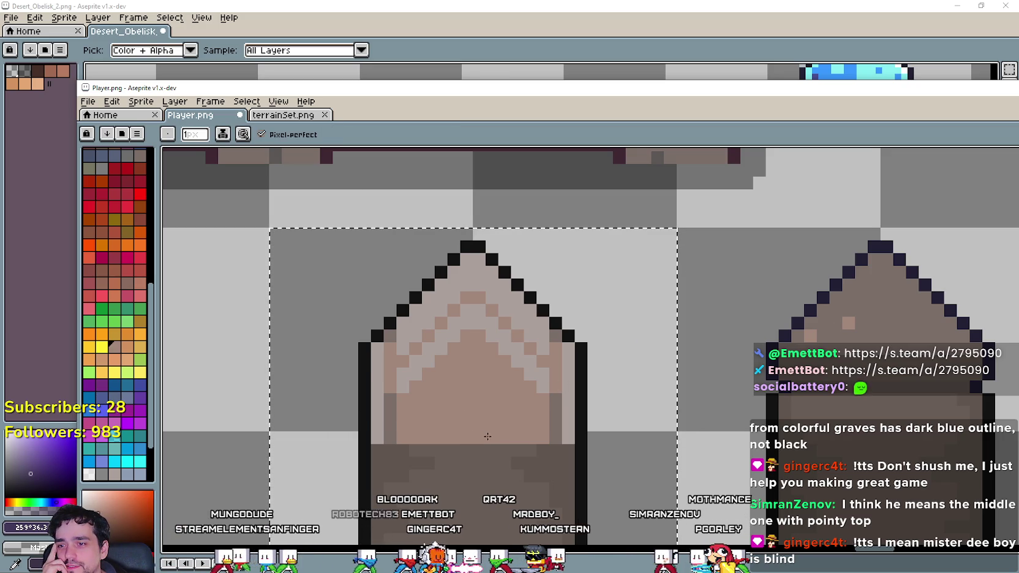
{"action": "scroll", "coordinate": [472, 432], "scroll_direction": "down", "scroll_amount": 3}
{"action": "scroll", "coordinate": [552, 412], "scroll_direction": "up", "scroll_amount": 1}
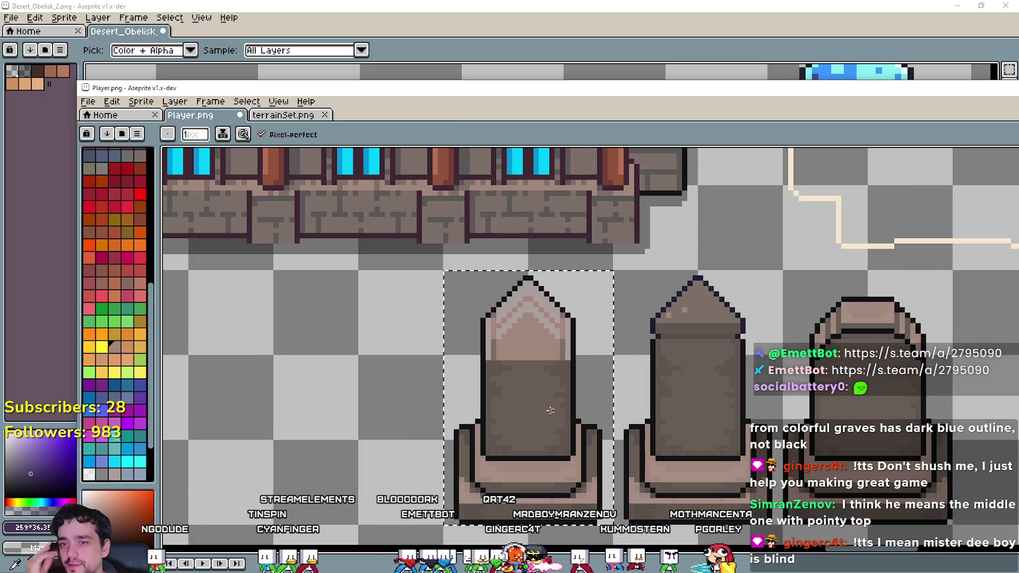
{"action": "scroll", "coordinate": [550, 407], "scroll_direction": "down", "scroll_amount": 2}
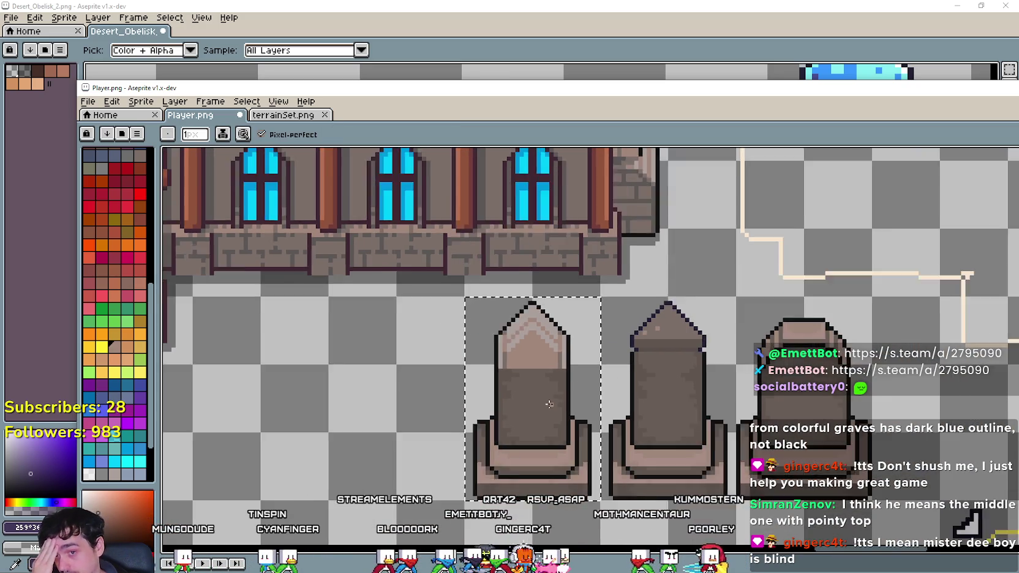
{"action": "scroll", "coordinate": [547, 398], "scroll_direction": "up", "scroll_amount": 1}
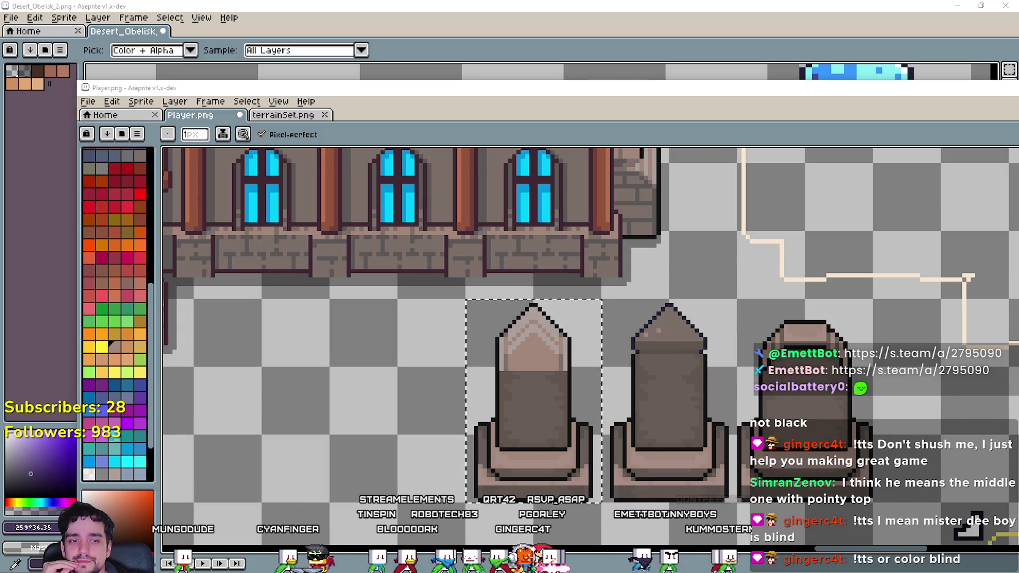
Compare against the Desert_Obelisk sheet, then minimize that window.
{"action": "key", "text": "alt+Tab"}
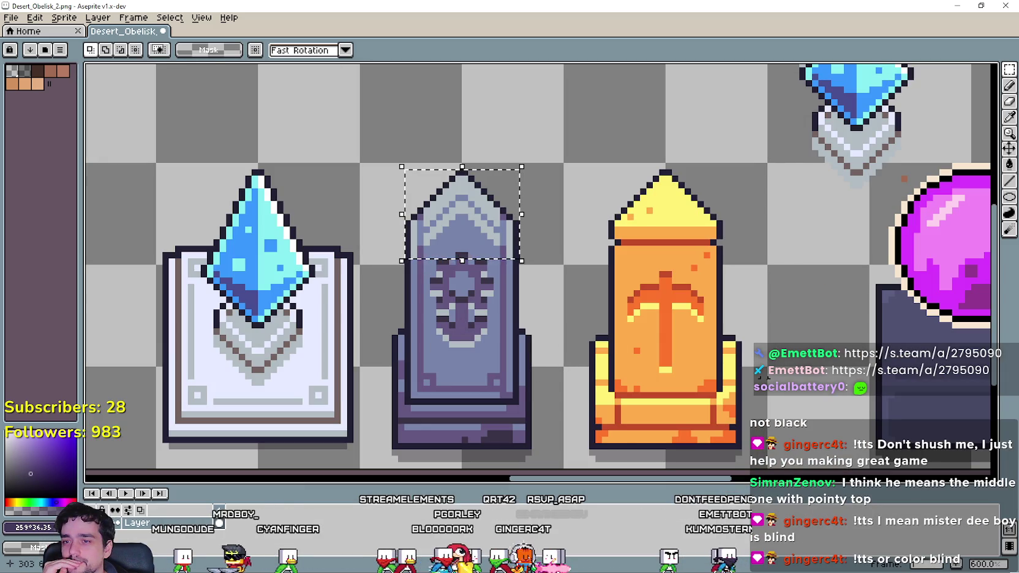
{"action": "left_click", "coordinate": [954, 6]}
{"action": "scroll", "coordinate": [735, 387], "scroll_direction": "up", "scroll_amount": 3}
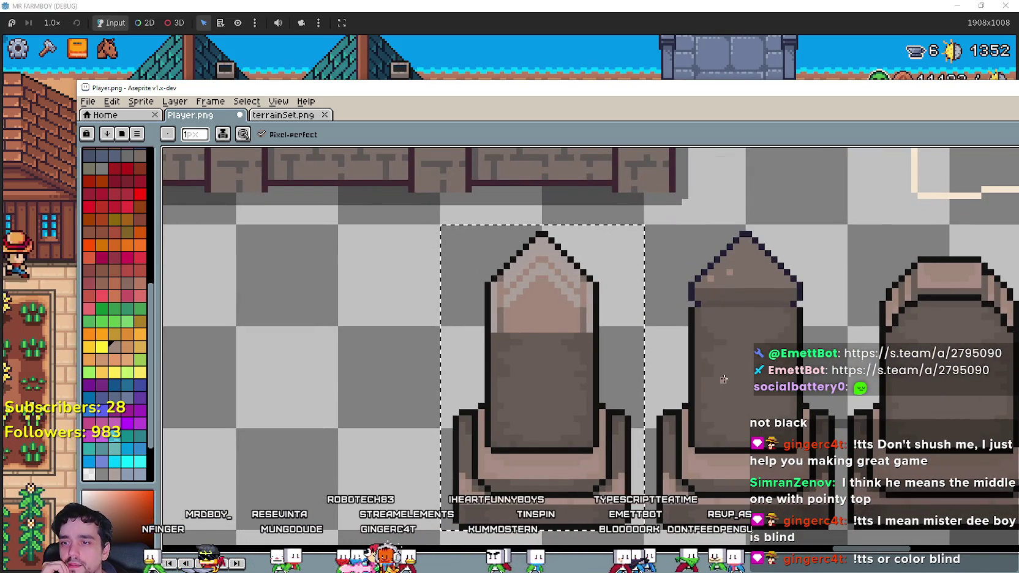
{"action": "scroll", "coordinate": [721, 379], "scroll_direction": "down", "scroll_amount": 1}
{"action": "scroll", "coordinate": [721, 379], "scroll_direction": "up", "scroll_amount": 1}
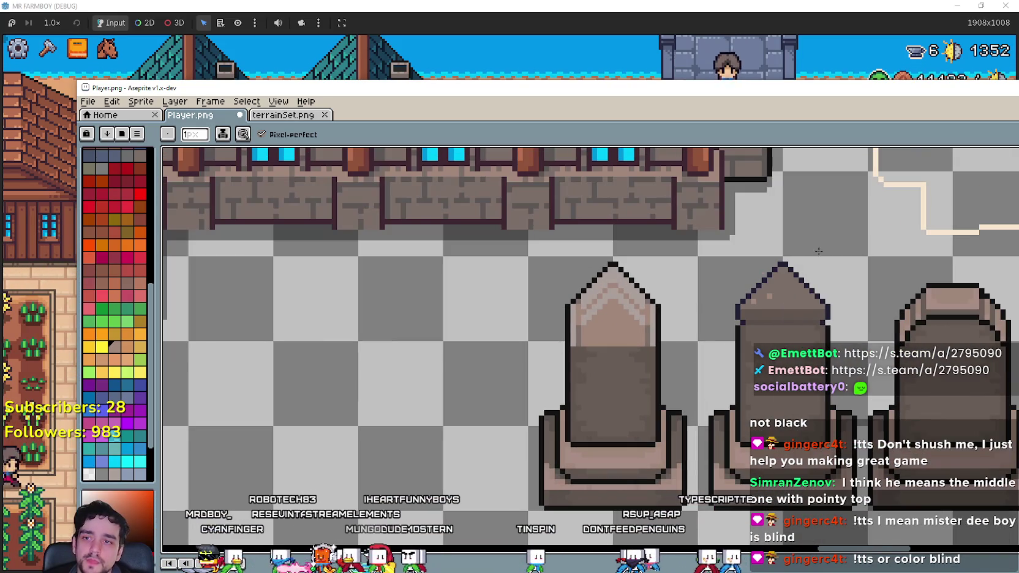
{"action": "scroll", "coordinate": [722, 379], "scroll_direction": "down", "scroll_amount": 1}
Select a thin pale pink band across the shaft and stretch it down to the gravestone's base.
{"action": "key", "text": "m"}
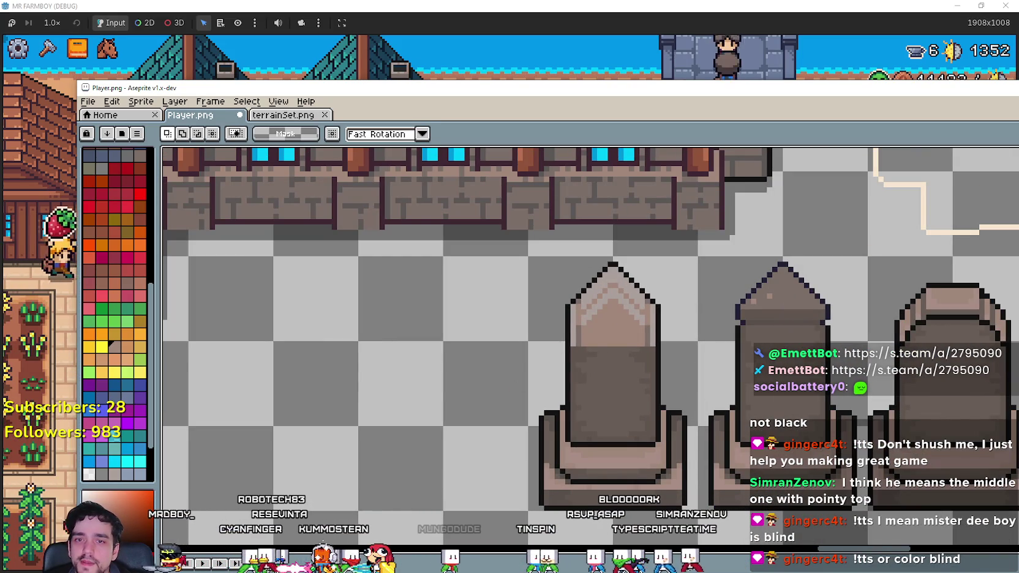
{"action": "left_click_drag", "start_coordinate": [566, 337], "coordinate": [657, 347]}
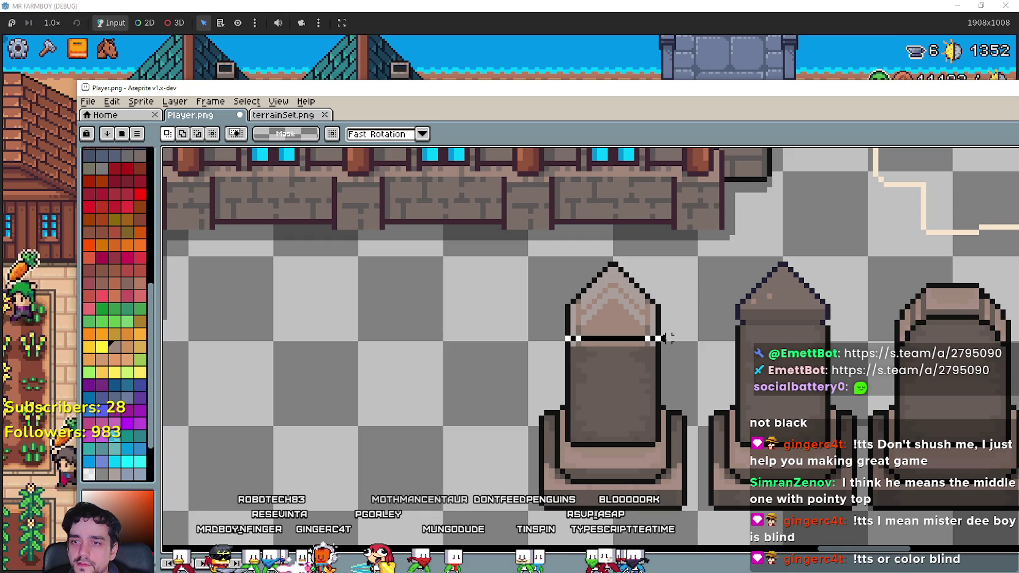
{"action": "scroll", "coordinate": [603, 367], "scroll_direction": "up", "scroll_amount": 2}
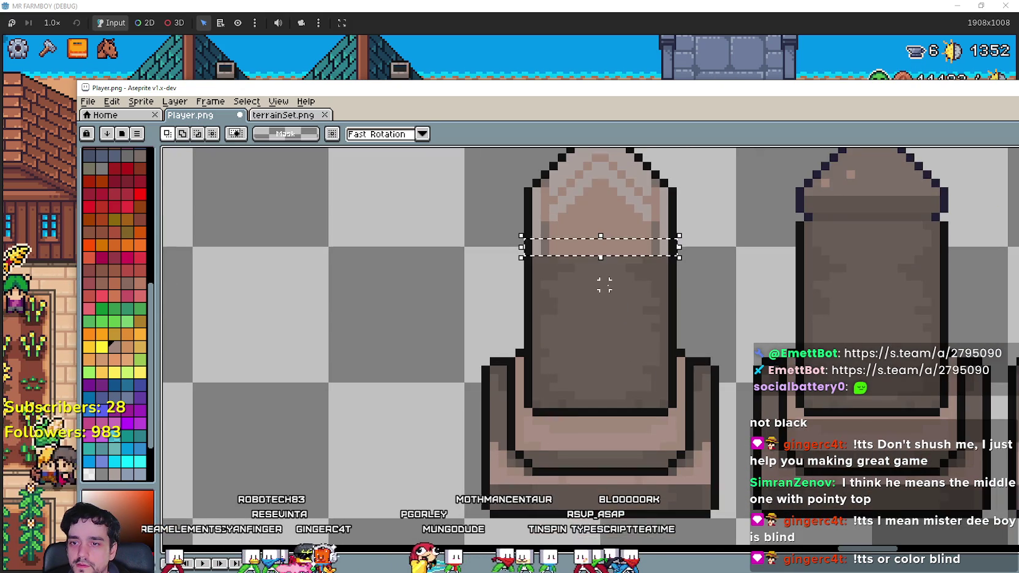
{"action": "mouse_move", "coordinate": [609, 256]}
{"action": "left_mouse_down"}
{"action": "mouse_move", "coordinate": [600, 254]}
{"action": "mouse_move", "coordinate": [609, 413]}
{"action": "mouse_move", "coordinate": [614, 339]}
{"action": "mouse_move", "coordinate": [607, 417]}
{"action": "left_mouse_up"}
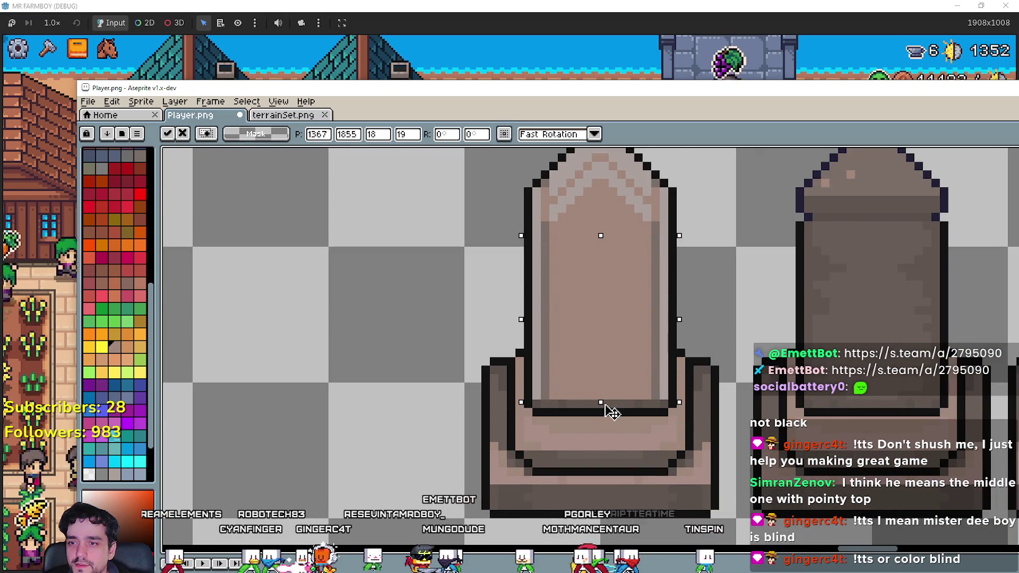
{"action": "key", "text": "Return"}
{"action": "scroll", "coordinate": [609, 411], "scroll_direction": "down", "scroll_amount": 2}
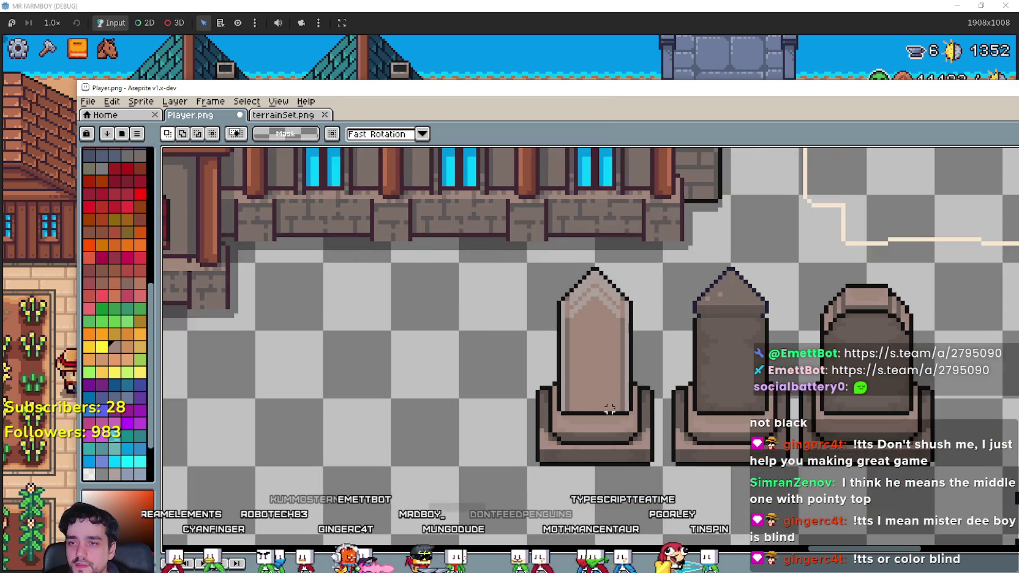
{"action": "key", "text": "alt+Tab"}
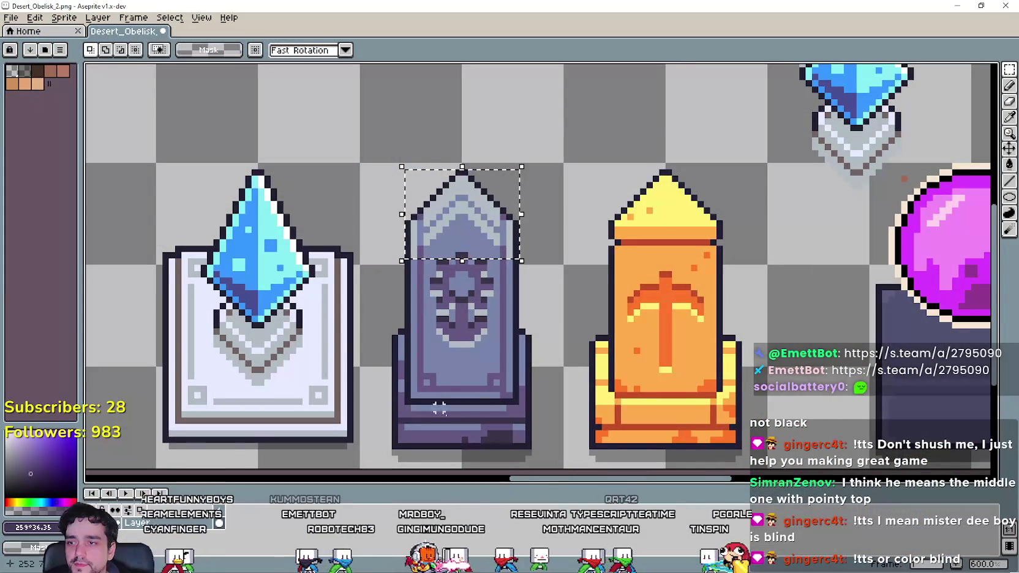
Flip between Player.png and Desert_Obelisk, leaving the obelisk sheet in front zoomed on its base.
{"action": "key", "text": "alt+Tab"}
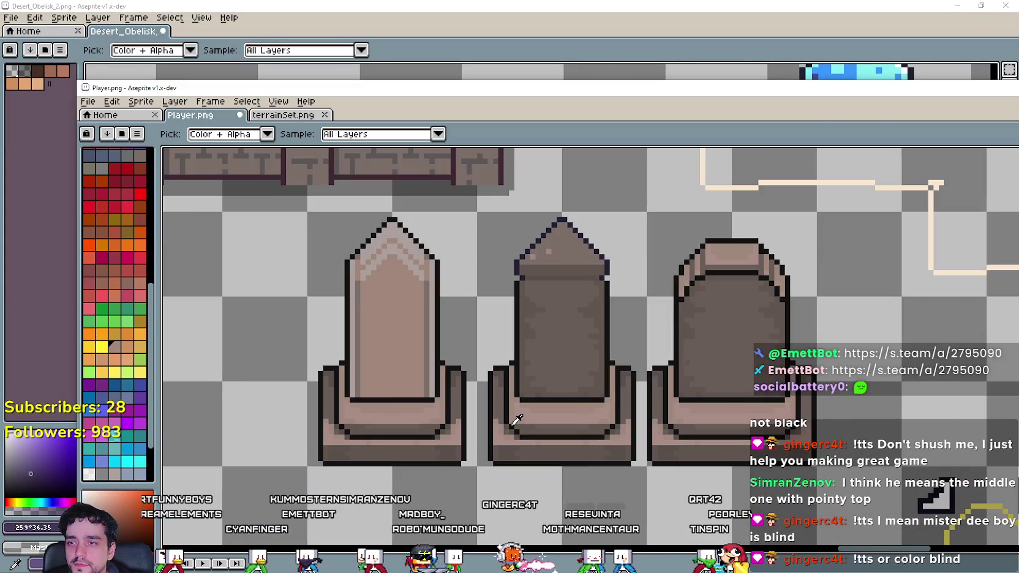
{"action": "key", "text": "alt+Tab"}
{"action": "key", "text": "alt+Tab"}
{"action": "key", "text": "alt+Tab"}
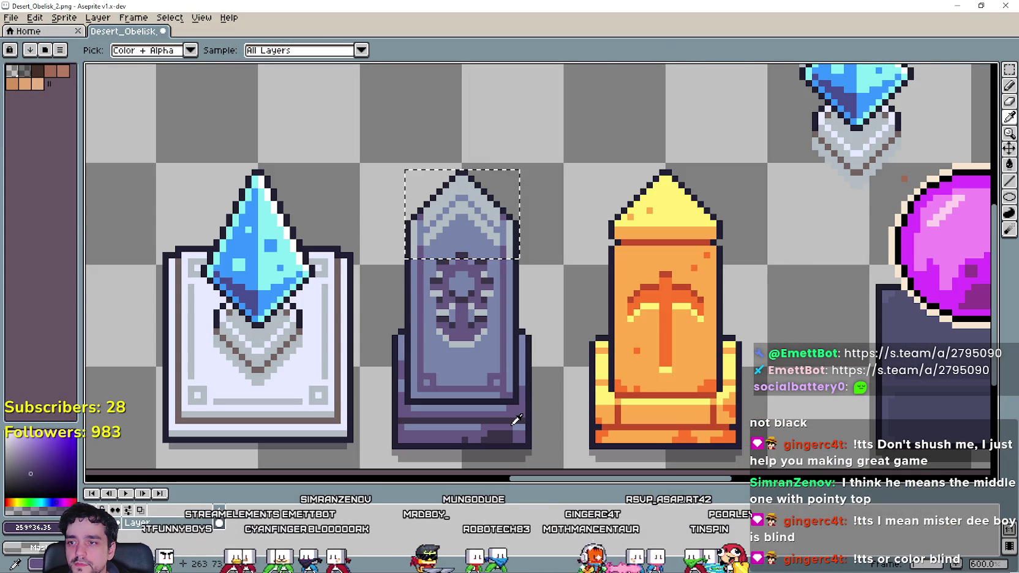
{"action": "key", "text": "alt+Tab"}
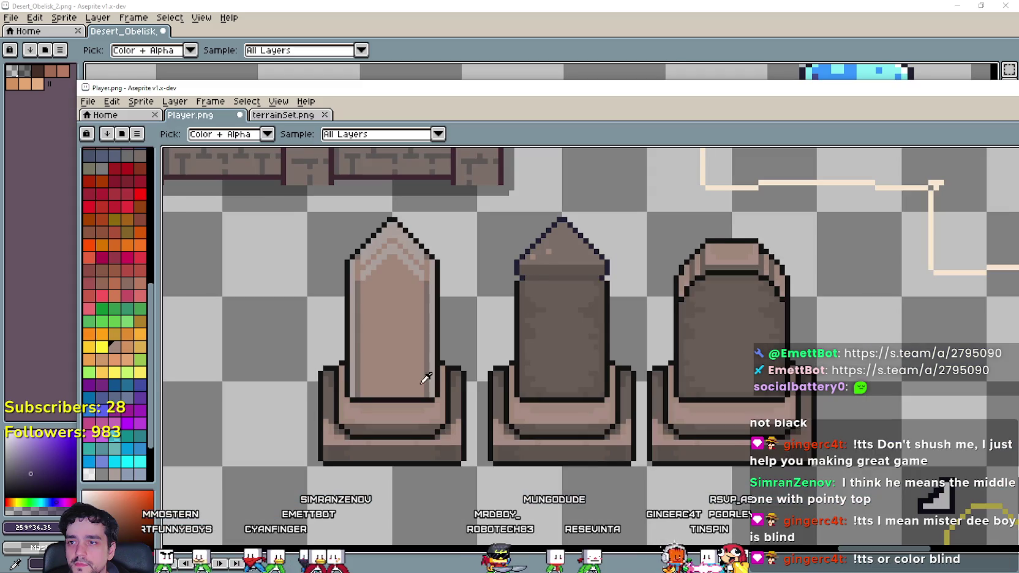
{"action": "key", "text": "m"}
{"action": "scroll", "coordinate": [458, 380], "scroll_direction": "up", "scroll_amount": 1}
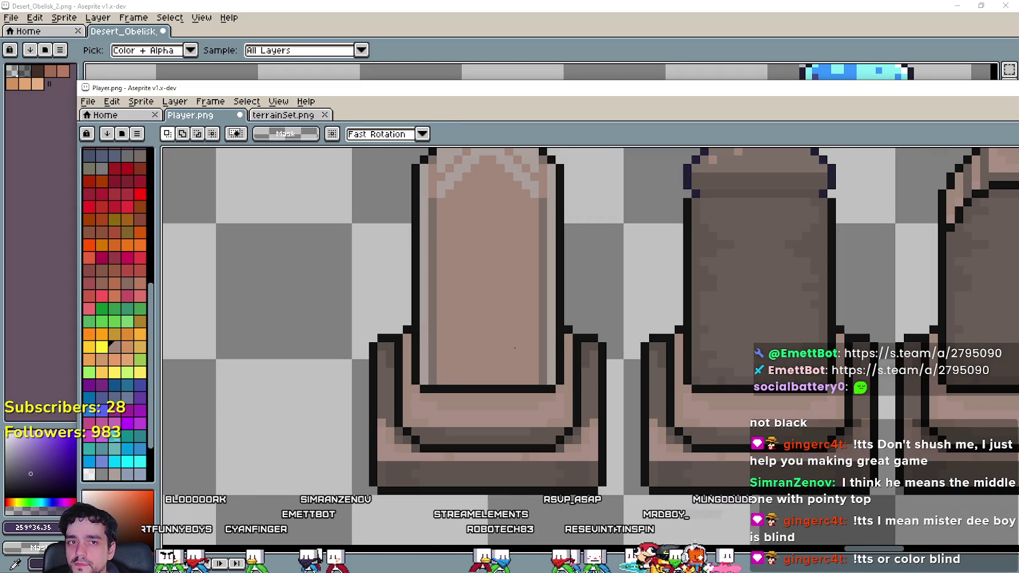
{"action": "scroll", "coordinate": [355, 392], "scroll_direction": "up", "scroll_amount": 1}
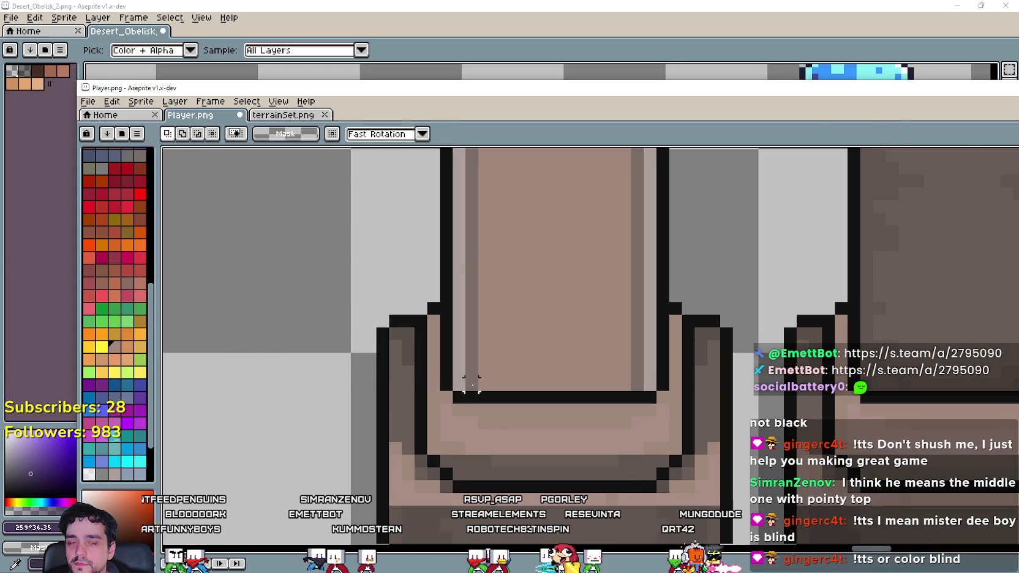
{"action": "key", "text": "alt+Tab"}
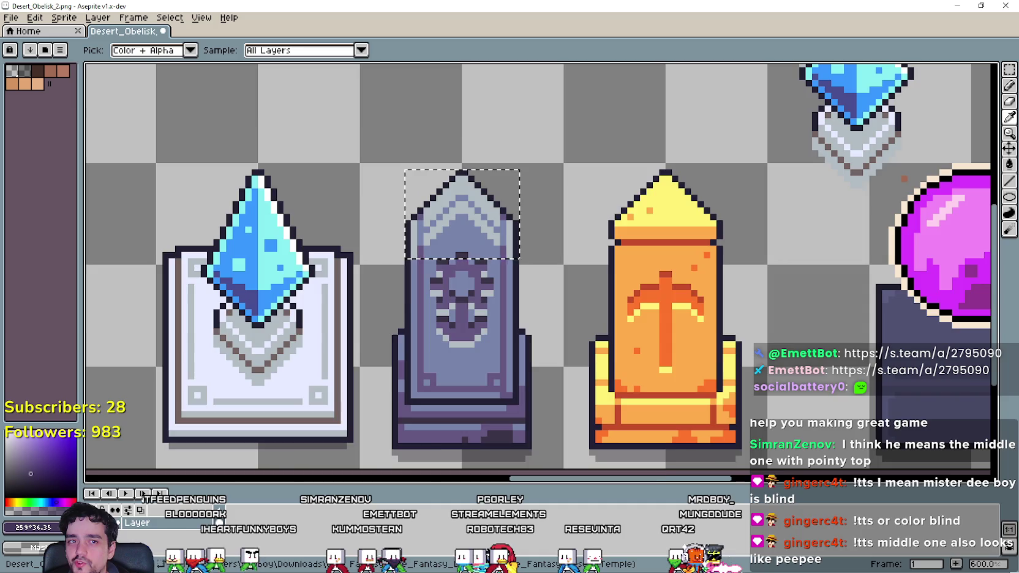
{"action": "key", "text": "alt+Tab"}
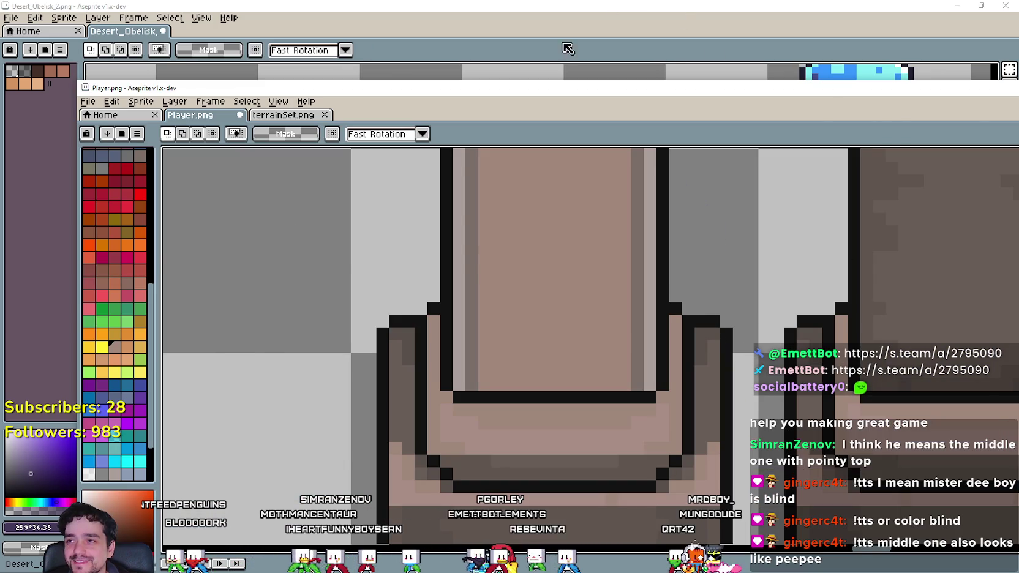
{"action": "left_click", "coordinate": [568, 48]}
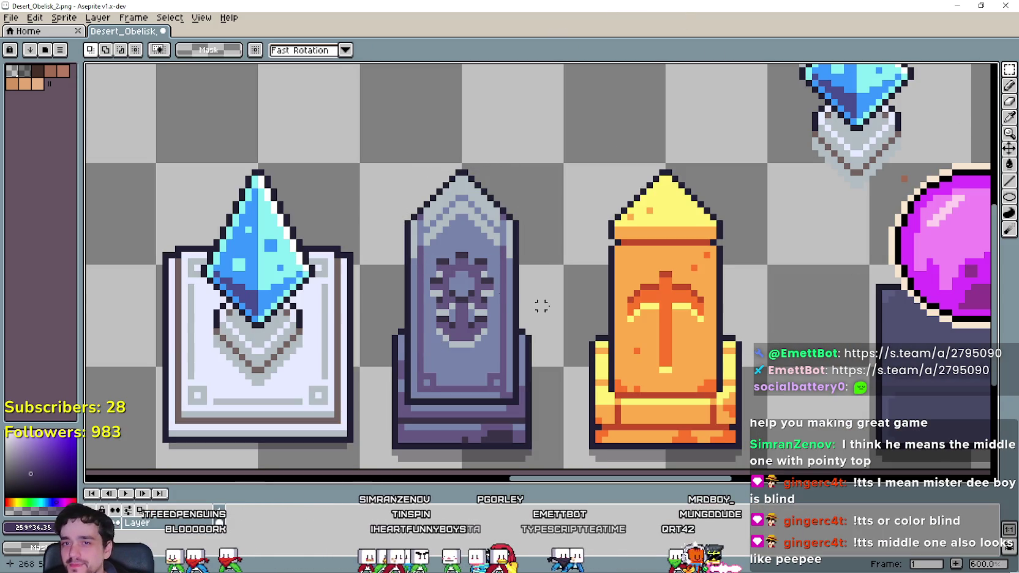
{"action": "scroll", "coordinate": [404, 401], "scroll_direction": "up", "scroll_amount": 3}
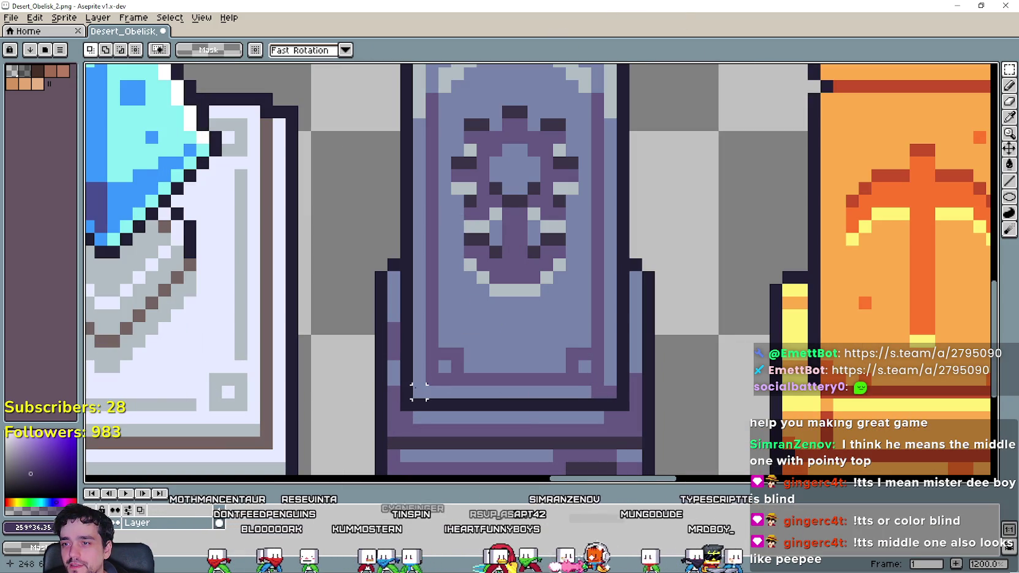
Copy the purple obelisk's lower panel and paste it onto the gravestone's base in Player.png.
{"action": "mouse_move", "coordinate": [415, 398]}
{"action": "left_mouse_down"}
{"action": "mouse_move", "coordinate": [595, 334]}
{"action": "mouse_move", "coordinate": [617, 336]}
{"action": "left_mouse_up"}
{"action": "key", "text": "i"}
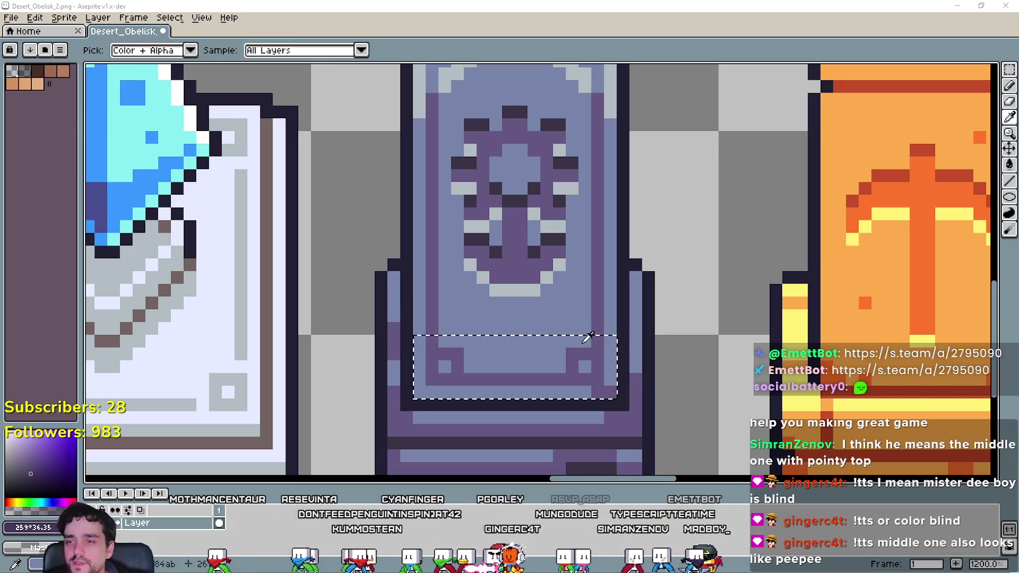
{"action": "key", "text": "alt+Tab"}
{"action": "key", "text": "ctrl+v"}
{"action": "mouse_move", "coordinate": [672, 357]}
{"action": "left_mouse_down"}
{"action": "mouse_move", "coordinate": [516, 360]}
{"action": "mouse_move", "coordinate": [542, 378]}
{"action": "left_mouse_up"}
{"action": "key", "text": "Return"}
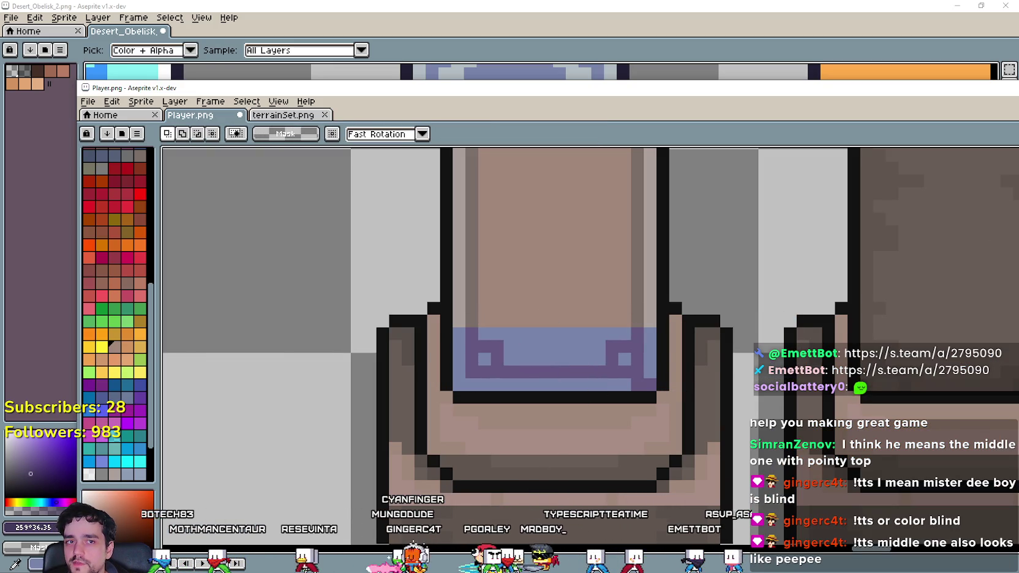
Try a lighter fill on the blue band, undo it, and switch the bucket to Contiguous.
{"action": "key", "text": "b"}
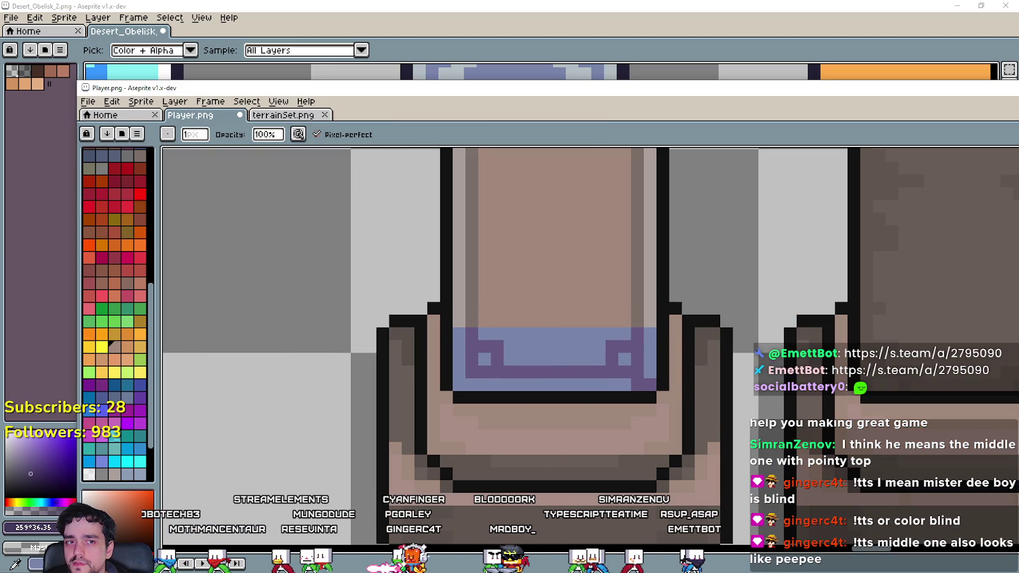
{"action": "key", "text": "i"}
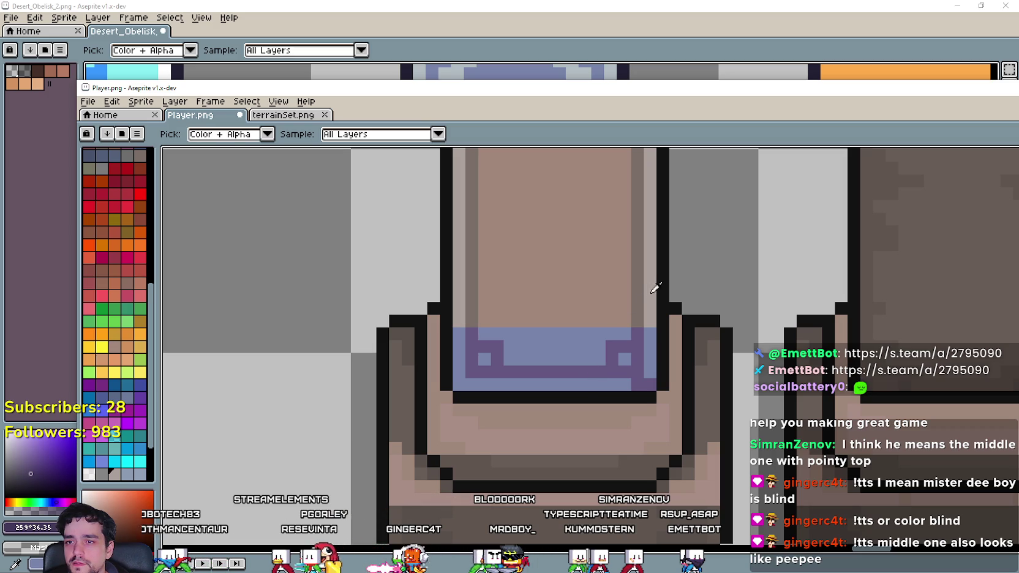
{"action": "key", "text": "g"}
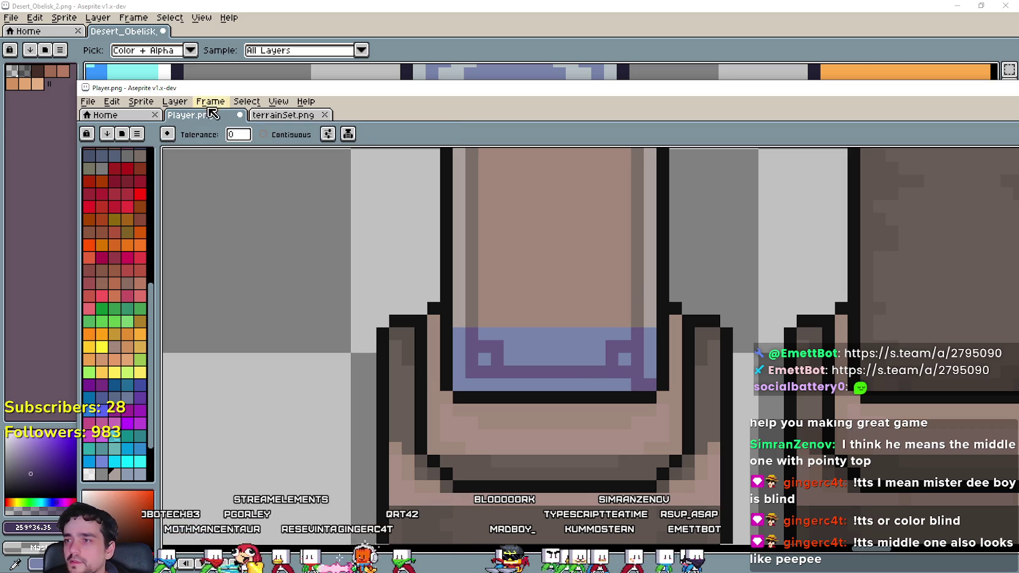
{"action": "left_click", "coordinate": [646, 339]}
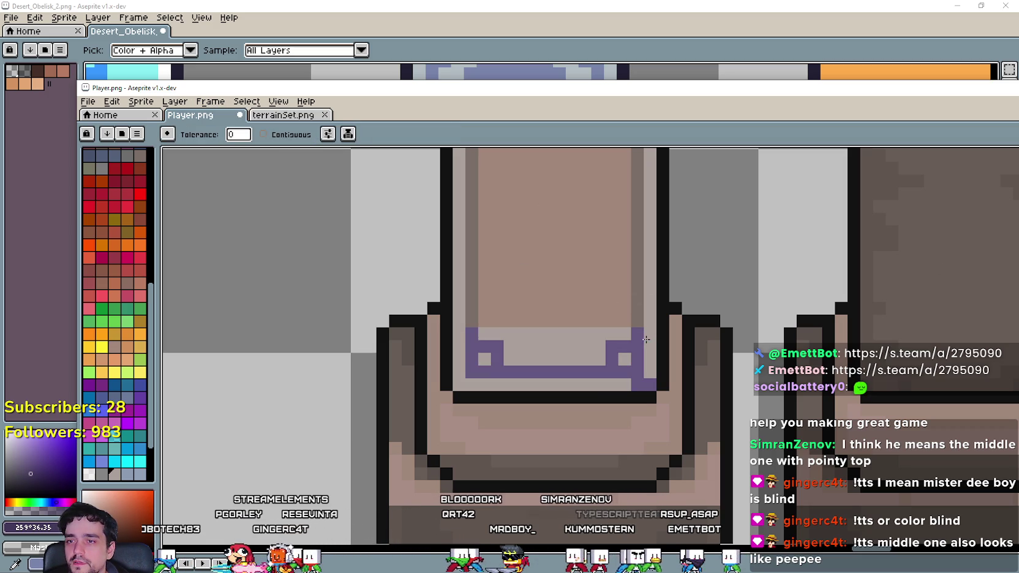
{"action": "key", "text": "ctrl+z"}
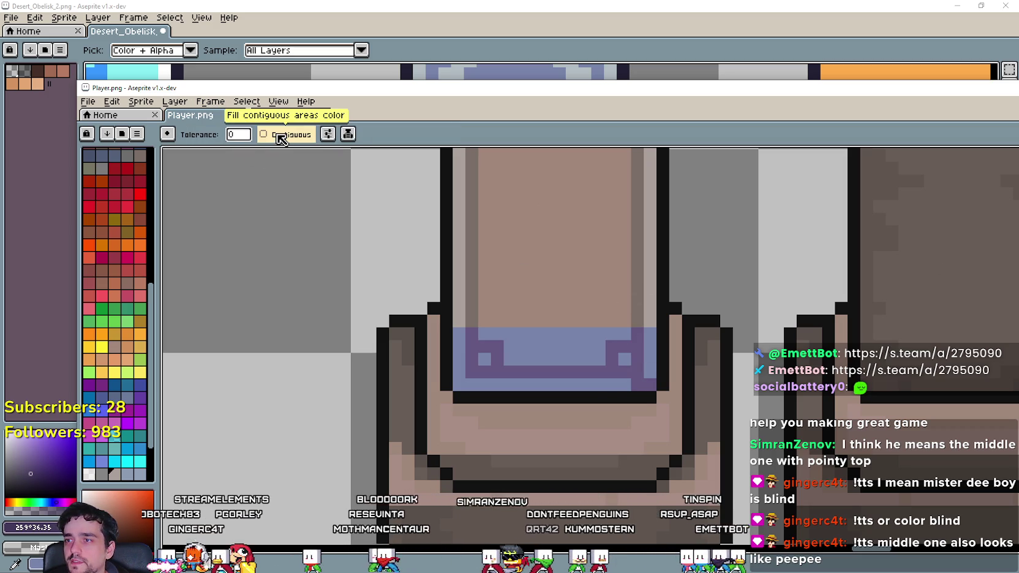
{"action": "left_click", "coordinate": [281, 139]}
{"action": "scroll", "coordinate": [539, 327], "scroll_direction": "down", "scroll_amount": 6}
{"action": "scroll", "coordinate": [539, 326], "scroll_direction": "up", "scroll_amount": 5}
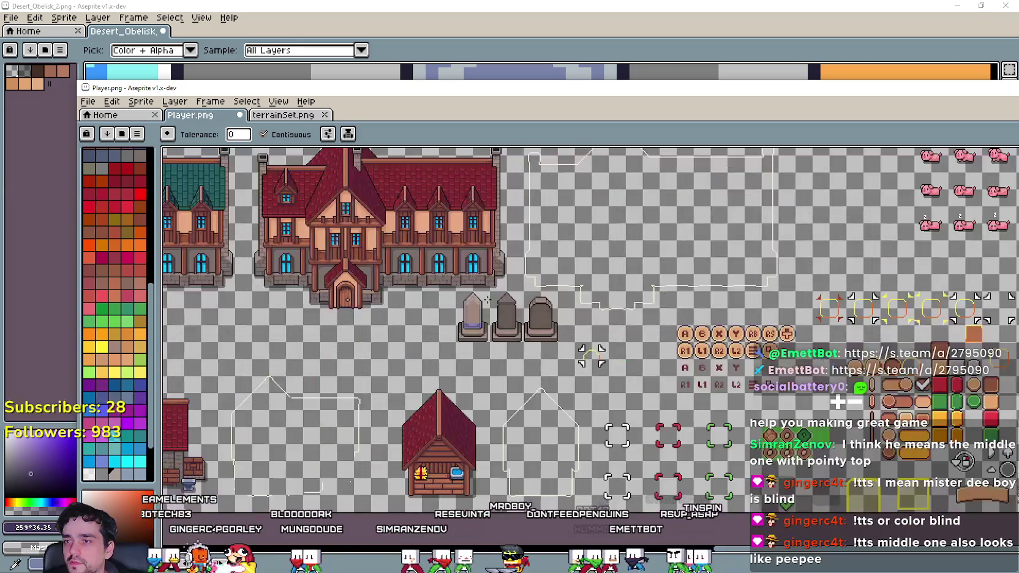
{"action": "scroll", "coordinate": [466, 309], "scroll_direction": "down", "scroll_amount": 2}
{"action": "scroll", "coordinate": [477, 319], "scroll_direction": "up", "scroll_amount": 1}
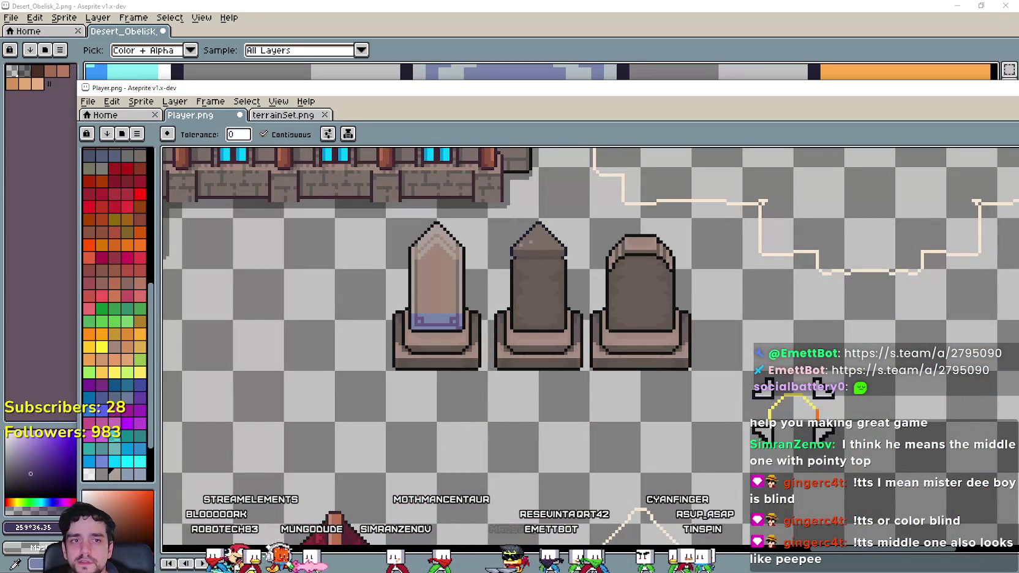
Select the three gravestones in Player.png and bring the Desert_Obelisk sheet forward.
{"action": "key", "text": "m"}
{"action": "mouse_move", "coordinate": [395, 365]}
{"action": "left_mouse_down"}
{"action": "mouse_move", "coordinate": [664, 291]}
{"action": "mouse_move", "coordinate": [700, 254]}
{"action": "left_mouse_up"}
{"action": "left_click", "coordinate": [675, 61]}
{"action": "scroll", "coordinate": [630, 202], "scroll_direction": "down", "scroll_amount": 7}
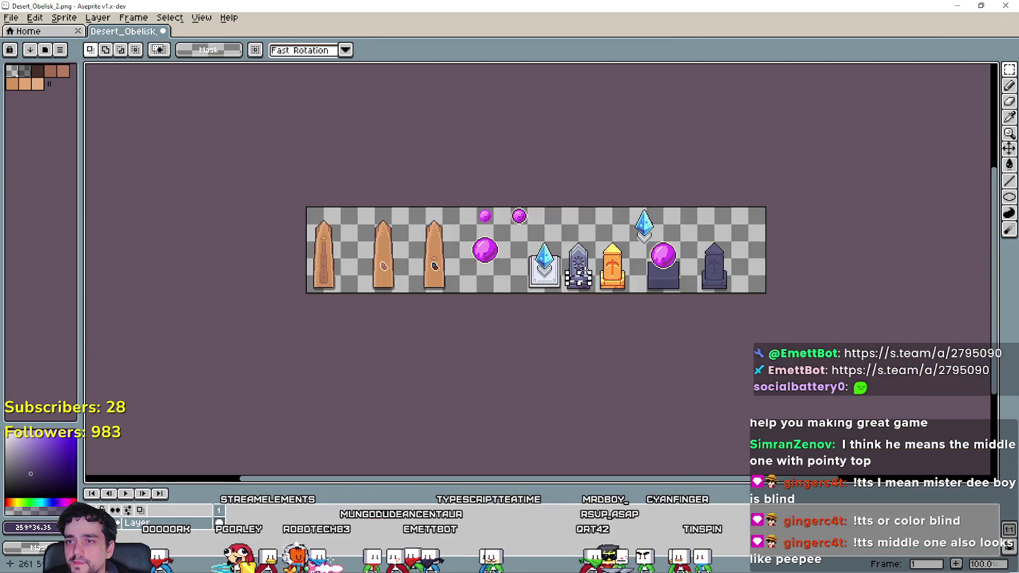
{"action": "scroll", "coordinate": [512, 250], "scroll_direction": "up", "scroll_amount": 2}
{"action": "scroll", "coordinate": [367, 338], "scroll_direction": "down", "scroll_amount": 2}
{"action": "scroll", "coordinate": [321, 220], "scroll_direction": "up", "scroll_amount": 1}
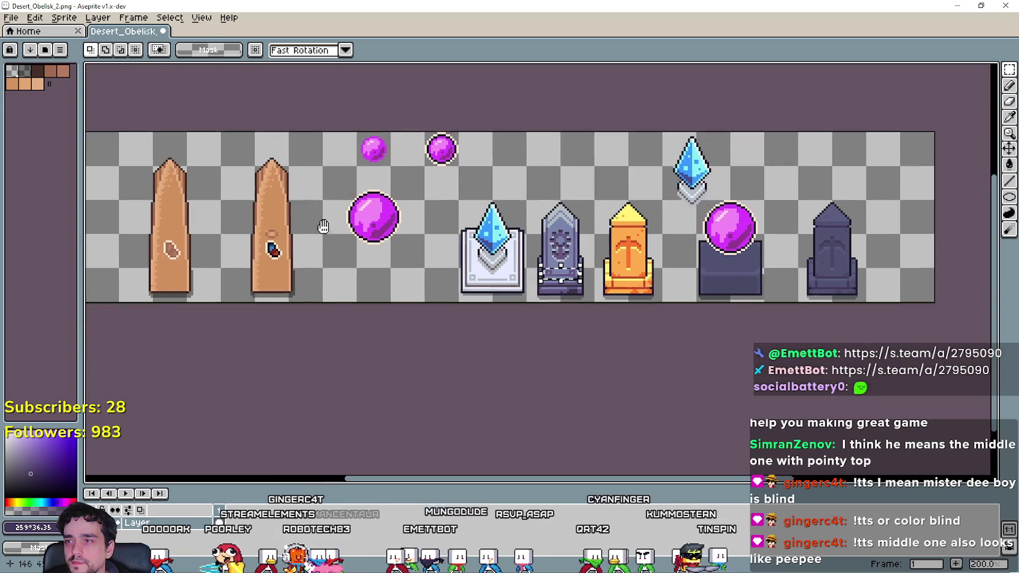
Extend the Desert_Obelisk canvas by 100 px at the bottom via Canvas Size.
{"action": "left_click", "coordinate": [35, 17]}
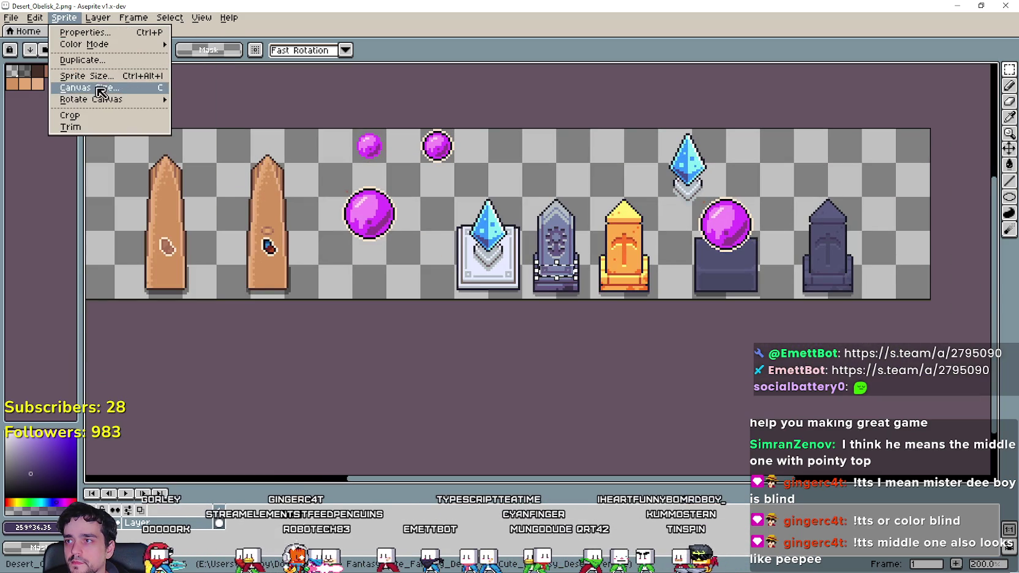
{"action": "left_click", "coordinate": [74, 88]}
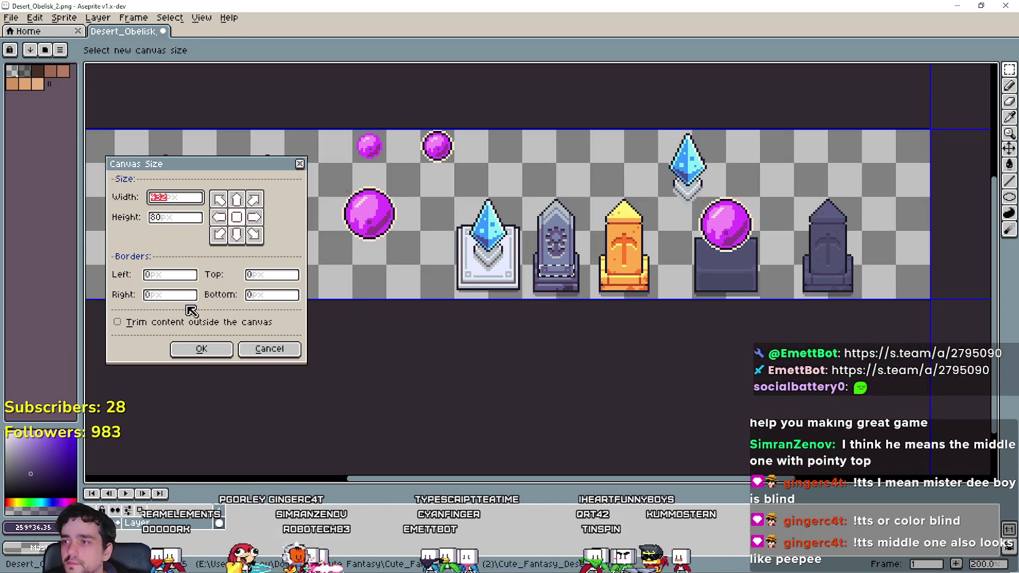
{"action": "left_click", "coordinate": [159, 296]}
{"action": "left_click", "coordinate": [254, 295]}
{"action": "type", "text": "100"}
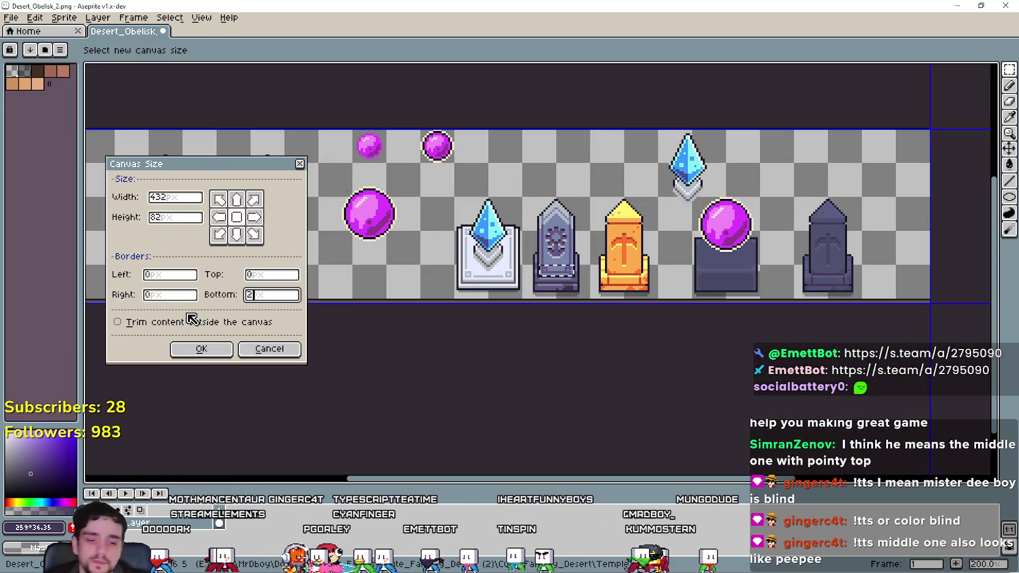
{"action": "key", "text": "Return"}
Paste the gravestones below the obelisk row and shift them right under the obelisks.
{"action": "key", "text": "ctrl+v"}
{"action": "left_click_drag", "start_coordinate": [545, 245], "coordinate": [564, 290]}
{"action": "scroll", "coordinate": [716, 289], "scroll_direction": "up", "scroll_amount": 1}
{"action": "key", "text": "ctrl+d"}
{"action": "scroll", "coordinate": [717, 290], "scroll_direction": "down", "scroll_amount": 1}
{"action": "scroll", "coordinate": [453, 270], "scroll_direction": "up", "scroll_amount": 3}
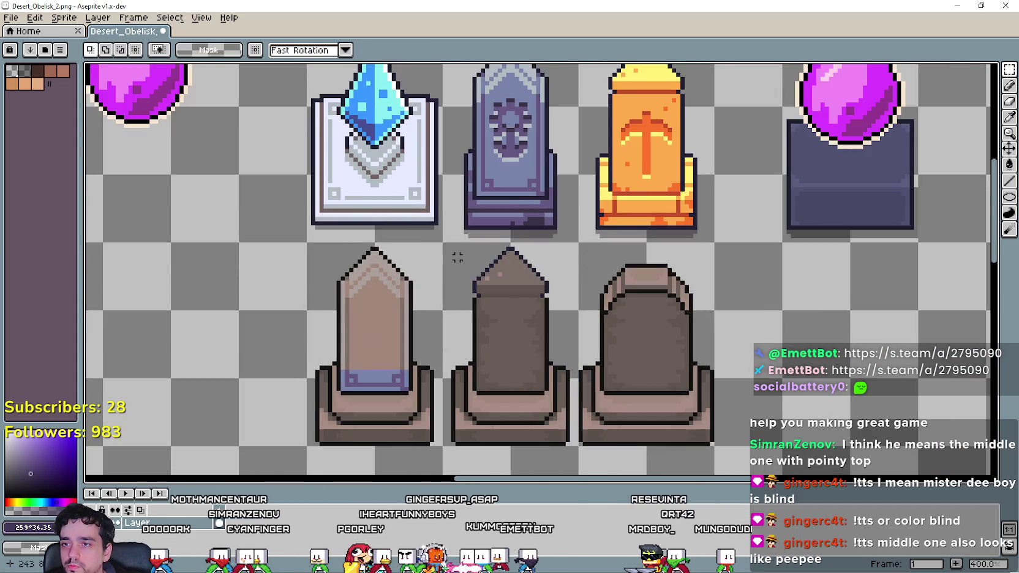
{"action": "scroll", "coordinate": [611, 306], "scroll_direction": "down", "scroll_amount": 2}
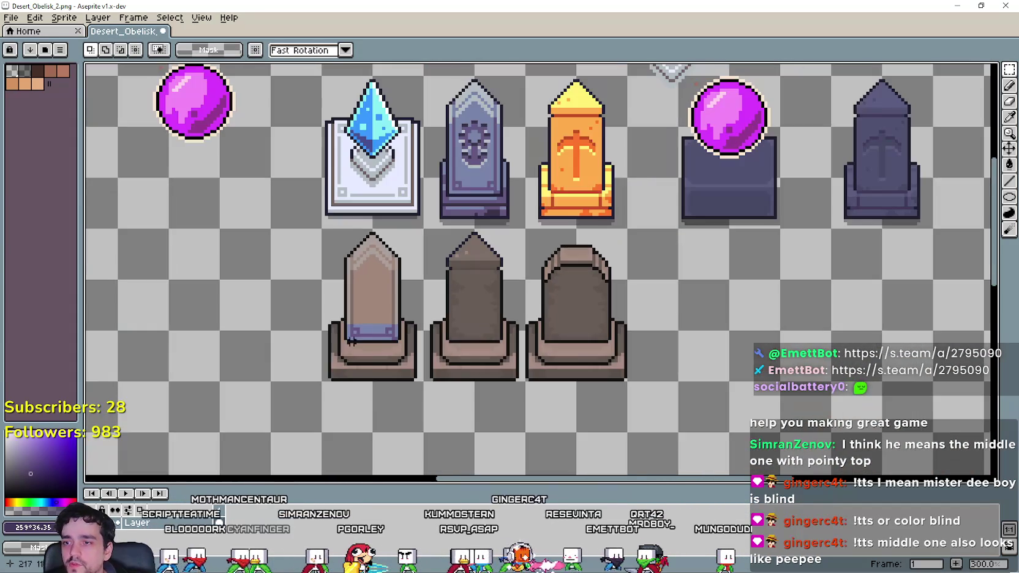
{"action": "mouse_move", "coordinate": [323, 380]}
{"action": "left_mouse_down"}
{"action": "mouse_move", "coordinate": [584, 229]}
{"action": "mouse_move", "coordinate": [626, 229]}
{"action": "left_mouse_up"}
{"action": "left_click_drag", "start_coordinate": [454, 296], "coordinate": [557, 296]}
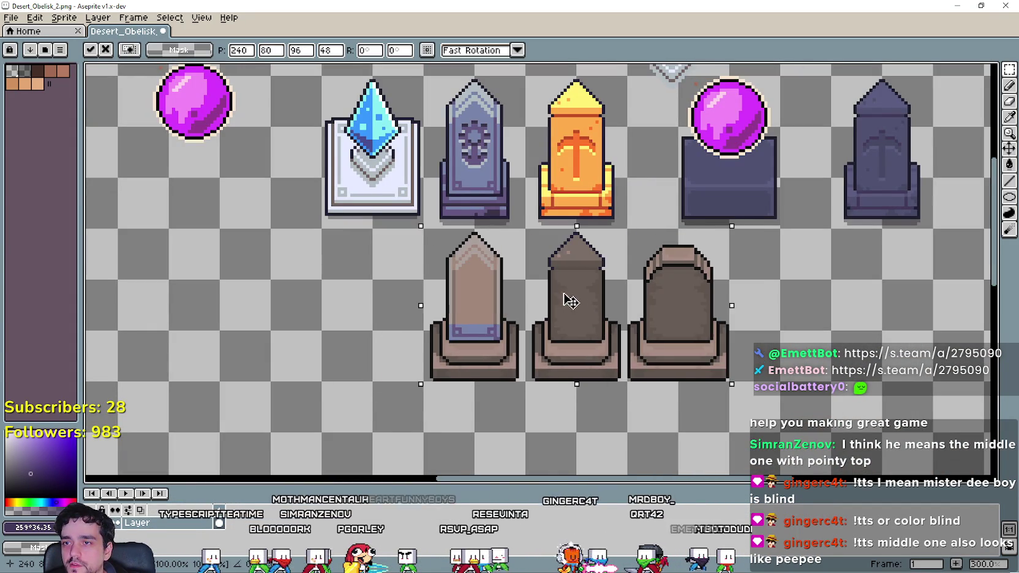
Select the light brown gravestone and fill its blue band with the grey-tan stone colour.
{"action": "key", "text": "ctrl+d"}
{"action": "scroll", "coordinate": [422, 157], "scroll_direction": "up", "scroll_amount": 2}
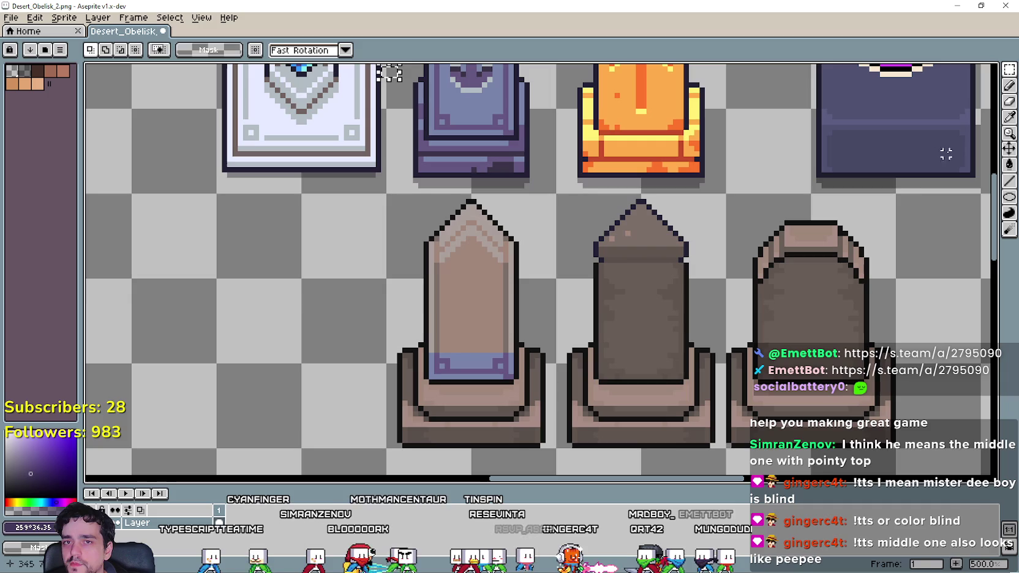
{"action": "left_click", "coordinate": [1011, 126]}
{"action": "scroll", "coordinate": [521, 202], "scroll_direction": "up", "scroll_amount": 1}
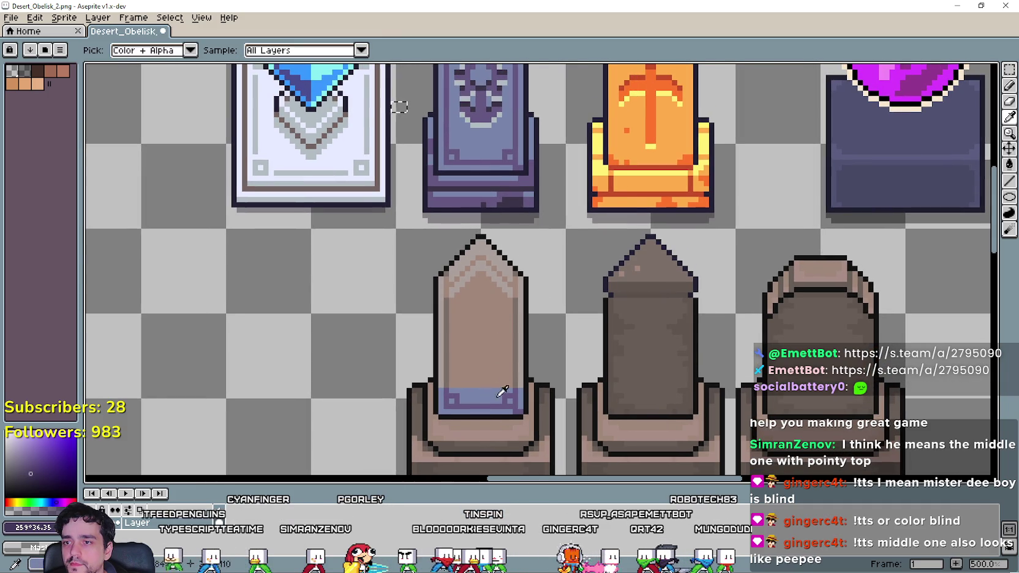
{"action": "scroll", "coordinate": [502, 392], "scroll_direction": "up", "scroll_amount": 2}
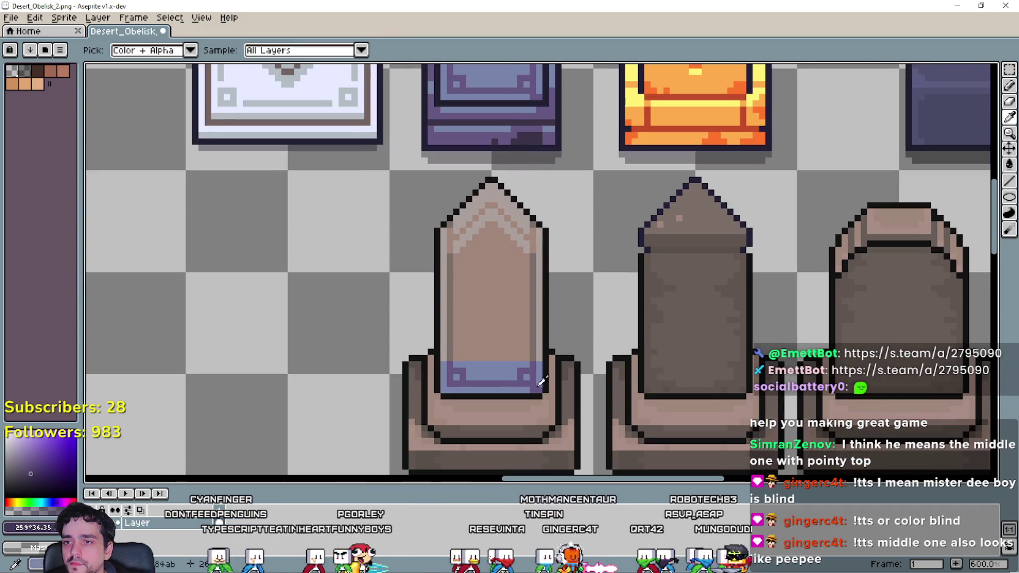
{"action": "scroll", "coordinate": [534, 370], "scroll_direction": "up", "scroll_amount": 1}
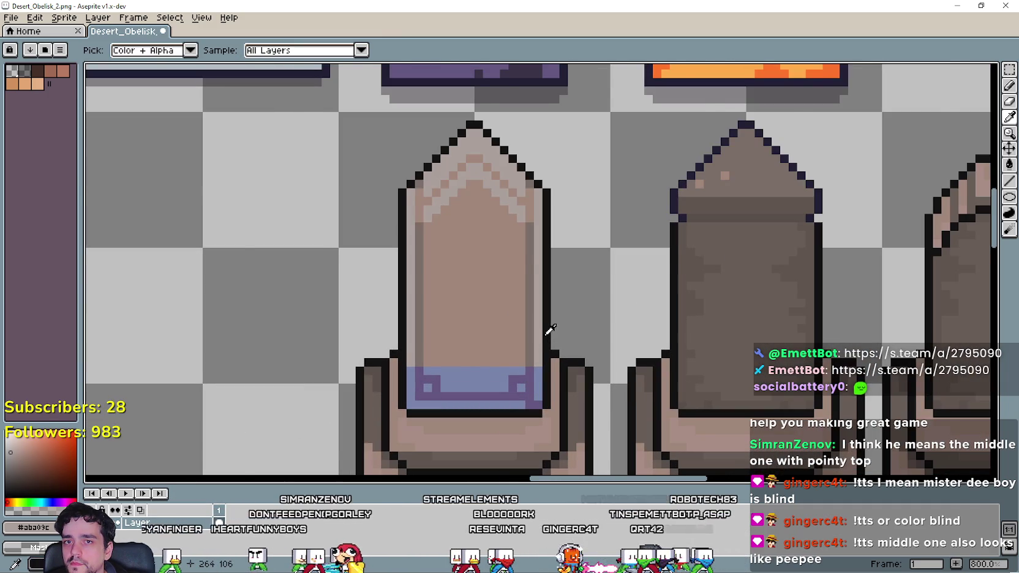
{"action": "scroll", "coordinate": [548, 334], "scroll_direction": "down", "scroll_amount": 5}
{"action": "key", "text": "w"}
{"action": "left_click", "coordinate": [581, 302]}
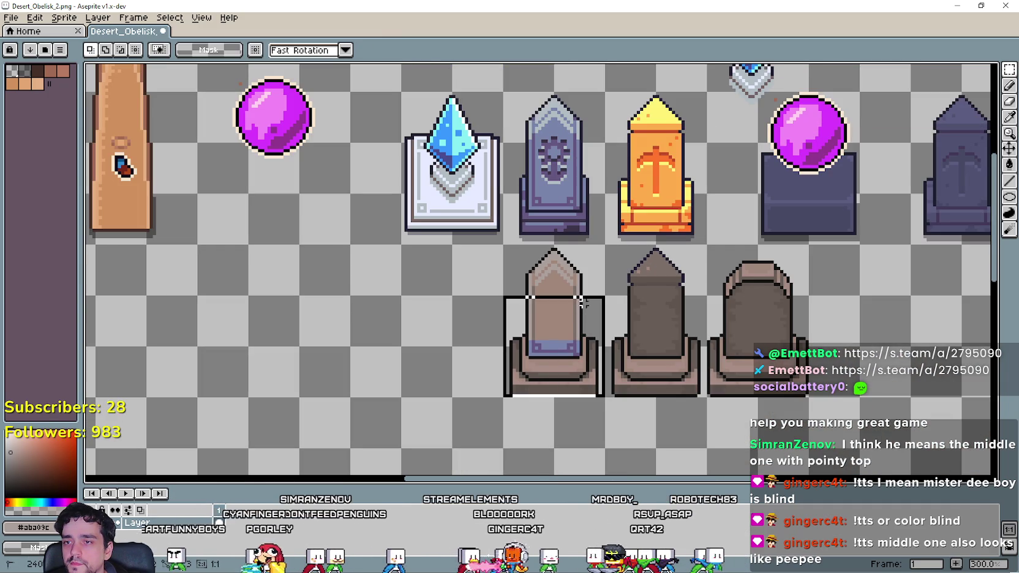
{"action": "left_click", "coordinate": [1009, 116]}
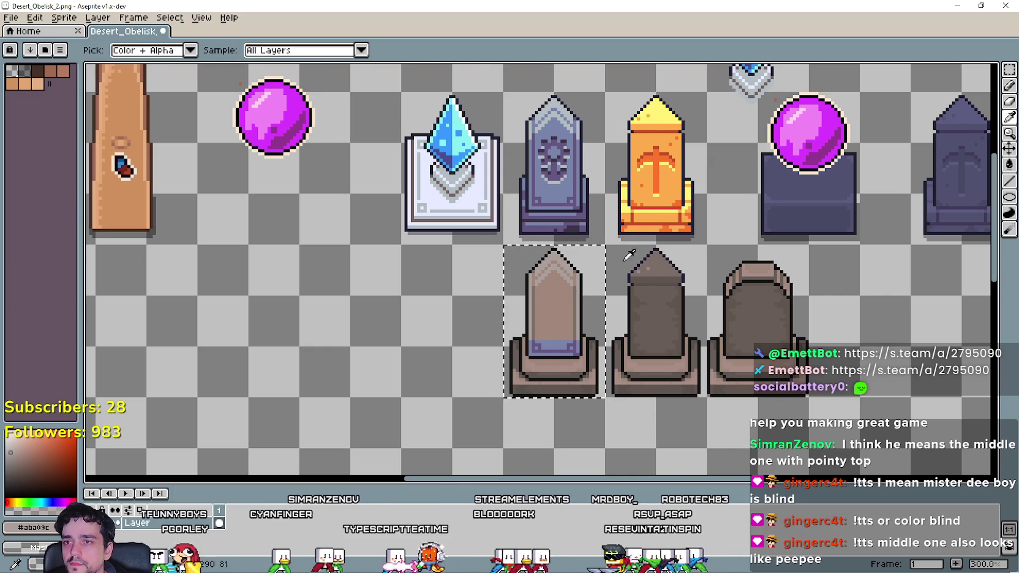
{"action": "scroll", "coordinate": [566, 297], "scroll_direction": "up", "scroll_amount": 4}
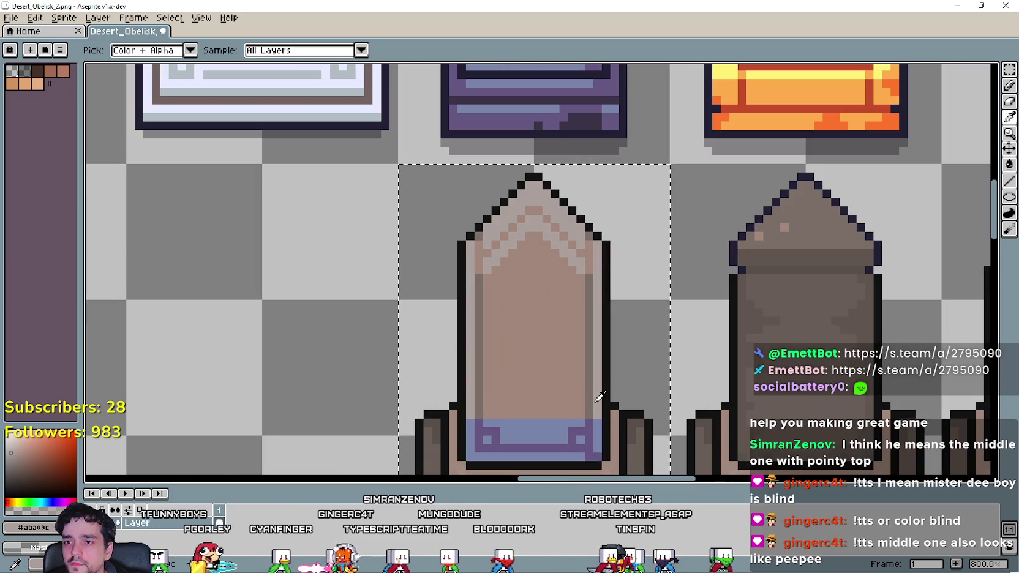
{"action": "left_click", "coordinate": [1009, 165]}
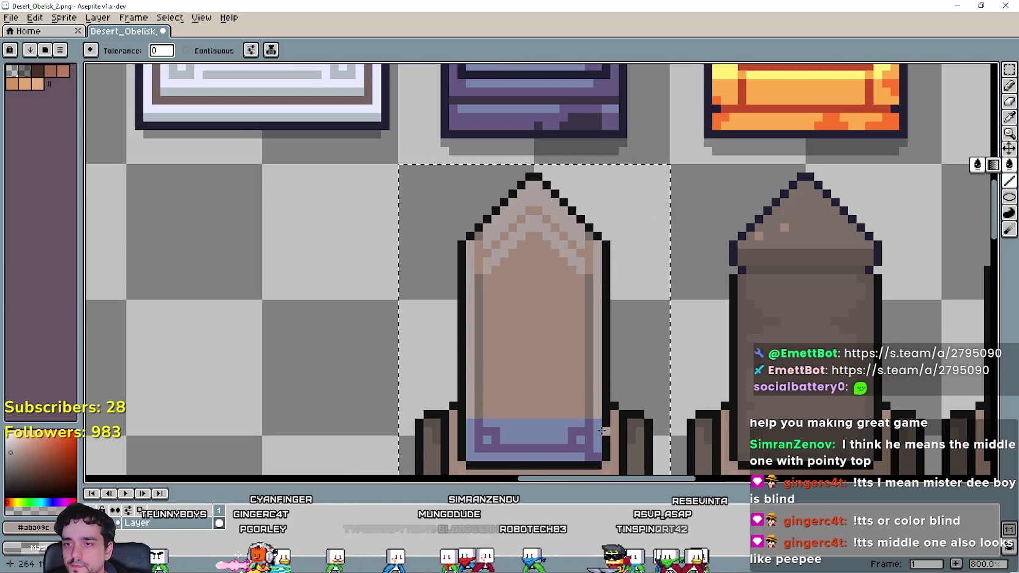
{"action": "left_click", "coordinate": [599, 433]}
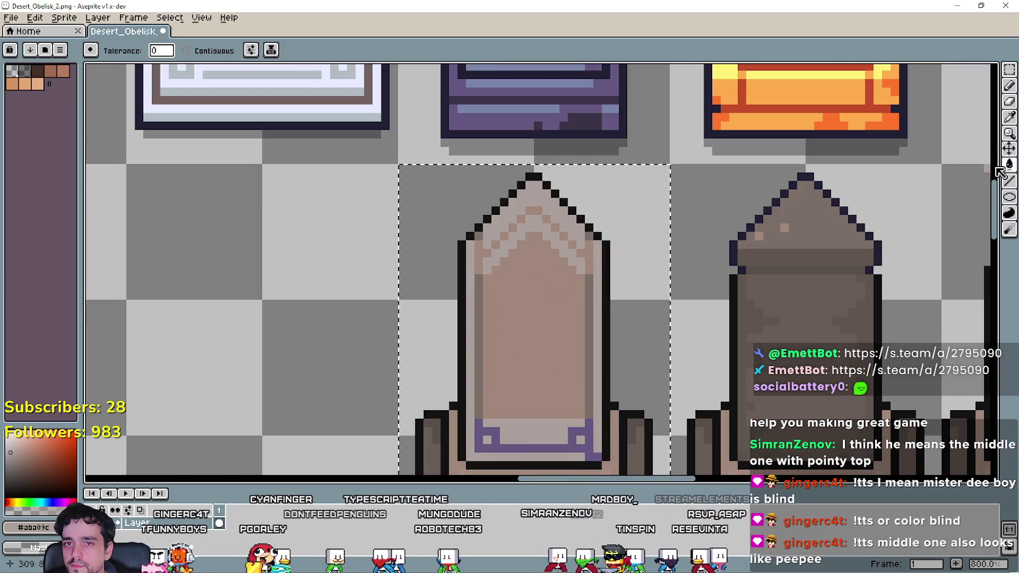
Fill the purple base trim with the obelisk's darker stone brown, then enable Contiguous fill.
{"action": "left_click", "coordinate": [1011, 121]}
{"action": "left_click", "coordinate": [592, 400]}
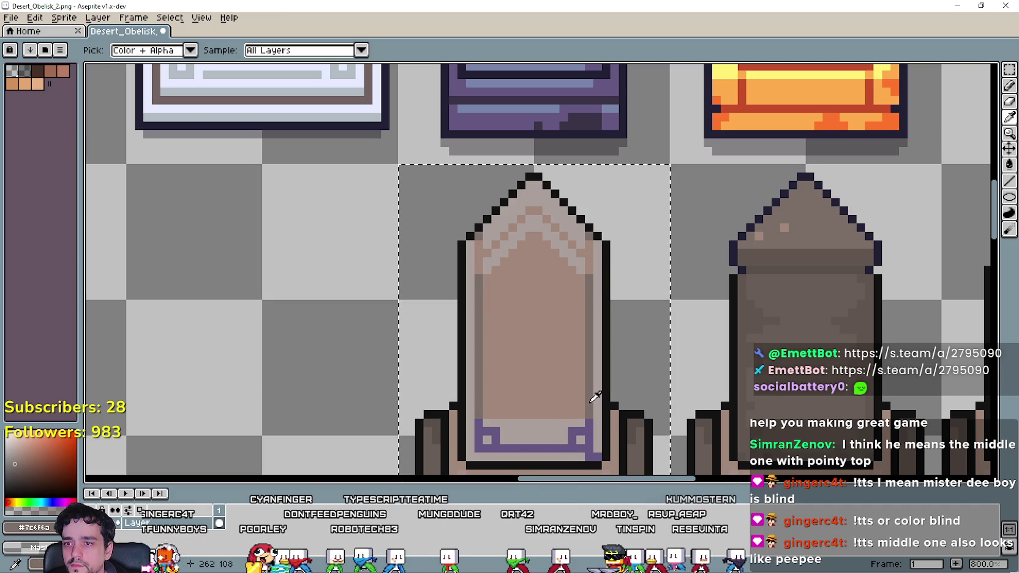
{"action": "left_click", "coordinate": [1008, 165]}
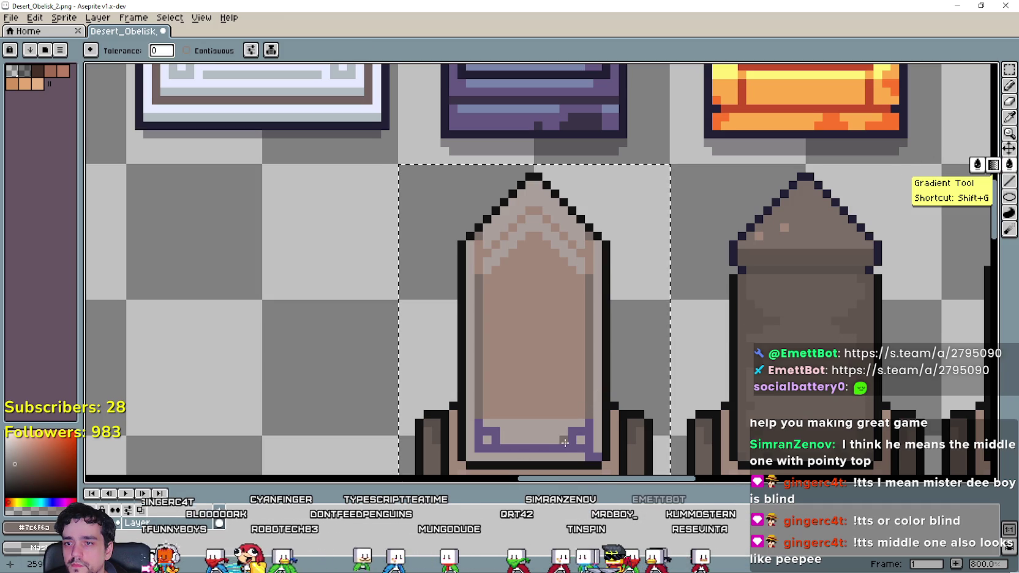
{"action": "left_click", "coordinate": [563, 452]}
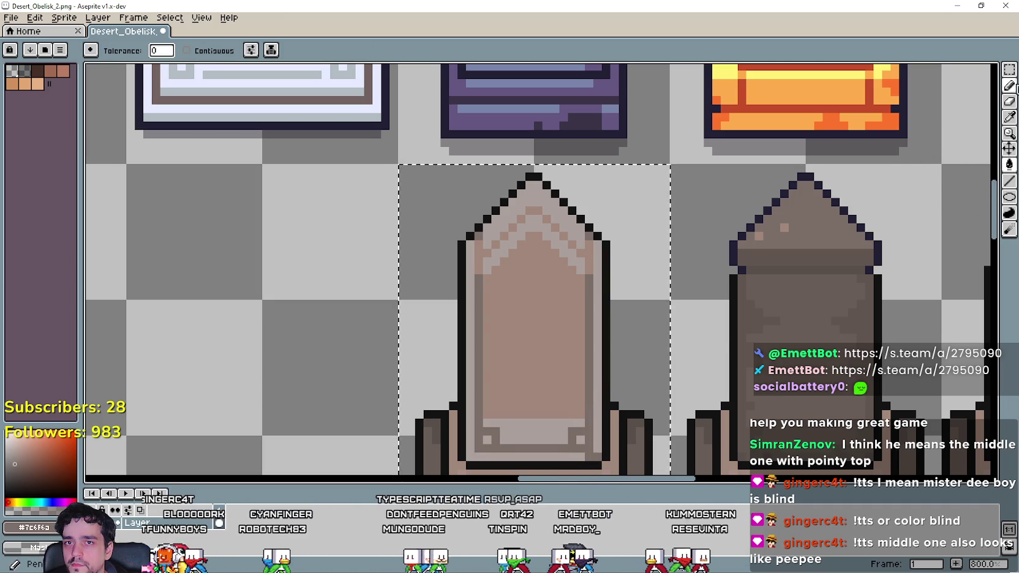
{"action": "left_click", "coordinate": [1009, 122]}
{"action": "left_click", "coordinate": [605, 423]}
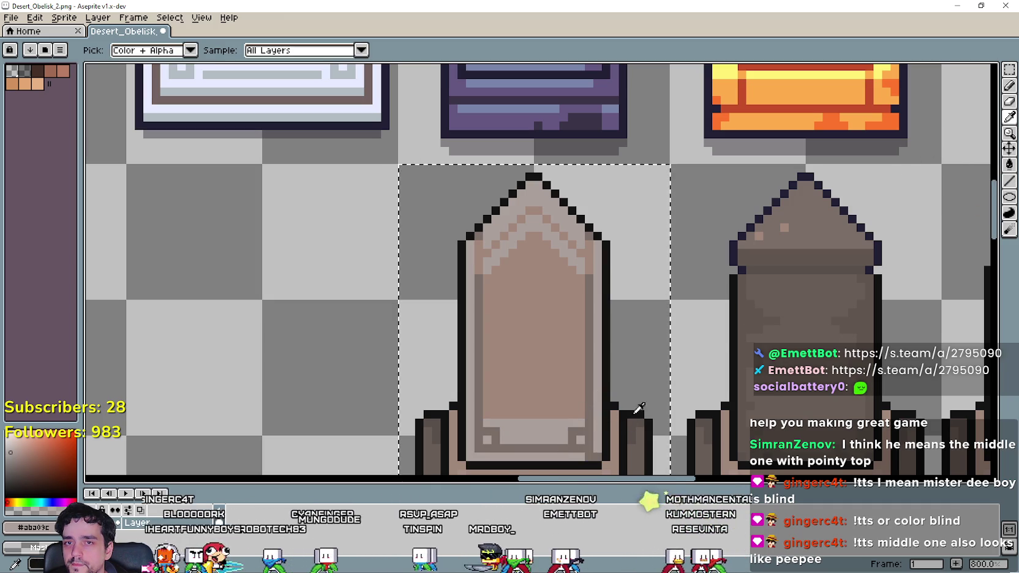
{"action": "left_click", "coordinate": [1010, 87]}
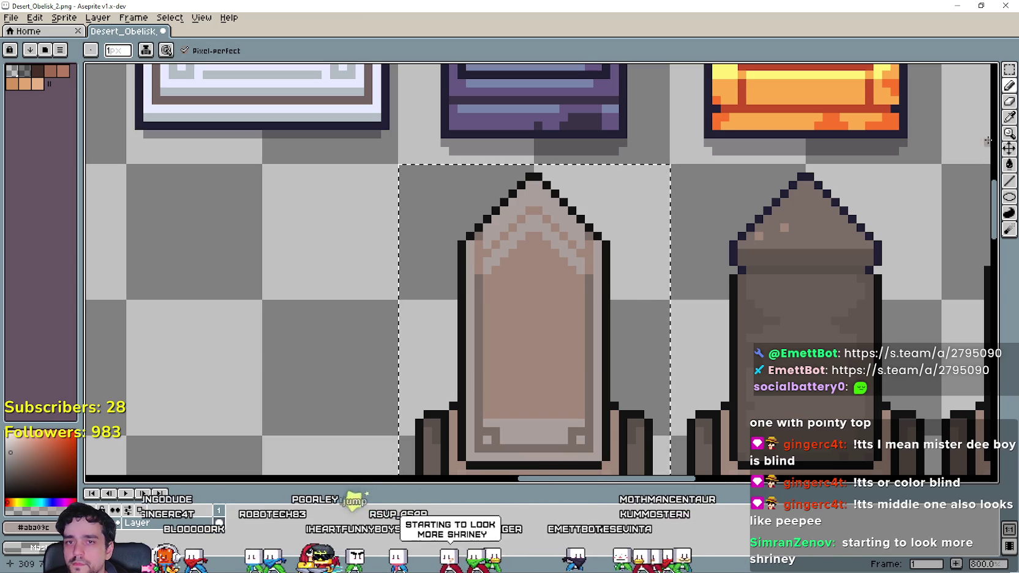
{"action": "left_click", "coordinate": [1008, 119]}
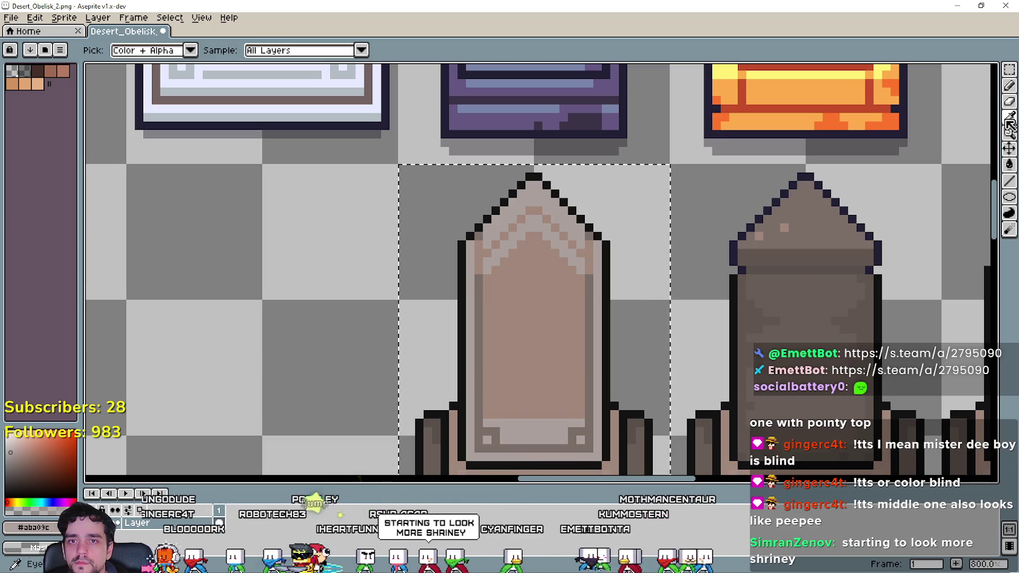
{"action": "left_click", "coordinate": [1009, 164]}
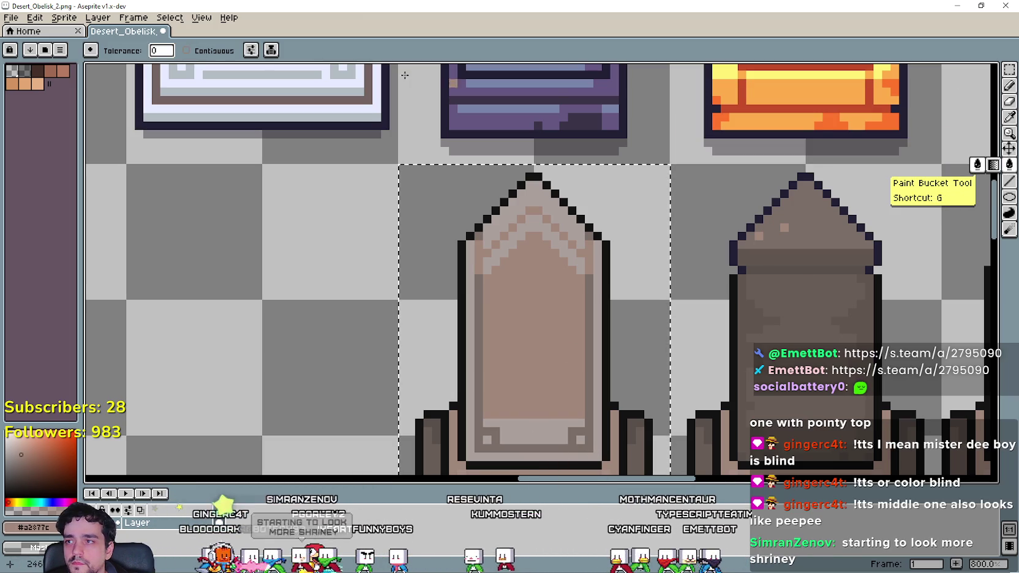
{"action": "left_click", "coordinate": [224, 50]}
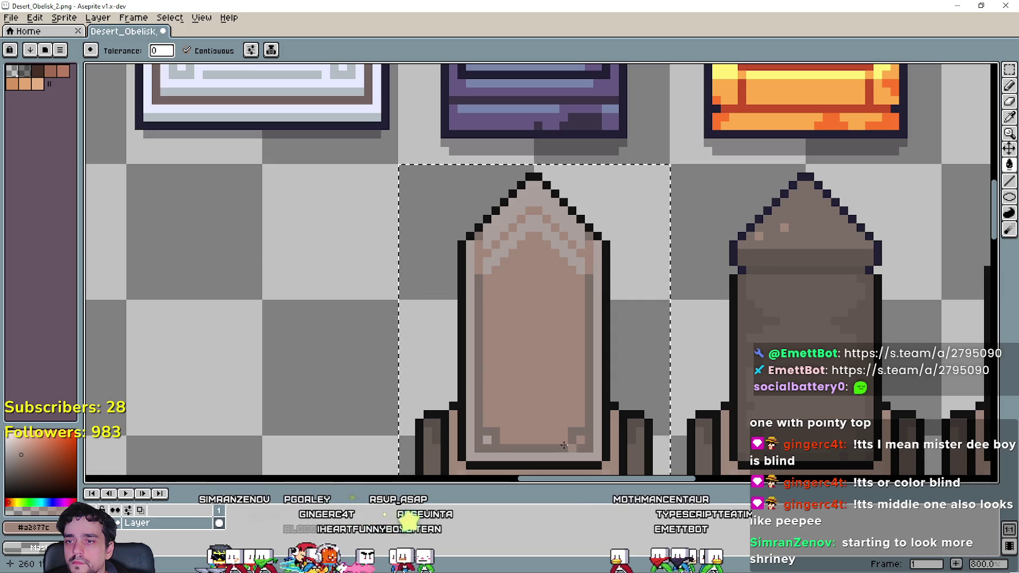
{"action": "scroll", "coordinate": [486, 439], "scroll_direction": "down", "scroll_amount": 4}
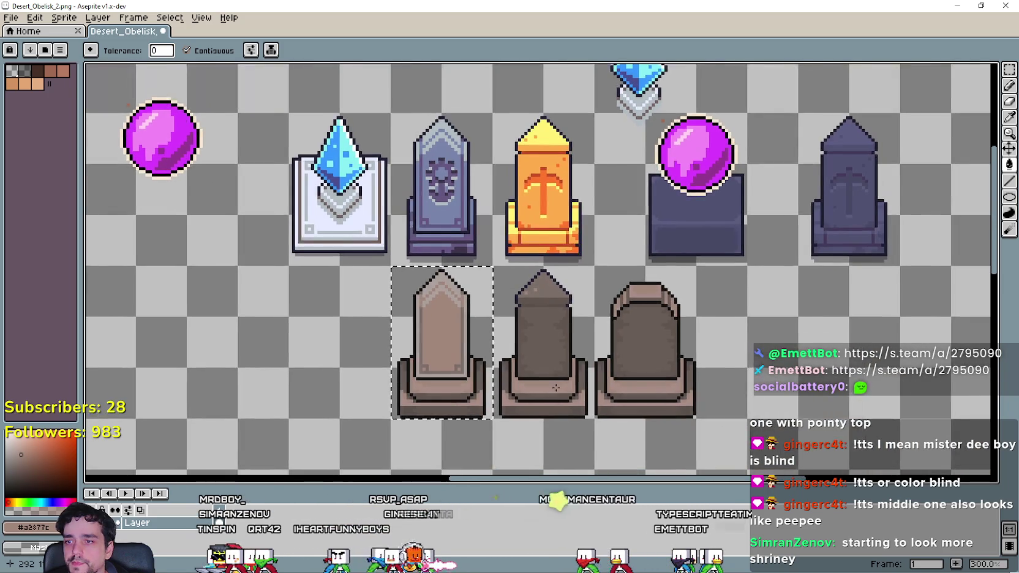
{"action": "key", "text": "ctrl+d"}
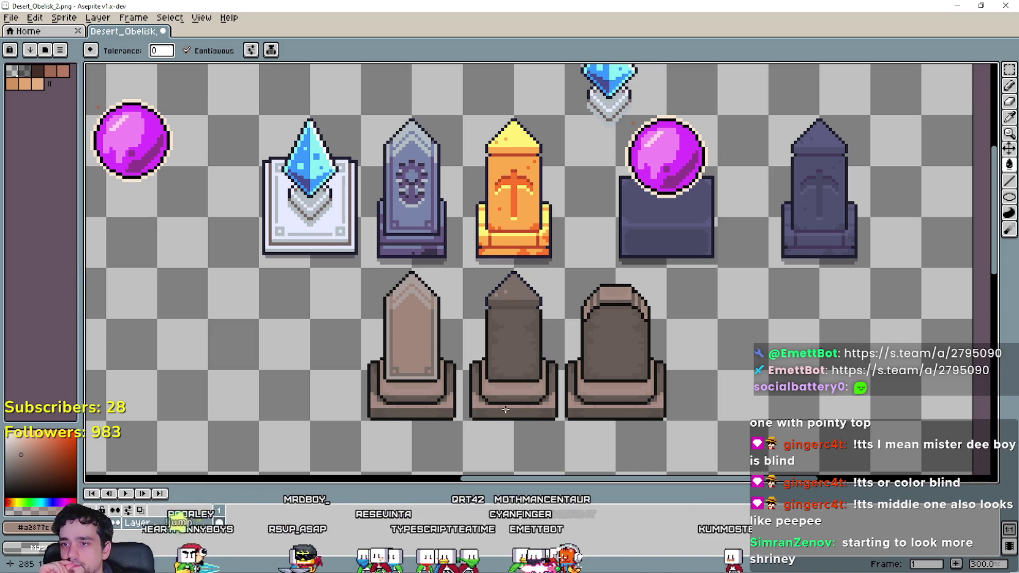
{"action": "mouse_move", "coordinate": [505, 404]}
{"action": "left_mouse_down"}
{"action": "mouse_move", "coordinate": [505, 353]}
{"action": "mouse_move", "coordinate": [428, 359]}
{"action": "left_mouse_up"}
{"action": "mouse_move", "coordinate": [533, 338]}
{"action": "left_mouse_down"}
{"action": "mouse_move", "coordinate": [576, 348]}
{"action": "mouse_move", "coordinate": [631, 325]}
{"action": "mouse_move", "coordinate": [531, 329]}
{"action": "left_mouse_up"}
{"action": "scroll", "coordinate": [457, 354], "scroll_direction": "up", "scroll_amount": 1}
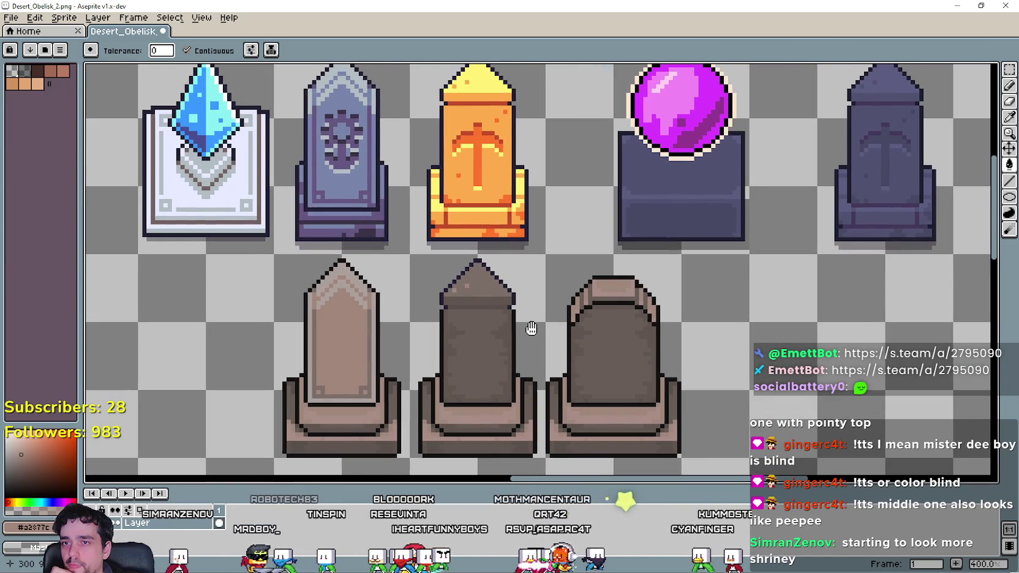
{"action": "scroll", "coordinate": [478, 336], "scroll_direction": "down", "scroll_amount": 1}
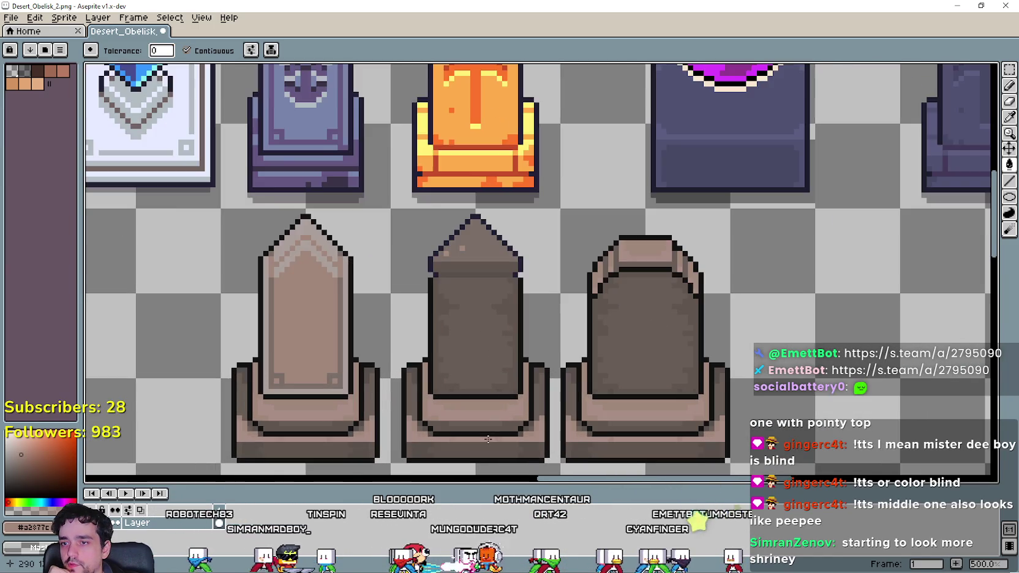
{"action": "scroll", "coordinate": [488, 430], "scroll_direction": "up", "scroll_amount": 1}
{"action": "scroll", "coordinate": [459, 442], "scroll_direction": "up", "scroll_amount": 2}
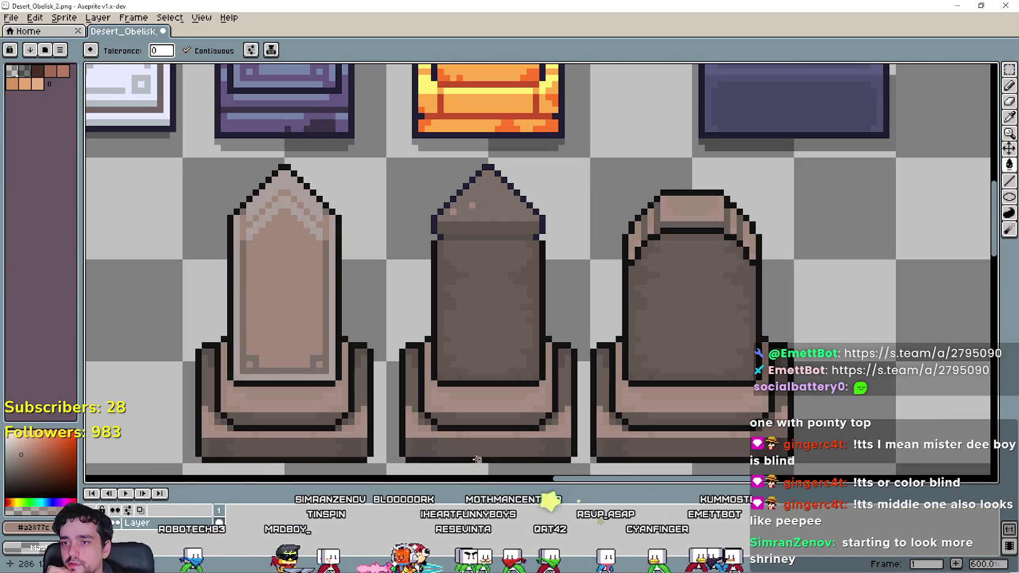
{"action": "scroll", "coordinate": [479, 452], "scroll_direction": "down", "scroll_amount": 2}
{"action": "scroll", "coordinate": [478, 448], "scroll_direction": "up", "scroll_amount": 6}
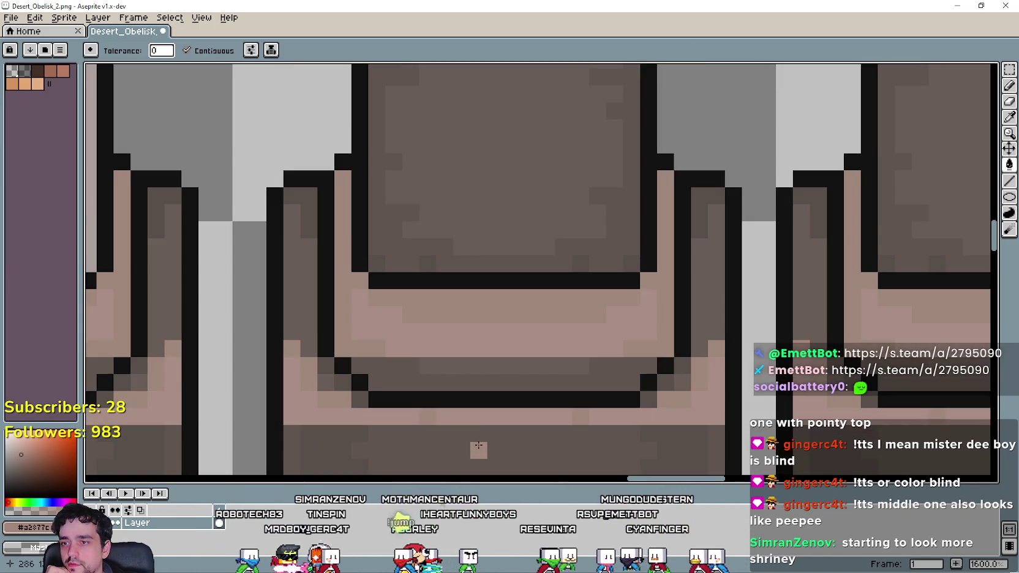
{"action": "scroll", "coordinate": [478, 446], "scroll_direction": "up", "scroll_amount": 2}
{"action": "scroll", "coordinate": [467, 342], "scroll_direction": "down", "scroll_amount": 5}
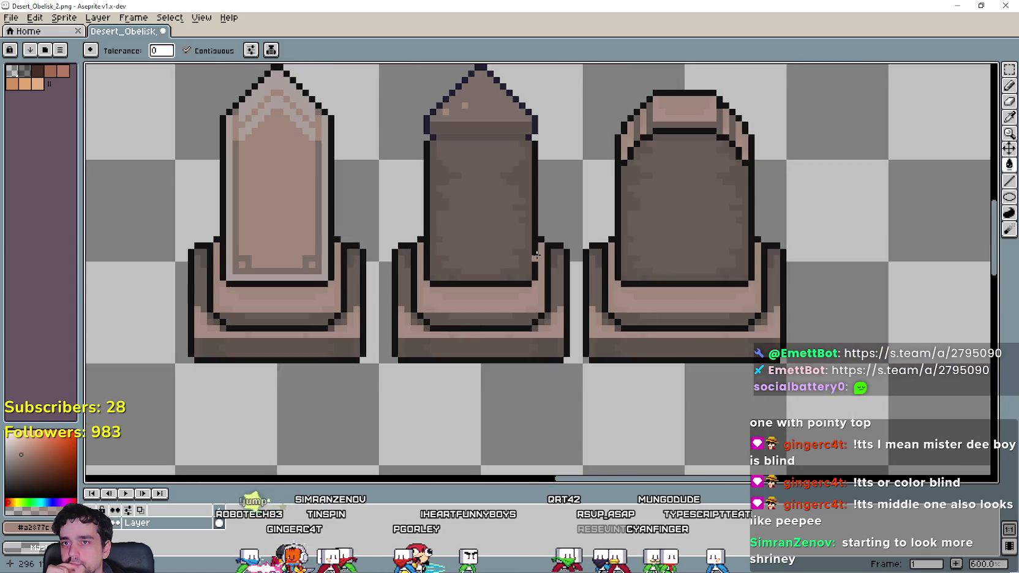
{"action": "scroll", "coordinate": [532, 184], "scroll_direction": "up", "scroll_amount": 1}
{"action": "scroll", "coordinate": [551, 268], "scroll_direction": "up", "scroll_amount": 1}
{"action": "mouse_move", "coordinate": [551, 268]}
{"action": "left_mouse_down"}
{"action": "mouse_move", "coordinate": [530, 473]}
{"action": "mouse_move", "coordinate": [557, 300]}
{"action": "mouse_move", "coordinate": [490, 431]}
{"action": "mouse_move", "coordinate": [594, 343]}
{"action": "left_mouse_up"}
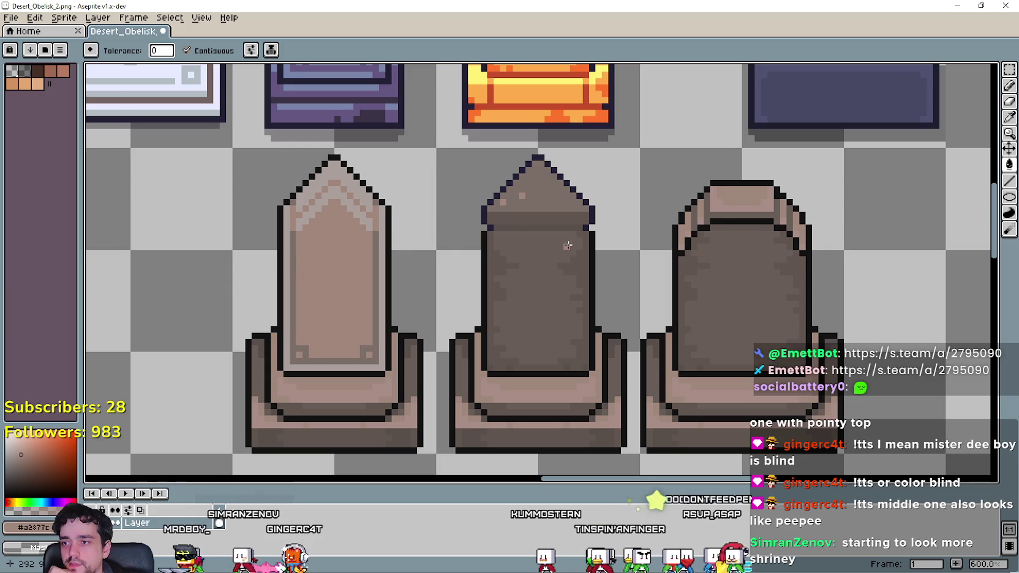
{"action": "scroll", "coordinate": [568, 245], "scroll_direction": "down", "scroll_amount": 1}
{"action": "scroll", "coordinate": [588, 313], "scroll_direction": "up", "scroll_amount": 1}
{"action": "scroll", "coordinate": [447, 362], "scroll_direction": "up", "scroll_amount": 3}
{"action": "scroll", "coordinate": [450, 361], "scroll_direction": "down", "scroll_amount": 5}
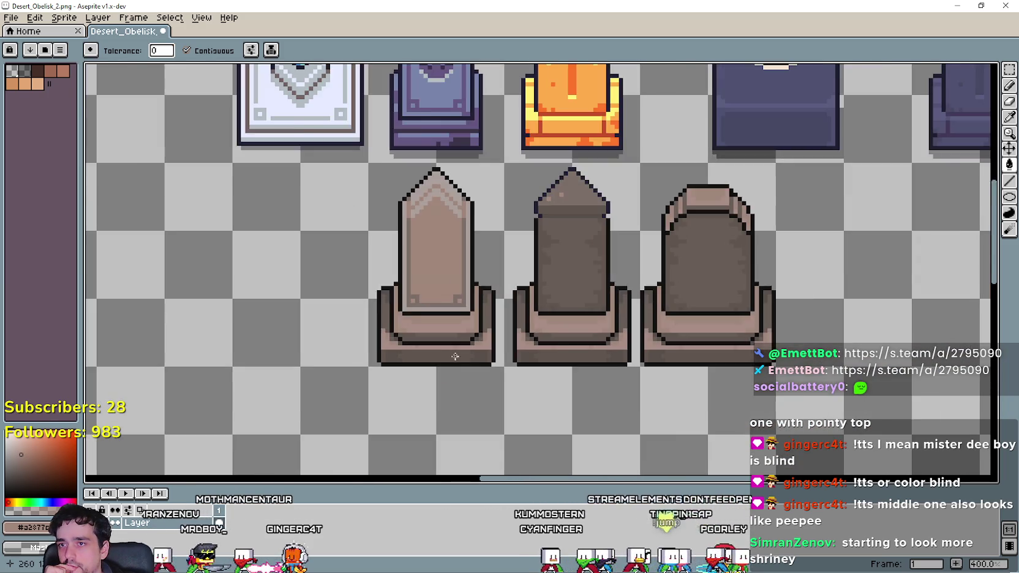
{"action": "scroll", "coordinate": [455, 356], "scroll_direction": "down", "scroll_amount": 1}
{"action": "mouse_move", "coordinate": [561, 311]}
{"action": "left_mouse_down"}
{"action": "mouse_move", "coordinate": [504, 363]}
{"action": "mouse_move", "coordinate": [484, 450]}
{"action": "mouse_move", "coordinate": [493, 360]}
{"action": "left_mouse_up"}
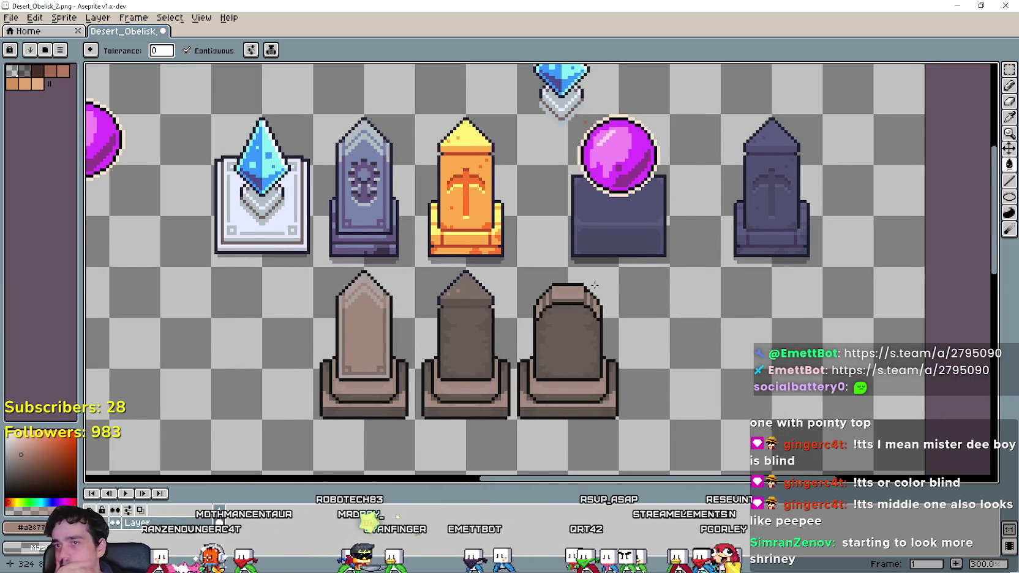
{"action": "scroll", "coordinate": [615, 288], "scroll_direction": "up", "scroll_amount": 1}
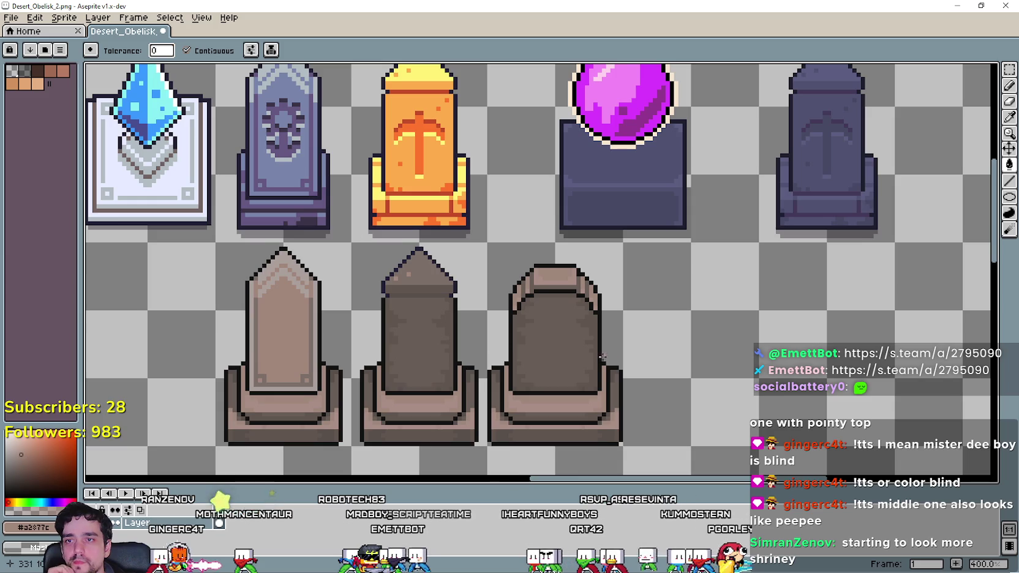
{"action": "mouse_move", "coordinate": [602, 356]}
{"action": "left_mouse_down"}
{"action": "mouse_move", "coordinate": [732, 268]}
{"action": "mouse_move", "coordinate": [637, 409]}
{"action": "mouse_move", "coordinate": [710, 337]}
{"action": "mouse_move", "coordinate": [729, 363]}
{"action": "mouse_move", "coordinate": [735, 407]}
{"action": "mouse_move", "coordinate": [609, 341]}
{"action": "mouse_move", "coordinate": [576, 407]}
{"action": "mouse_move", "coordinate": [814, 410]}
{"action": "mouse_move", "coordinate": [640, 409]}
{"action": "mouse_move", "coordinate": [618, 368]}
{"action": "mouse_move", "coordinate": [691, 410]}
{"action": "left_mouse_up"}
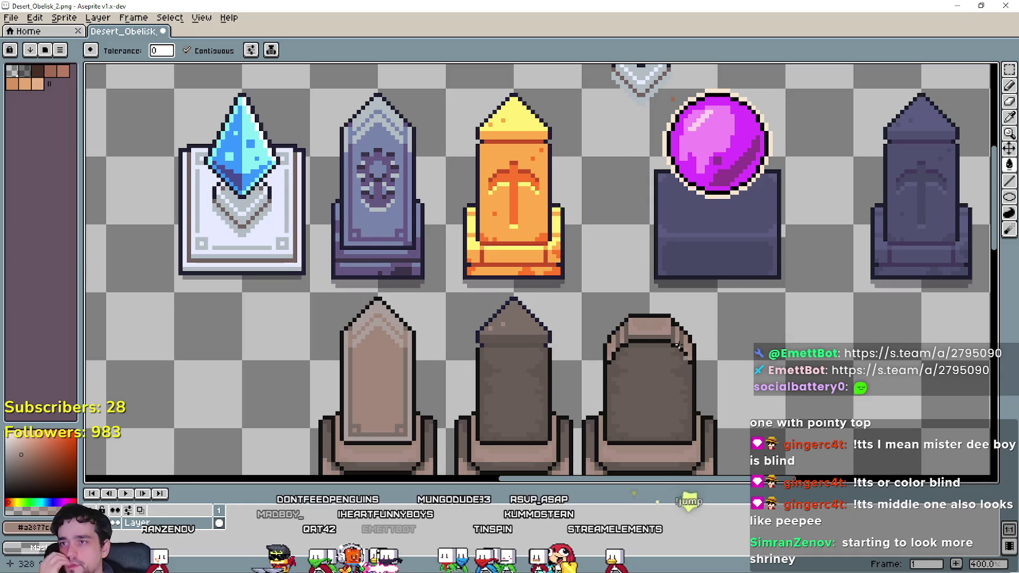
{"action": "mouse_move", "coordinate": [783, 288]}
{"action": "left_mouse_down"}
{"action": "mouse_move", "coordinate": [680, 297]}
{"action": "mouse_move", "coordinate": [755, 200]}
{"action": "mouse_move", "coordinate": [746, 256]}
{"action": "left_mouse_up"}
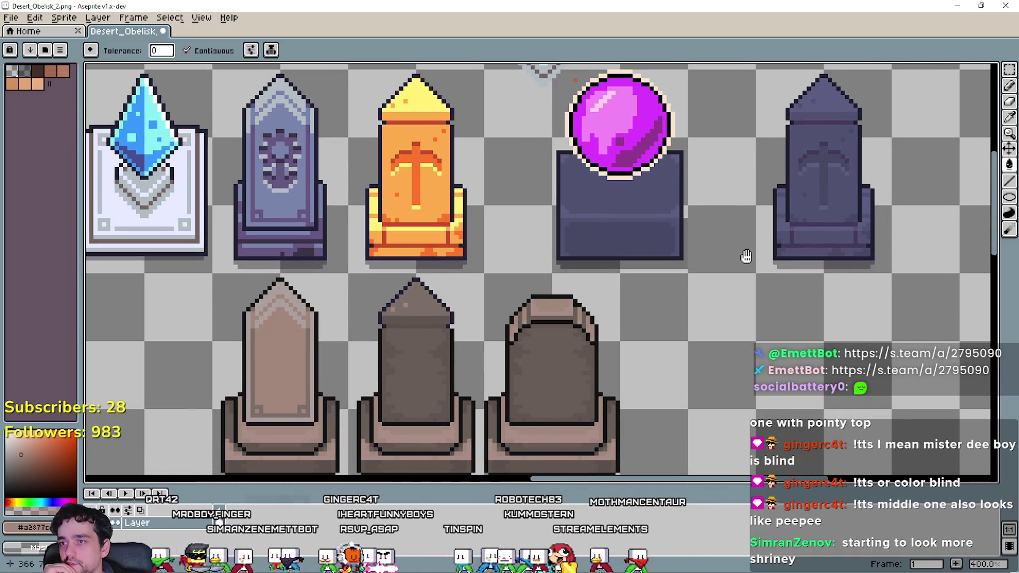
Pan and zoom around the sheet to inspect the gravestone row beneath the obelisks.
{"action": "left_click", "coordinate": [1011, 71]}
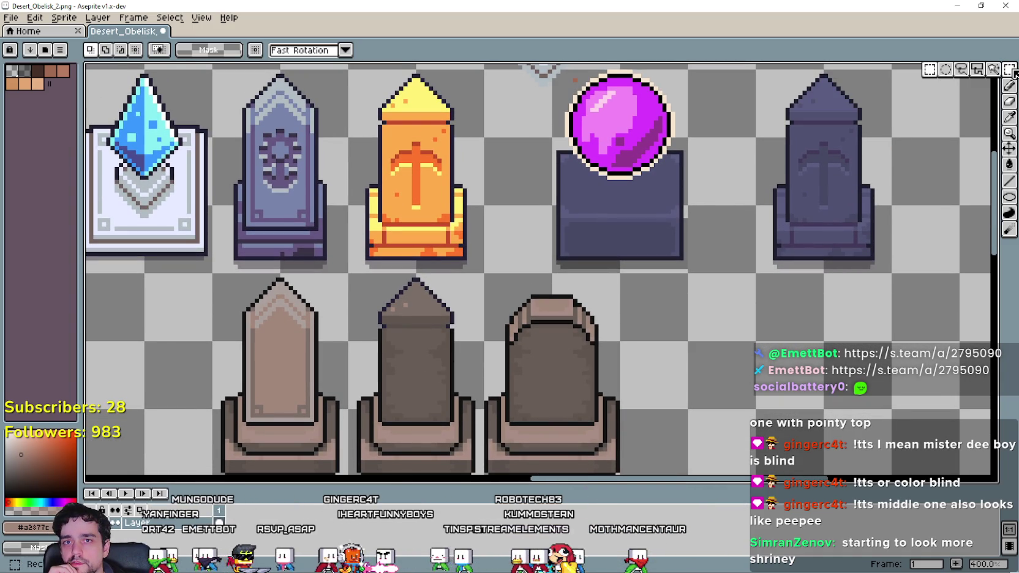
{"action": "mouse_move", "coordinate": [335, 410]}
{"action": "left_mouse_down"}
{"action": "mouse_move", "coordinate": [352, 375]}
{"action": "mouse_move", "coordinate": [236, 228]}
{"action": "left_mouse_up"}
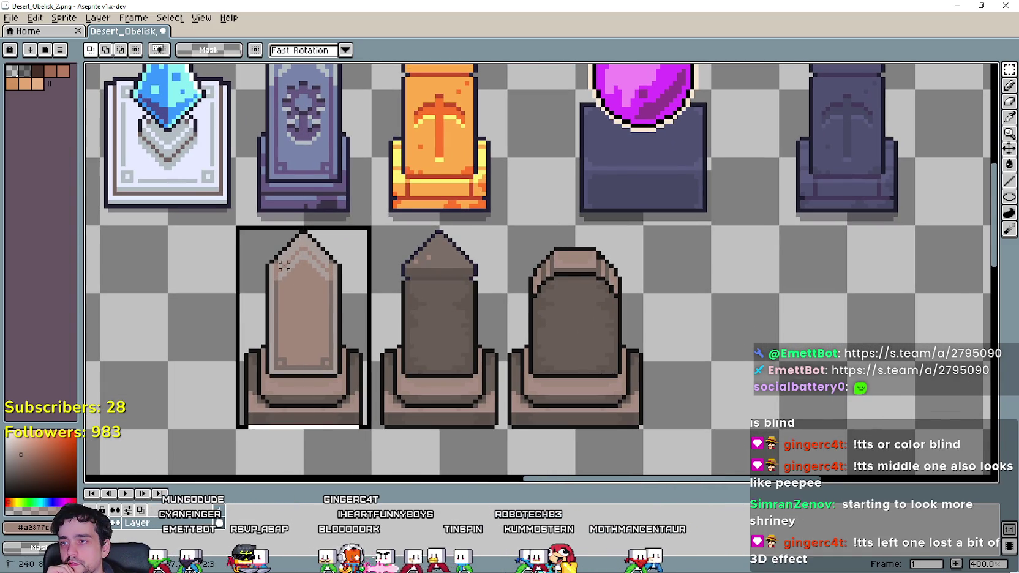
{"action": "scroll", "coordinate": [326, 353], "scroll_direction": "up", "scroll_amount": 2}
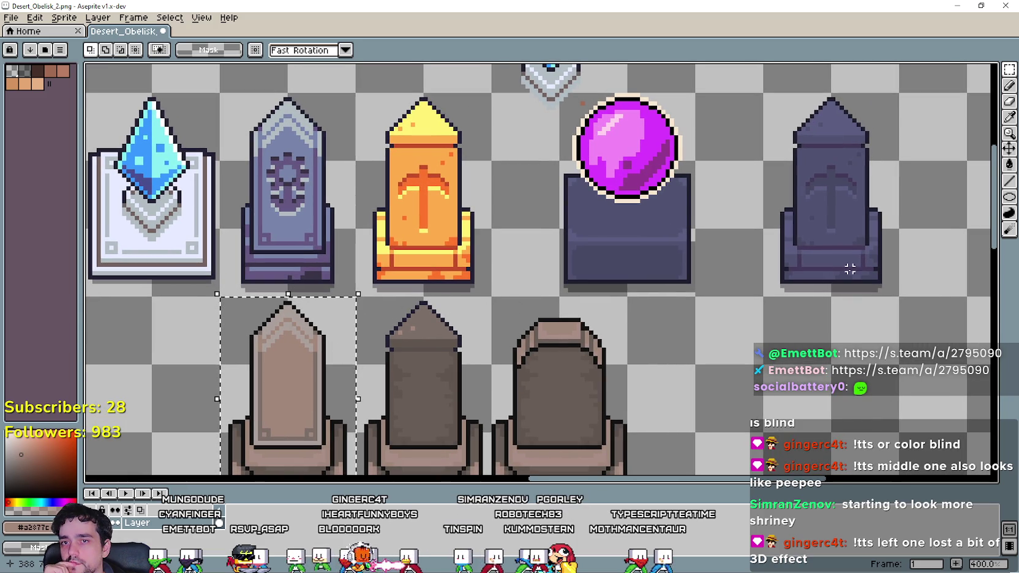
{"action": "left_click", "coordinate": [1009, 118]}
{"action": "left_click_drag", "start_coordinate": [653, 332], "coordinate": [687, 305]}
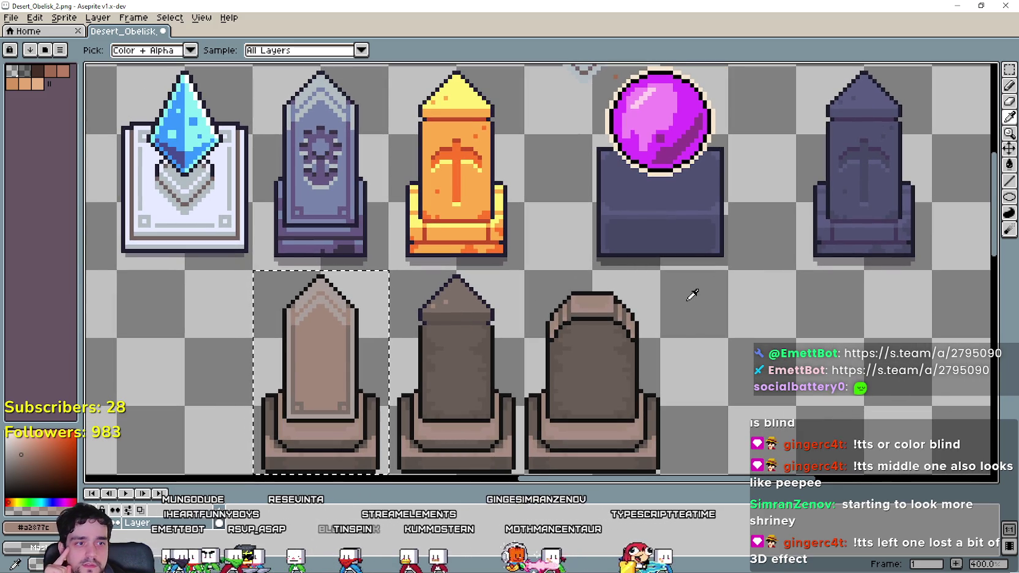
{"action": "mouse_move", "coordinate": [643, 303]}
{"action": "left_mouse_down"}
{"action": "mouse_move", "coordinate": [648, 351]}
{"action": "mouse_move", "coordinate": [525, 312]}
{"action": "mouse_move", "coordinate": [528, 351]}
{"action": "left_mouse_up"}
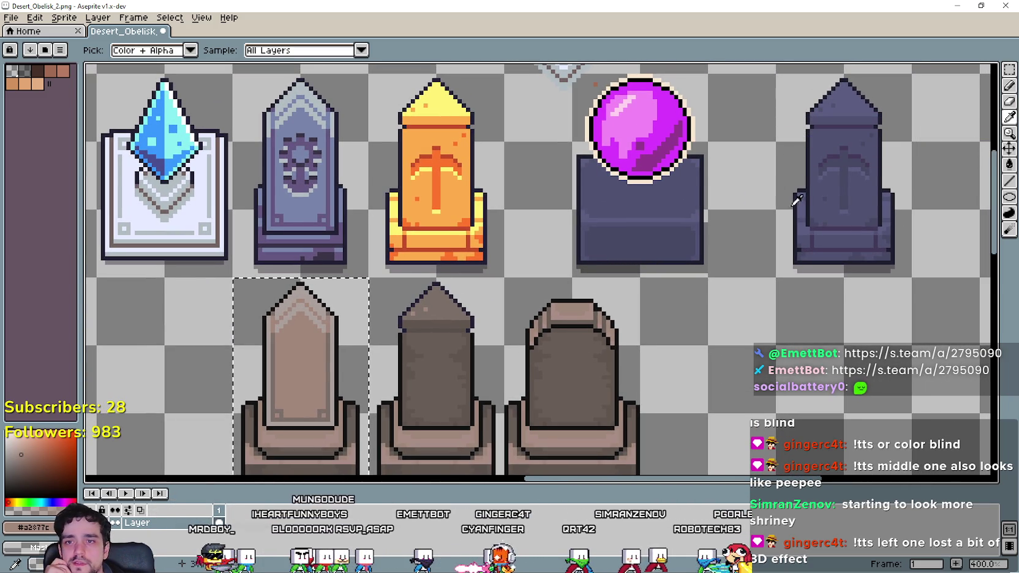
{"action": "scroll", "coordinate": [820, 183], "scroll_direction": "up", "scroll_amount": 1}
{"action": "scroll", "coordinate": [570, 315], "scroll_direction": "down", "scroll_amount": 1}
{"action": "left_click_drag", "start_coordinate": [566, 299], "coordinate": [620, 289]}
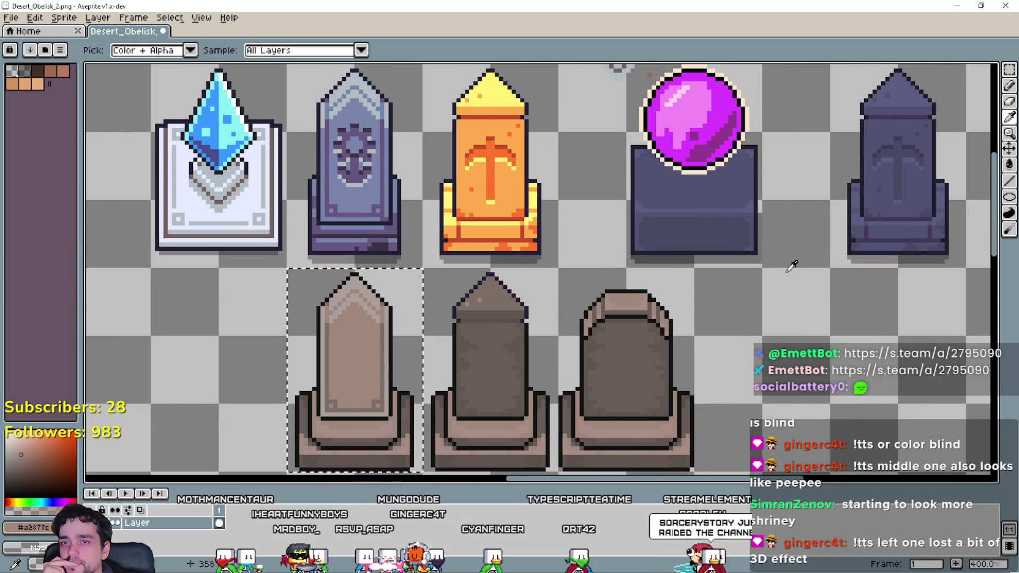
{"action": "scroll", "coordinate": [701, 227], "scroll_direction": "up", "scroll_amount": 2}
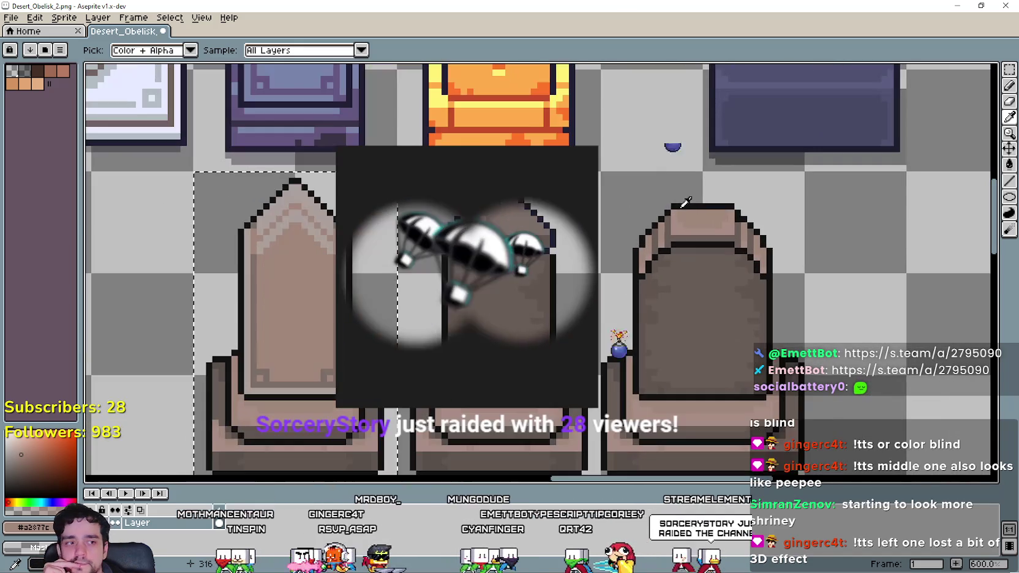
{"action": "scroll", "coordinate": [737, 240], "scroll_direction": "down", "scroll_amount": 1}
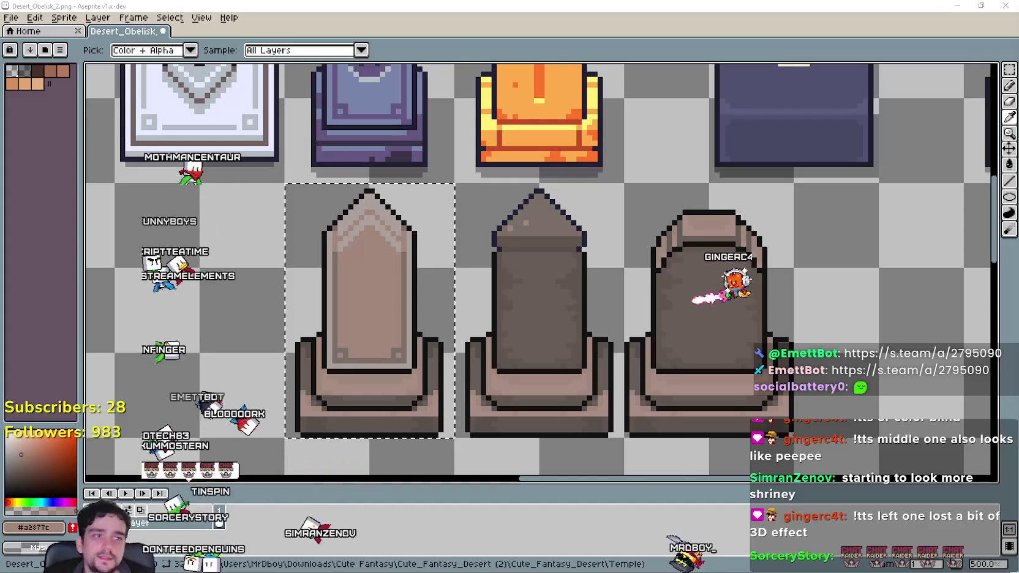
{"action": "left_click_drag", "start_coordinate": [589, 358], "coordinate": [647, 365]}
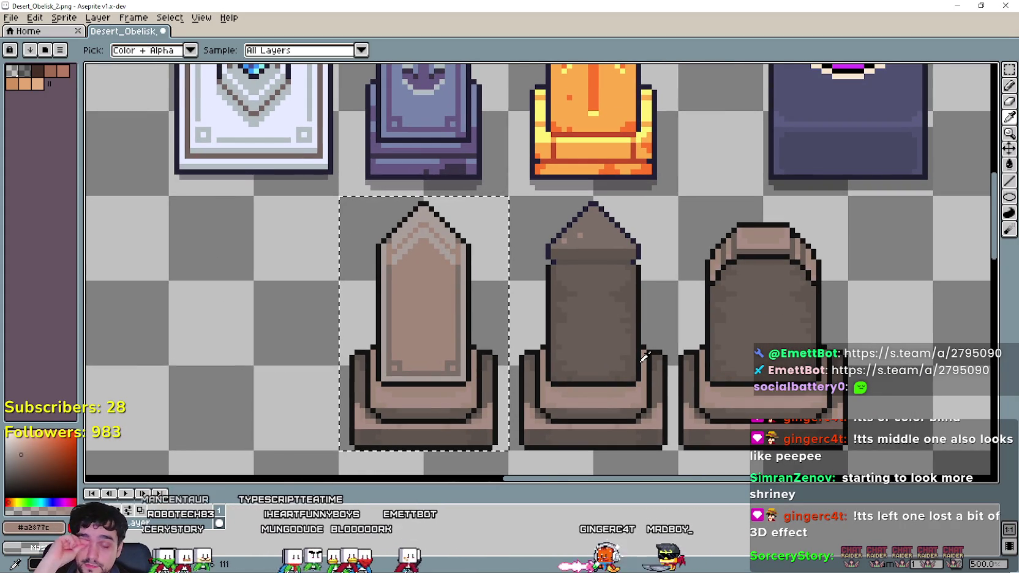
{"action": "scroll", "coordinate": [675, 368], "scroll_direction": "down", "scroll_amount": 1}
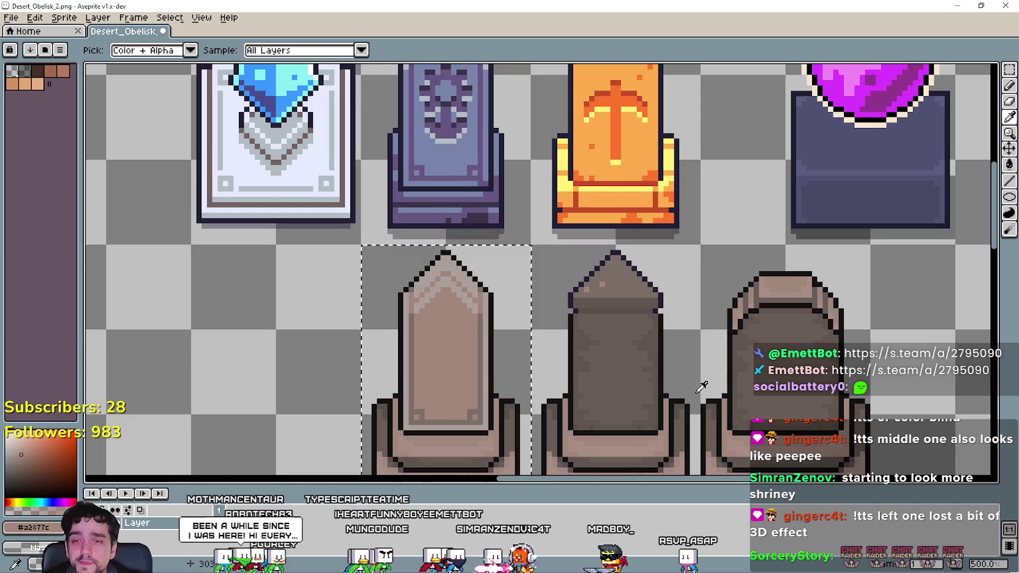
{"action": "scroll", "coordinate": [653, 334], "scroll_direction": "up", "scroll_amount": 1}
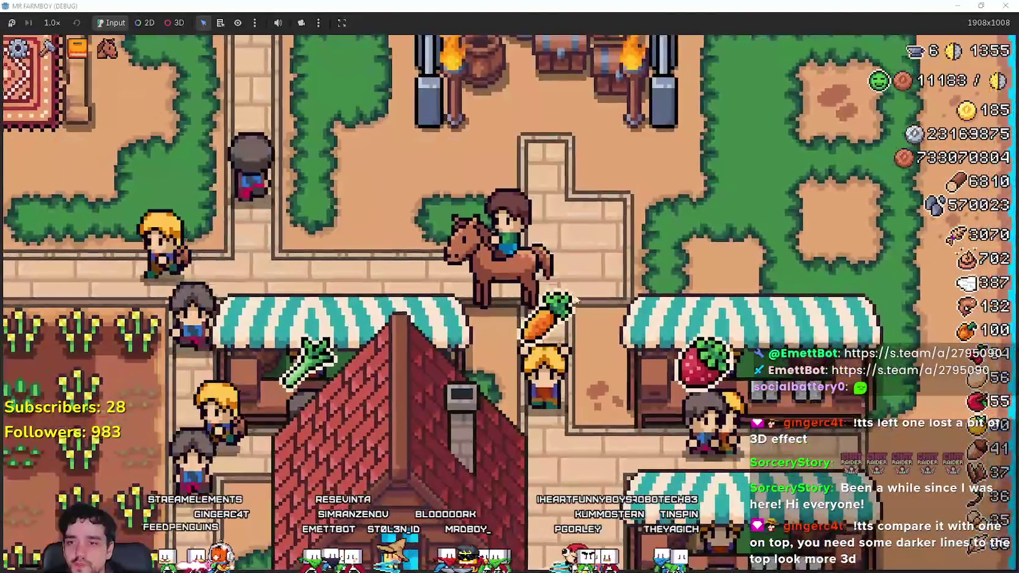
{"action": "key", "text": "s"}
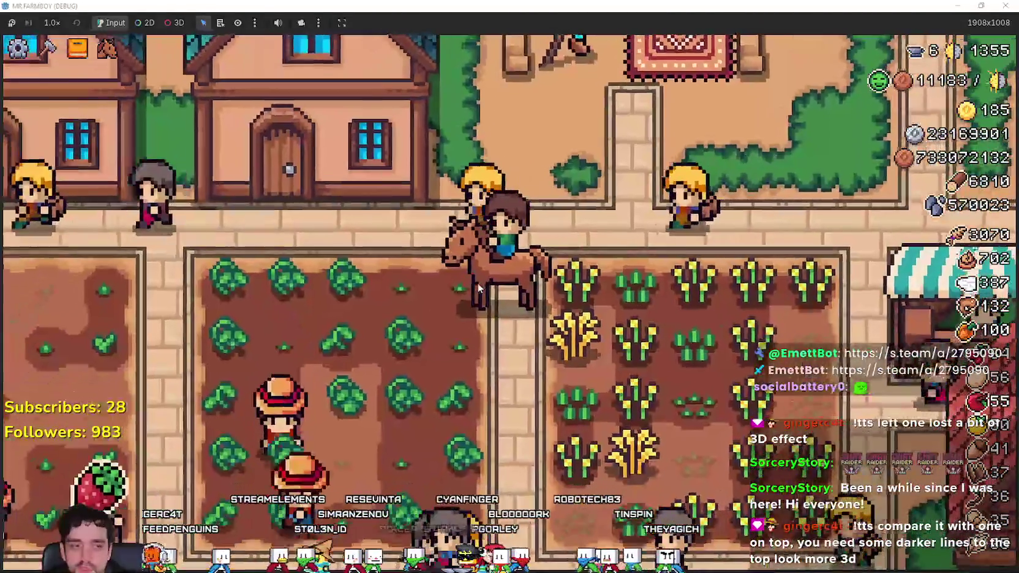
{"action": "key", "text": "w"}
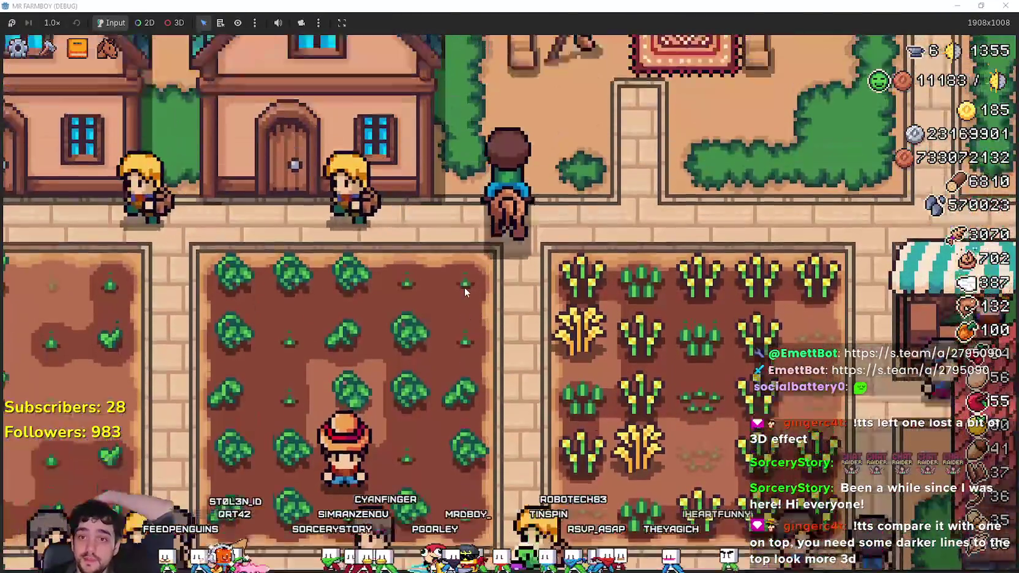
{"action": "key", "text": "d"}
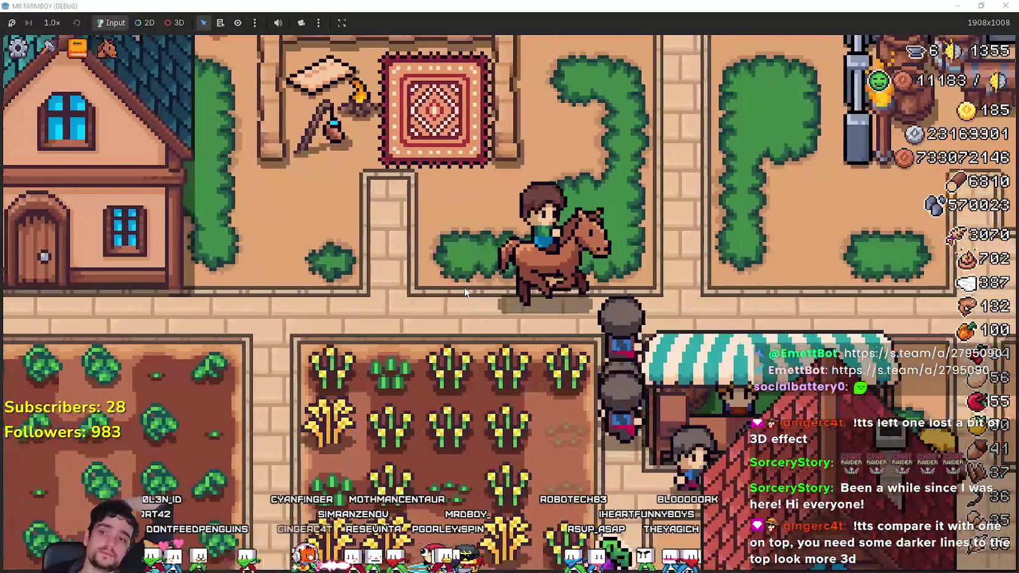
{"action": "key", "text": "w"}
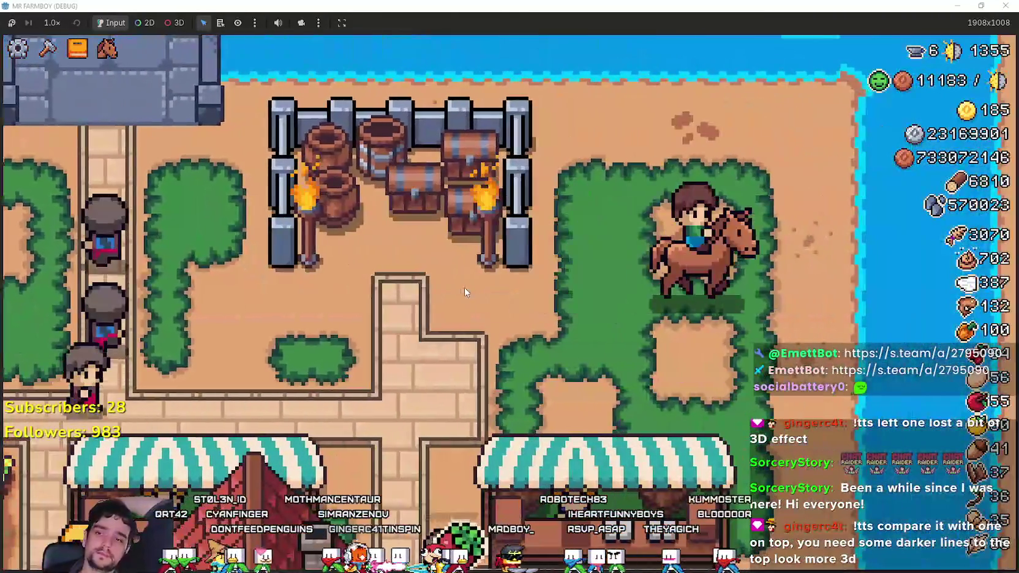
{"action": "key", "text": "s"}
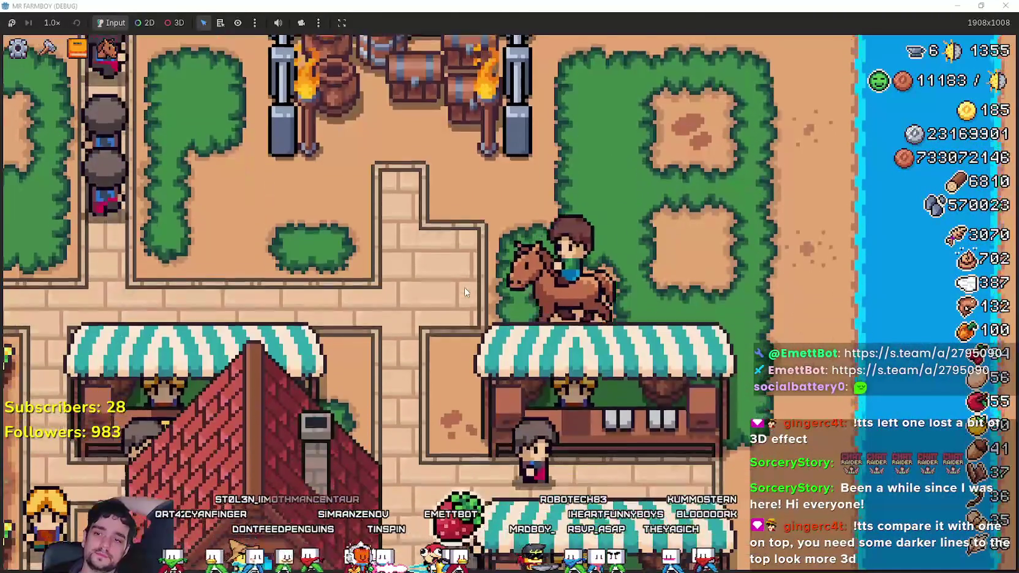
{"action": "key", "text": "a"}
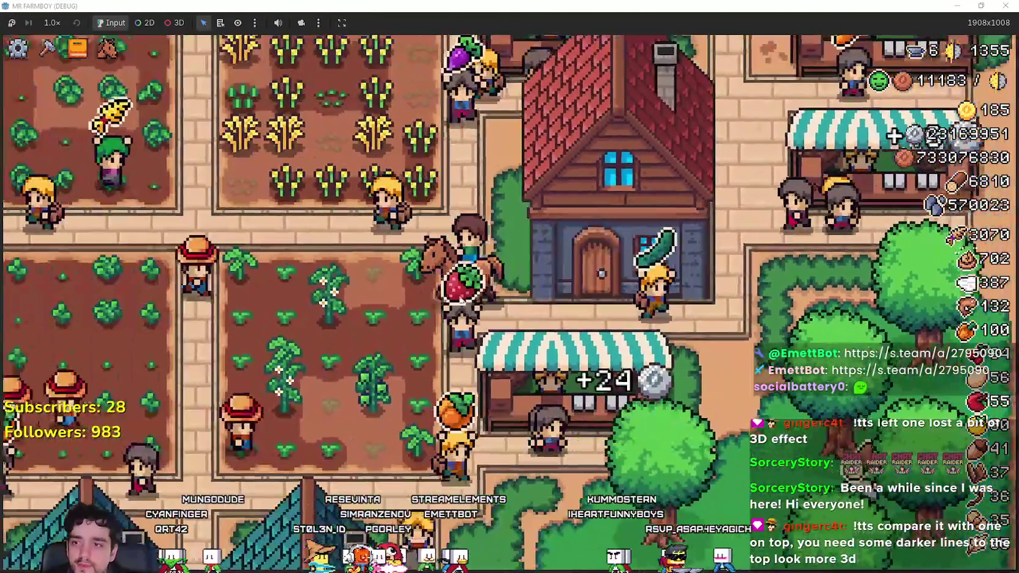
{"action": "key", "text": "a"}
{"action": "key", "text": "w"}
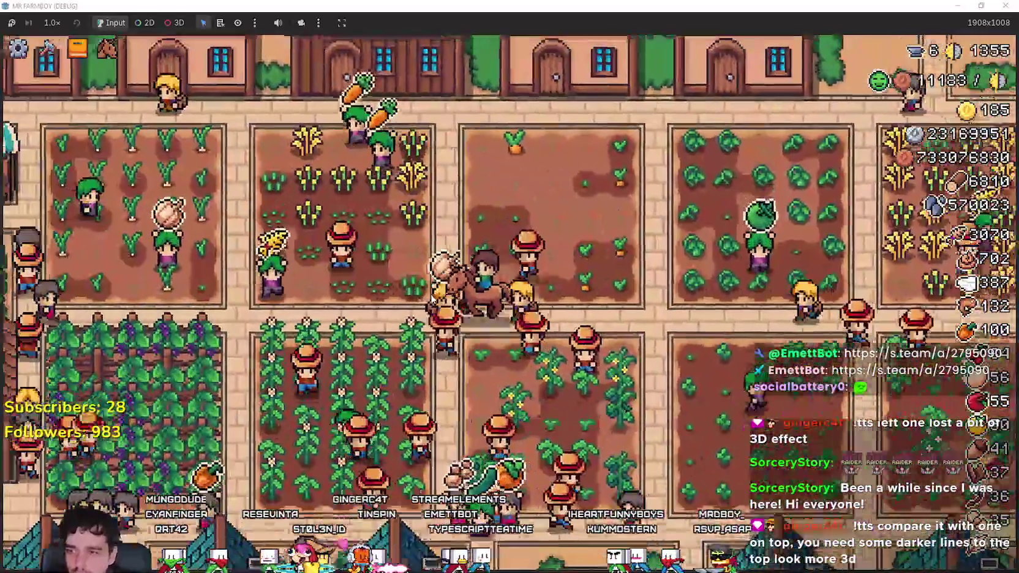
{"action": "key", "text": "s"}
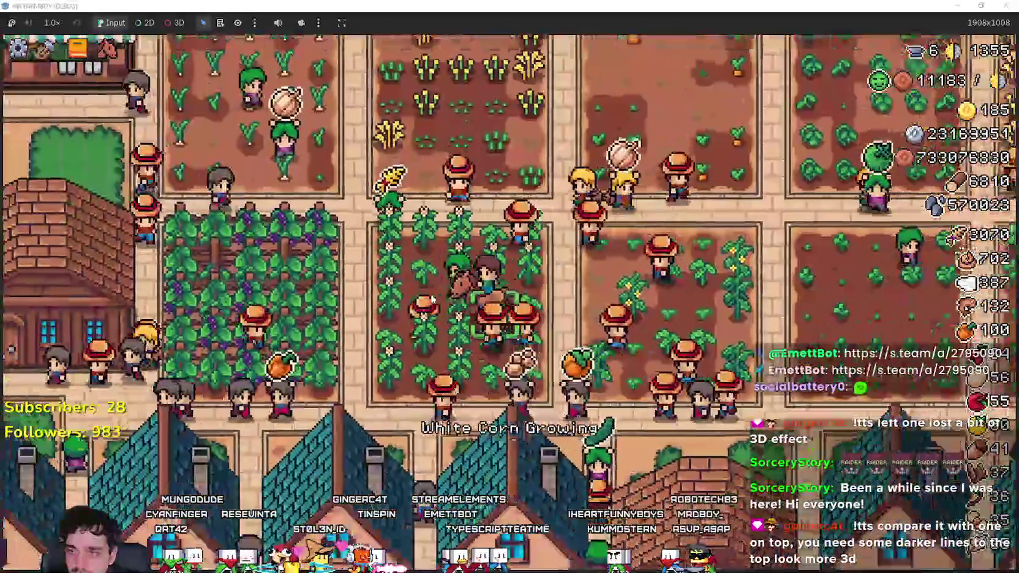
{"action": "key", "text": "d"}
{"action": "key", "text": "d"}
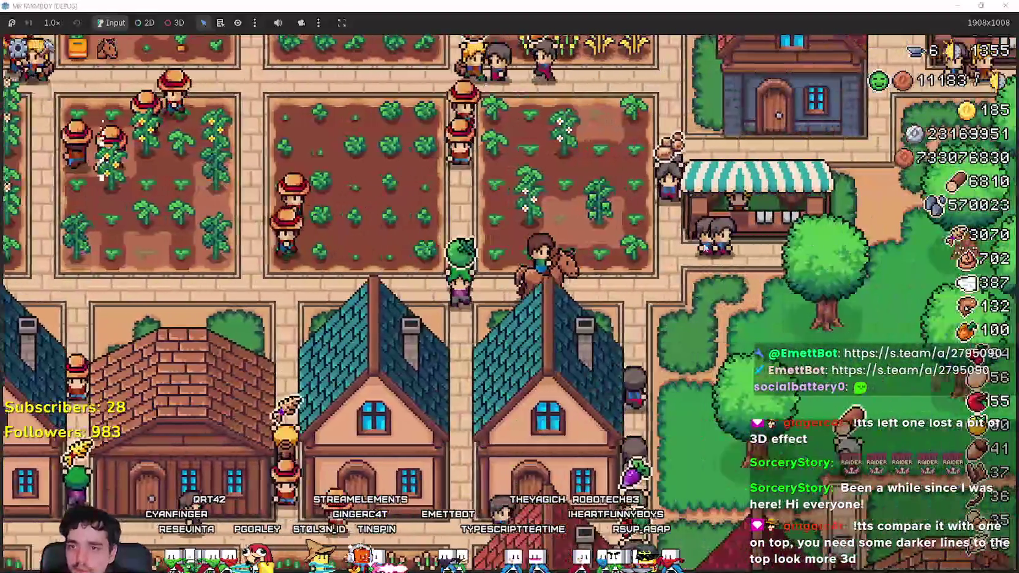
{"action": "key", "text": "w"}
{"action": "key", "text": "d"}
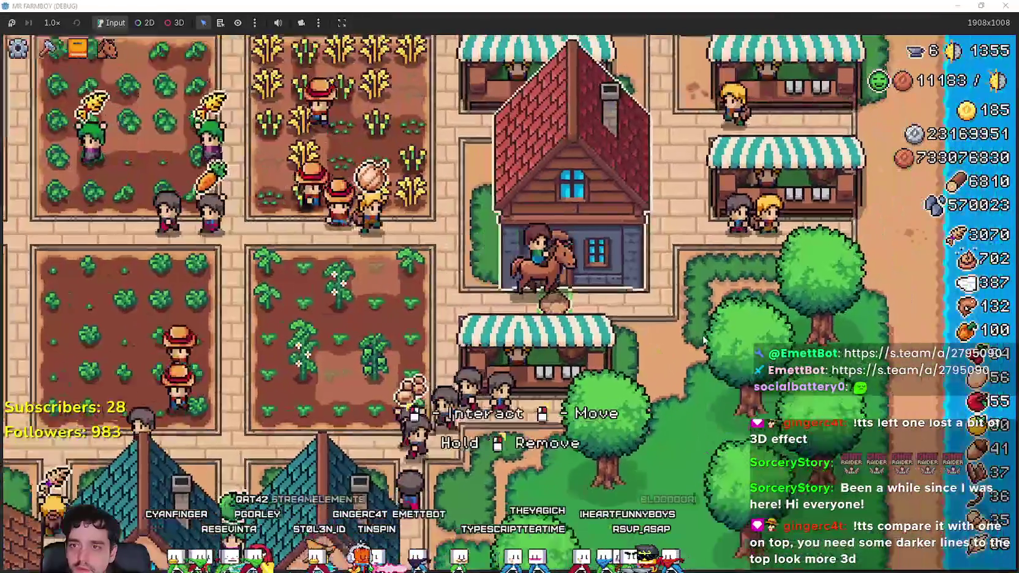
{"action": "scroll", "coordinate": [698, 343], "scroll_direction": "up", "scroll_amount": 3}
{"action": "key", "text": "a"}
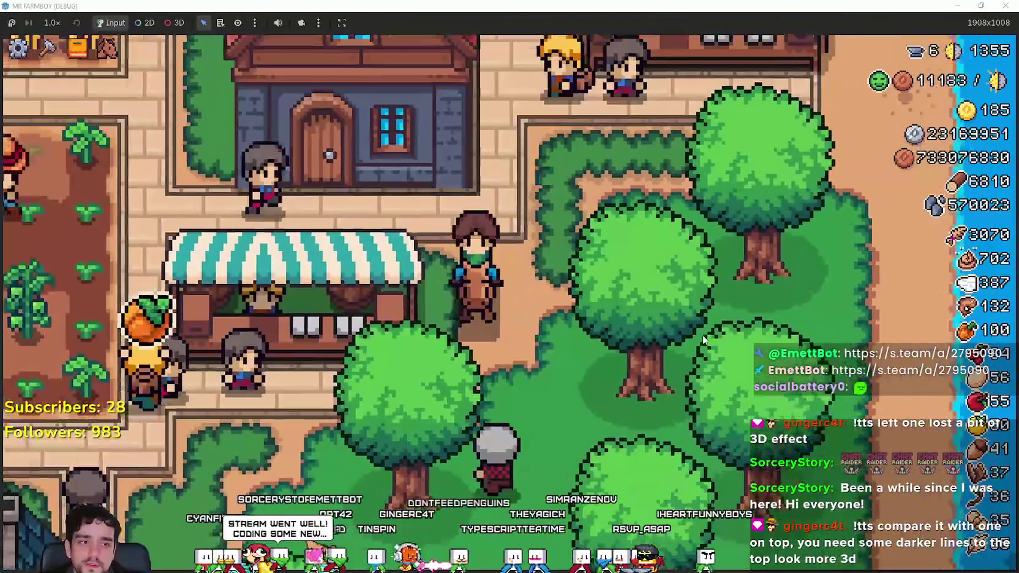
{"action": "key", "text": "s"}
{"action": "key", "text": "w"}
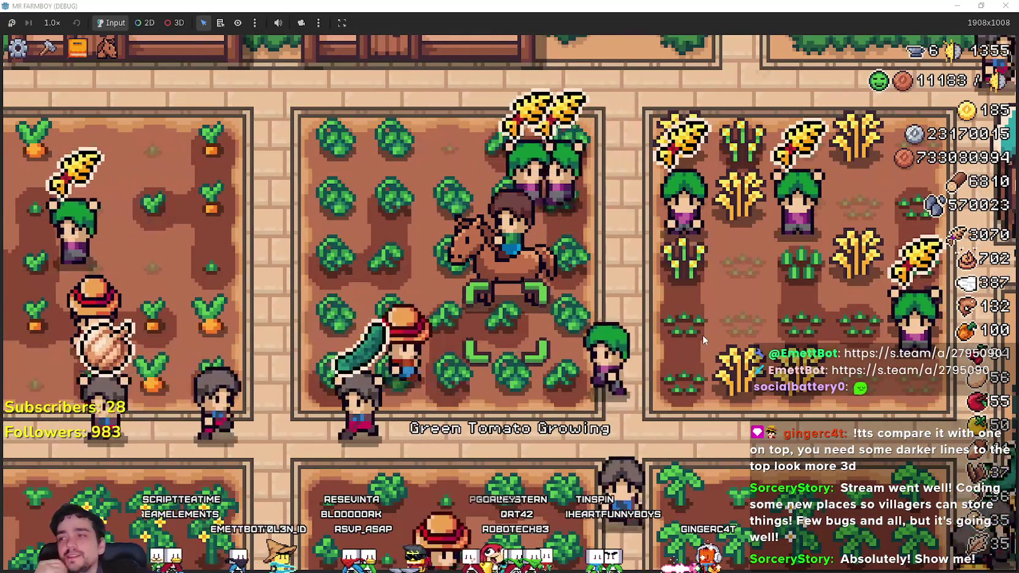
Ride the horse through the wheat field up to the river bank and back into the crop fields.
{"action": "key", "text": "d"}
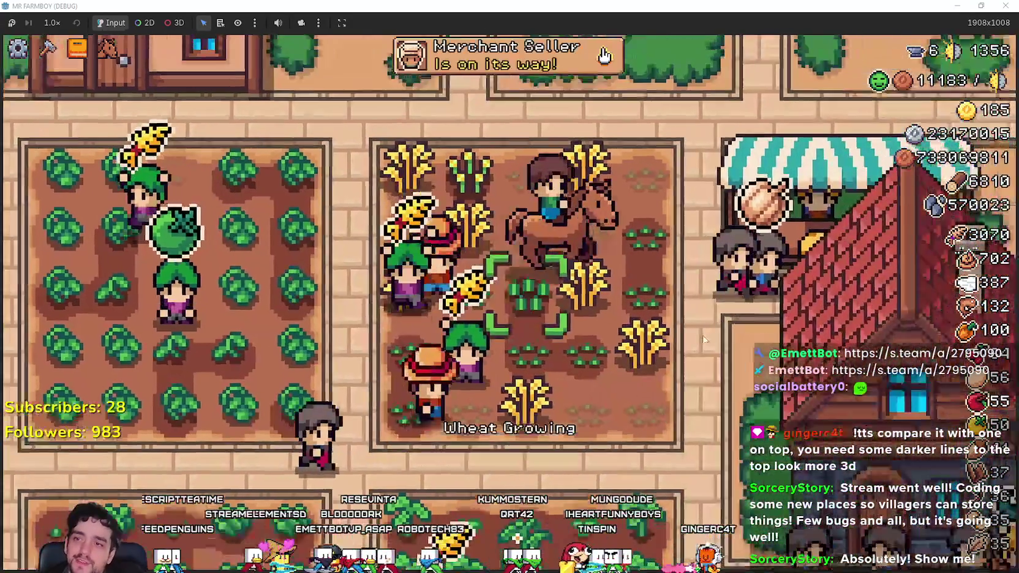
{"action": "key", "text": "w"}
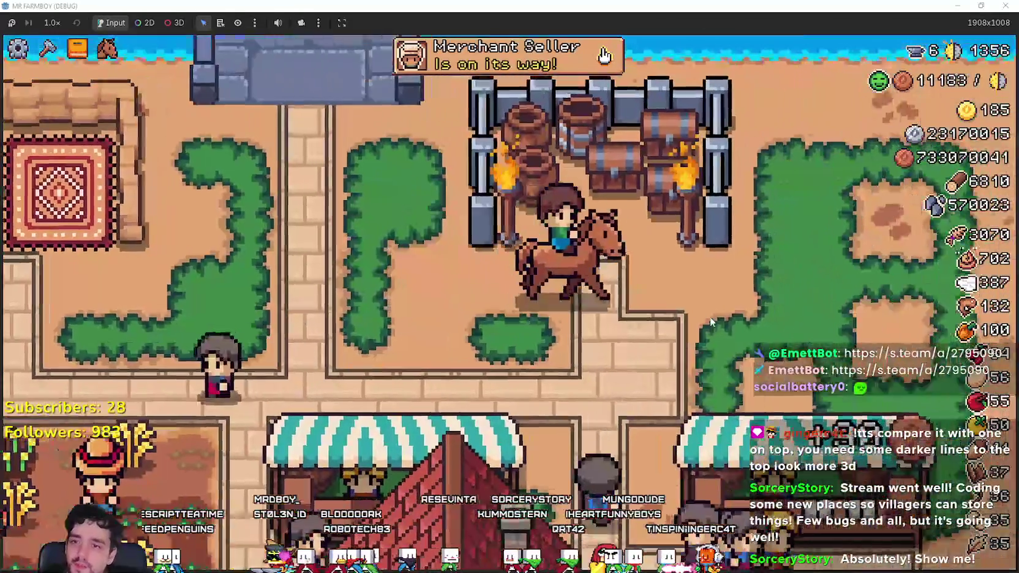
{"action": "key", "text": "d"}
{"action": "key", "text": "w"}
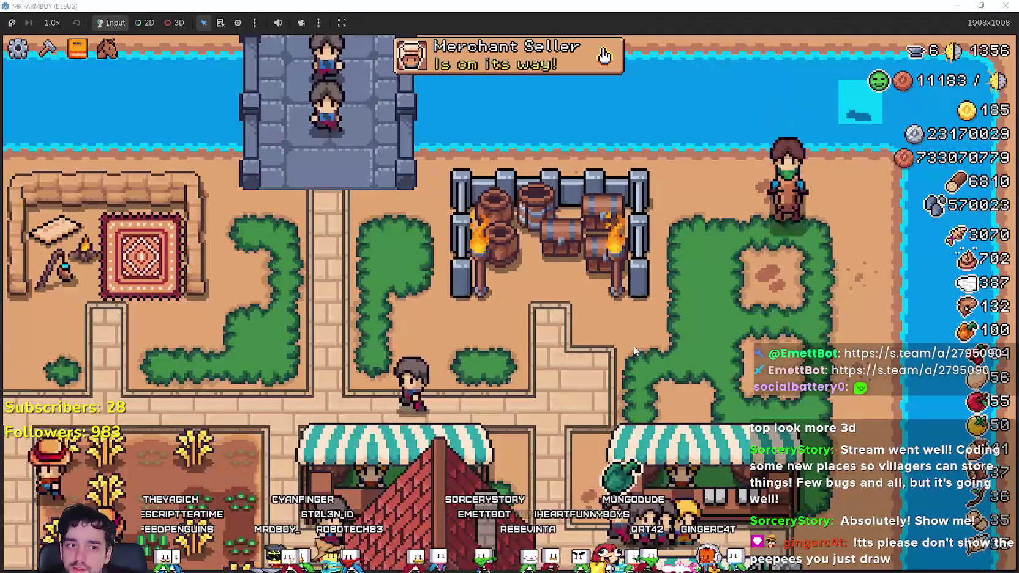
{"action": "key", "text": "a"}
{"action": "key", "text": "s"}
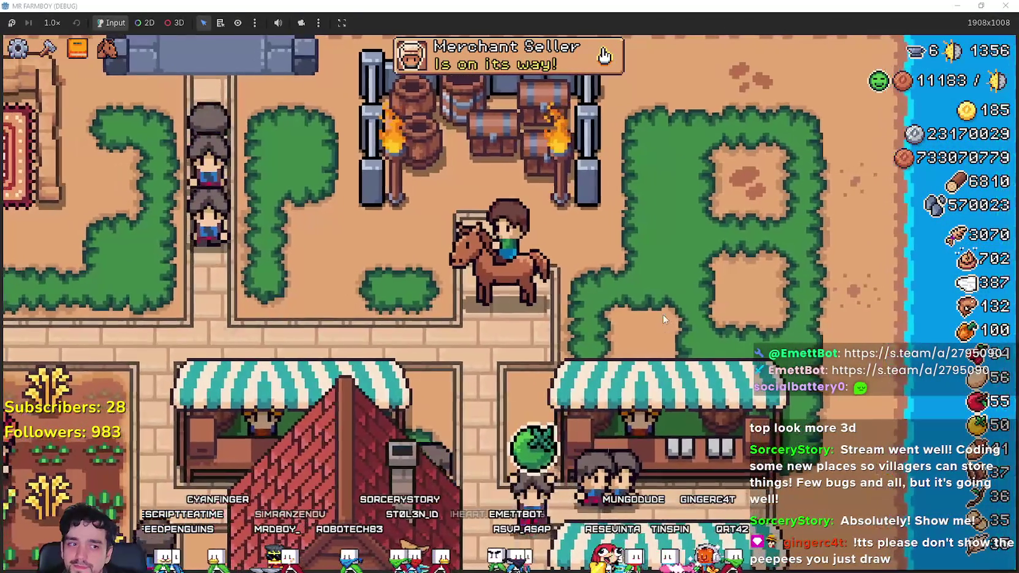
{"action": "key", "text": "a"}
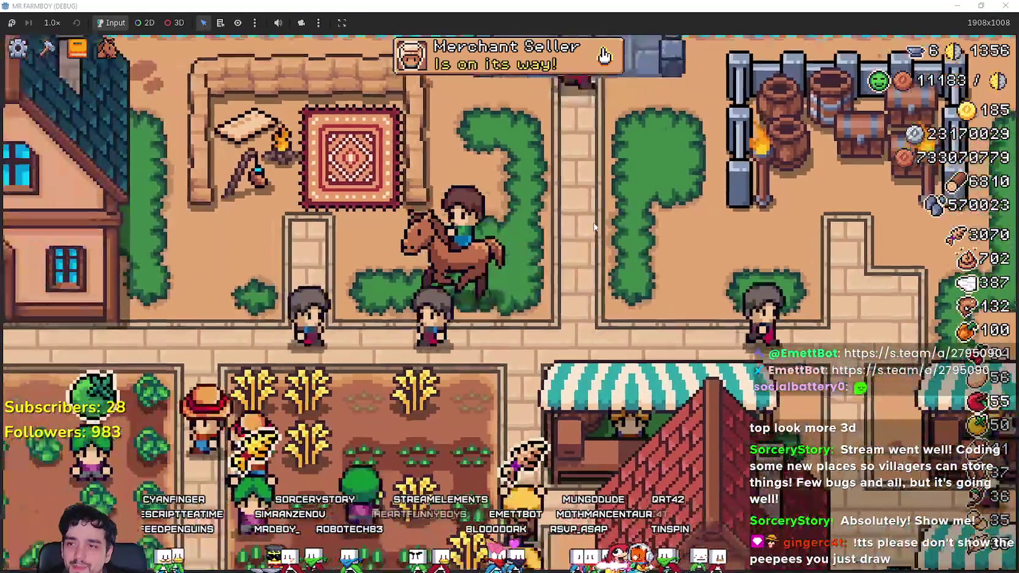
{"action": "key", "text": "s"}
Open and close the advancements panel, then remount the horse and ride toward the barrel yard.
{"action": "key", "text": "e"}
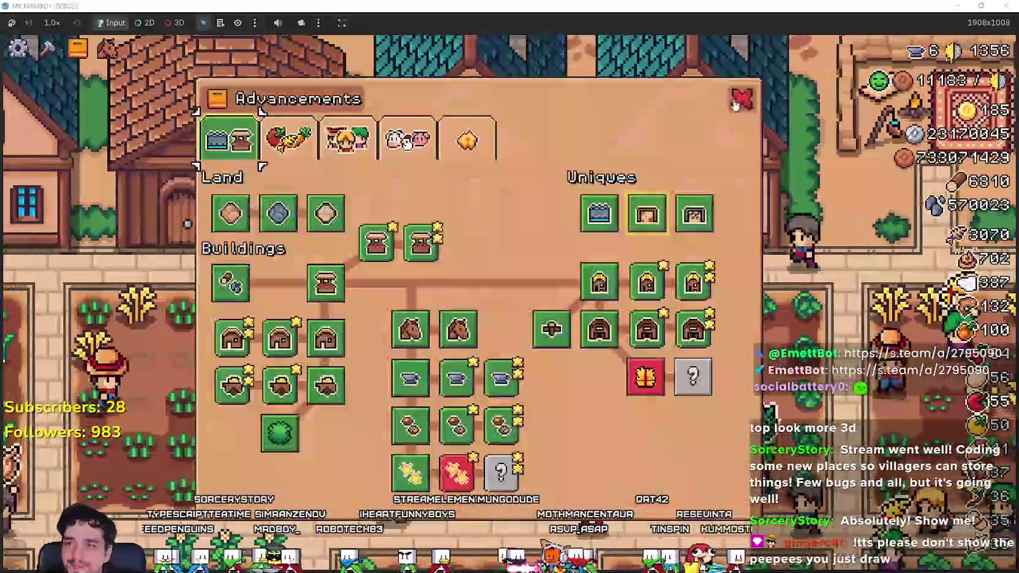
{"action": "key", "text": "Escape"}
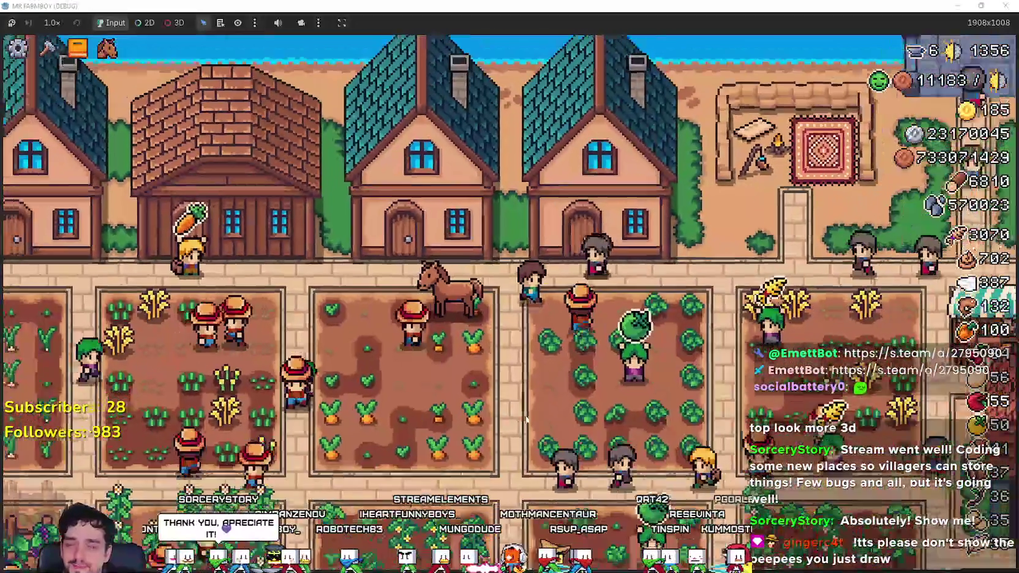
{"action": "key", "text": "d"}
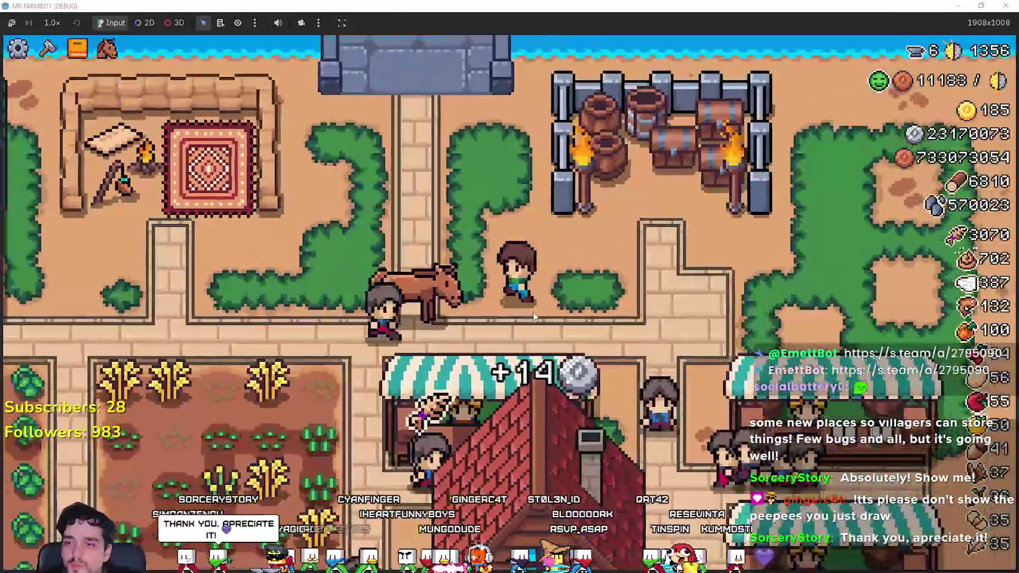
{"action": "scroll", "coordinate": [348, 235], "scroll_direction": "up", "scroll_amount": 3}
{"action": "key", "text": "a"}
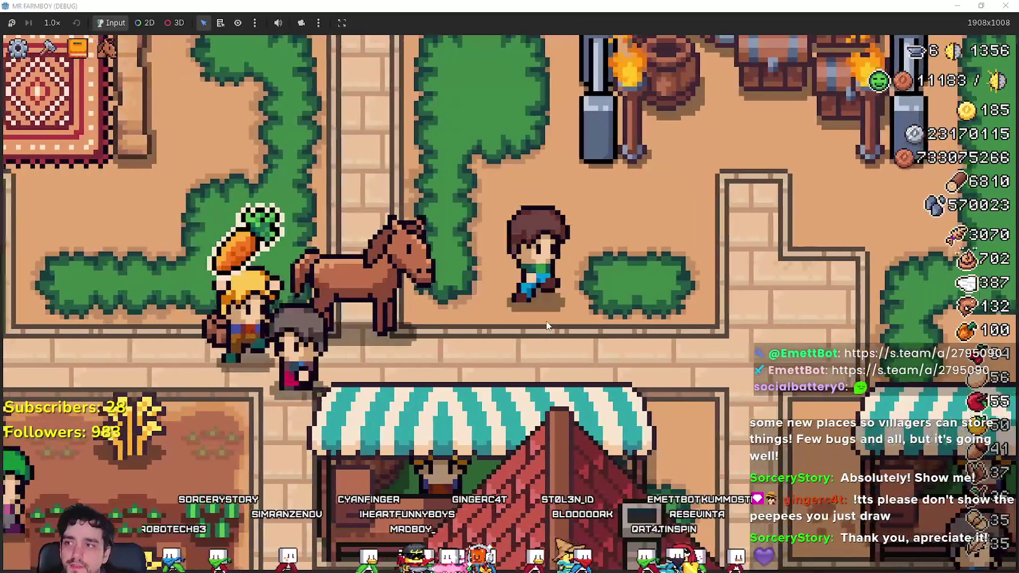
{"action": "key", "text": "e"}
{"action": "key", "text": "w"}
{"action": "key", "text": "d"}
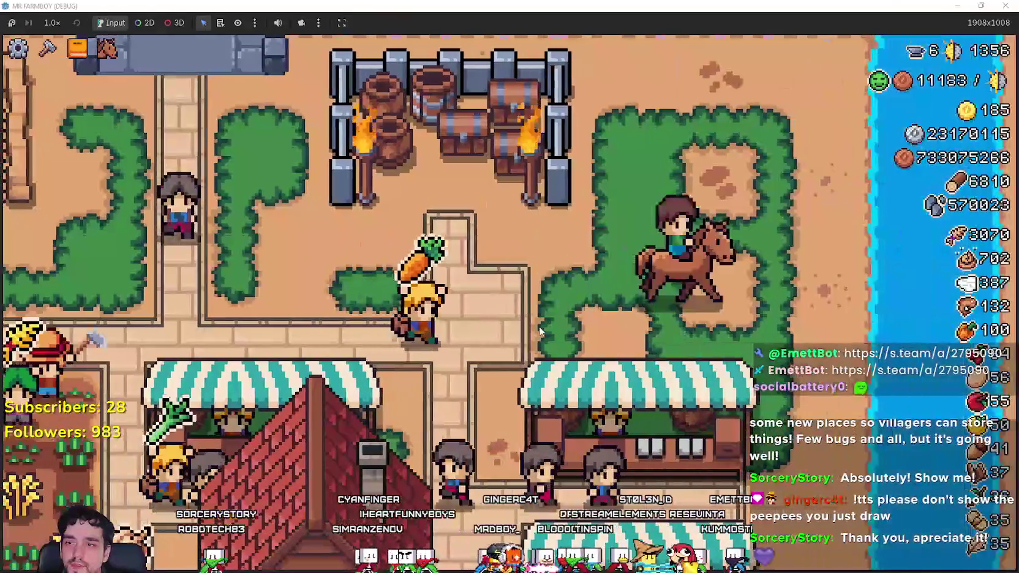
Ride west along the street past the houses into the fenced gardens.
{"action": "key", "text": "a"}
{"action": "key", "text": "s"}
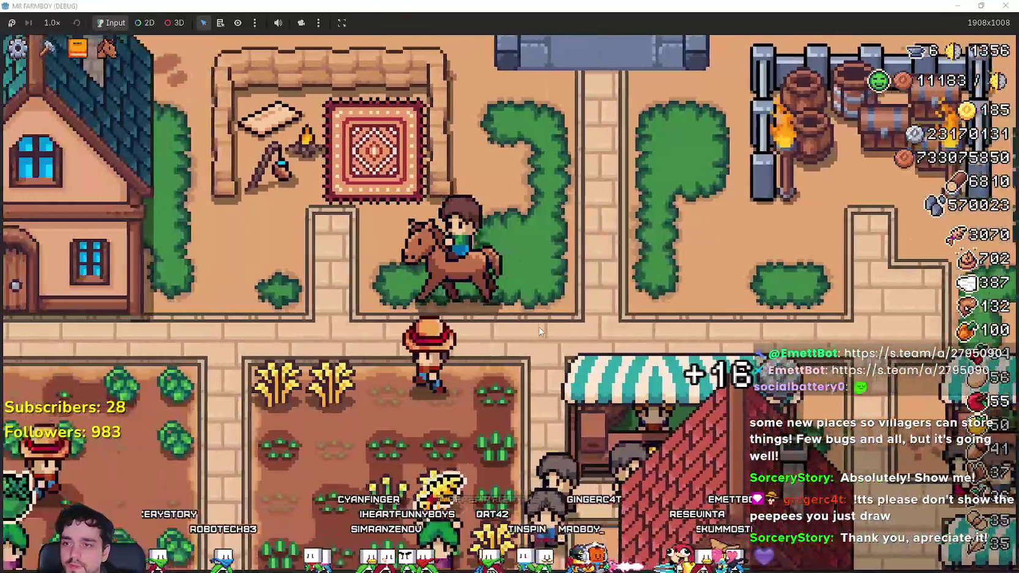
{"action": "key", "text": "a"}
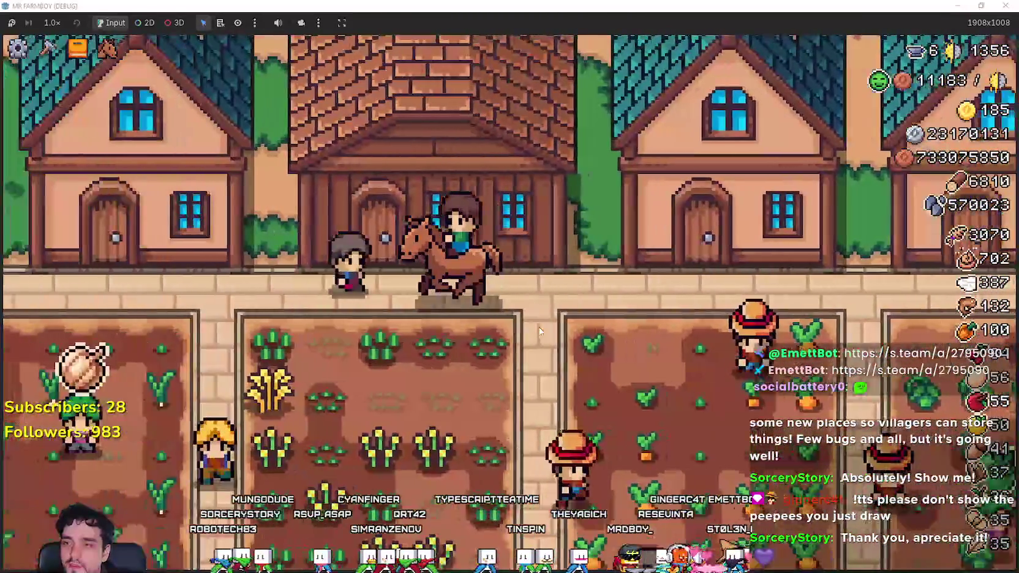
{"action": "key", "text": "a"}
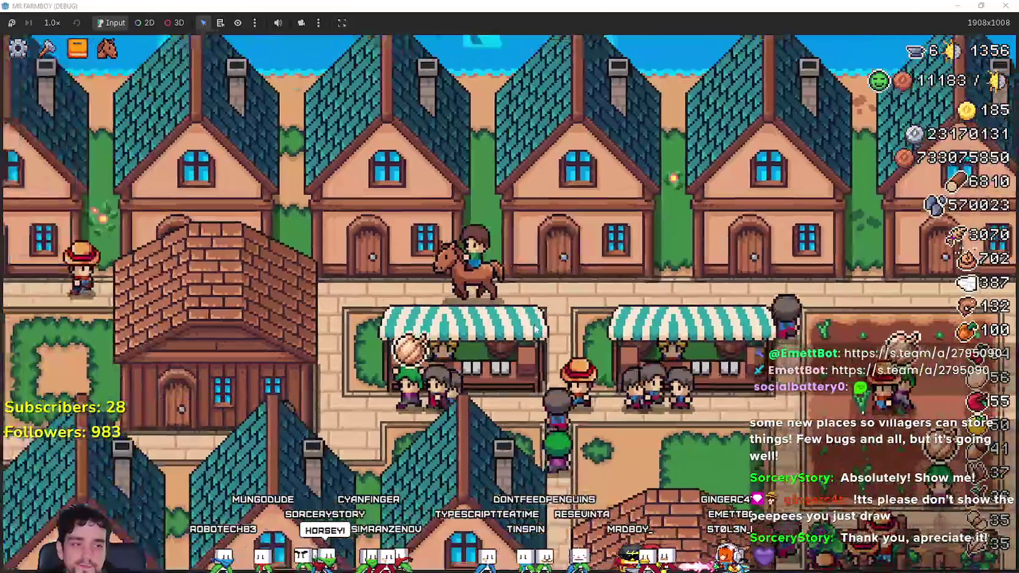
{"action": "key", "text": "a"}
{"action": "key", "text": "s"}
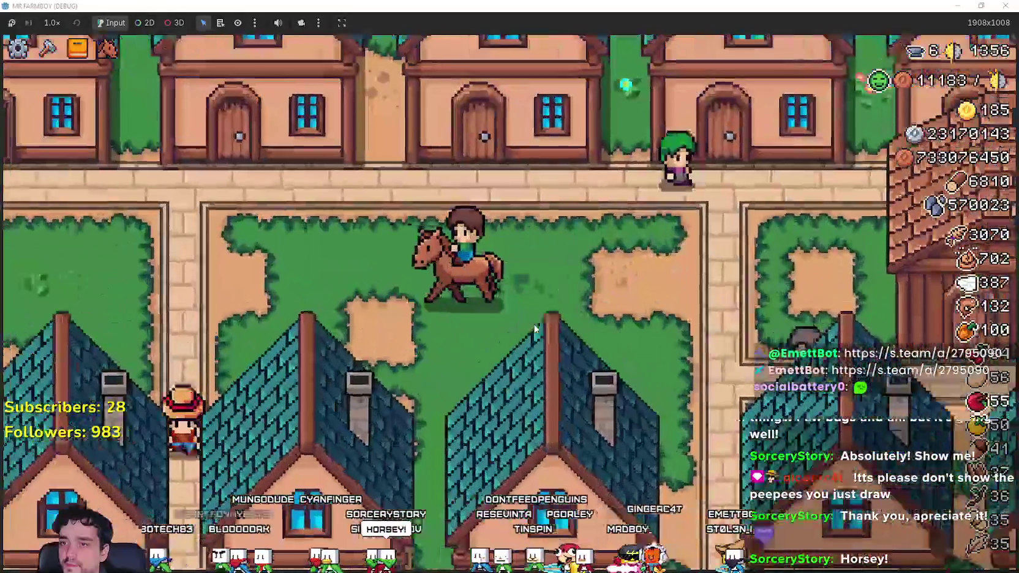
{"action": "key", "text": "d"}
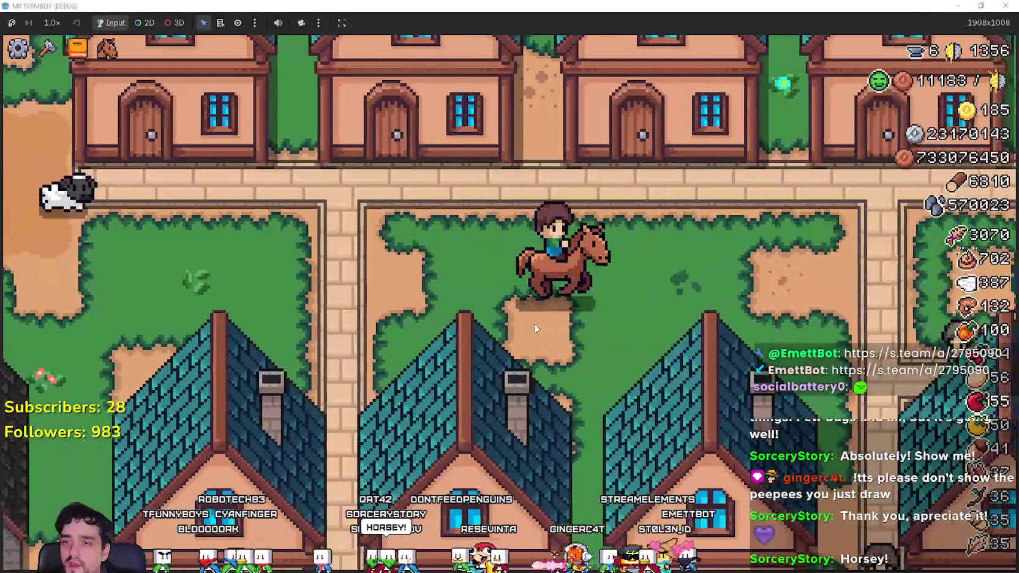
{"action": "key", "text": "a"}
Dismount and walk the farmer through the garden and along the village path.
{"action": "key", "text": "w"}
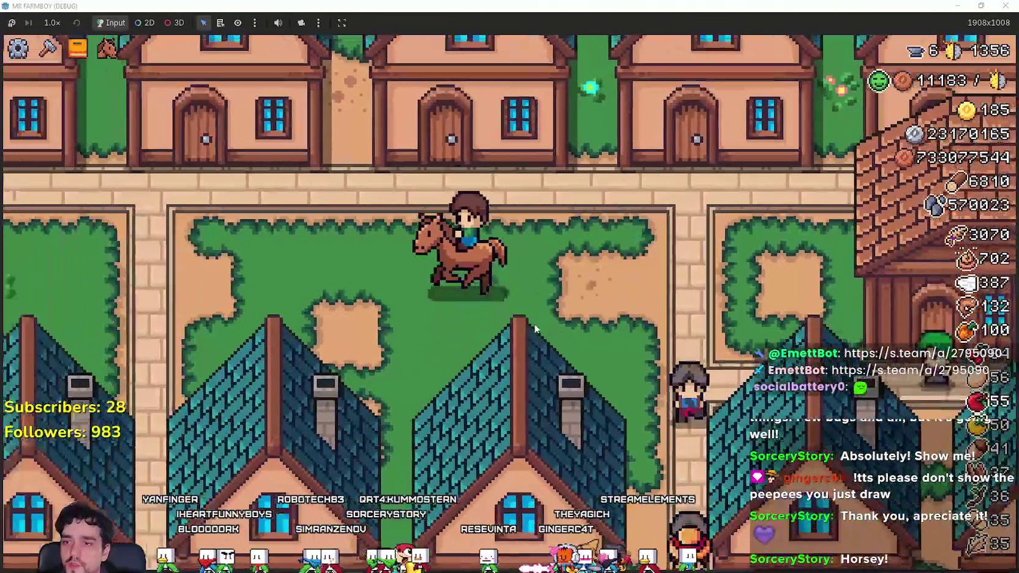
{"action": "key", "text": "a"}
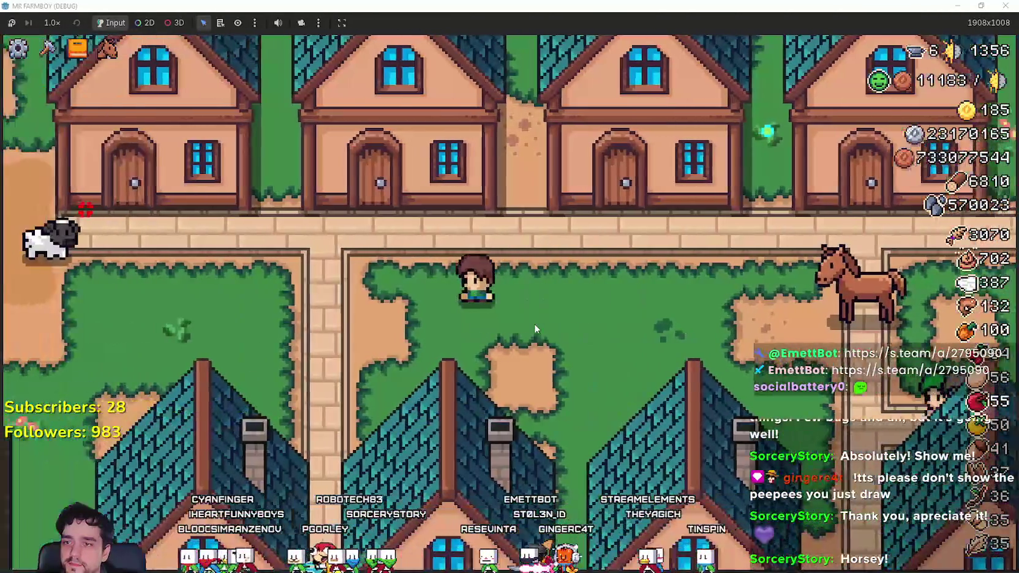
{"action": "key", "text": "d"}
{"action": "key", "text": "s"}
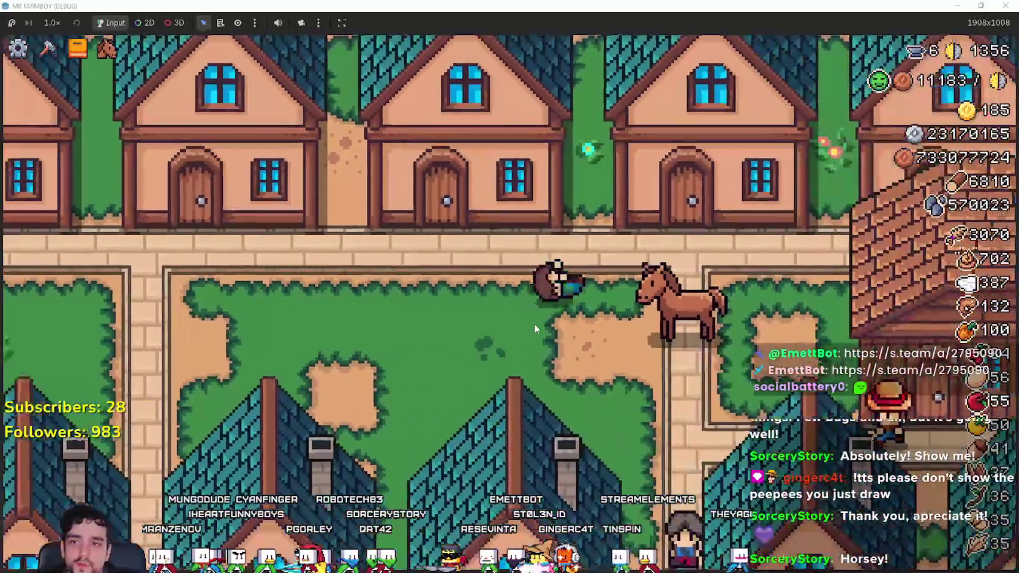
{"action": "key", "text": "w"}
{"action": "key", "text": "d"}
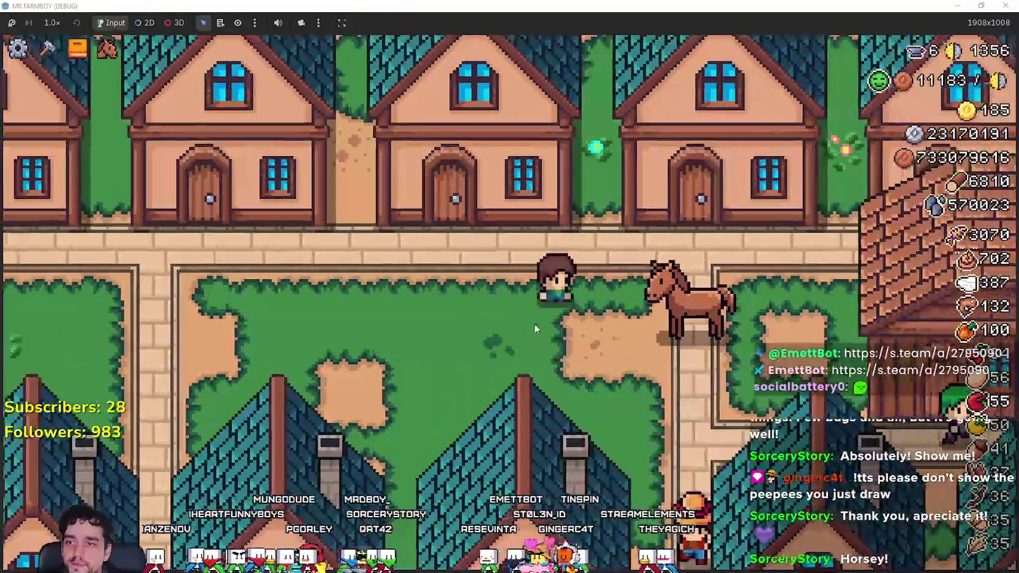
{"action": "key", "text": "s"}
{"action": "key", "text": "a"}
{"action": "key", "text": "w"}
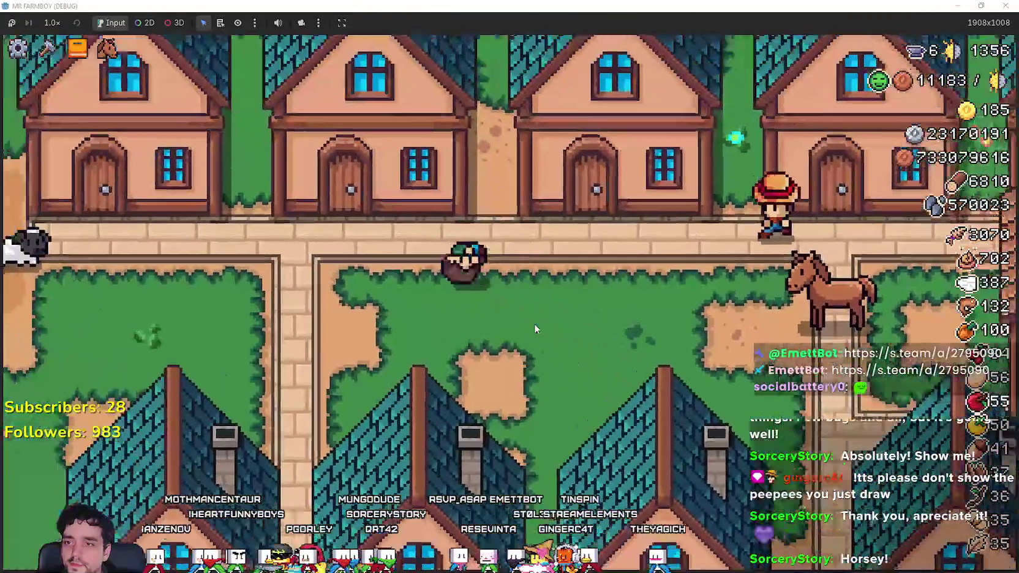
Walk back to the horse, mount it, and ride past the church to the dirt plaza.
{"action": "key", "text": "a"}
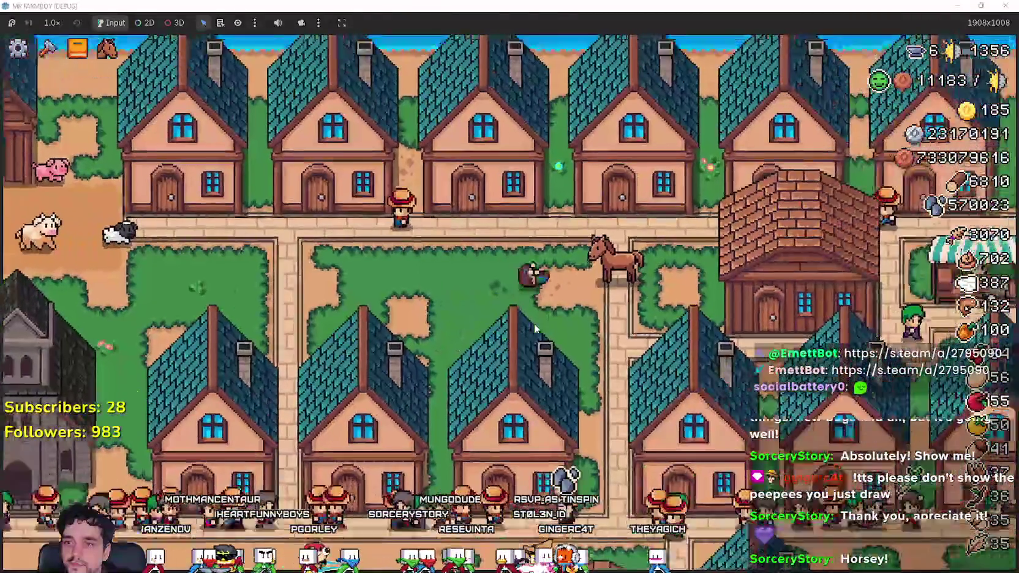
{"action": "key", "text": "a"}
{"action": "key", "text": "w"}
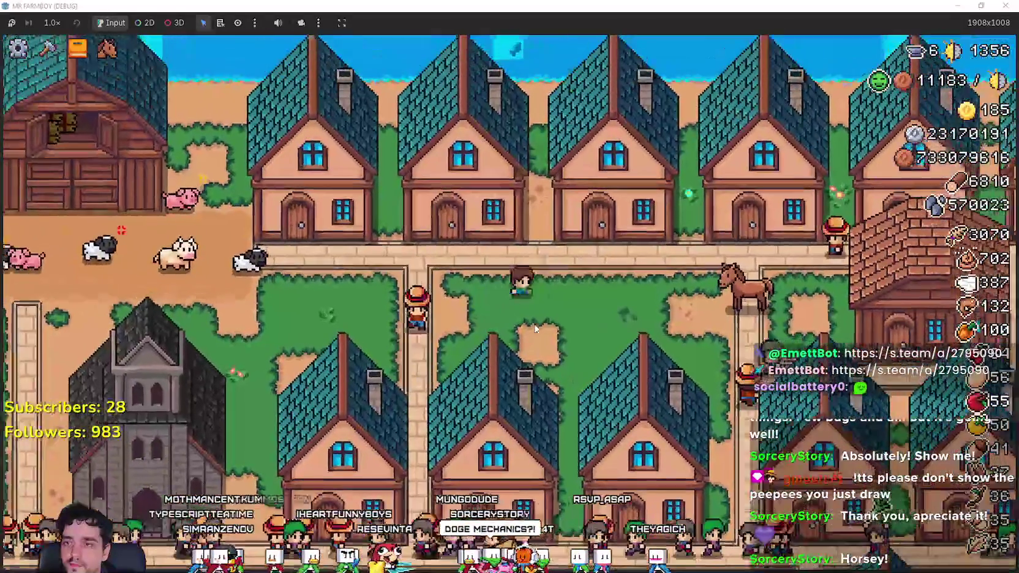
{"action": "key", "text": "d"}
{"action": "key", "text": "a"}
{"action": "key", "text": "s"}
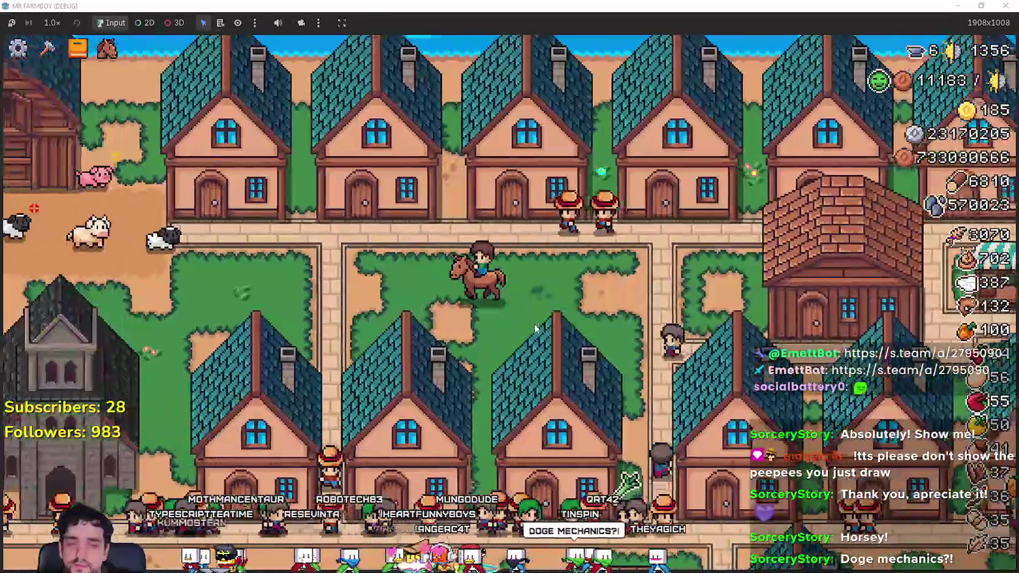
{"action": "key", "text": "a"}
{"action": "key", "text": "s"}
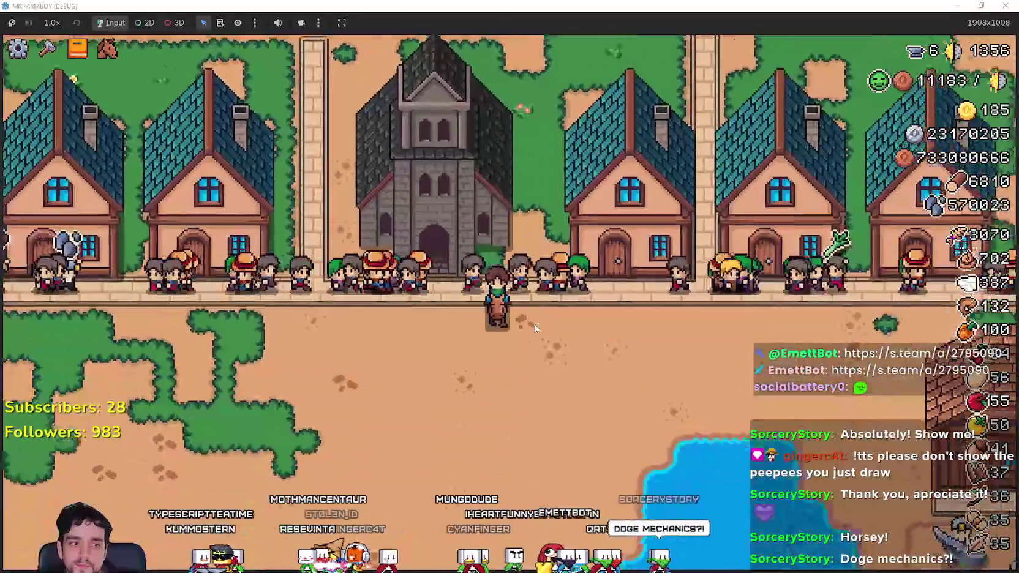
{"action": "key", "text": "a"}
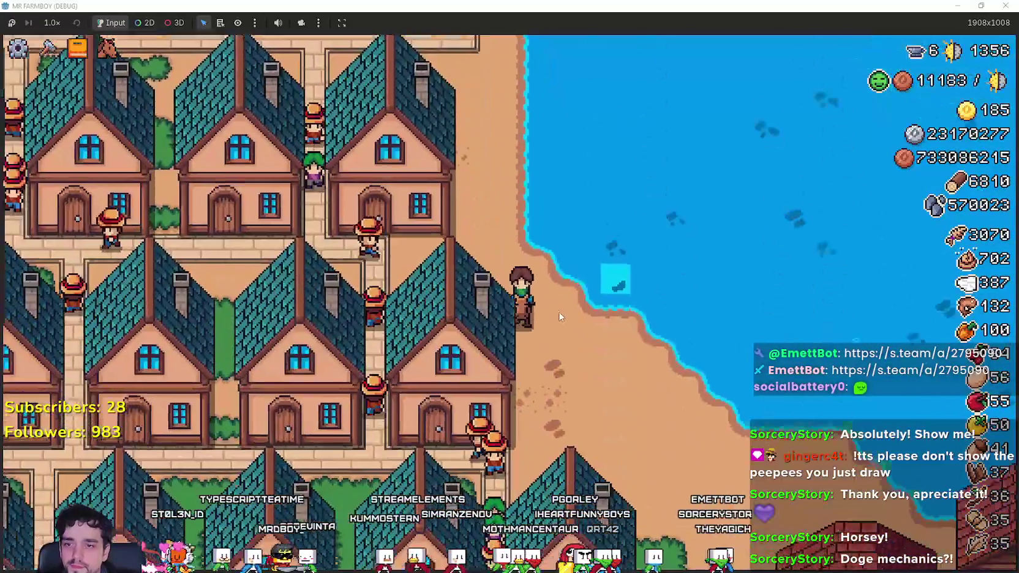
Cast a fishing line into the water, then ride east along the beach and north into the village.
{"action": "scroll", "coordinate": [561, 312], "scroll_direction": "up", "scroll_amount": 3}
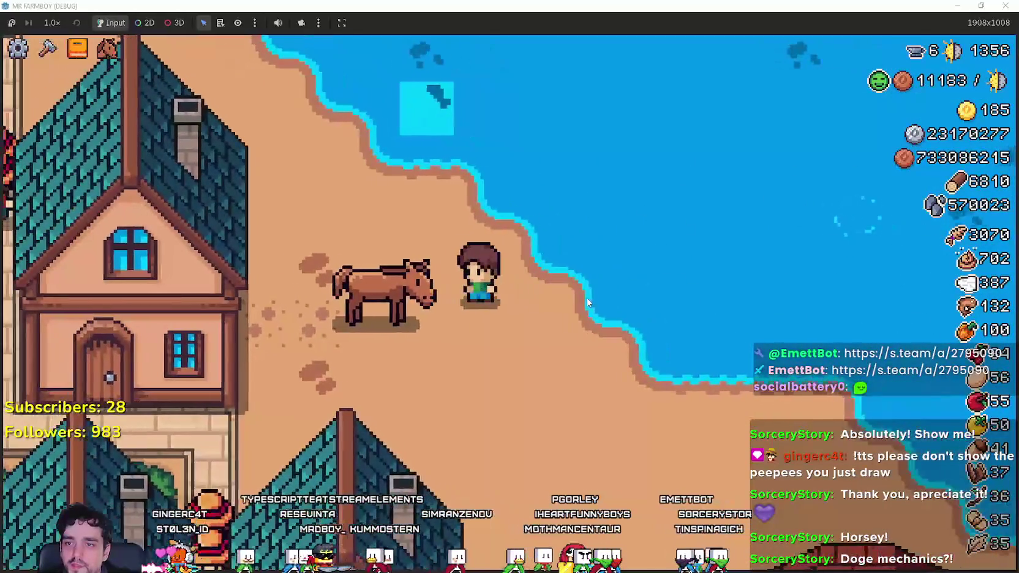
{"action": "left_click", "coordinate": [633, 287]}
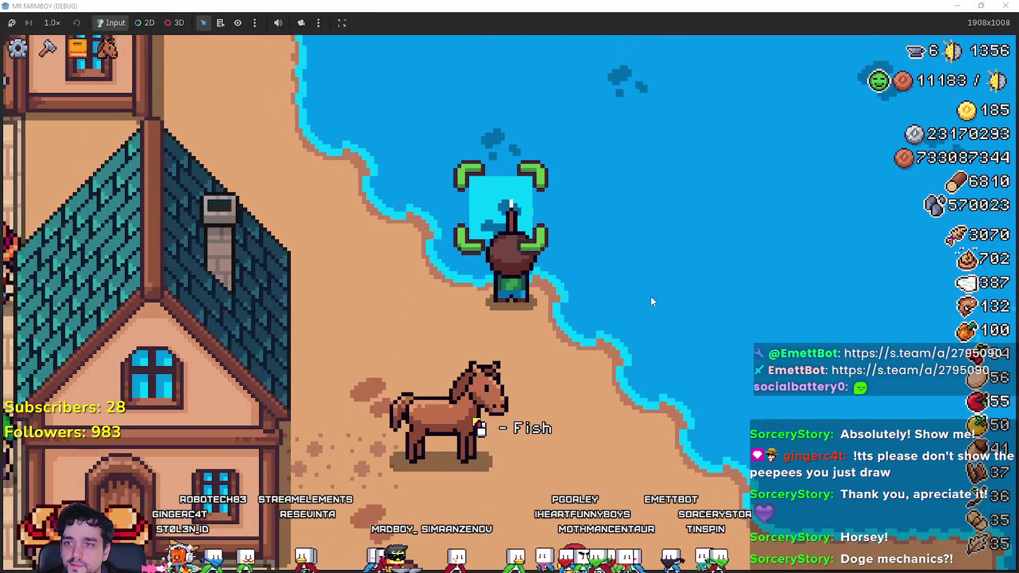
{"action": "key", "text": "s"}
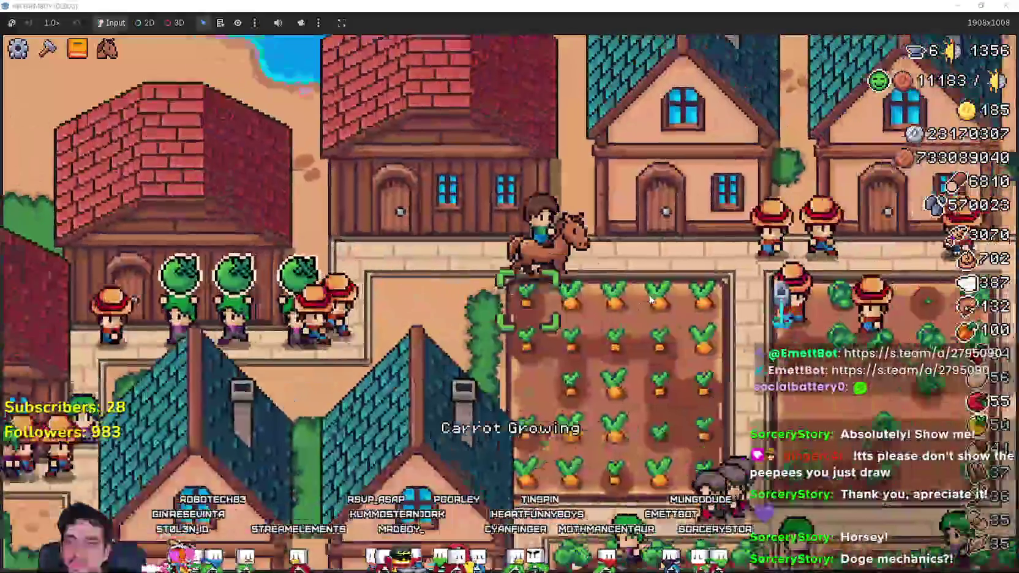
{"action": "key", "text": "d"}
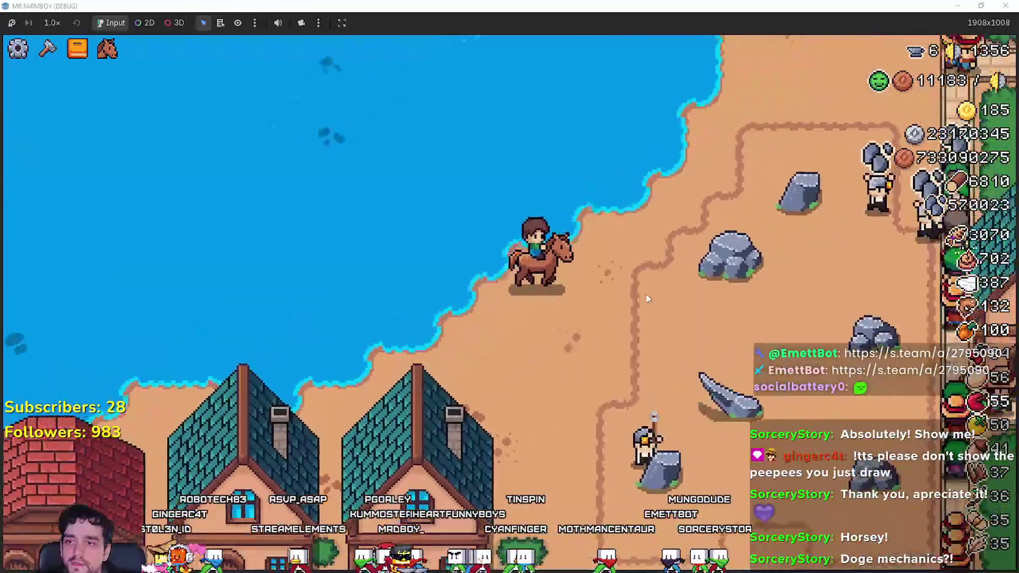
{"action": "key", "text": "w"}
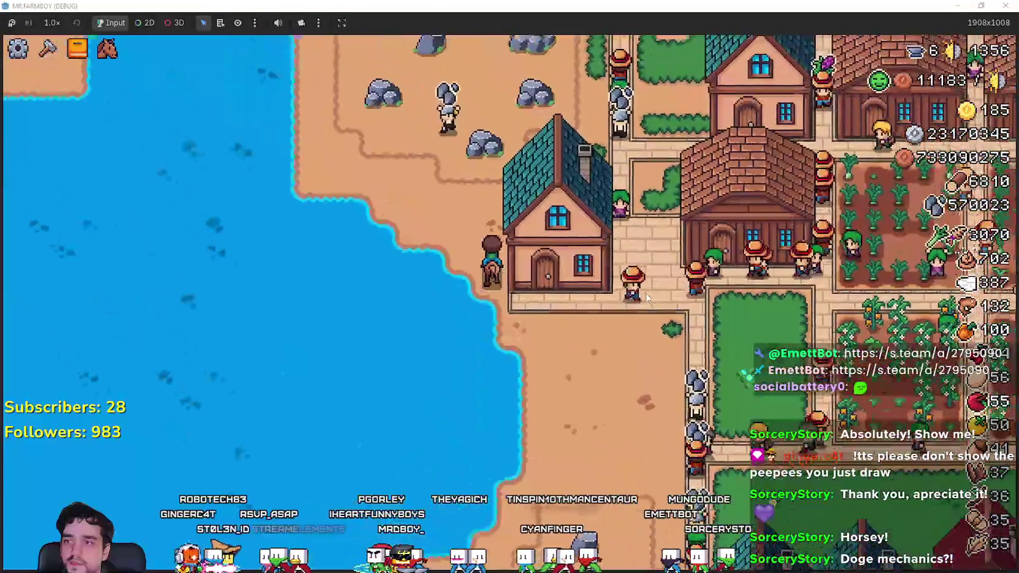
Ride west past the houses and farm plots up to the warehouse door to see its inventory.
{"action": "scroll", "coordinate": [646, 299], "scroll_direction": "down", "scroll_amount": 3}
{"action": "scroll", "coordinate": [646, 299], "scroll_direction": "up", "scroll_amount": 3}
{"action": "scroll", "coordinate": [646, 298], "scroll_direction": "down", "scroll_amount": 2}
{"action": "scroll", "coordinate": [646, 299], "scroll_direction": "up", "scroll_amount": 3}
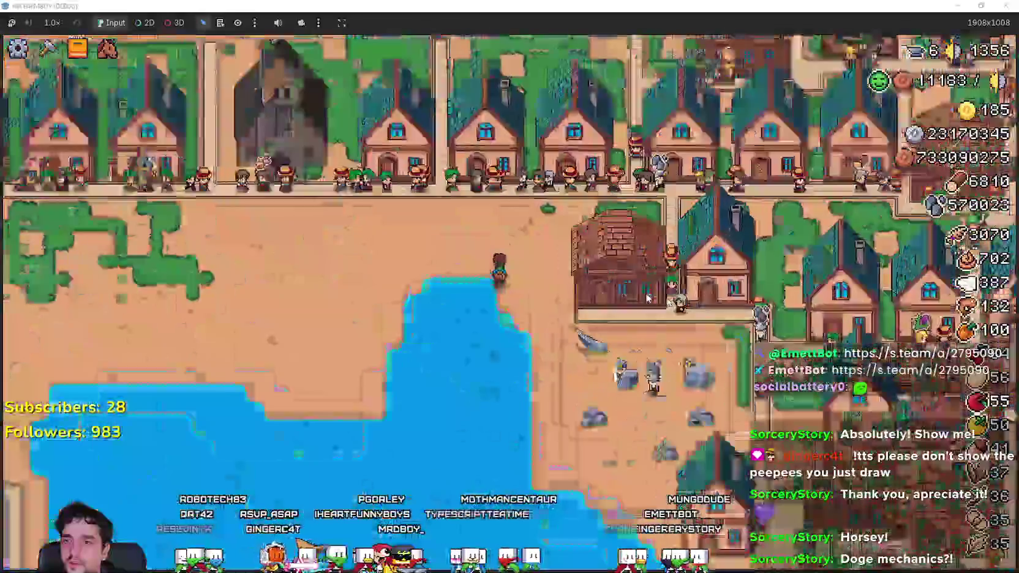
{"action": "key", "text": "a"}
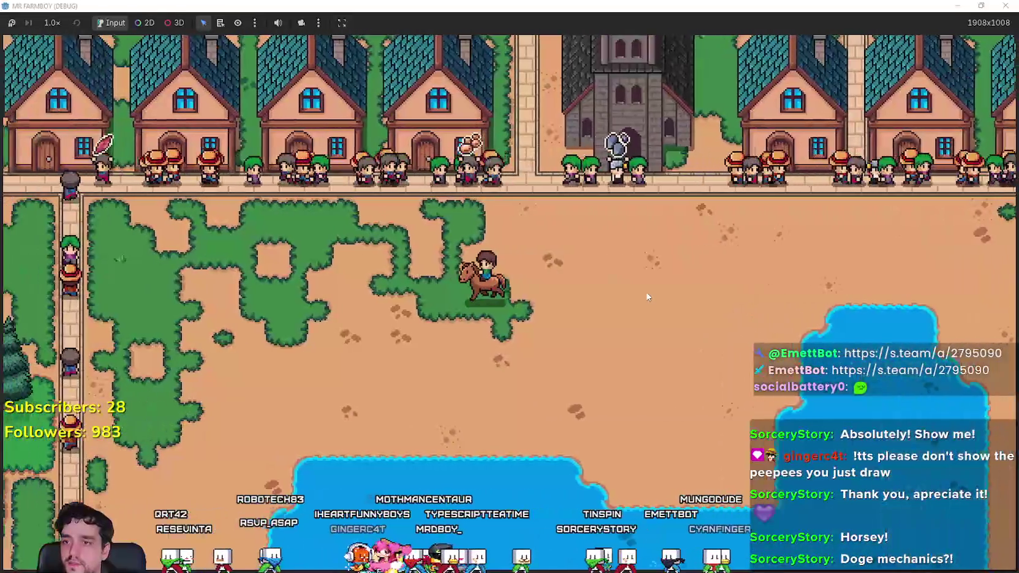
{"action": "key", "text": "a"}
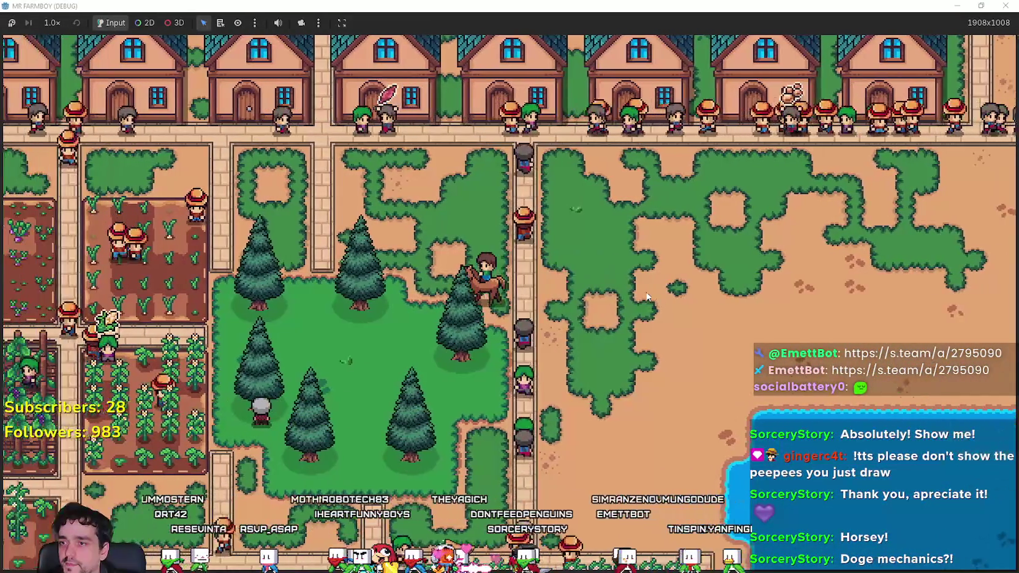
{"action": "key", "text": "a"}
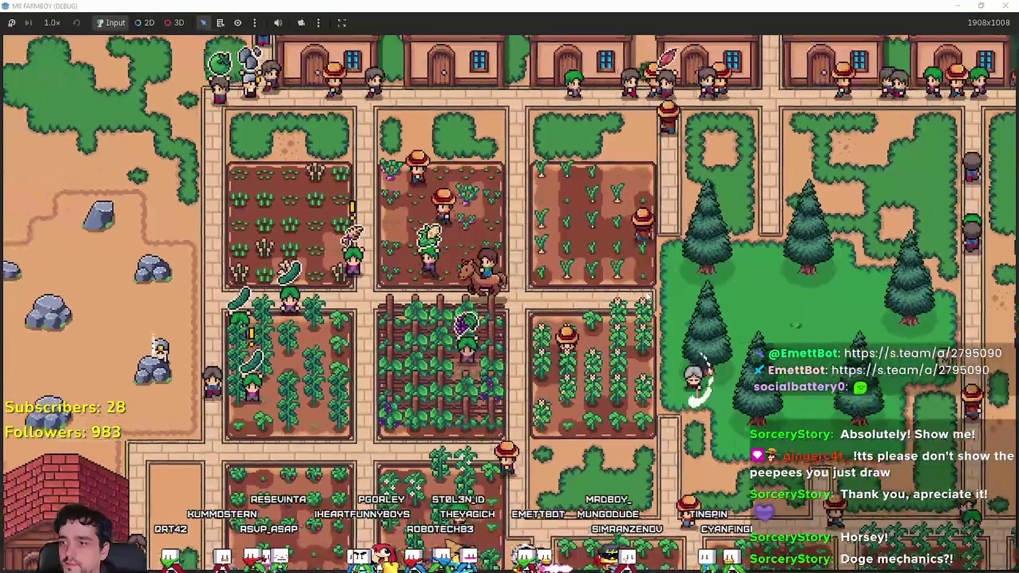
{"action": "key", "text": "a"}
{"action": "key", "text": "w"}
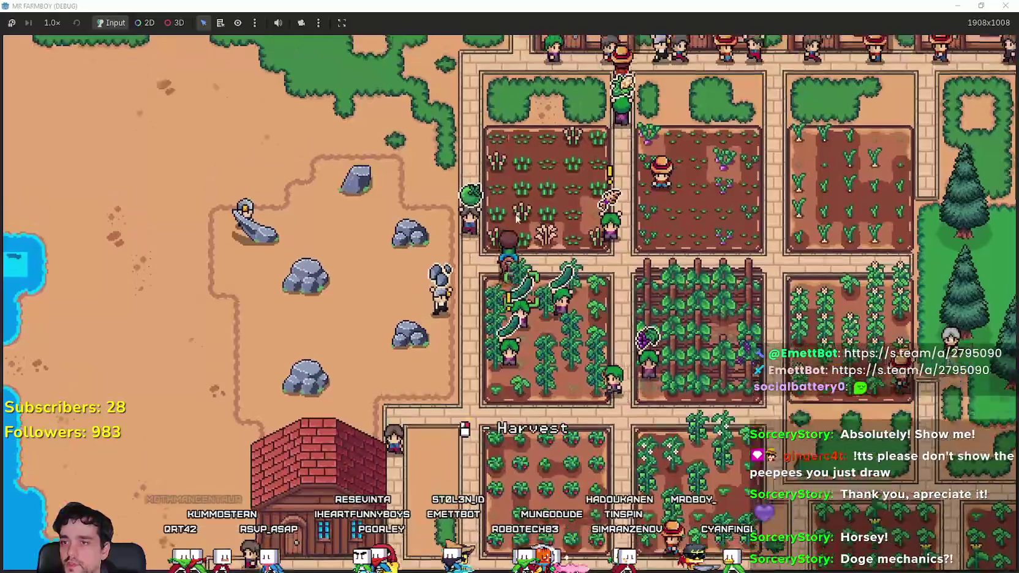
{"action": "key", "text": "w"}
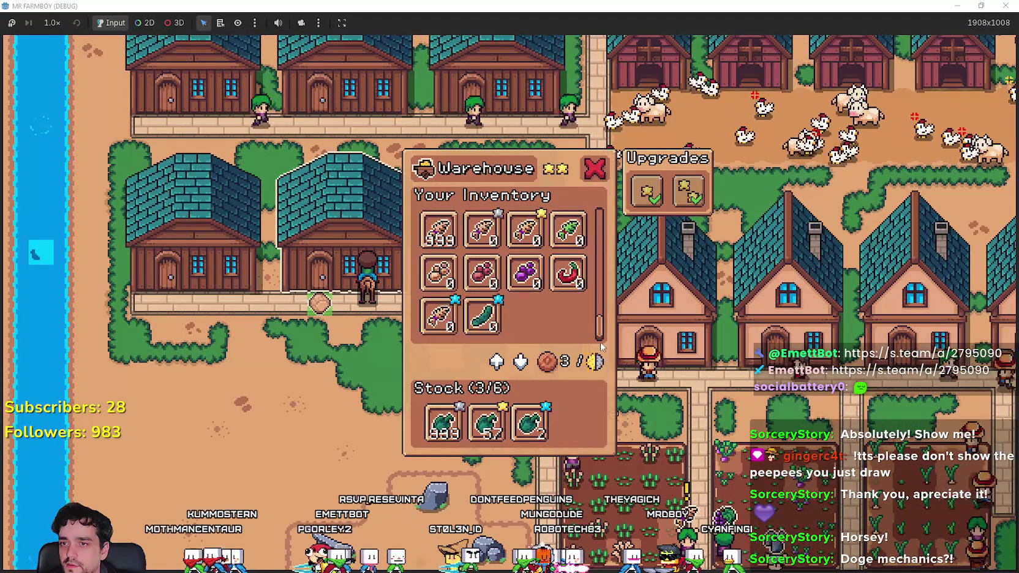
Leave the warehouse so its inventory closes, and walk to the river's edge.
{"action": "key", "text": "s"}
{"action": "key", "text": "a"}
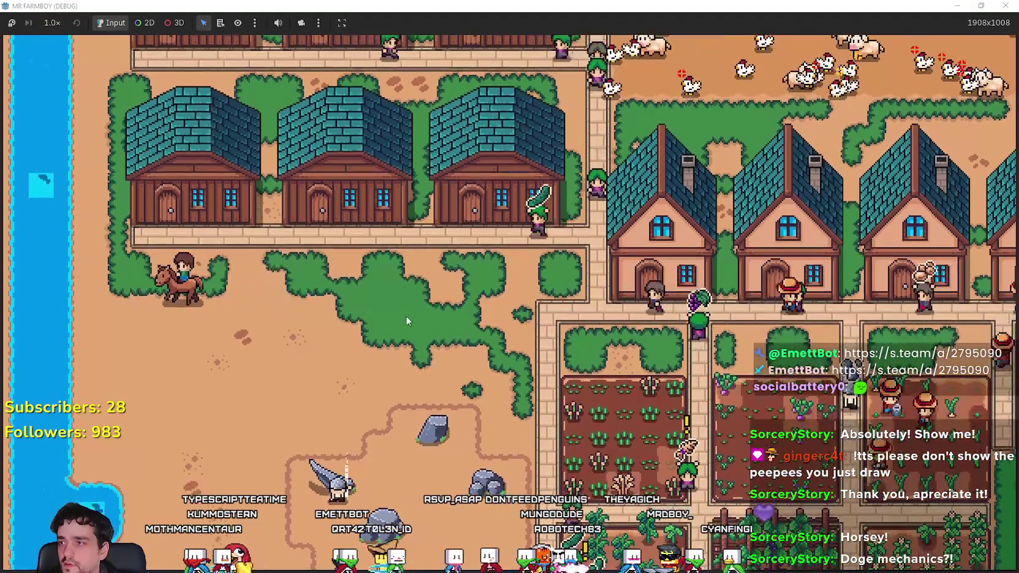
{"action": "scroll", "coordinate": [311, 366], "scroll_direction": "up", "scroll_amount": 2}
{"action": "key", "text": "a"}
{"action": "scroll", "coordinate": [326, 346], "scroll_direction": "up", "scroll_amount": 3}
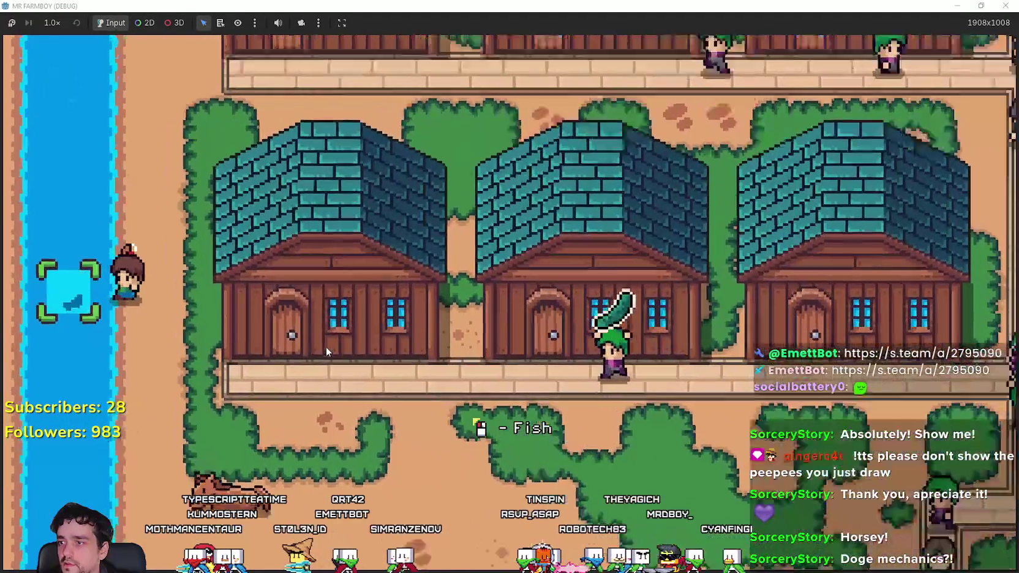
{"action": "scroll", "coordinate": [327, 349], "scroll_direction": "down", "scroll_amount": 5}
Walk south-east toward the rocks, then ride north past the houses and east onto the dirt.
{"action": "key", "text": "s"}
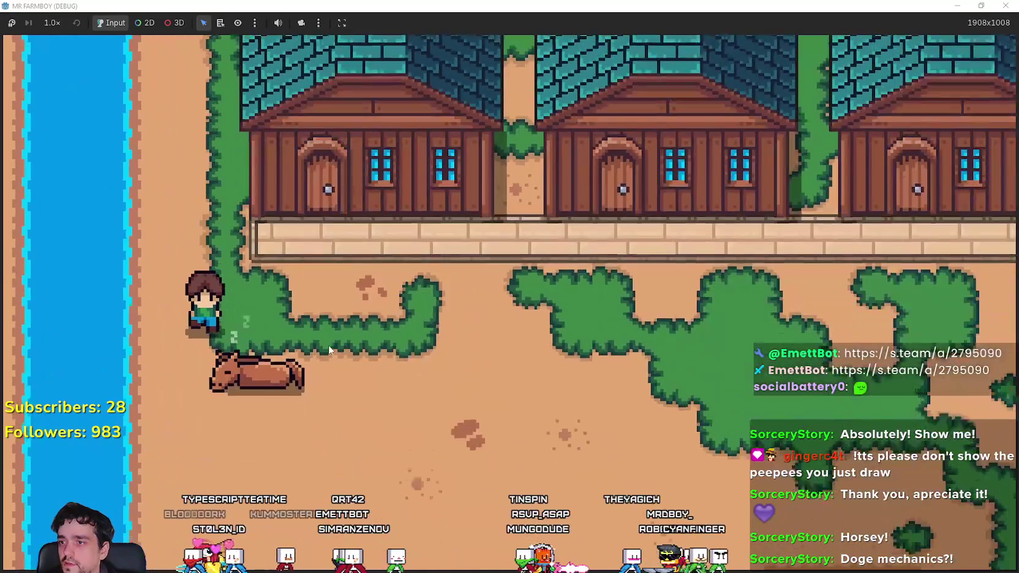
{"action": "key", "text": "s"}
{"action": "key", "text": "d"}
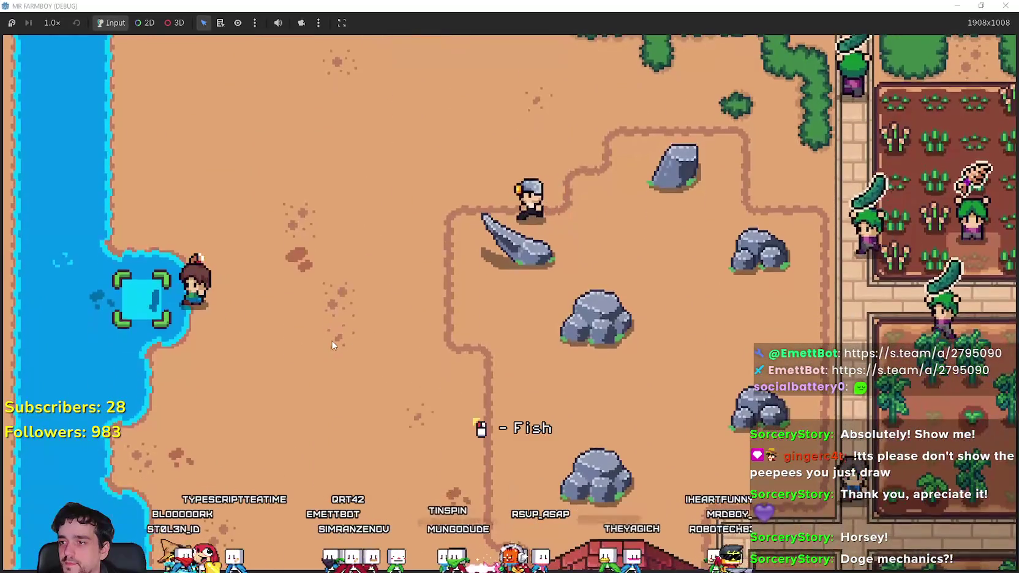
{"action": "key", "text": "w"}
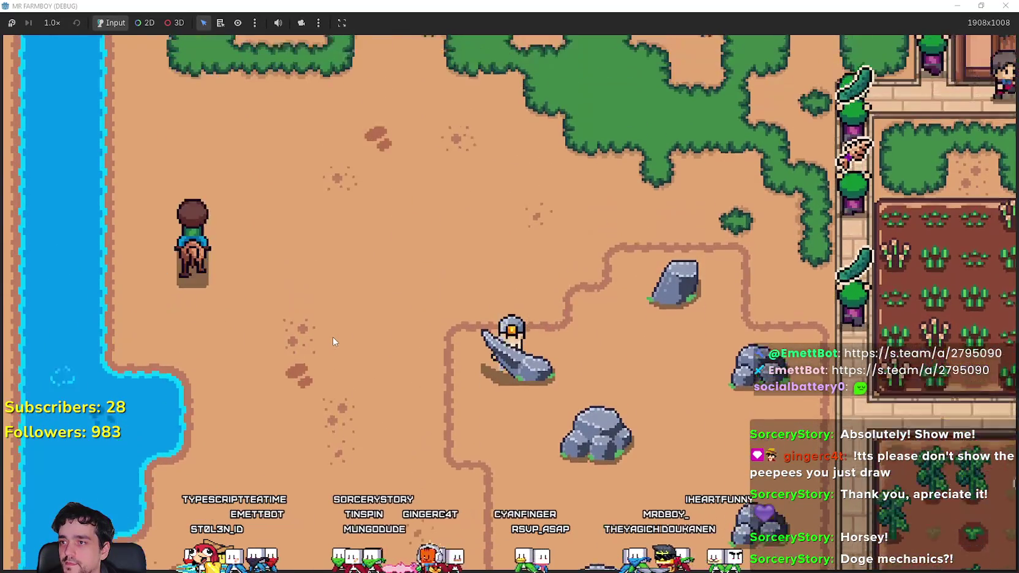
{"action": "scroll", "coordinate": [333, 340], "scroll_direction": "down", "scroll_amount": 3}
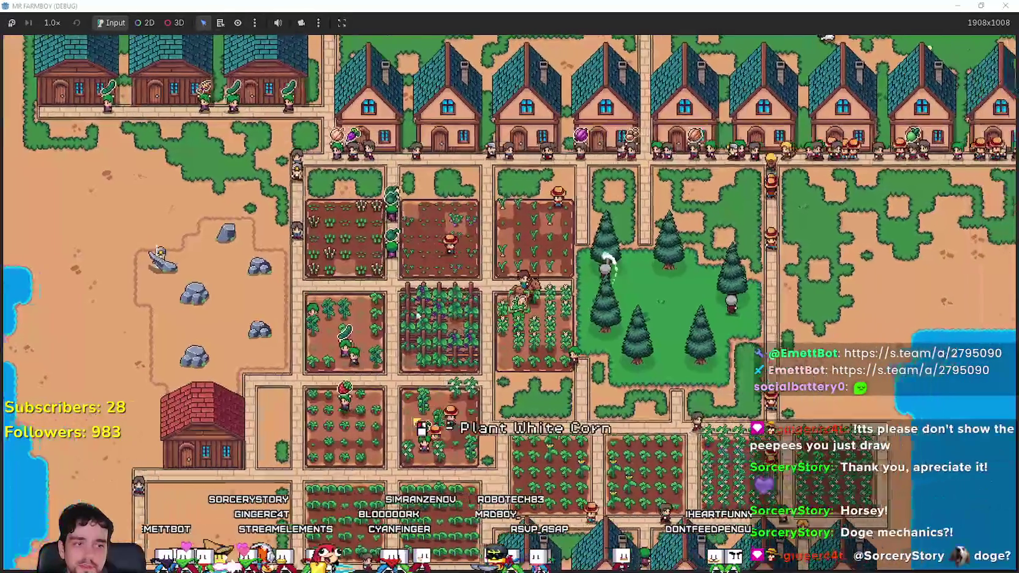
{"action": "scroll", "coordinate": [464, 324], "scroll_direction": "down", "scroll_amount": 3}
{"action": "scroll", "coordinate": [464, 324], "scroll_direction": "up", "scroll_amount": 6}
{"action": "key", "text": "d"}
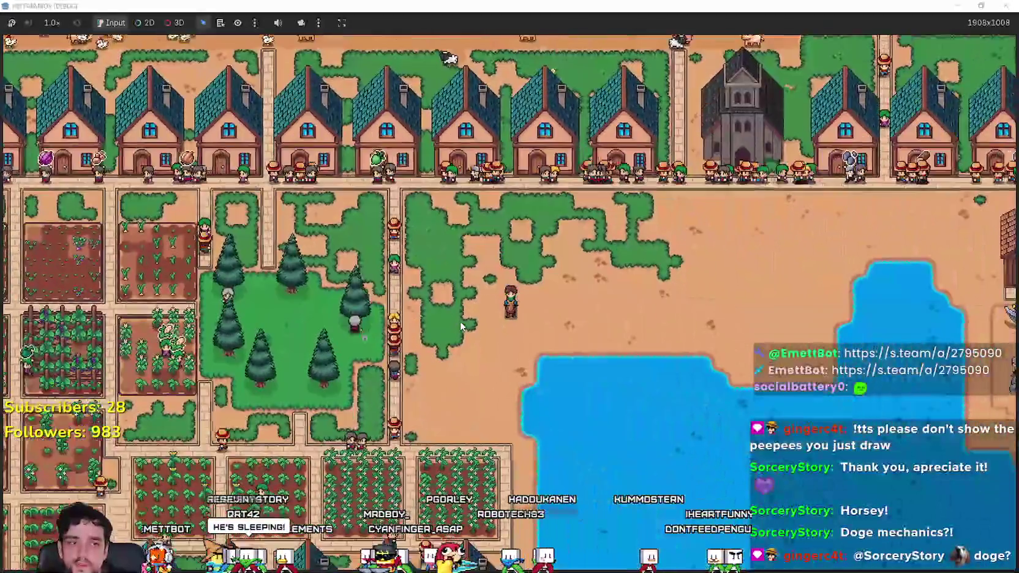
{"action": "scroll", "coordinate": [459, 321], "scroll_direction": "down", "scroll_amount": 3}
{"action": "scroll", "coordinate": [460, 321], "scroll_direction": "up", "scroll_amount": 3}
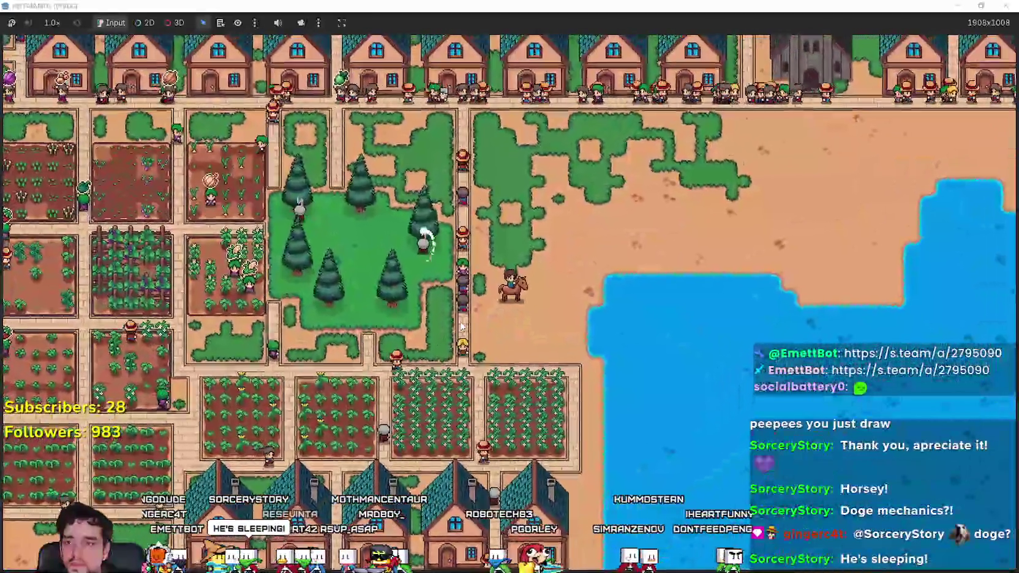
{"action": "scroll", "coordinate": [462, 326], "scroll_direction": "down", "scroll_amount": 3}
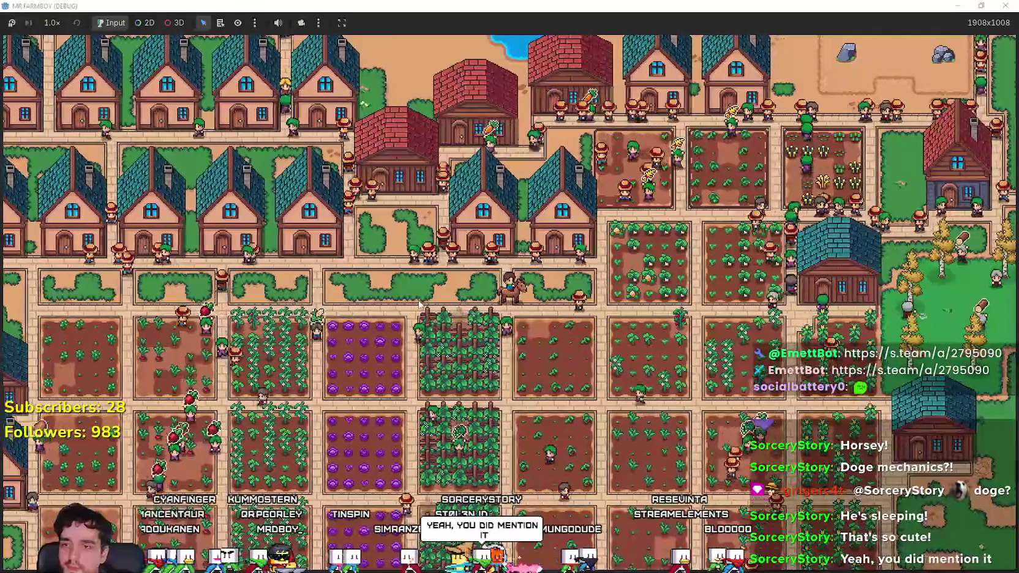
{"action": "key", "text": "Tab"}
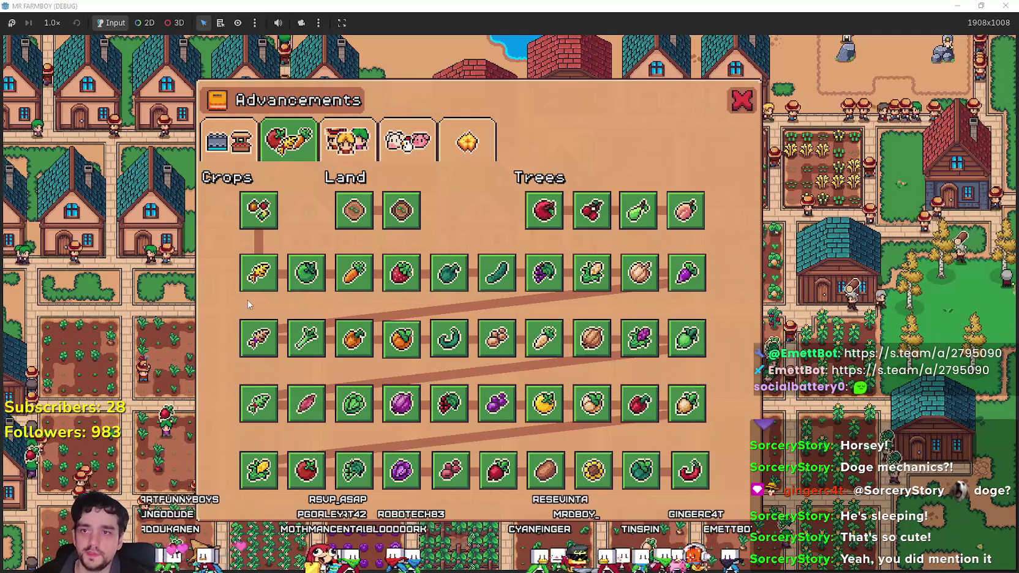
{"action": "left_click", "coordinate": [346, 142]}
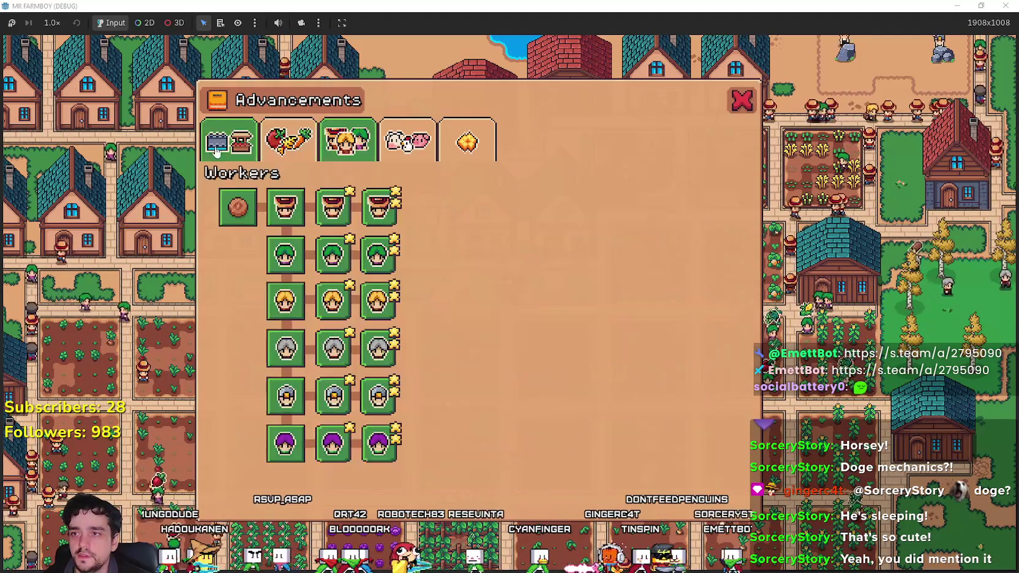
{"action": "left_click", "coordinate": [228, 142]}
{"action": "left_click", "coordinate": [741, 102]}
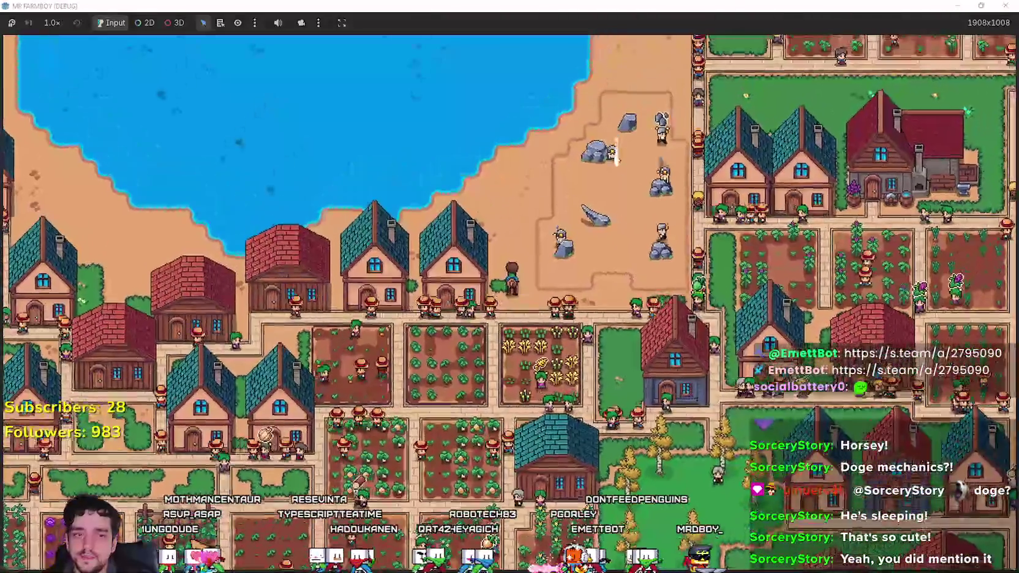
{"action": "key", "text": "alt+Tab"}
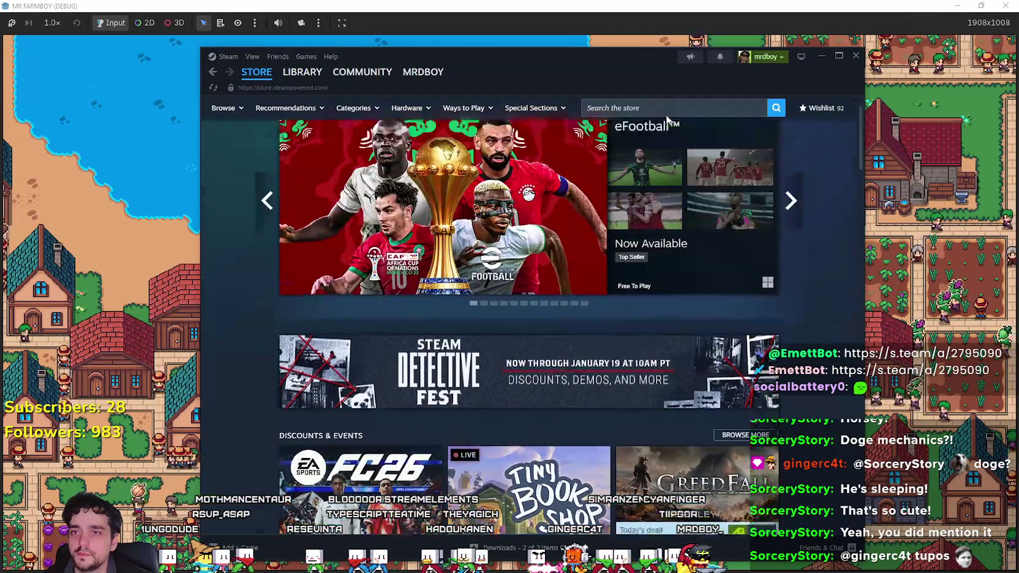
Find the MR FARMBOY store page through the store search and scroll through it.
{"action": "left_click", "coordinate": [674, 108]}
{"action": "type", "text": "MR FARM"}
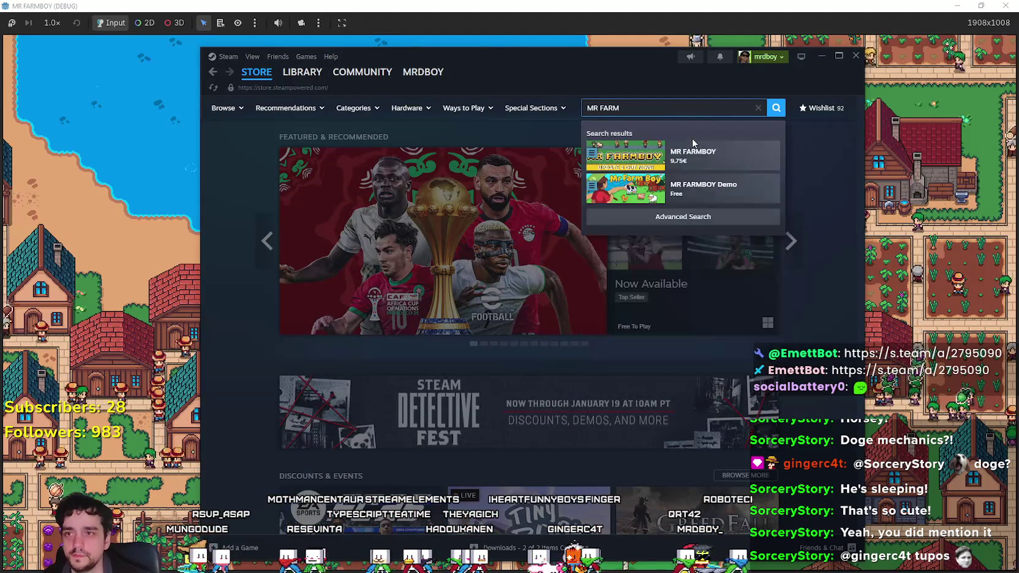
{"action": "left_click", "coordinate": [698, 156]}
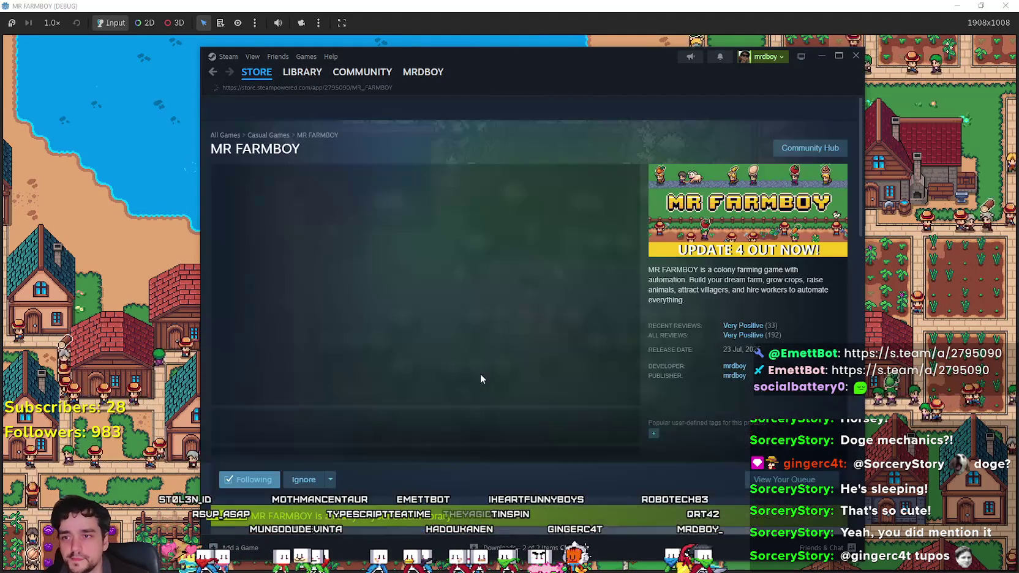
{"action": "scroll", "coordinate": [503, 392], "scroll_direction": "down", "scroll_amount": 10}
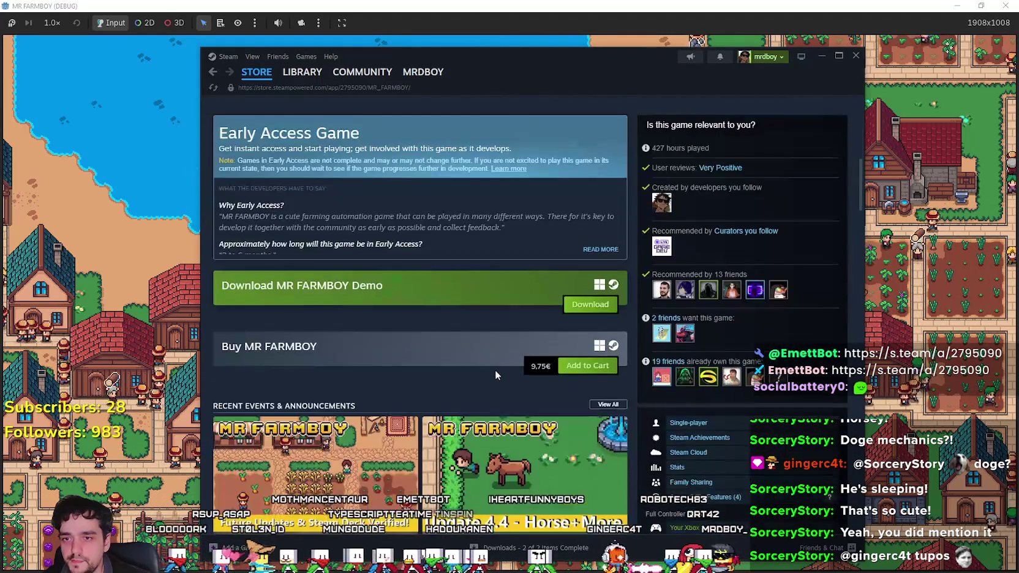
{"action": "scroll", "coordinate": [495, 368], "scroll_direction": "down", "scroll_amount": 3}
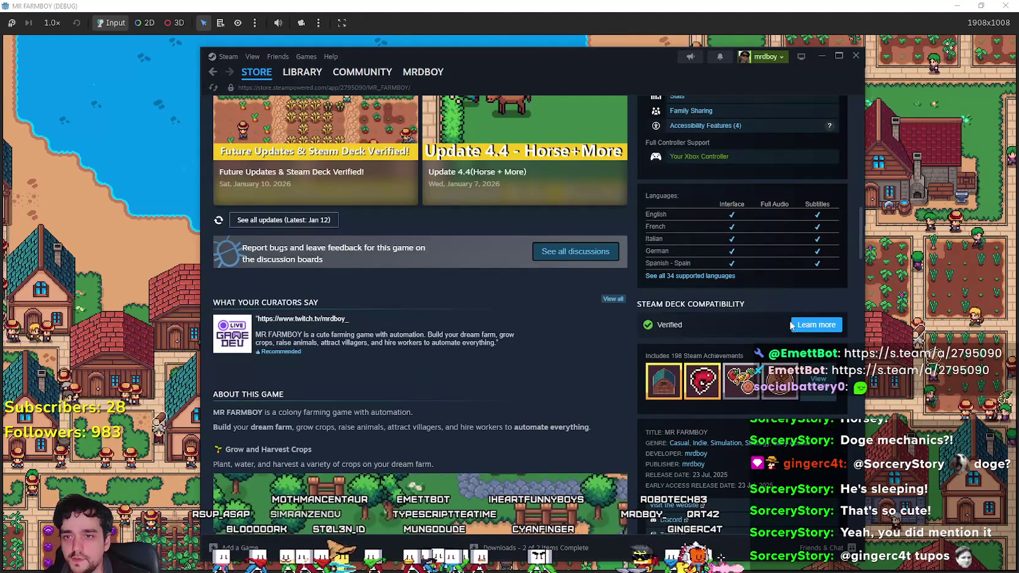
{"action": "scroll", "coordinate": [384, 267], "scroll_direction": "up", "scroll_amount": 1}
View the Future Updates & Steam Deck Verified! announcement, close it, and return to the game.
{"action": "left_click", "coordinate": [321, 206]}
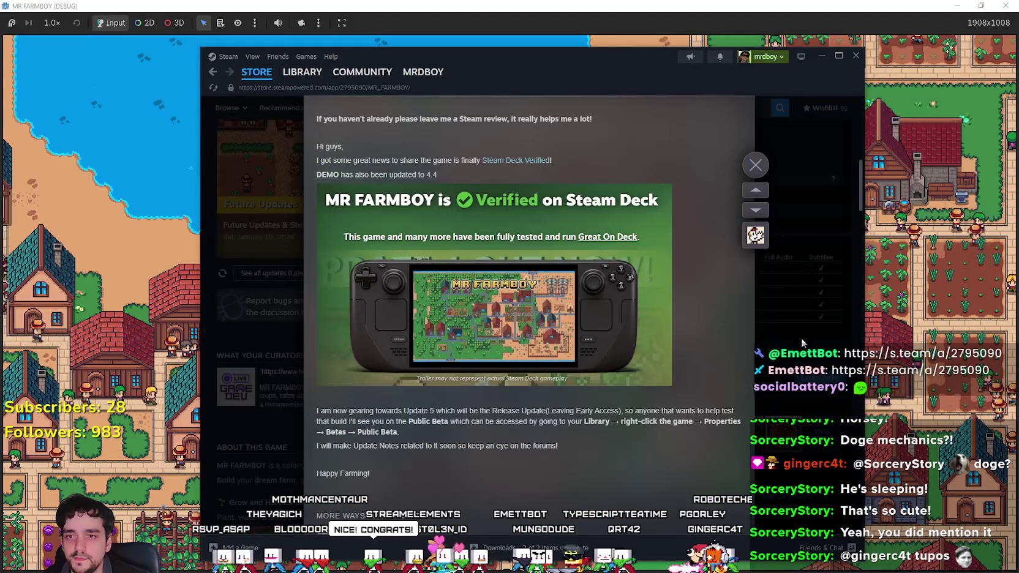
{"action": "left_click", "coordinate": [801, 338]}
{"action": "scroll", "coordinate": [551, 330], "scroll_direction": "up", "scroll_amount": 5}
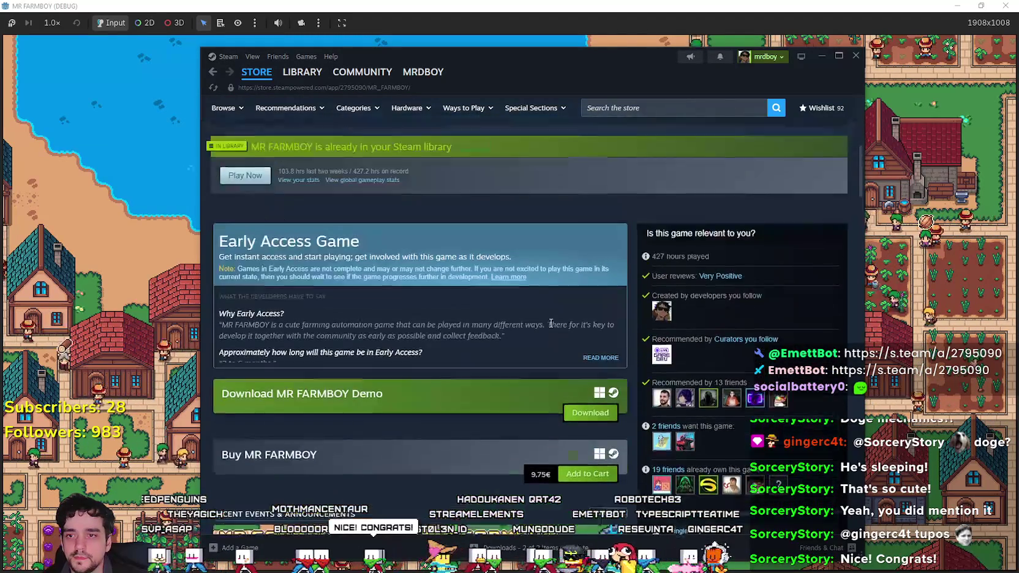
{"action": "scroll", "coordinate": [550, 323], "scroll_direction": "up", "scroll_amount": 4}
{"action": "key", "text": "alt+Tab"}
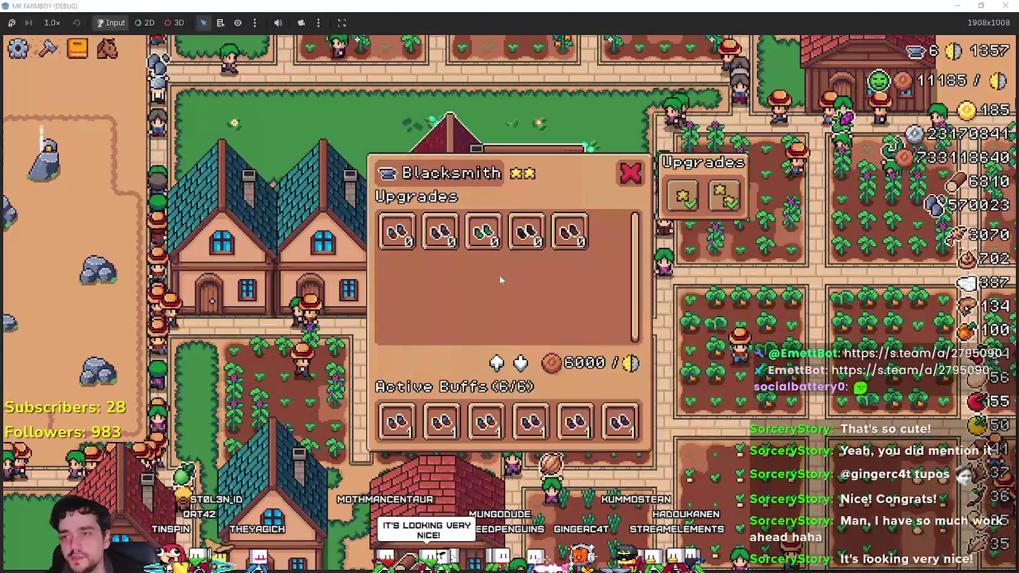
Close the Blacksmith upgrades panel, which gets reopened once and closed again.
{"action": "left_click", "coordinate": [631, 175]}
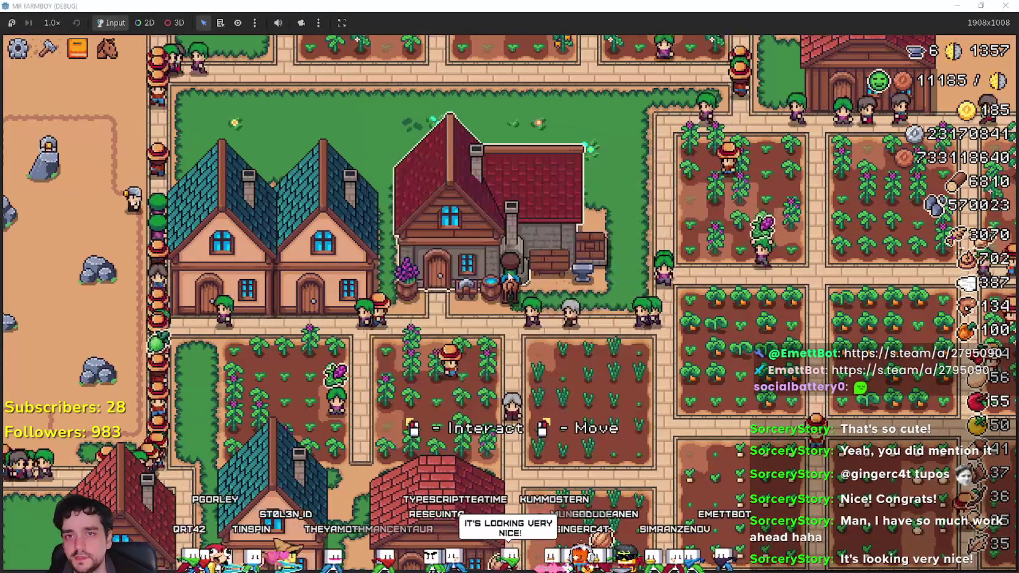
{"action": "key", "text": "e"}
{"action": "mouse_move", "coordinate": [392, 231]}
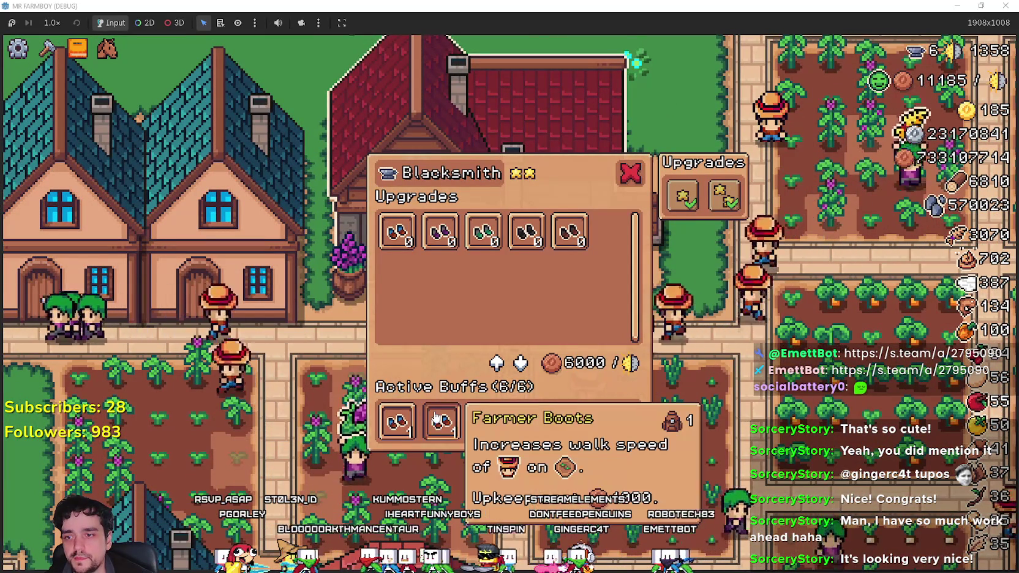
{"action": "mouse_move", "coordinate": [486, 421]}
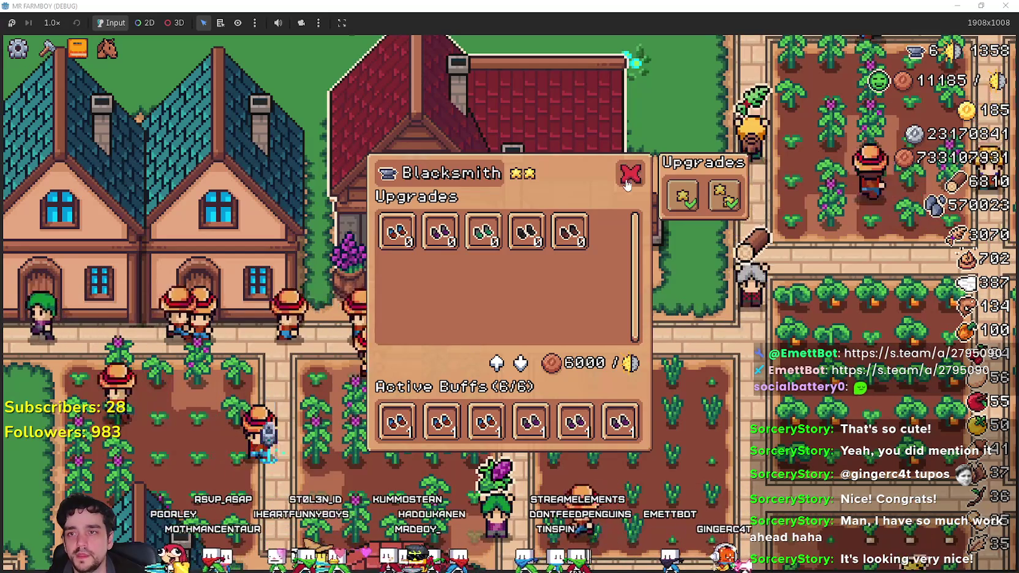
{"action": "left_click", "coordinate": [628, 176]}
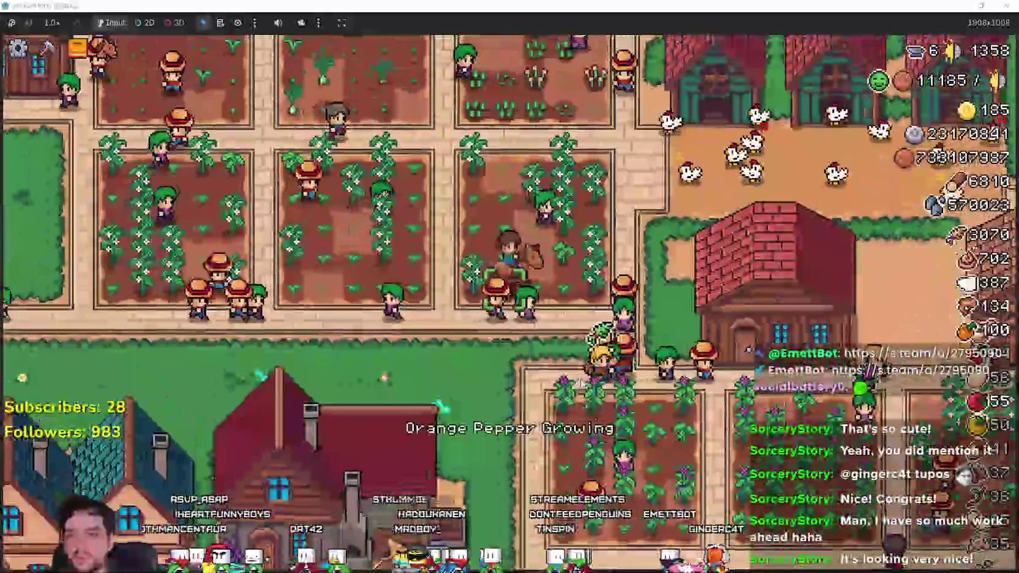
Ride north and east through the village, dismount, check the horse's info, and pause the game.
{"action": "key", "text": "w"}
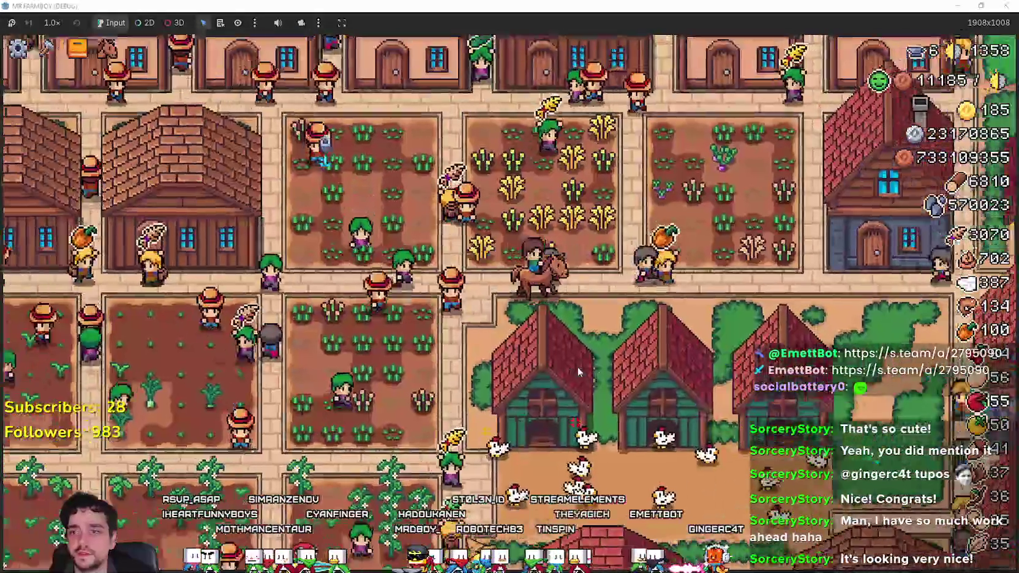
{"action": "key", "text": "d"}
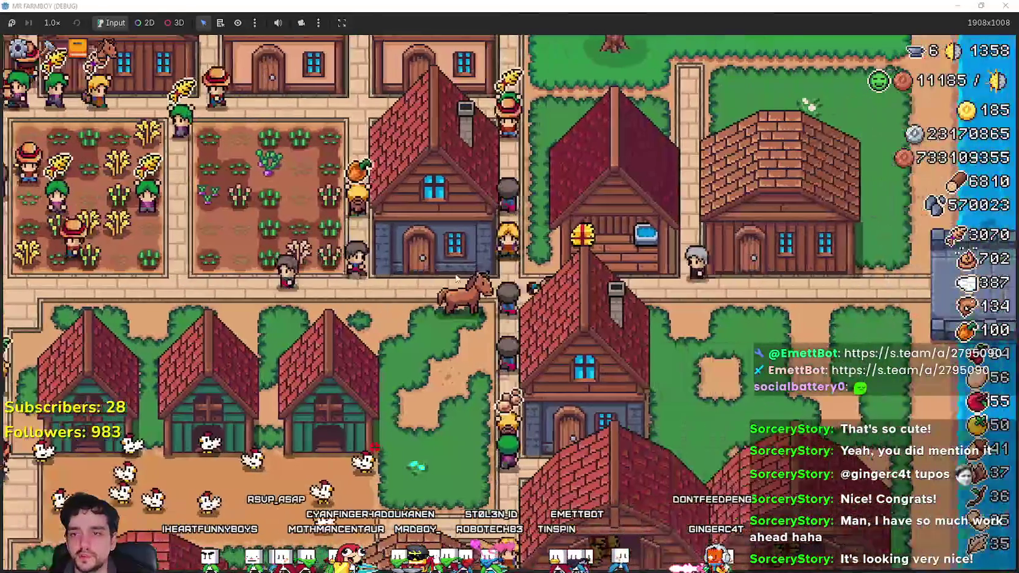
{"action": "key", "text": "w"}
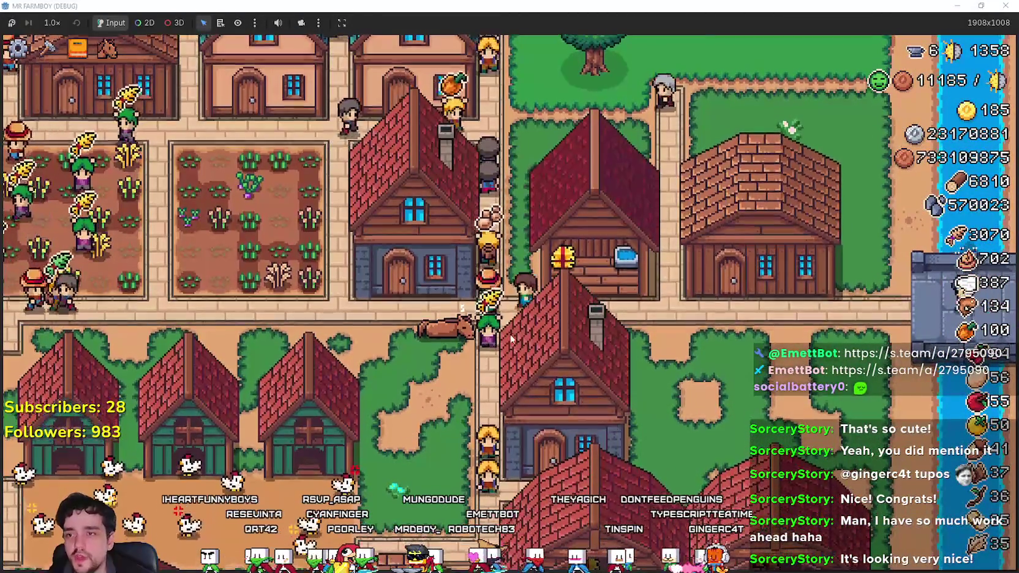
{"action": "left_click", "coordinate": [392, 297]}
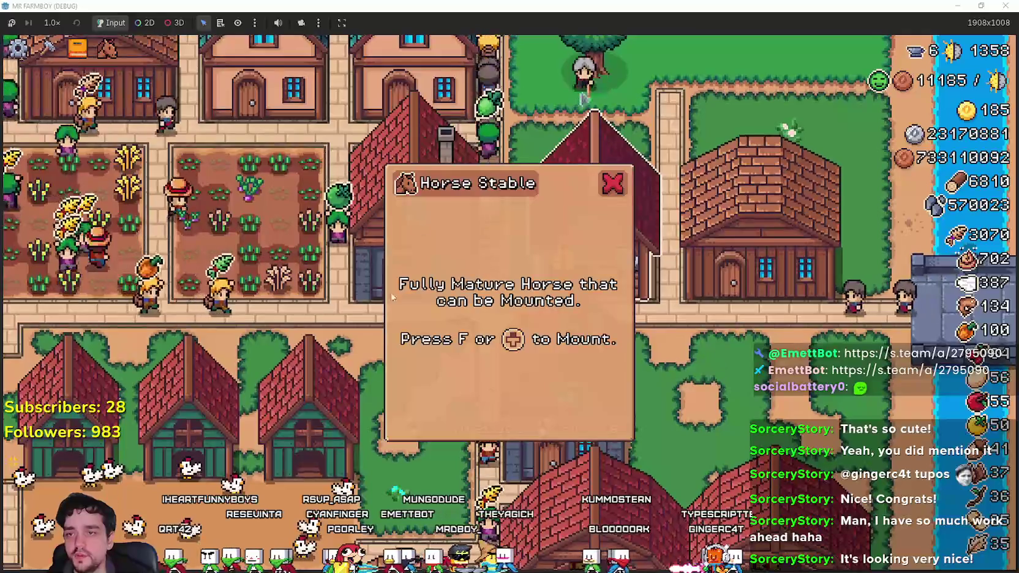
{"action": "key", "text": "s"}
{"action": "key", "text": "Escape"}
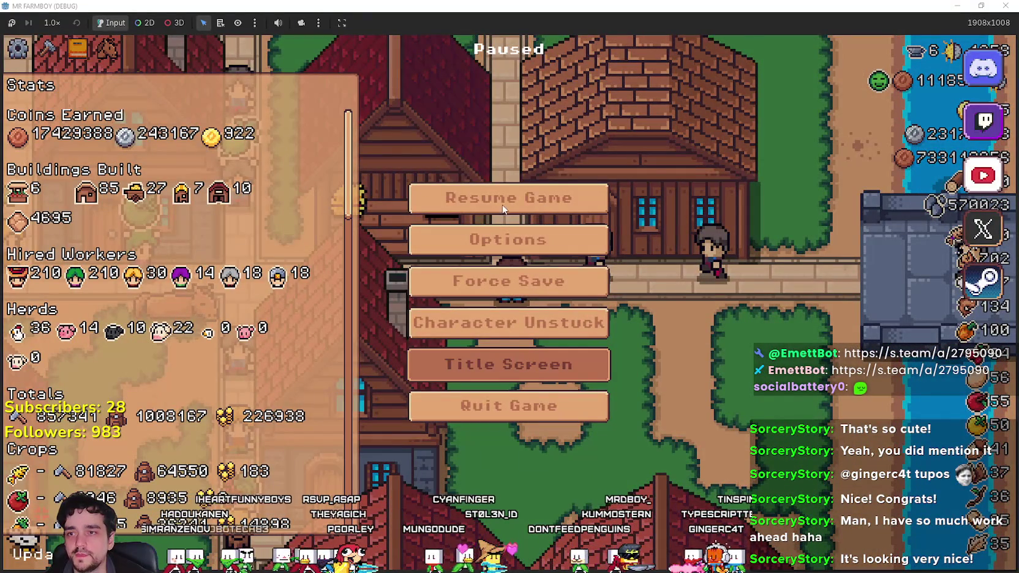
Quit to the title screen and load the Save 3 game.
{"action": "key", "text": "Return"}
{"action": "left_click", "coordinate": [533, 268]}
{"action": "left_click", "coordinate": [508, 287]}
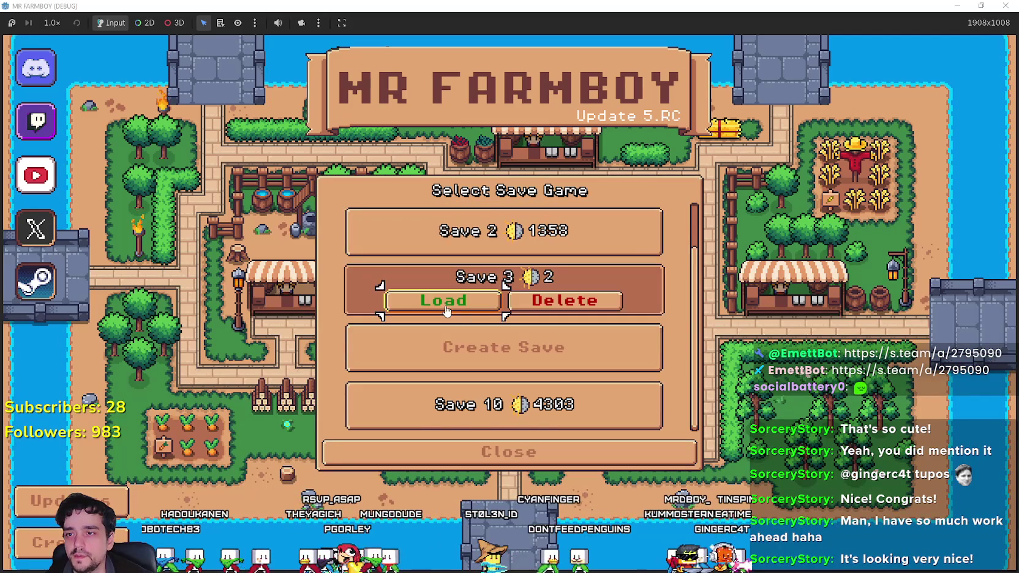
{"action": "left_click", "coordinate": [426, 298]}
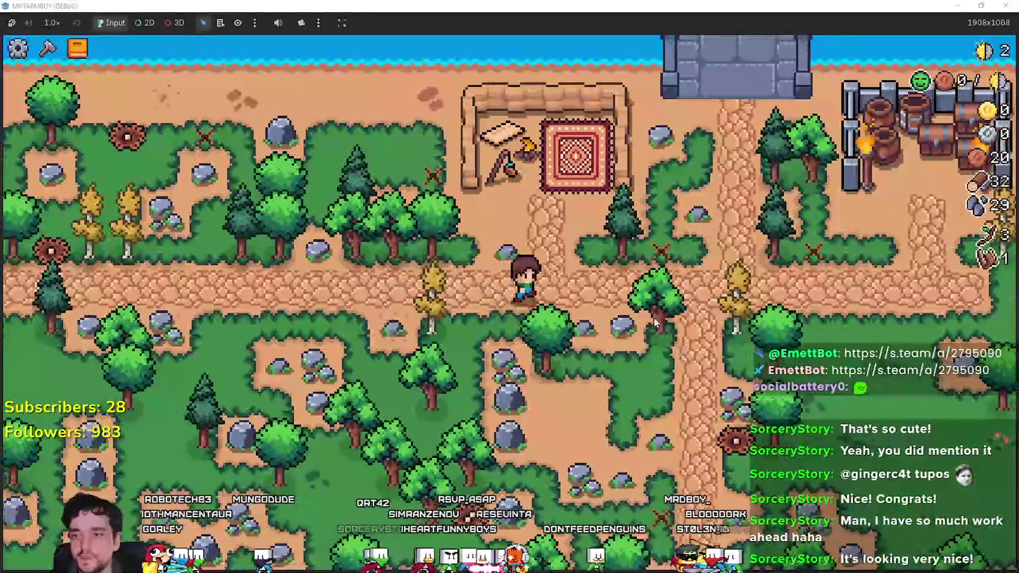
Walk down the path into the red-roofed stable and open the Horse Stable dialog.
{"action": "key", "text": "d"}
{"action": "key", "text": "s"}
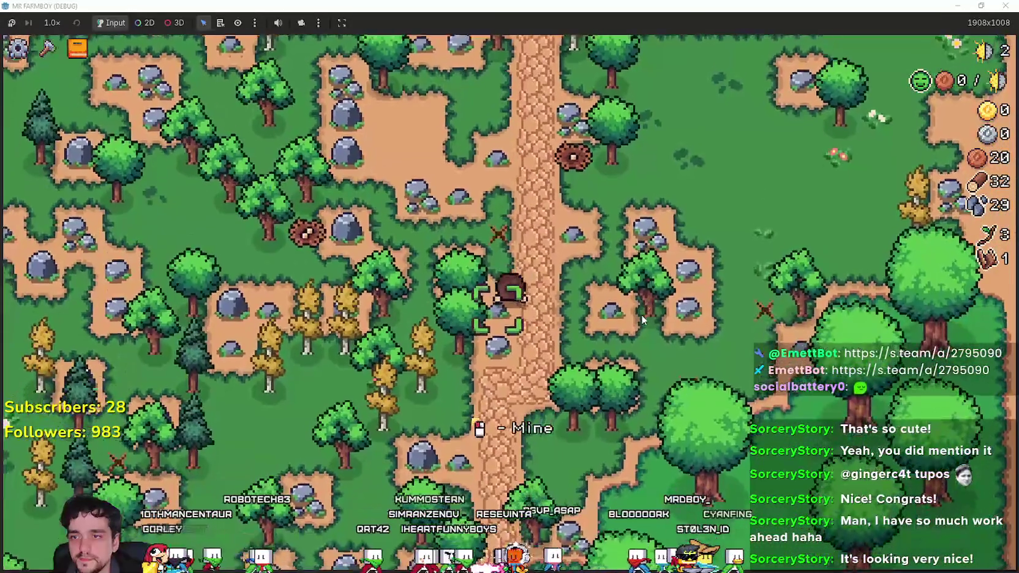
{"action": "key", "text": "s"}
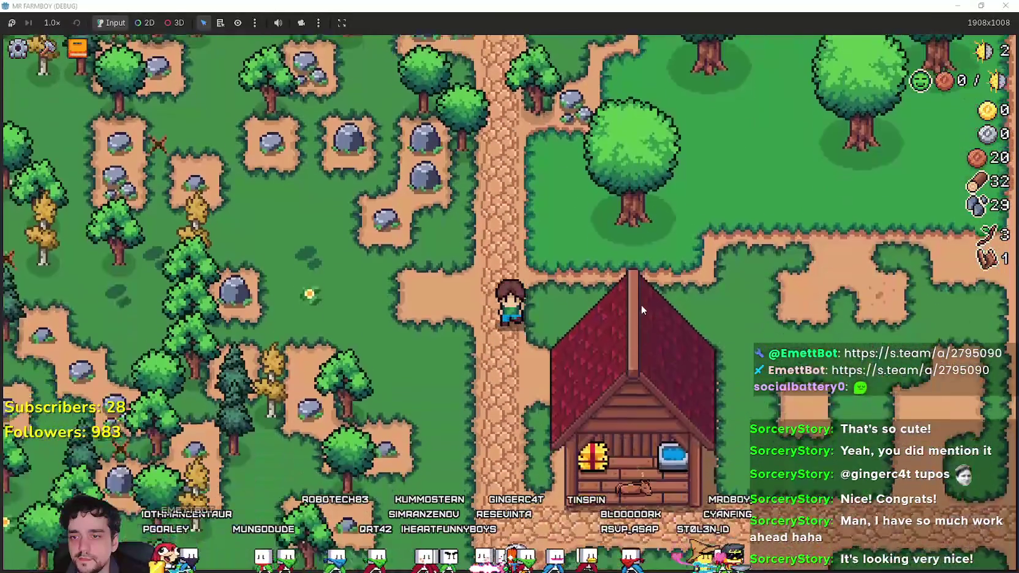
{"action": "key", "text": "s"}
{"action": "key", "text": "d"}
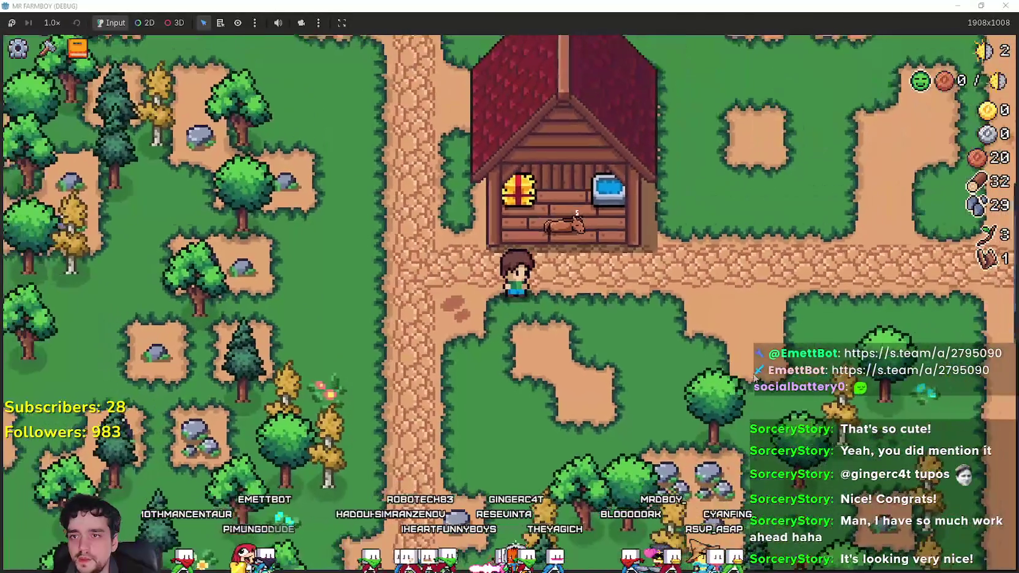
{"action": "key", "text": "w"}
{"action": "key", "text": "e"}
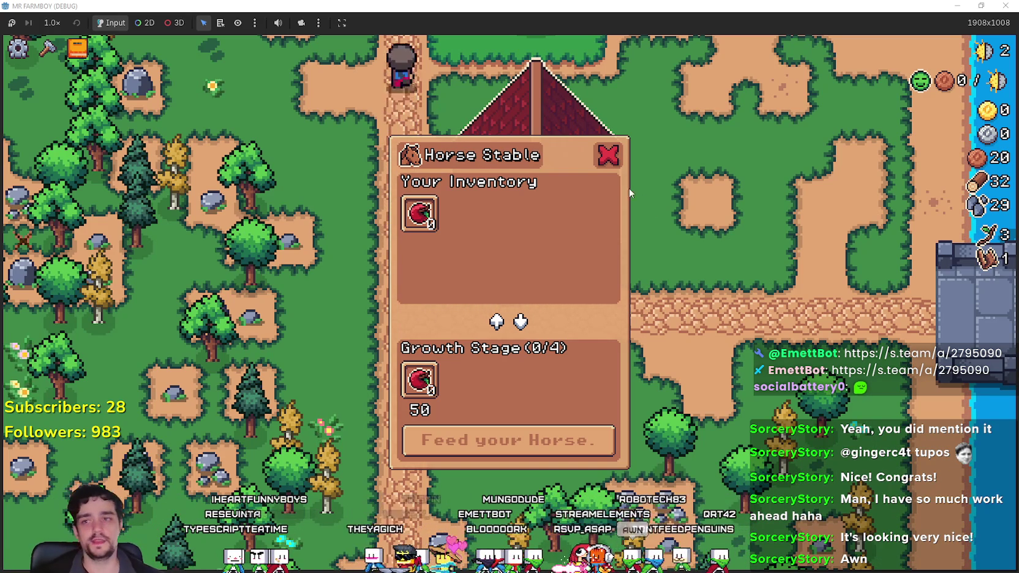
Close the Horse Stable dialog and walk back and forth around the stable doorway.
{"action": "left_click", "coordinate": [609, 156]}
{"action": "scroll", "coordinate": [417, 452], "scroll_direction": "down", "scroll_amount": 5}
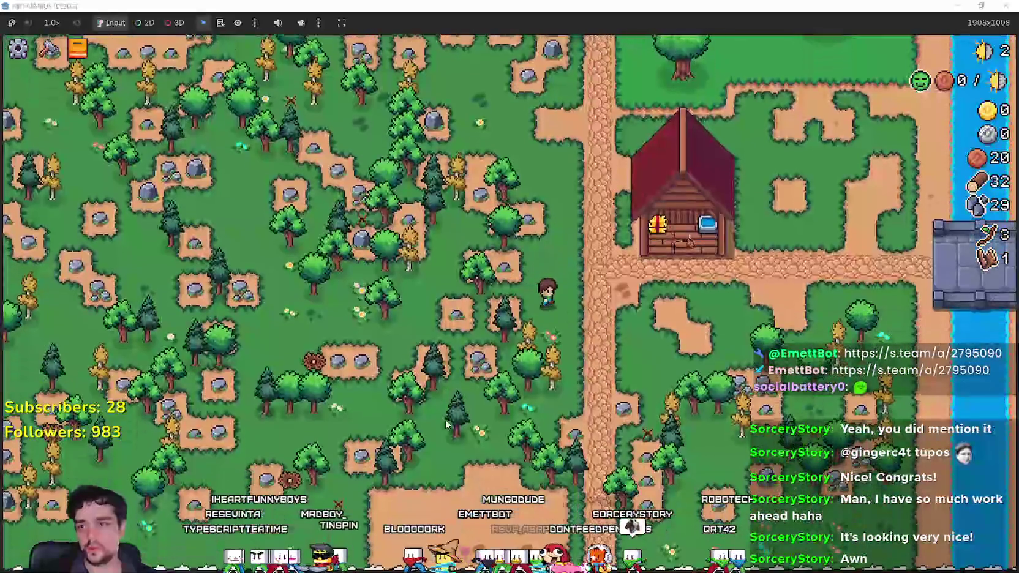
{"action": "scroll", "coordinate": [563, 385], "scroll_direction": "up", "scroll_amount": 5}
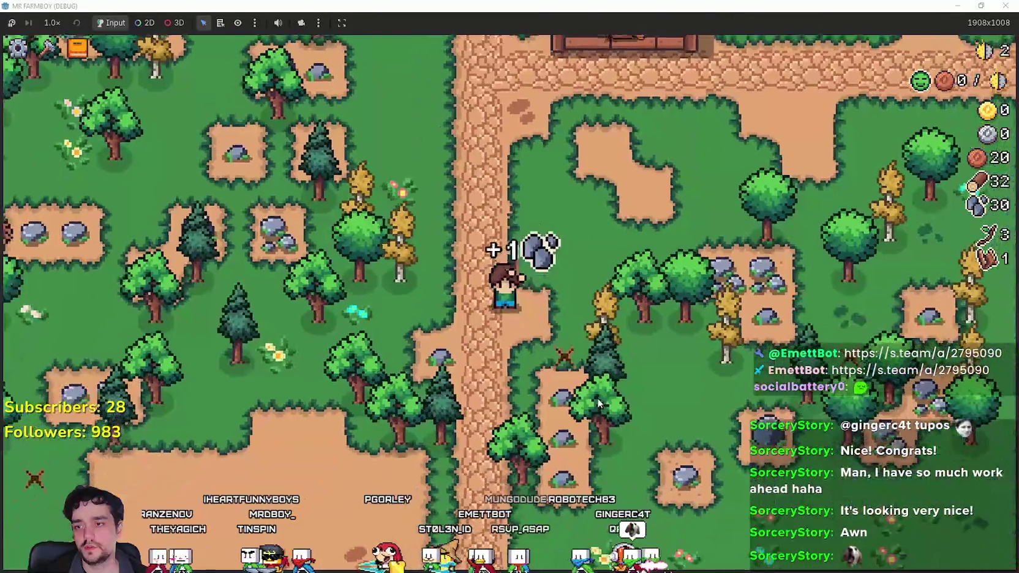
{"action": "key", "text": "w"}
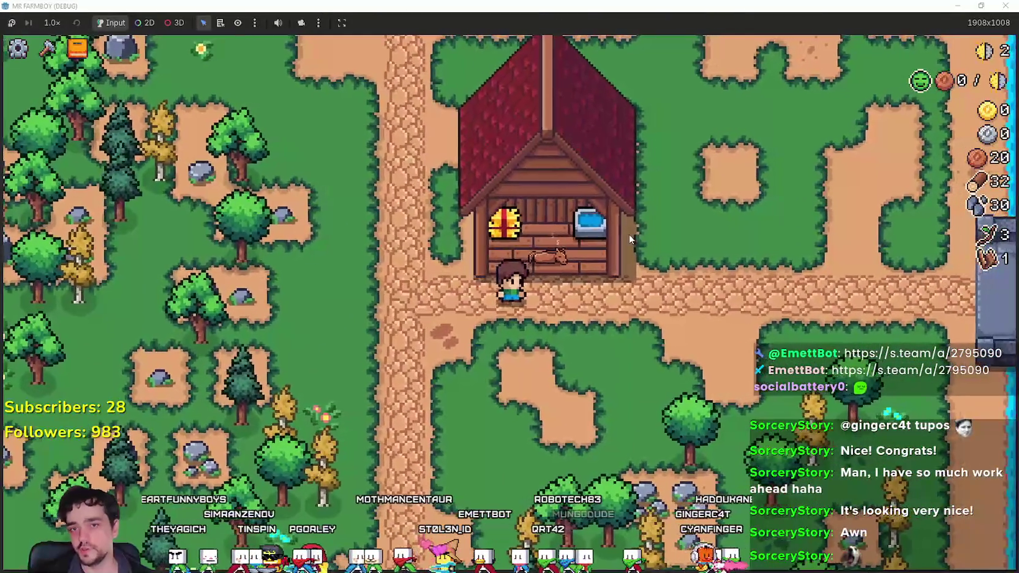
{"action": "key", "text": "d"}
{"action": "key", "text": "a"}
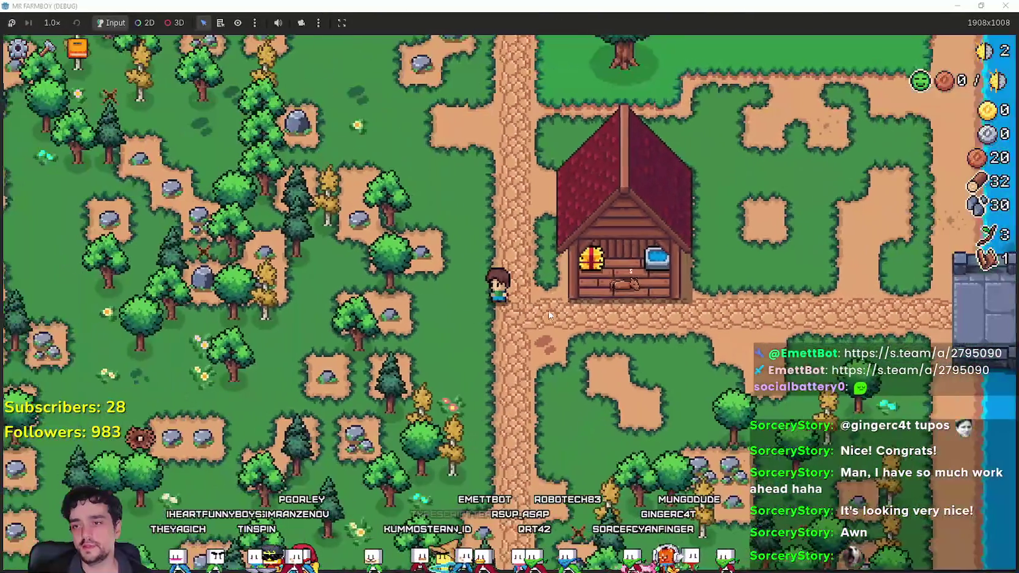
{"action": "key", "text": "d"}
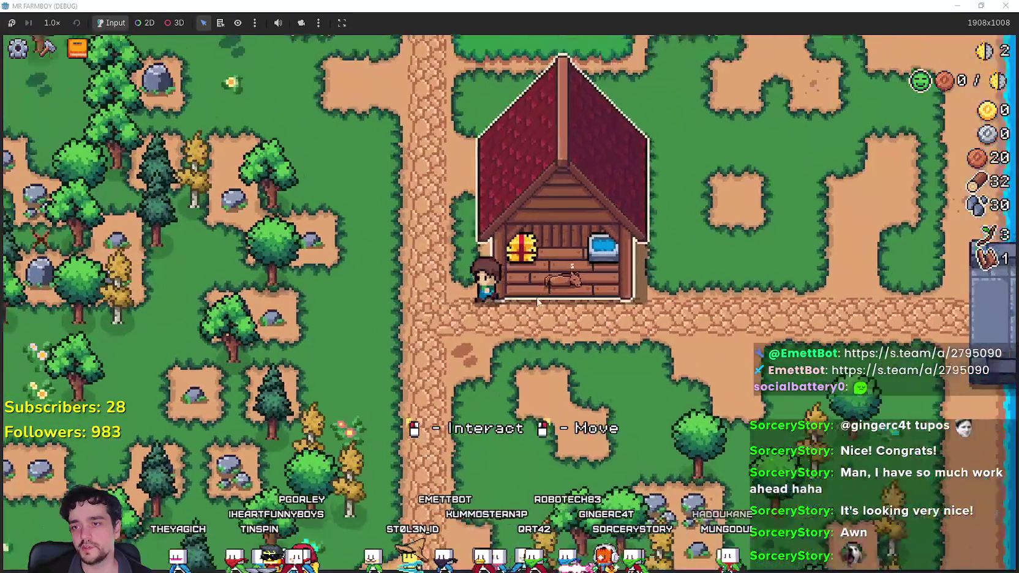
{"action": "key", "text": "a"}
{"action": "key", "text": "d"}
{"action": "key", "text": "s"}
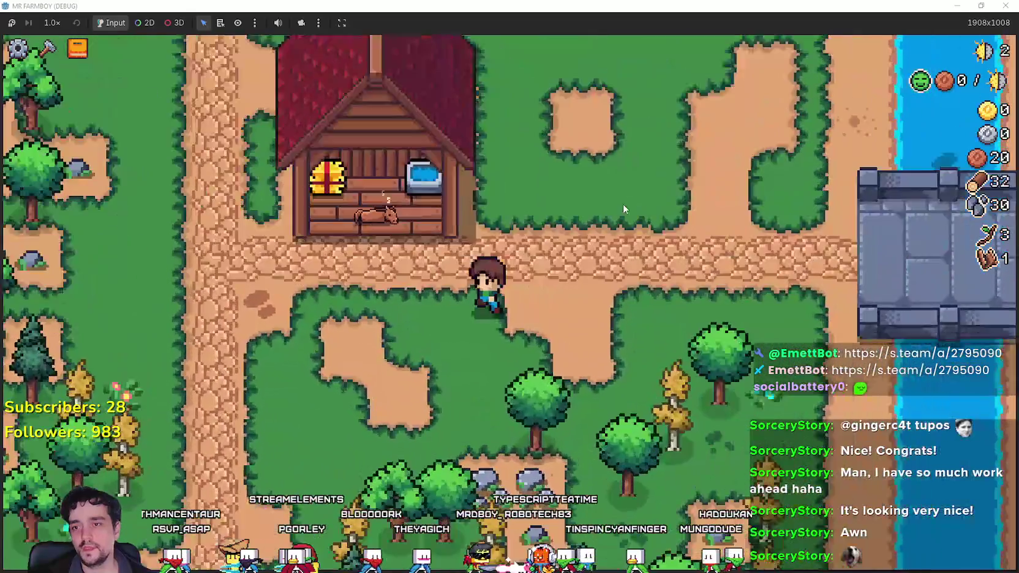
{"action": "key", "text": "w"}
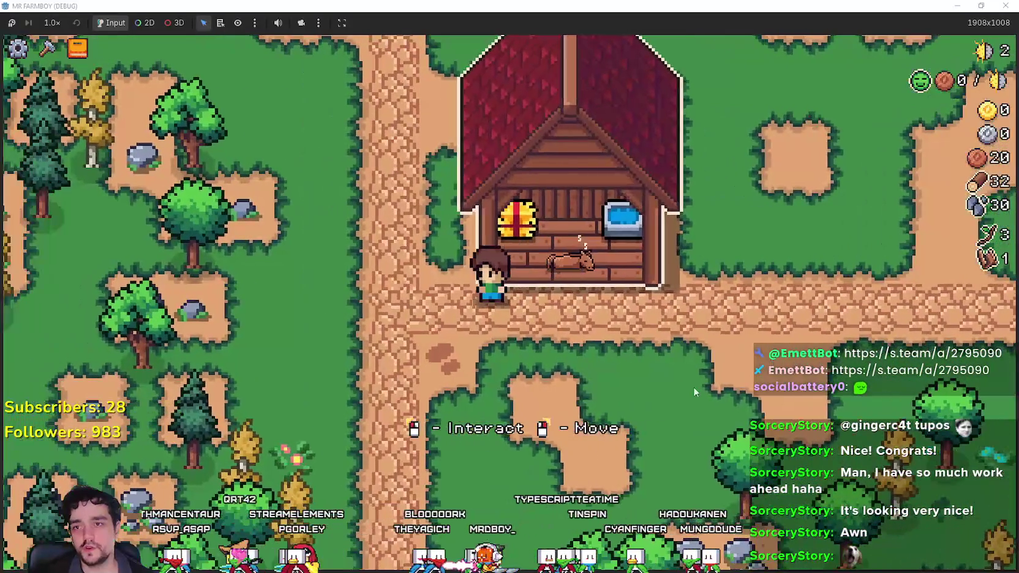
Open and close the Horse Stable dialog three times, then switch to Aseprite.
{"action": "key", "text": "e"}
{"action": "key", "text": "a"}
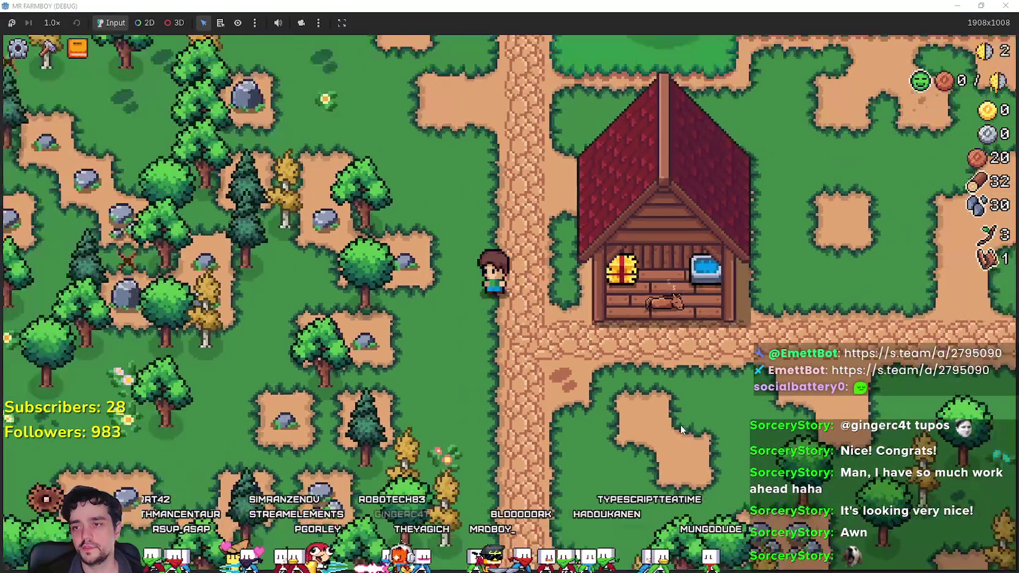
{"action": "key", "text": "d"}
{"action": "key", "text": "e"}
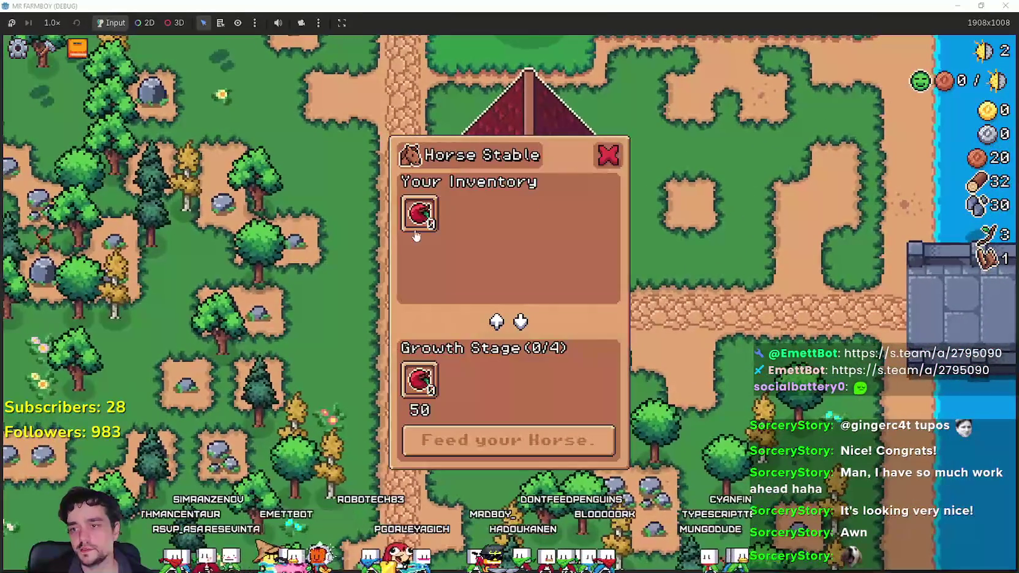
{"action": "key", "text": "a"}
{"action": "key", "text": "d"}
{"action": "key", "text": "e"}
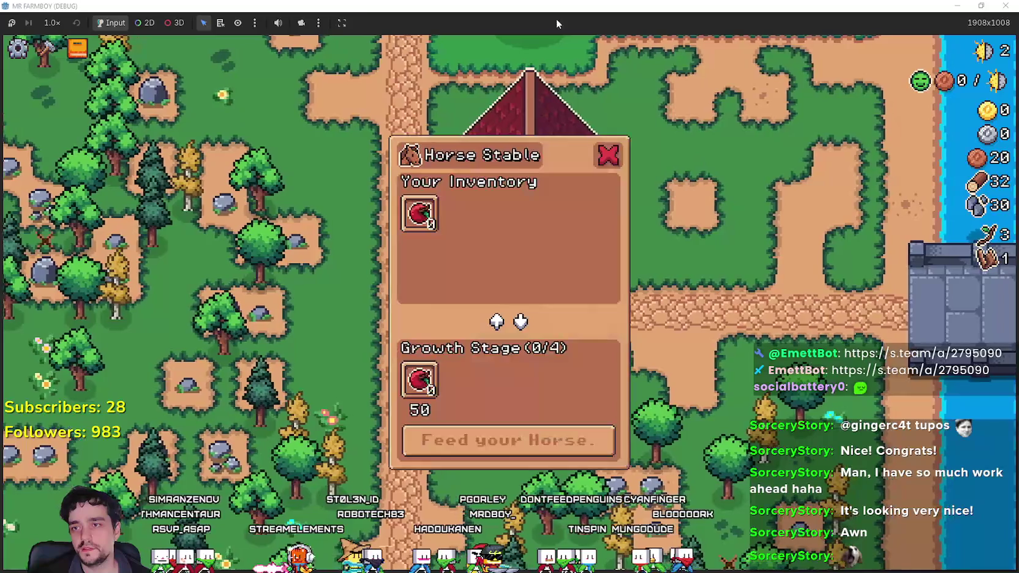
{"action": "key", "text": "a"}
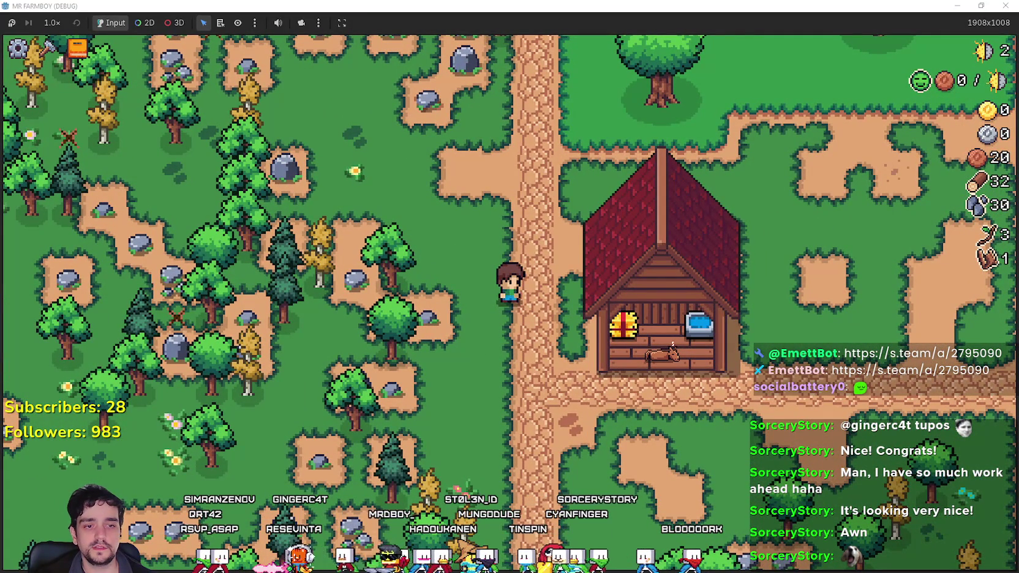
{"action": "key", "text": "alt+Tab"}
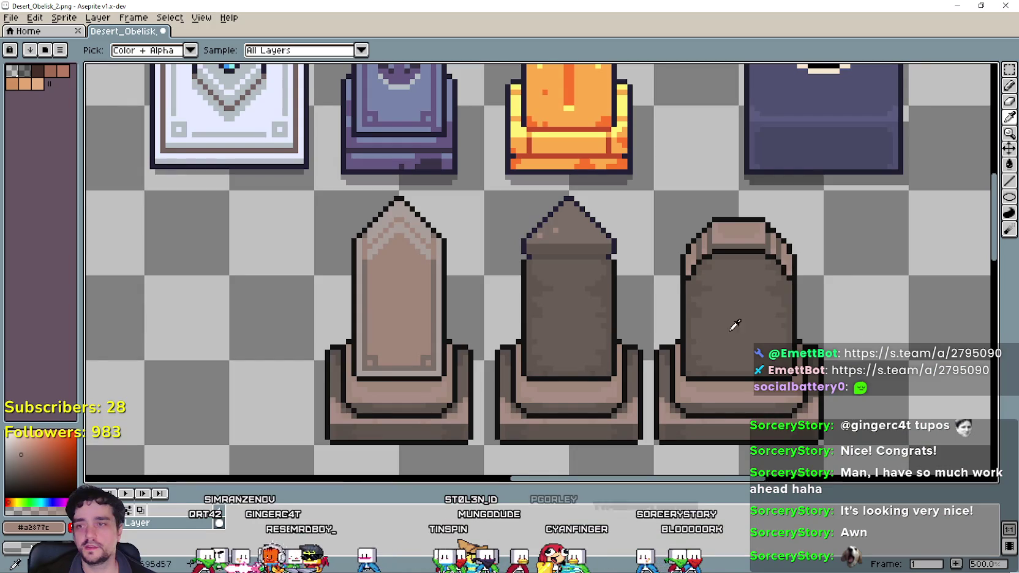
Zoom out and pan over the Desert_Obelisk_2 sheet, marquee-select the leftmost gravestone, then deselect it.
{"action": "scroll", "coordinate": [735, 325], "scroll_direction": "down", "scroll_amount": 2}
{"action": "mouse_move", "coordinate": [643, 268]}
{"action": "left_mouse_down"}
{"action": "mouse_move", "coordinate": [480, 310]}
{"action": "mouse_move", "coordinate": [607, 252]}
{"action": "mouse_move", "coordinate": [582, 264]}
{"action": "left_mouse_up"}
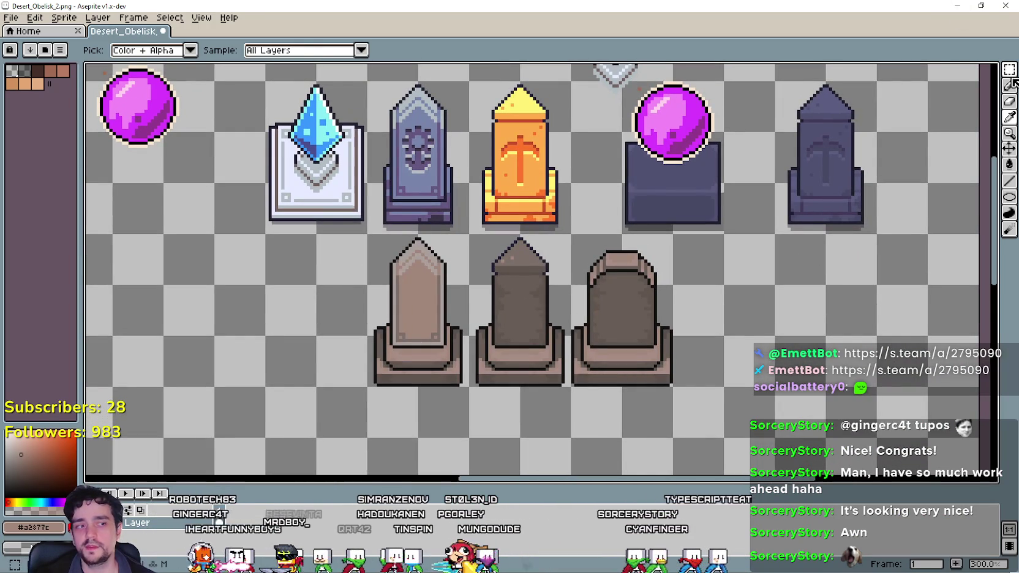
{"action": "left_click_drag", "start_coordinate": [862, 162], "coordinate": [830, 185]}
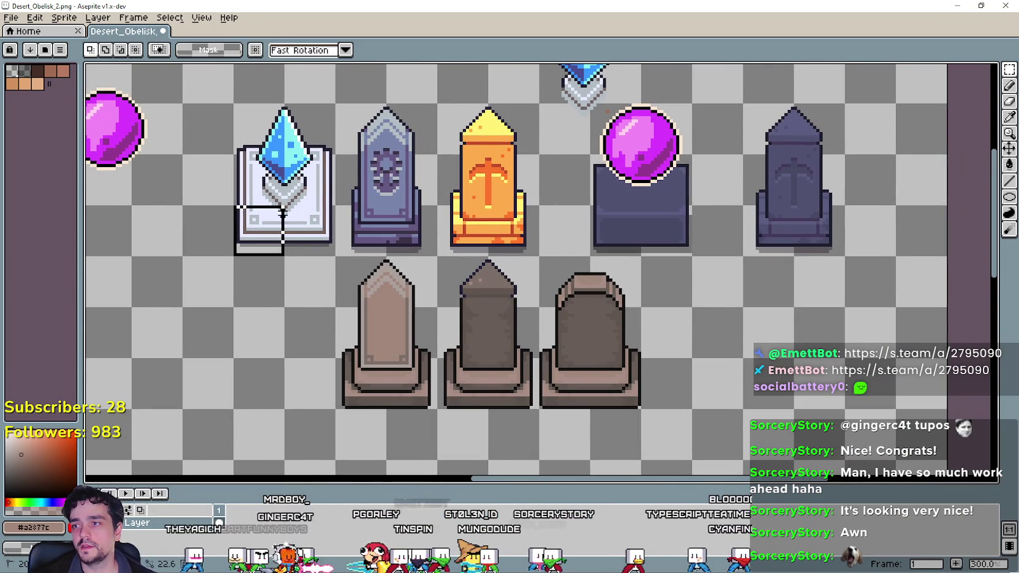
{"action": "left_click_drag", "start_coordinate": [638, 356], "coordinate": [656, 386]}
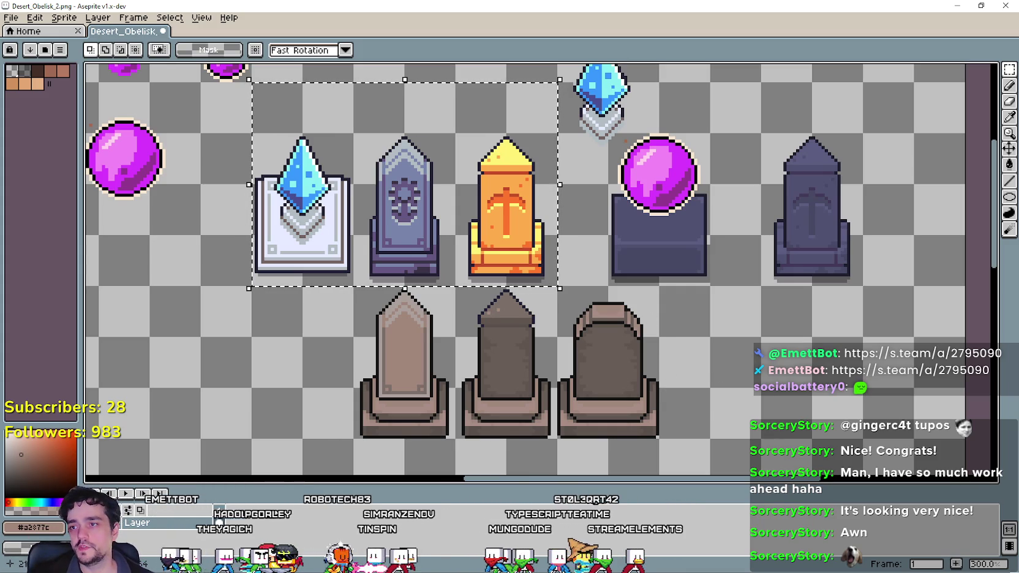
{"action": "left_click_drag", "start_coordinate": [482, 436], "coordinate": [336, 400]}
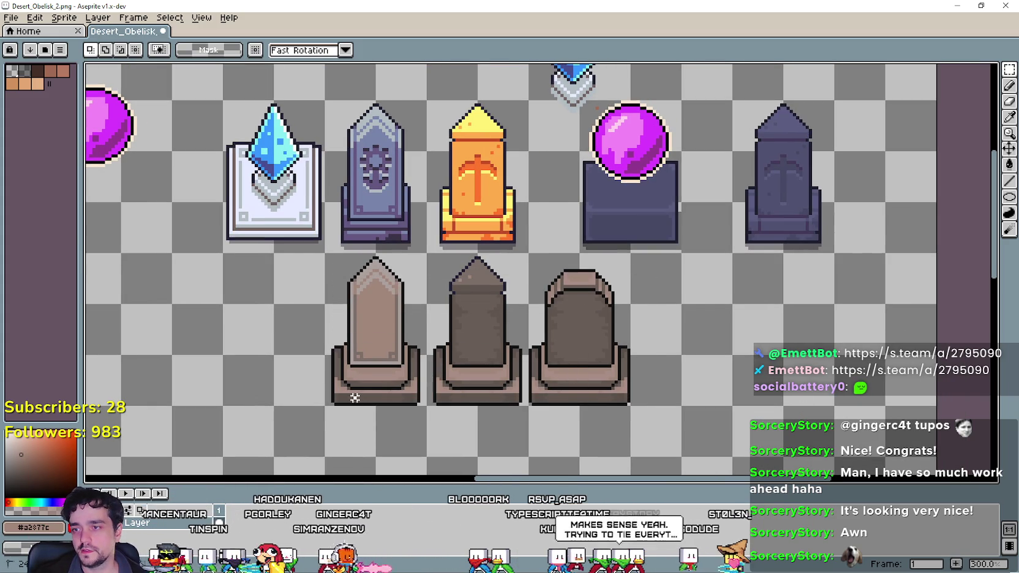
{"action": "left_click_drag", "start_coordinate": [390, 387], "coordinate": [575, 292]}
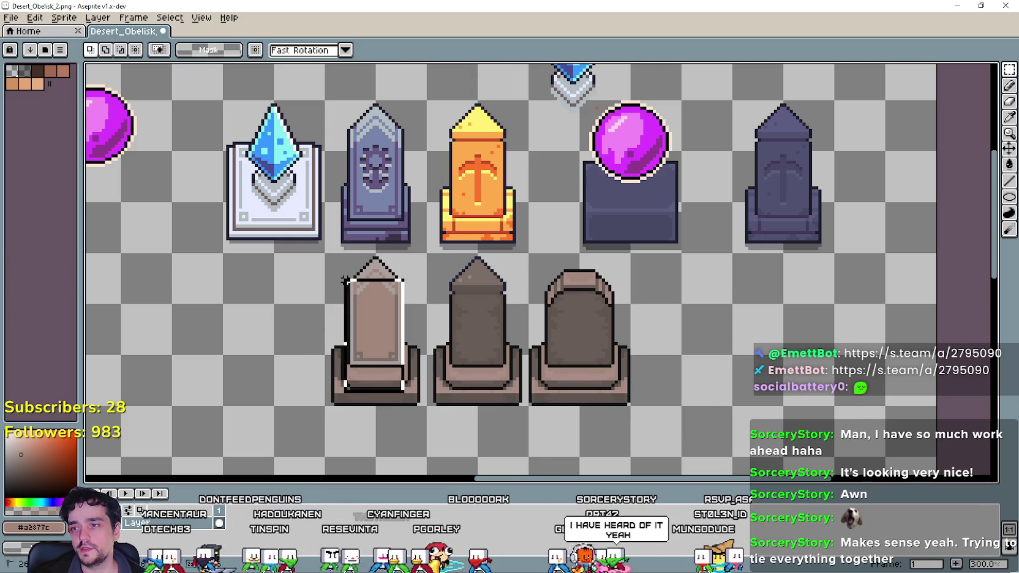
{"action": "key", "text": "ctrl+d"}
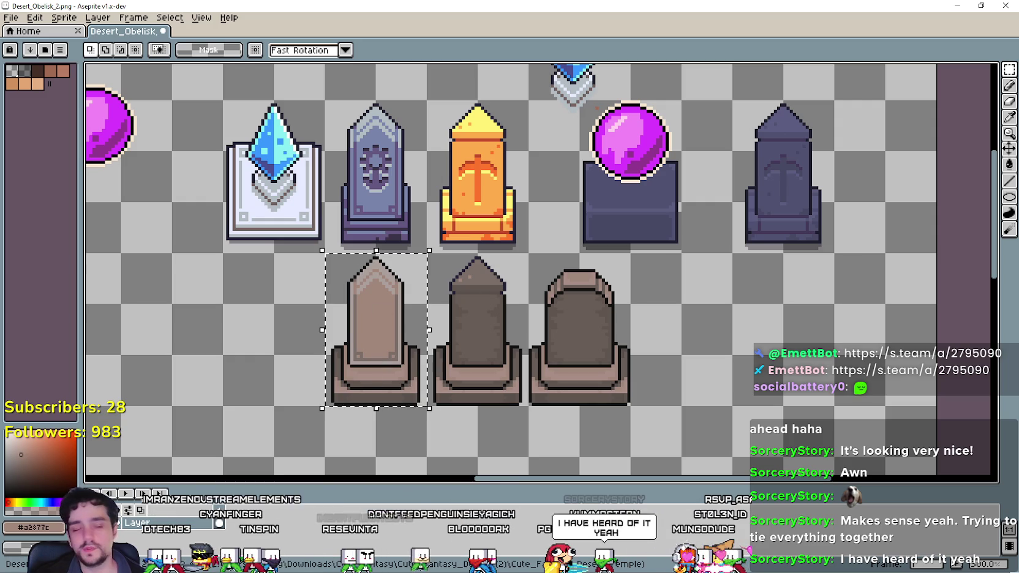
Back in Mr Farmboy, close the Horse Stable window.
{"action": "key", "text": "alt+Tab"}
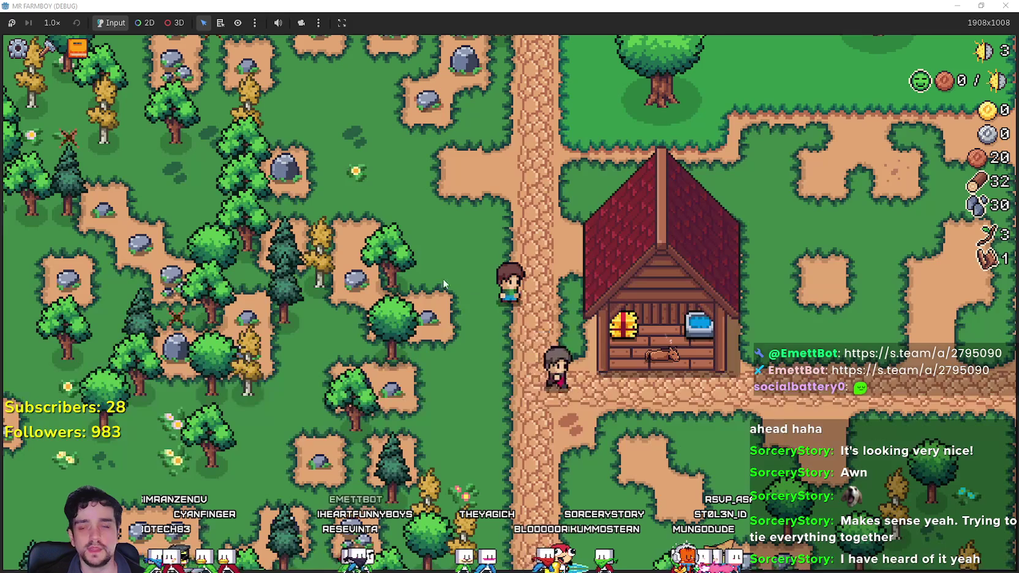
{"action": "key", "text": "e"}
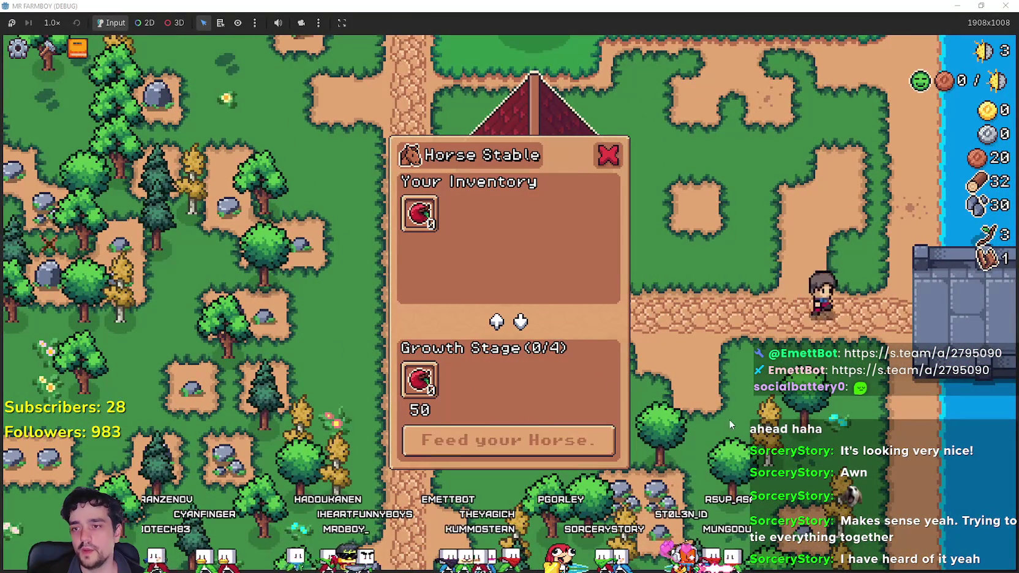
{"action": "key", "text": "Escape"}
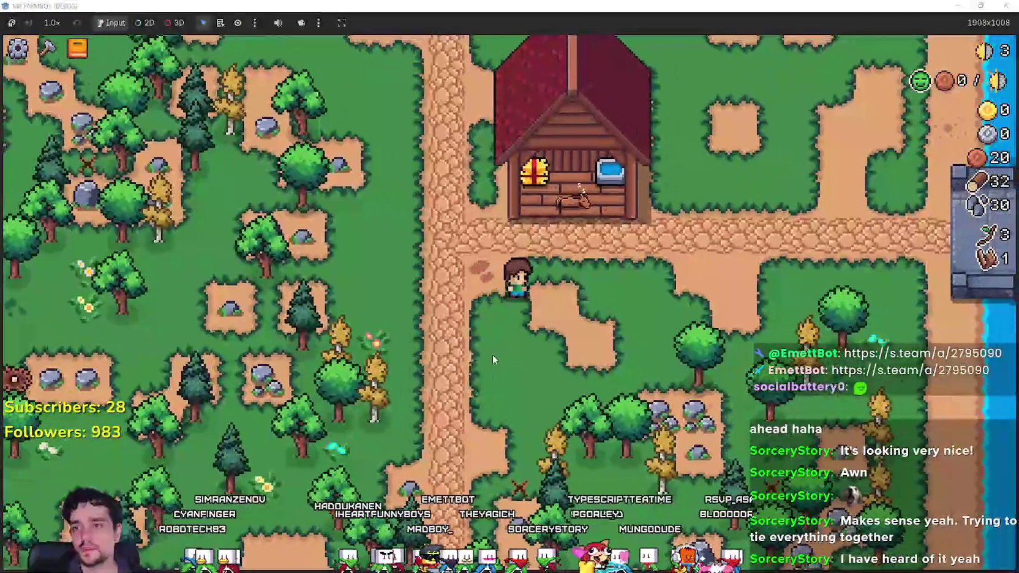
Quit to the title screen and load the Save 2 game.
{"action": "key", "text": "Escape"}
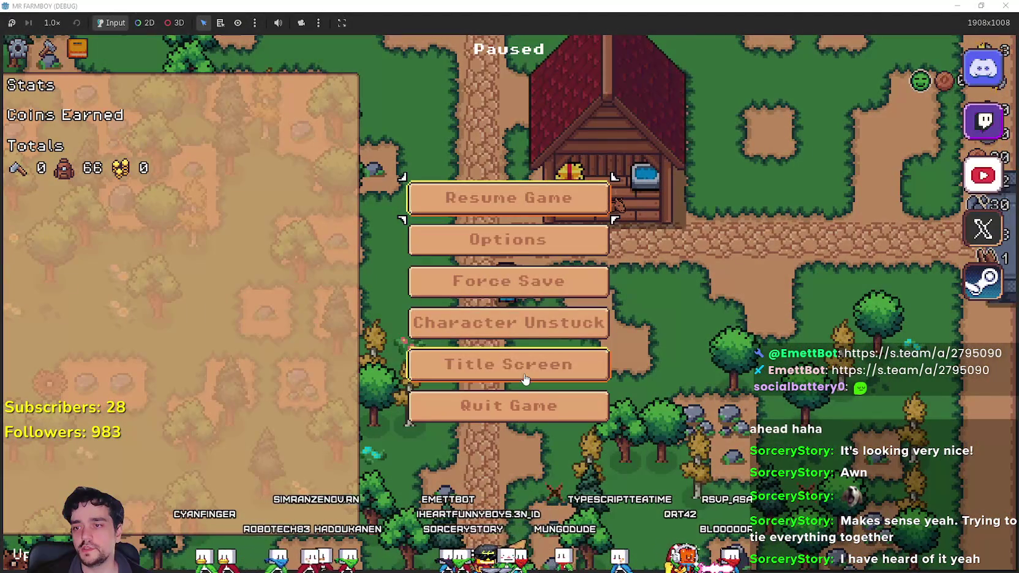
{"action": "left_click", "coordinate": [525, 379]}
{"action": "left_click", "coordinate": [497, 259]}
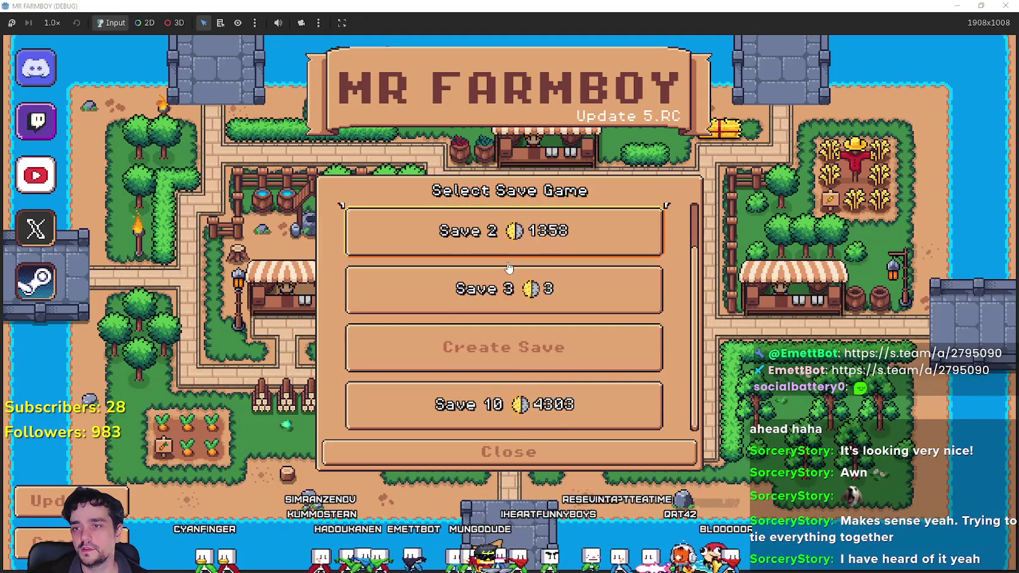
{"action": "scroll", "coordinate": [508, 268], "scroll_direction": "up", "scroll_amount": 1}
{"action": "left_click", "coordinate": [380, 277]}
{"action": "left_click", "coordinate": [444, 296]}
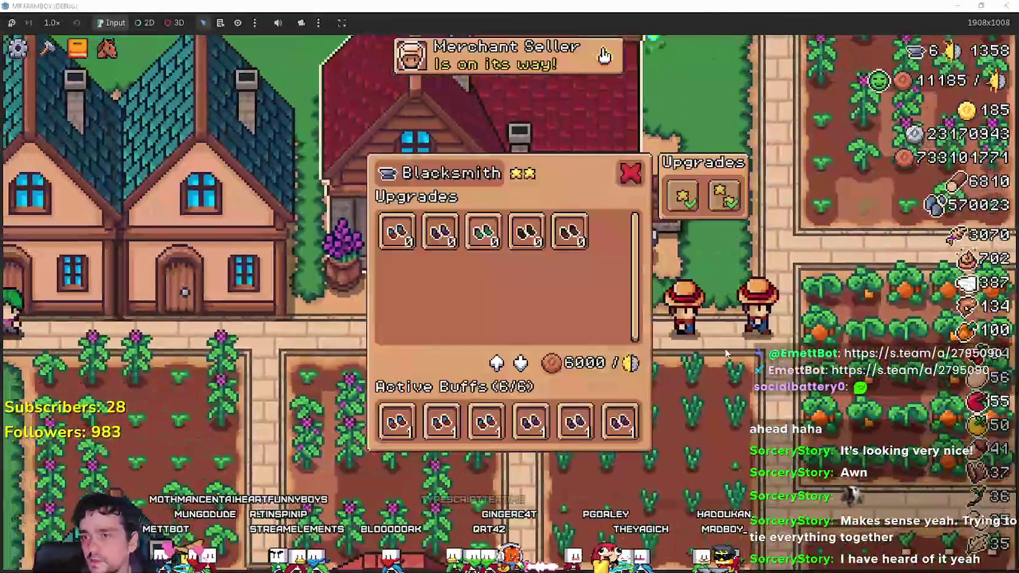
Close the Blacksmith upgrades window.
{"action": "mouse_move", "coordinate": [381, 247]}
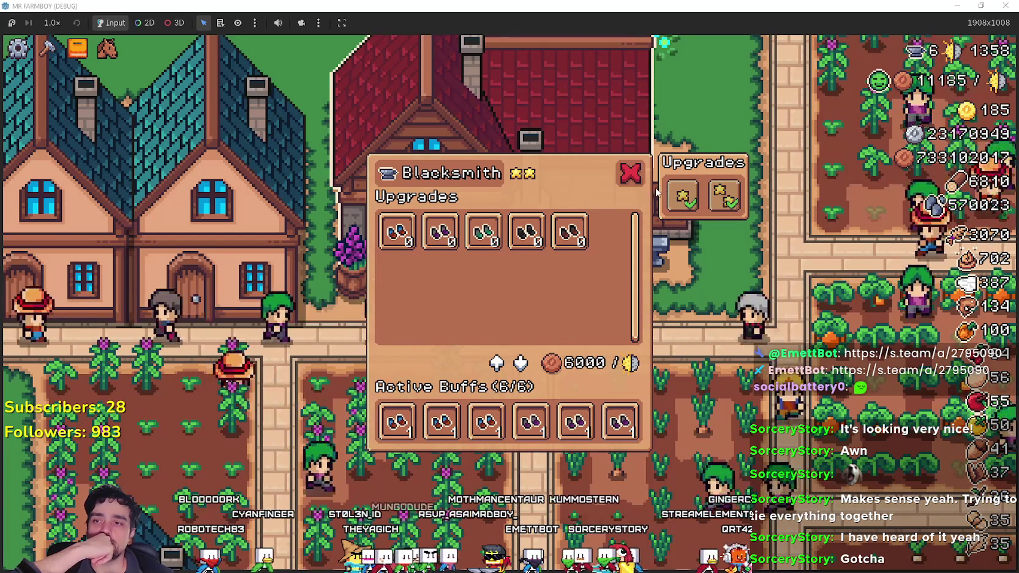
{"action": "left_click", "coordinate": [630, 176]}
{"action": "scroll", "coordinate": [633, 185], "scroll_direction": "down", "scroll_amount": 6}
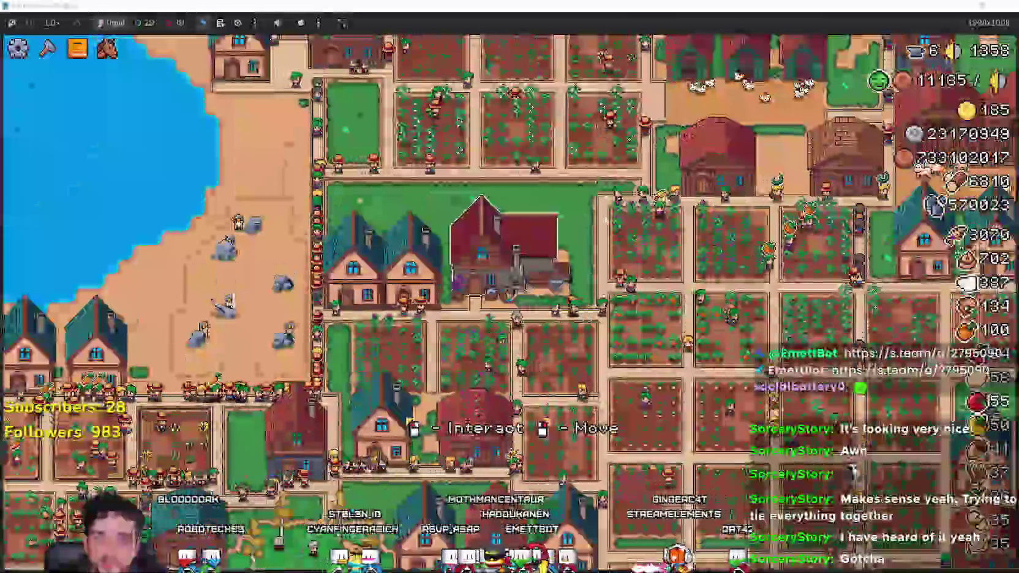
{"action": "scroll", "coordinate": [590, 234], "scroll_direction": "up", "scroll_amount": 5}
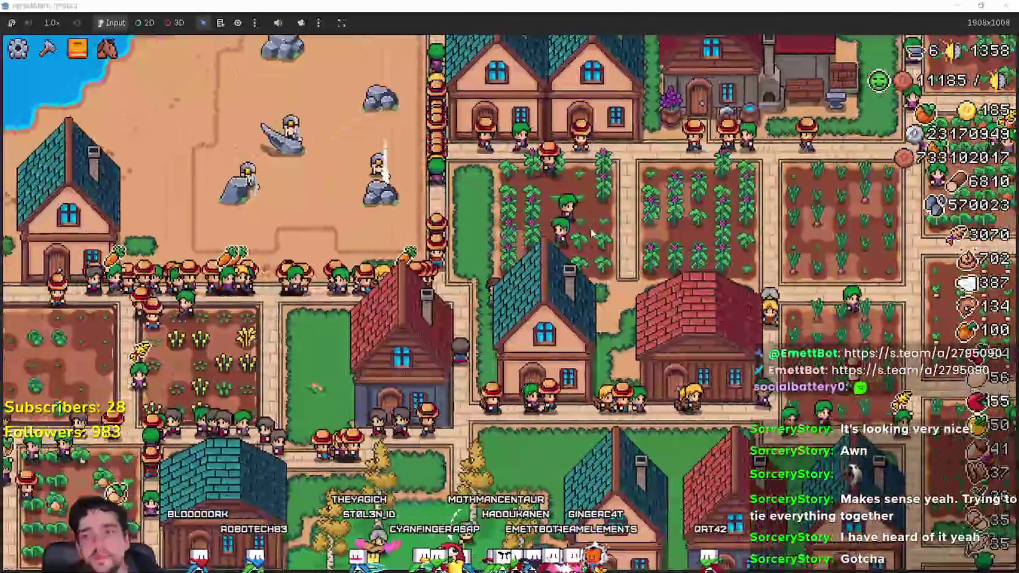
Walk the farmer west through town to the Inn and open its dishes window.
{"action": "key", "text": "a"}
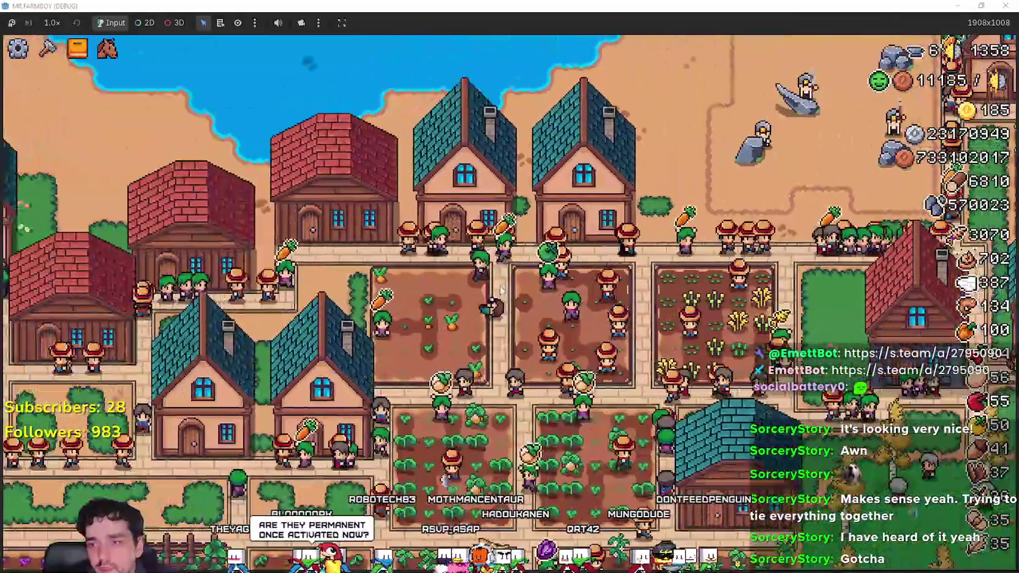
{"action": "key", "text": "s"}
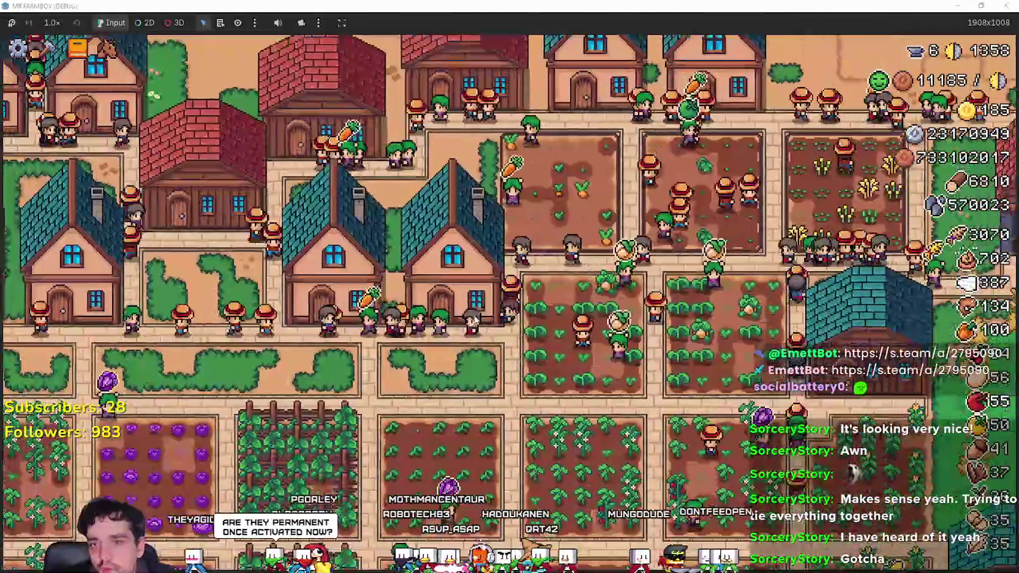
{"action": "key", "text": "a"}
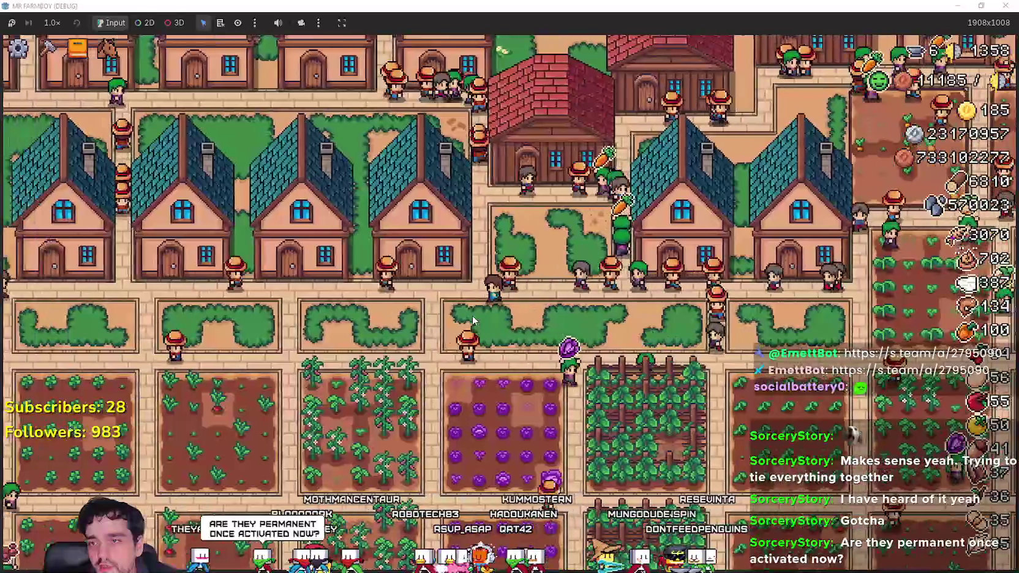
{"action": "scroll", "coordinate": [432, 354], "scroll_direction": "down", "scroll_amount": 5}
{"action": "scroll", "coordinate": [432, 343], "scroll_direction": "up", "scroll_amount": 8}
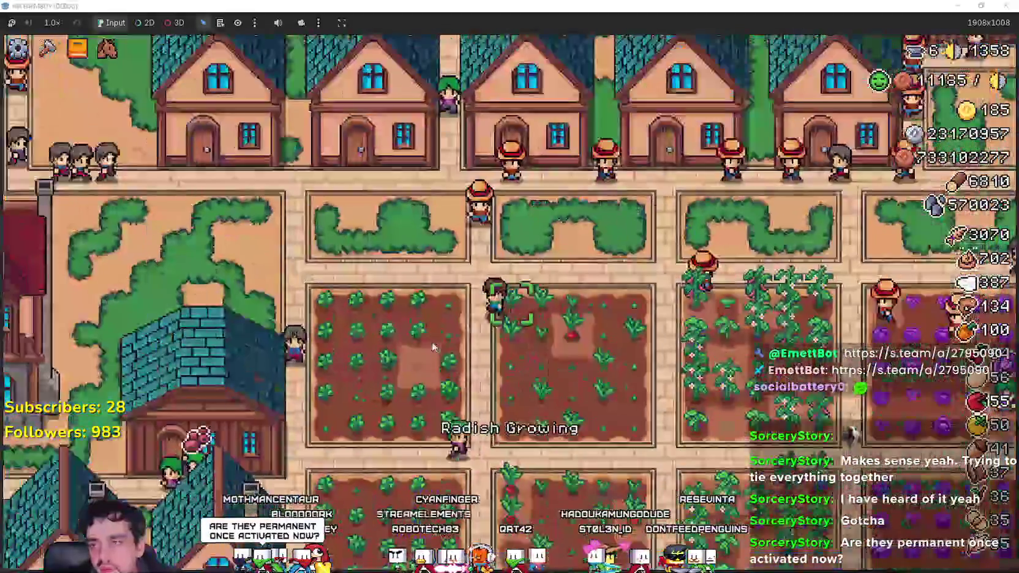
{"action": "key", "text": "a"}
{"action": "key", "text": "s"}
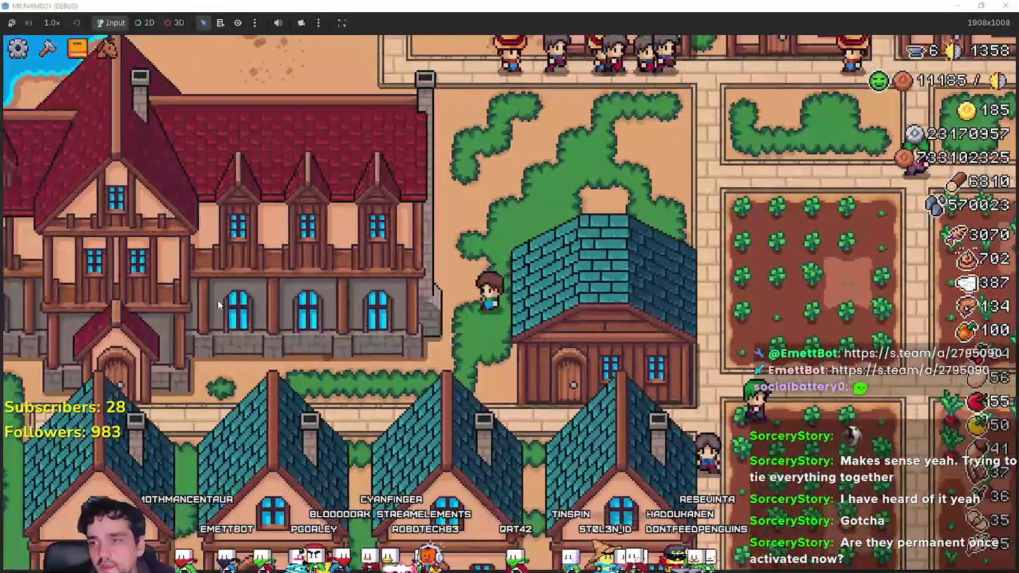
{"action": "key", "text": "a"}
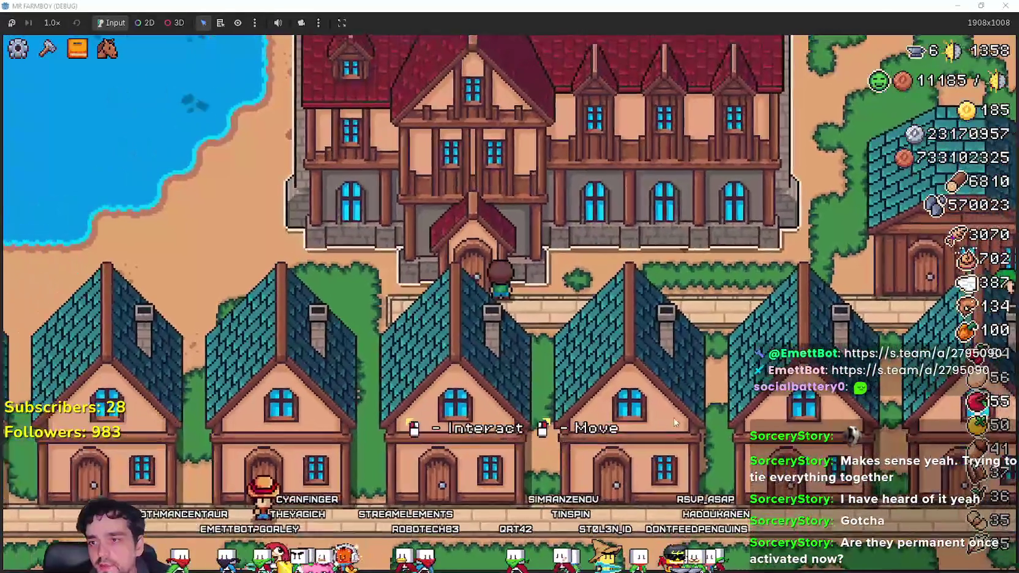
{"action": "key", "text": "w"}
{"action": "mouse_move", "coordinate": [463, 293]}
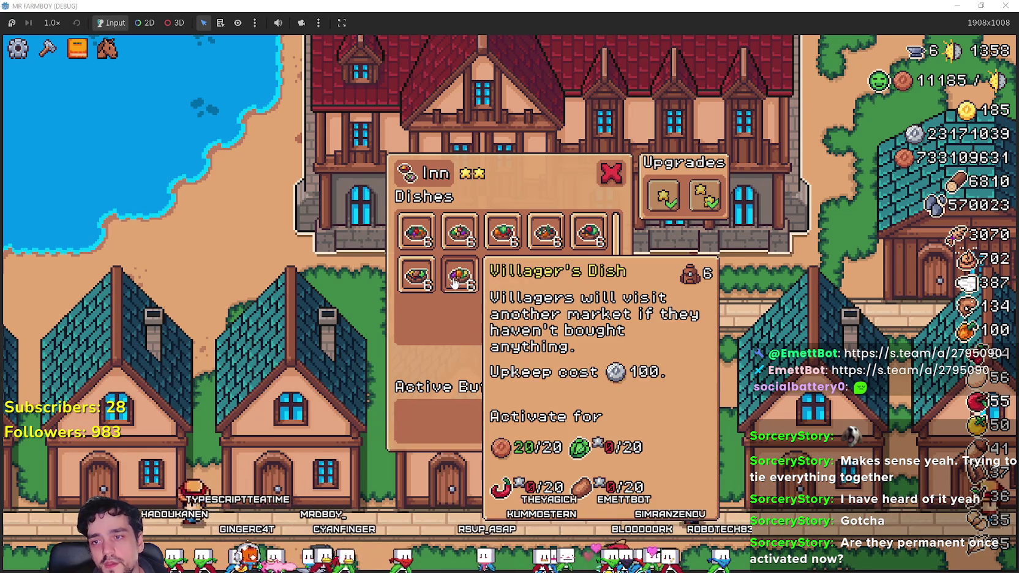
Read the Inn tooltips for the Villager's Dish and the upkeep counter.
{"action": "mouse_move", "coordinate": [917, 84]}
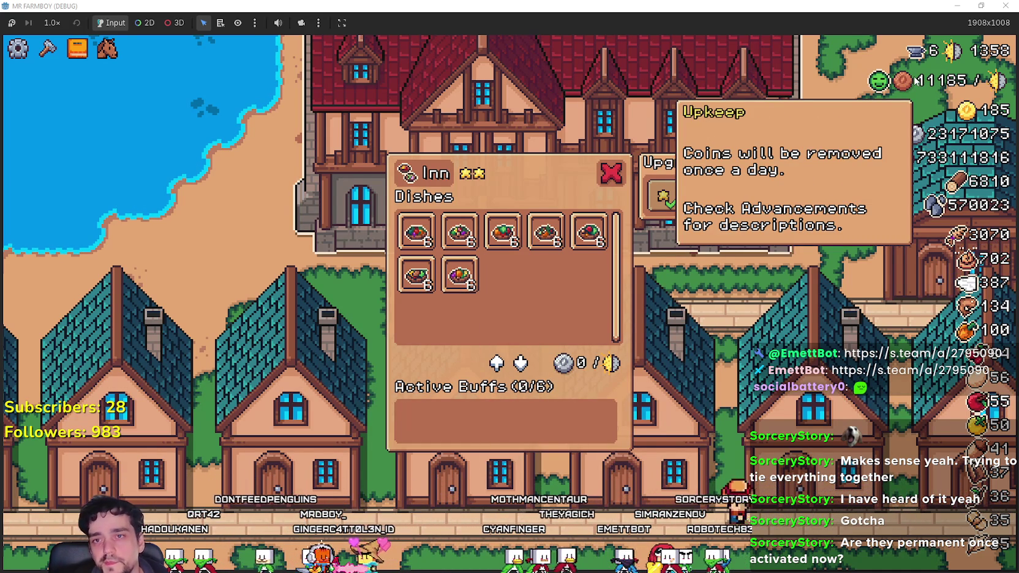
{"action": "mouse_move", "coordinate": [456, 265]}
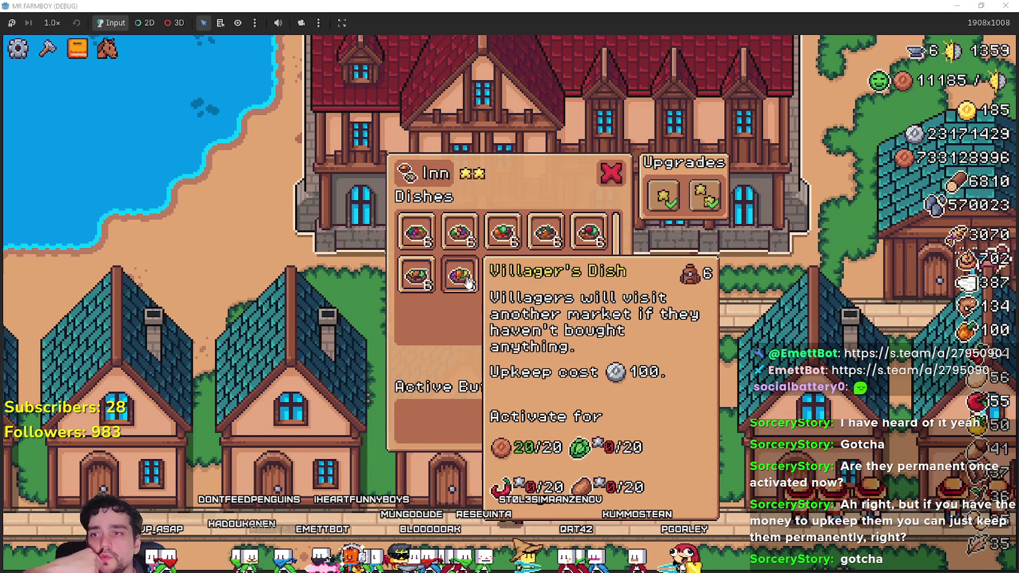
{"action": "mouse_move", "coordinate": [413, 238]}
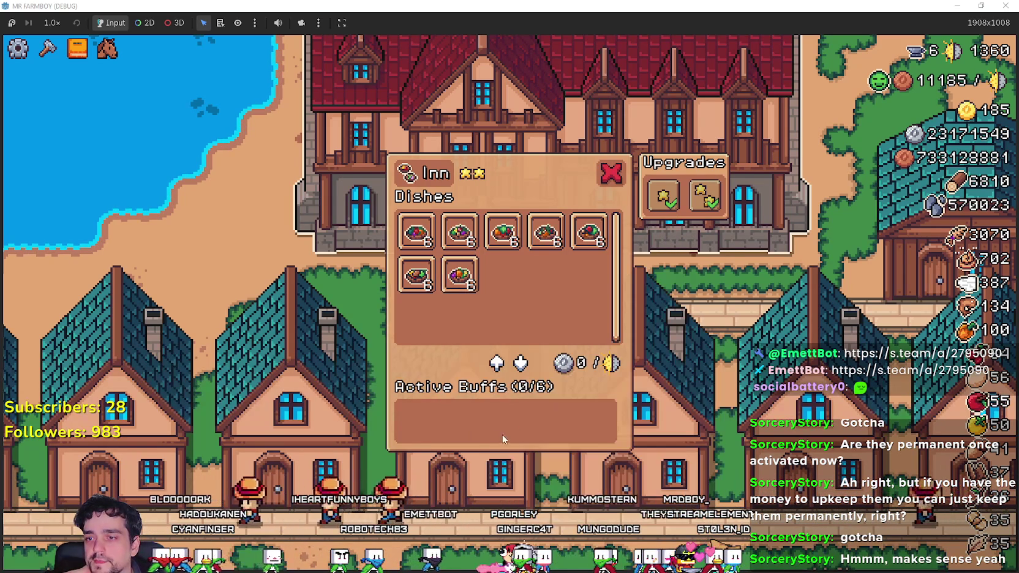
Close the Inn window and walk the farmer through town to the pond shore.
{"action": "left_click", "coordinate": [613, 182]}
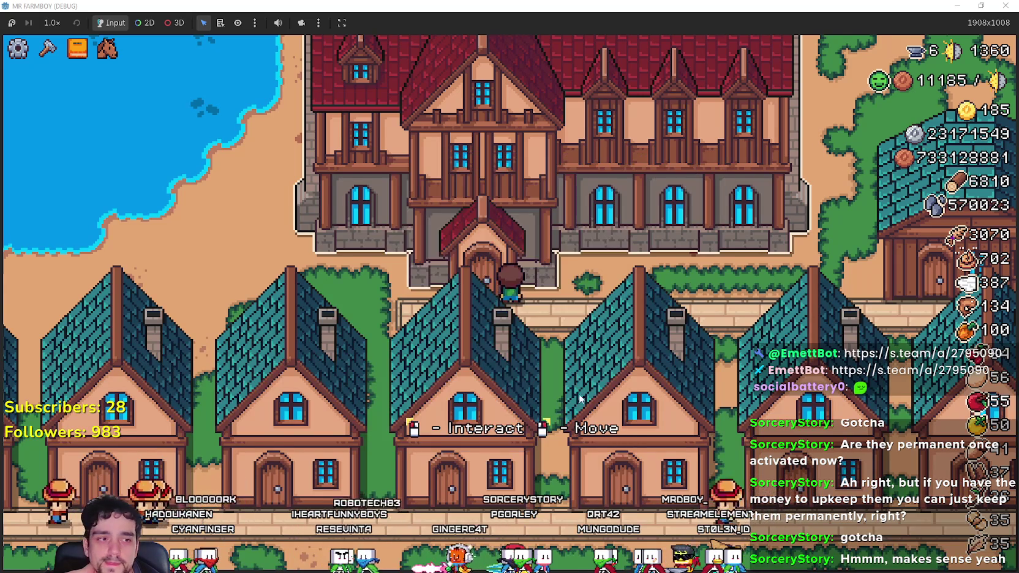
{"action": "scroll", "coordinate": [580, 398], "scroll_direction": "down", "scroll_amount": 5}
{"action": "scroll", "coordinate": [581, 399], "scroll_direction": "up", "scroll_amount": 5}
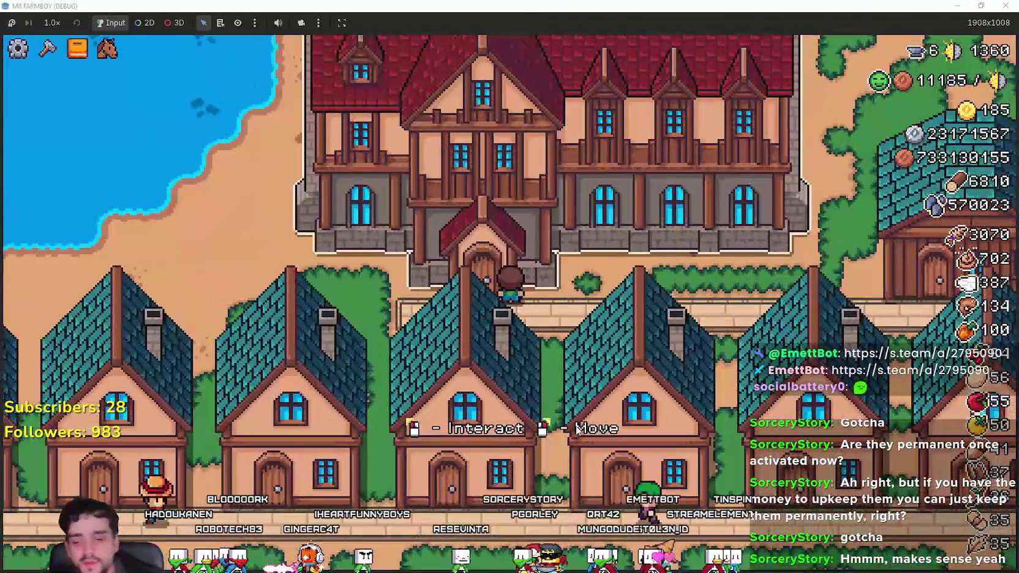
{"action": "key", "text": "d"}
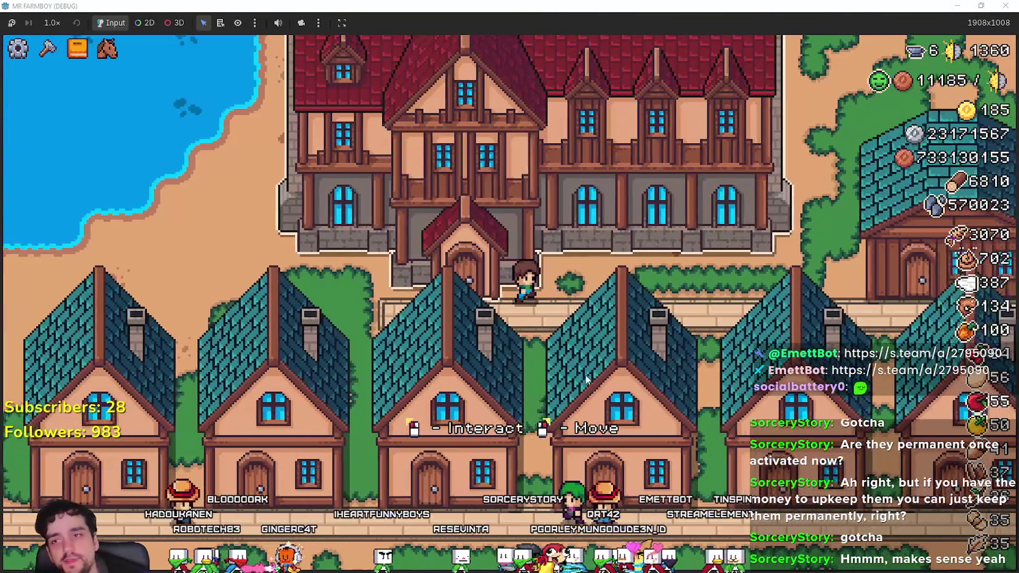
{"action": "key", "text": "w"}
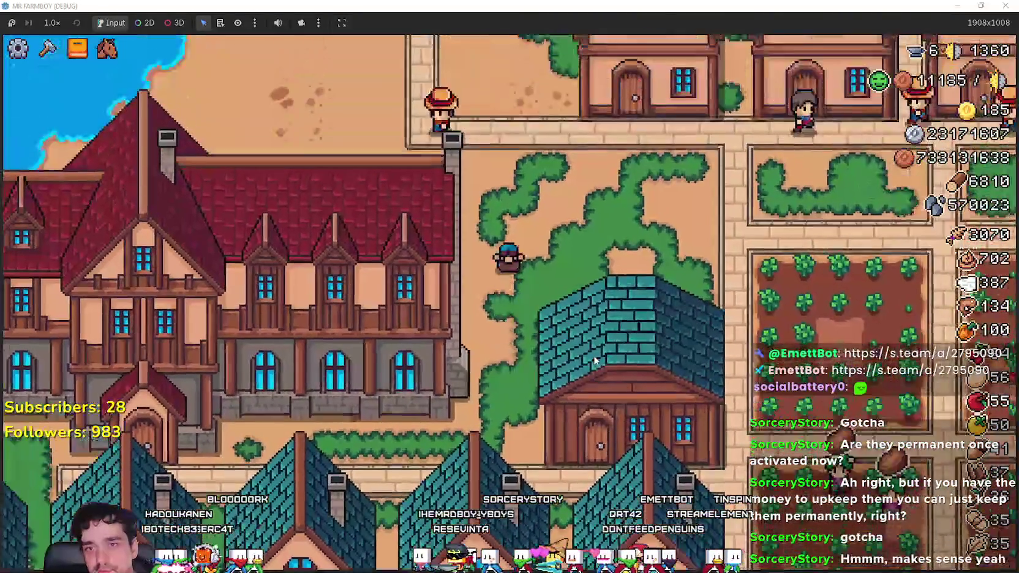
{"action": "key", "text": "d"}
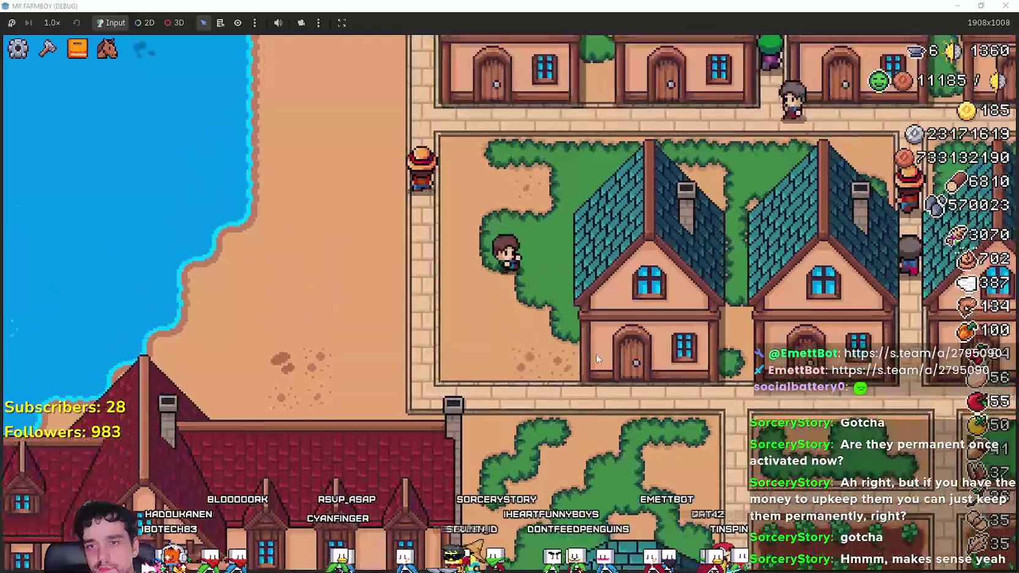
{"action": "key", "text": "s"}
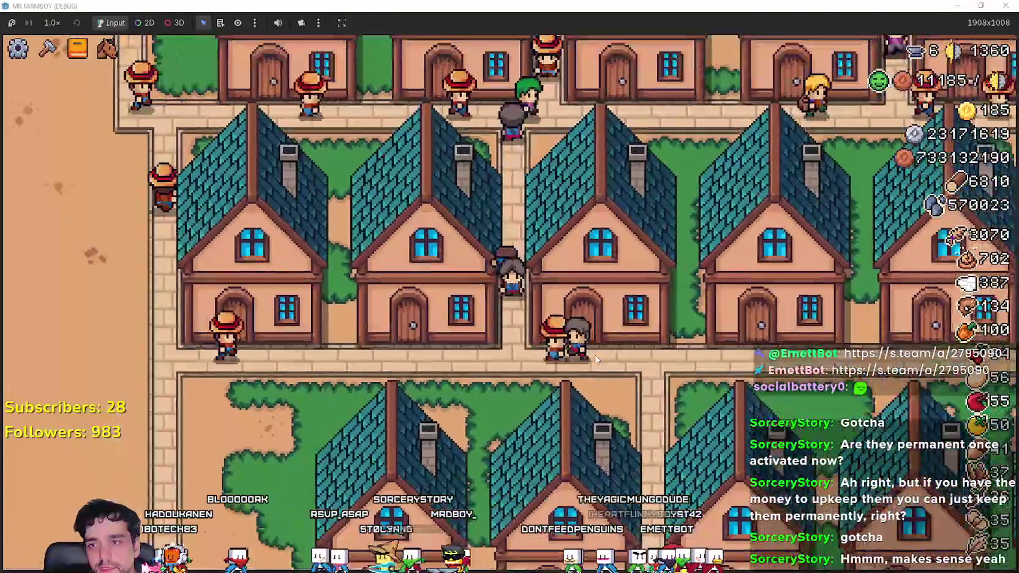
{"action": "key", "text": "w"}
{"action": "key", "text": "d"}
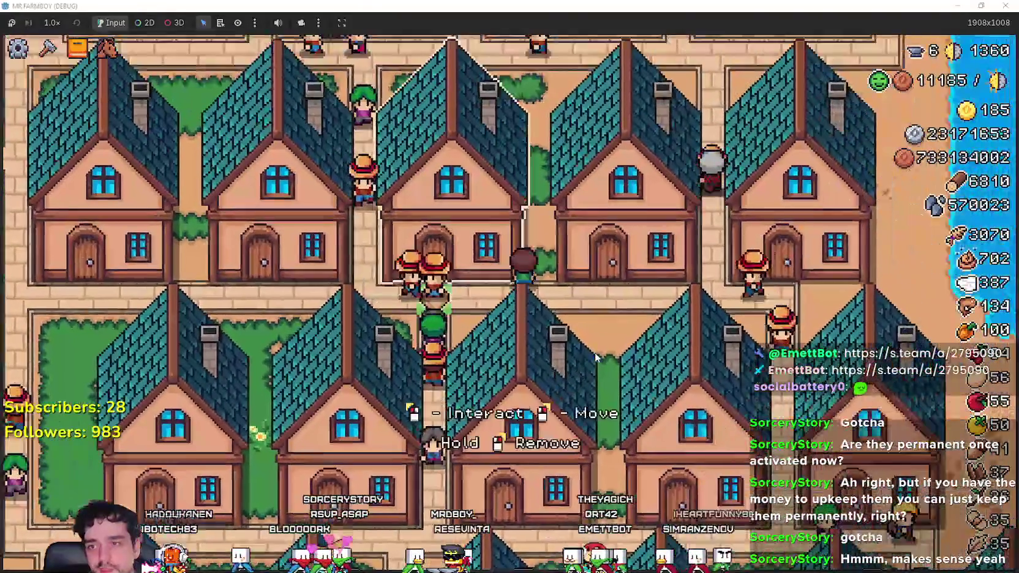
{"action": "key", "text": "d"}
{"action": "key", "text": "w"}
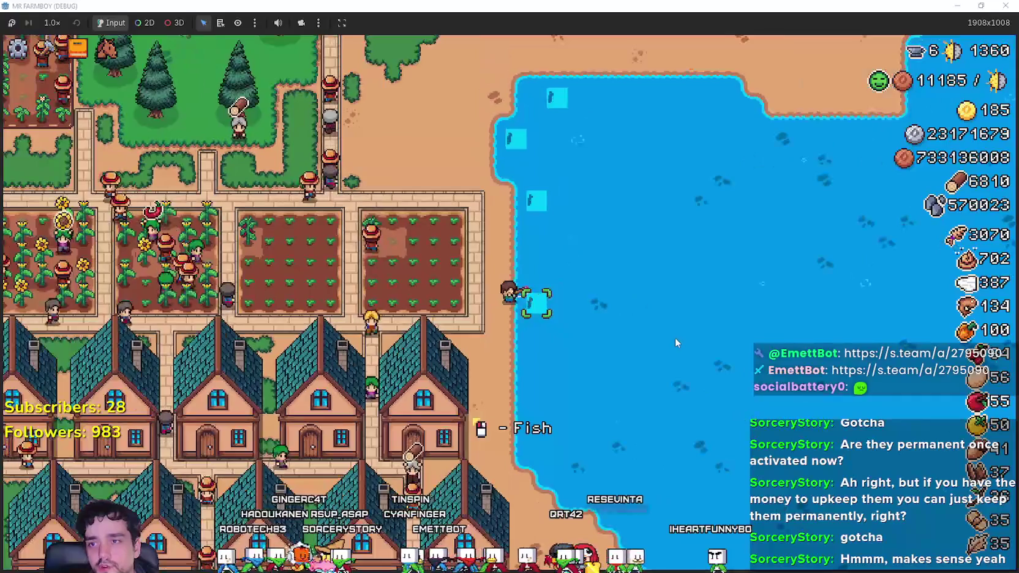
Catch two fish at the pond, raising the fish count from 134 to 136.
{"action": "key", "text": "w"}
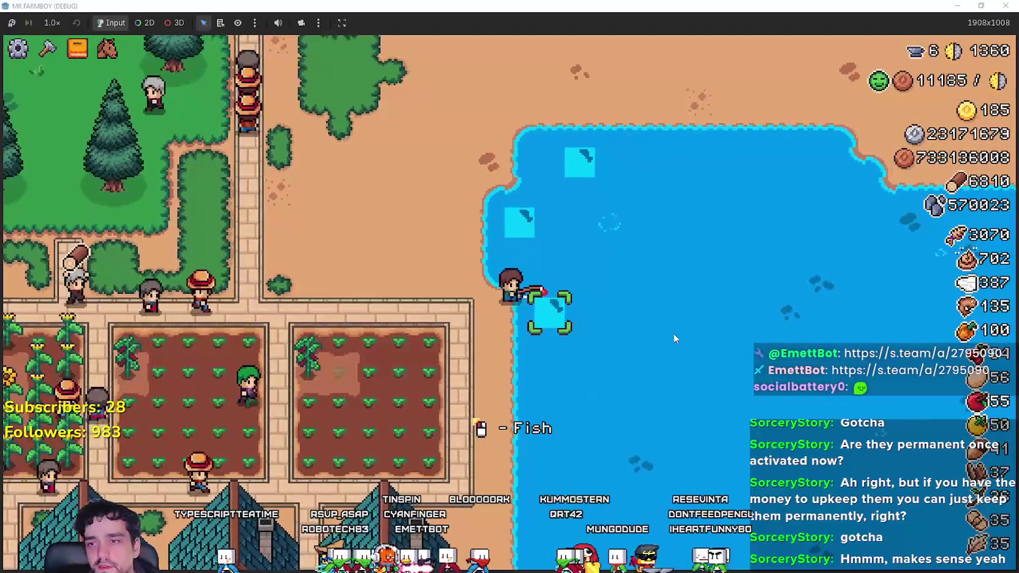
{"action": "key", "text": "a"}
{"action": "key", "text": "w"}
{"action": "key", "text": "w"}
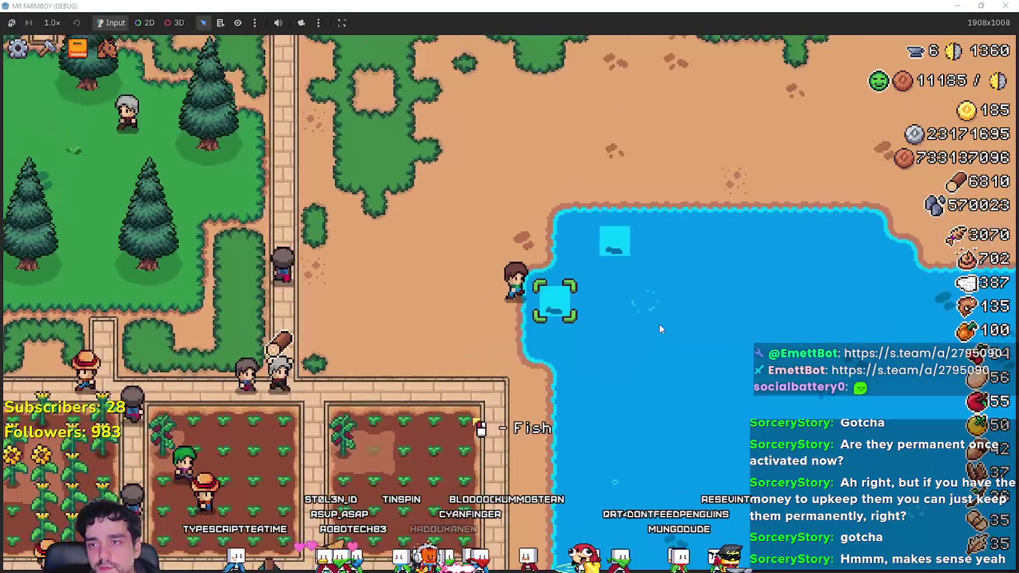
{"action": "key", "text": "w"}
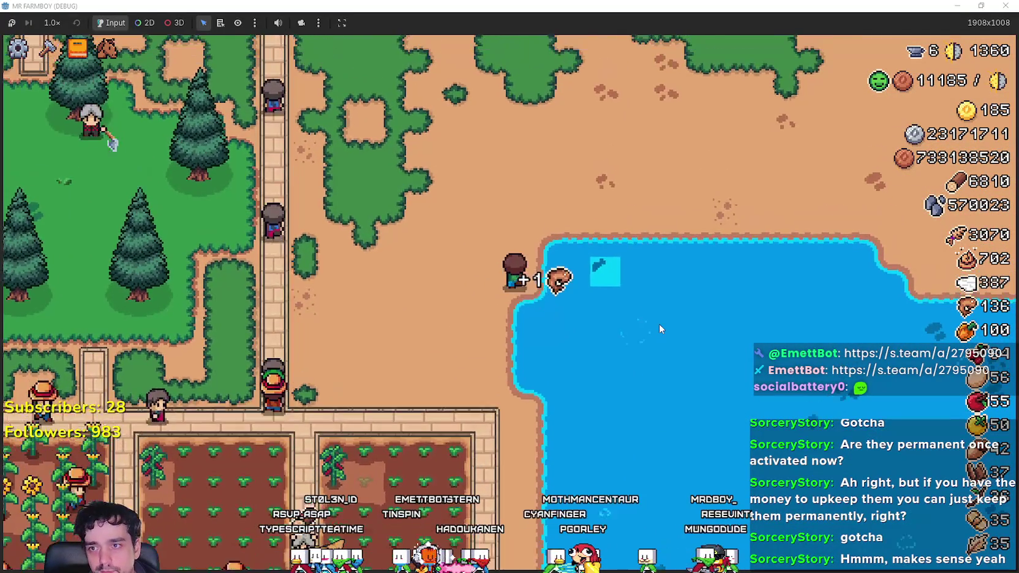
{"action": "key", "text": "w"}
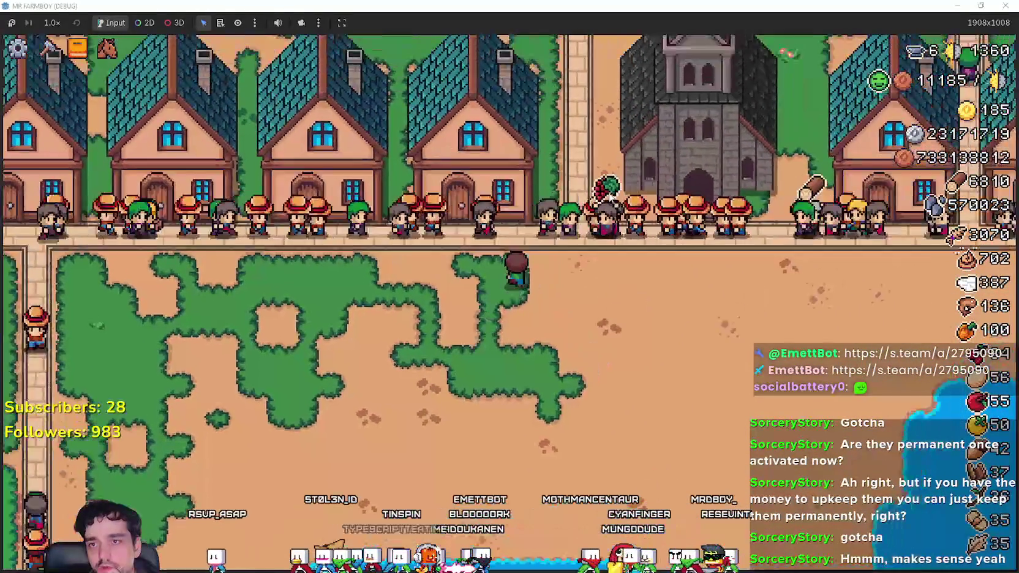
Walk back to the temple and open its blessings panel.
{"action": "key", "text": "d"}
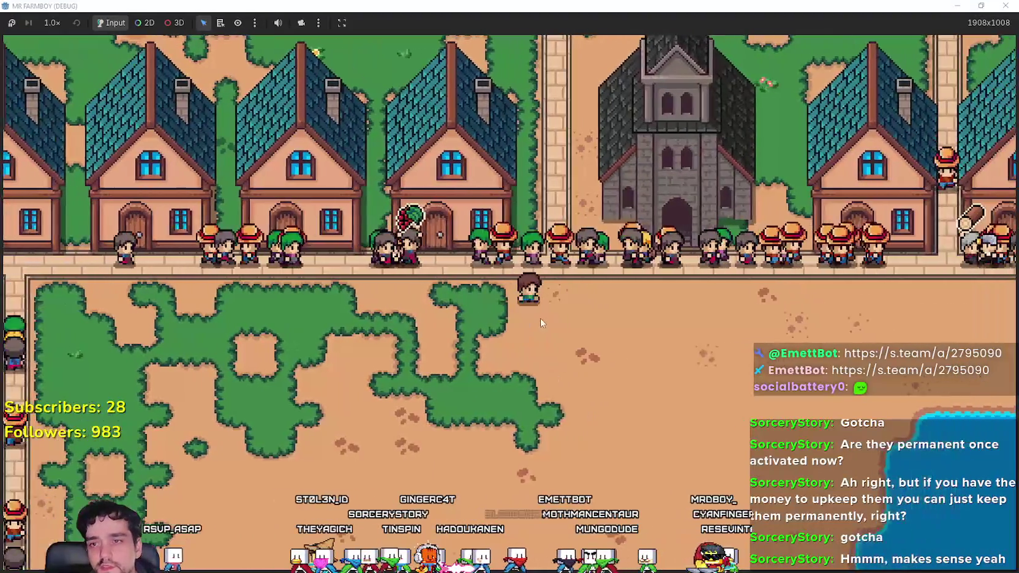
{"action": "key", "text": "e"}
{"action": "key", "text": "d"}
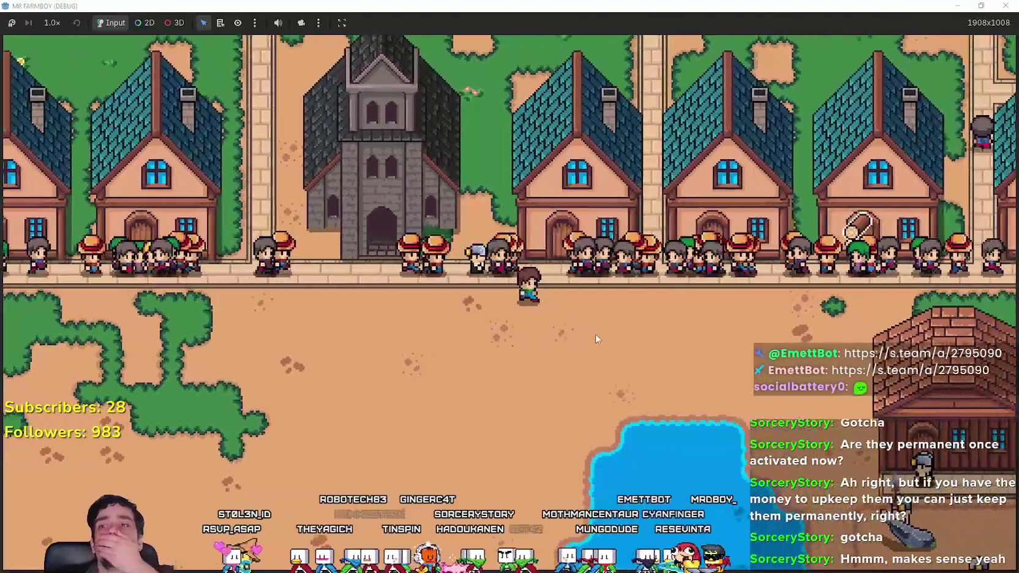
{"action": "key", "text": "w"}
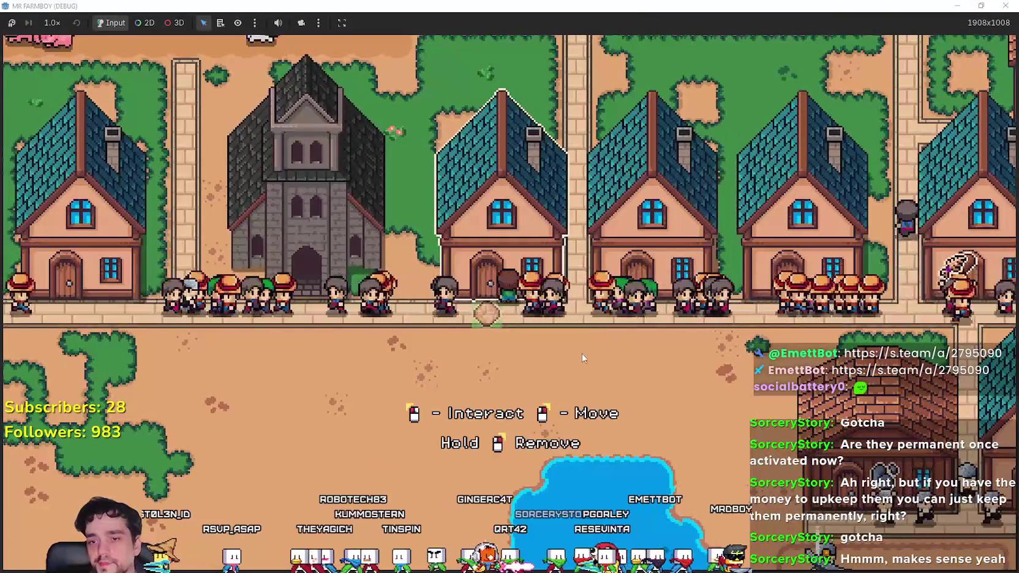
{"action": "key", "text": "s"}
{"action": "key", "text": "d"}
{"action": "key", "text": "a"}
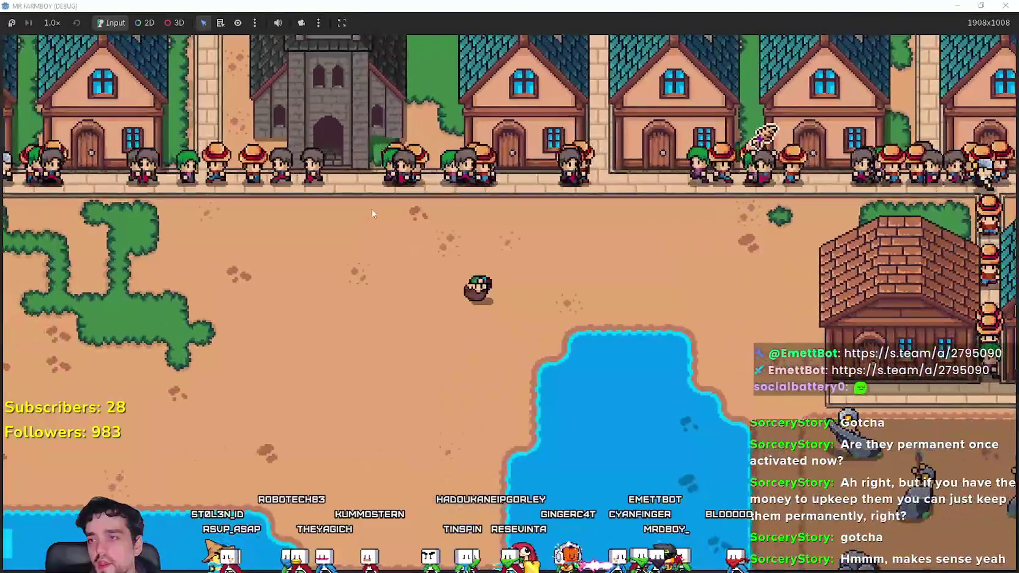
{"action": "key", "text": "w"}
{"action": "key", "text": "e"}
{"action": "mouse_move", "coordinate": [446, 228]}
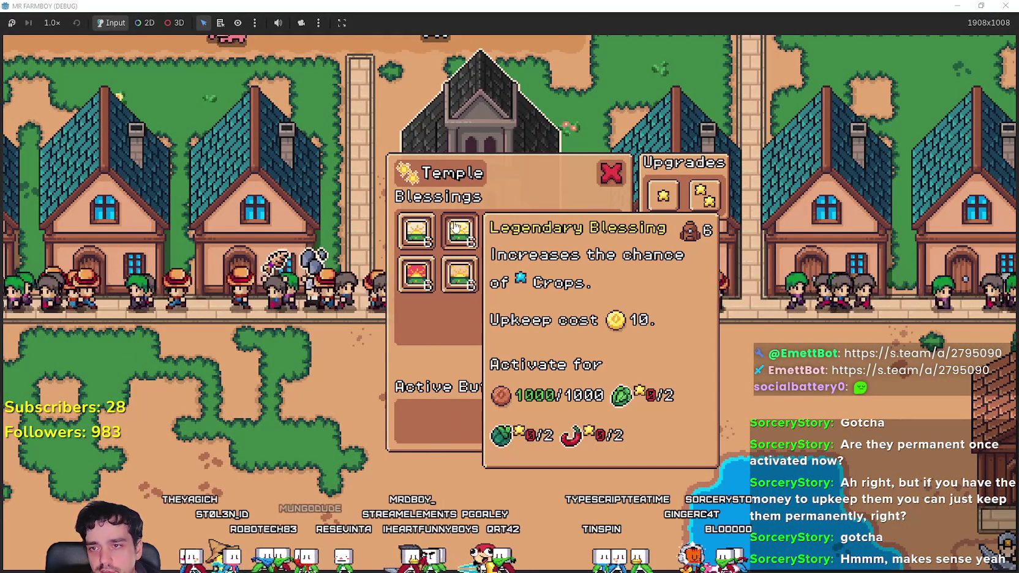
{"action": "mouse_move", "coordinate": [502, 228]}
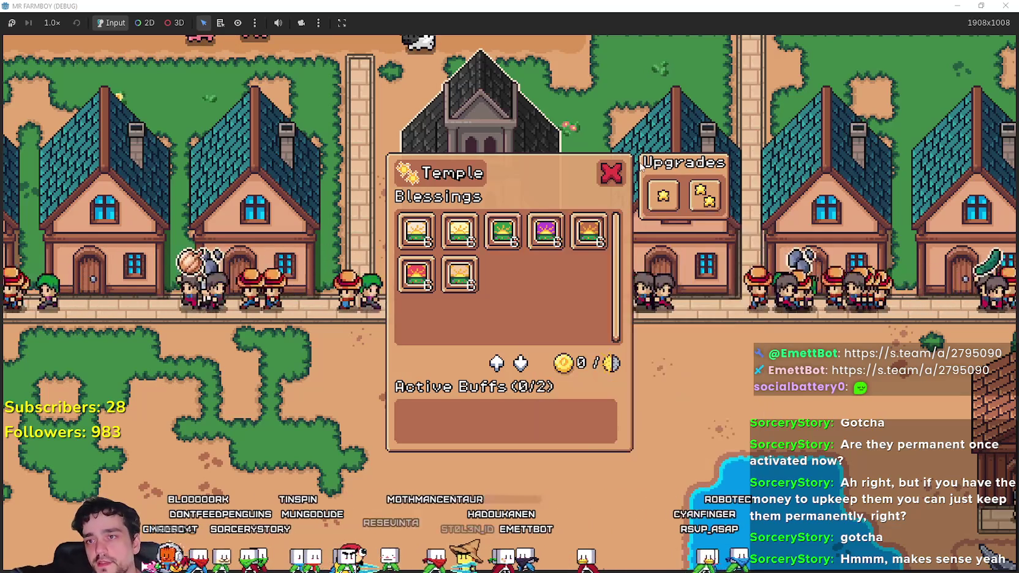
{"action": "key", "text": "Escape"}
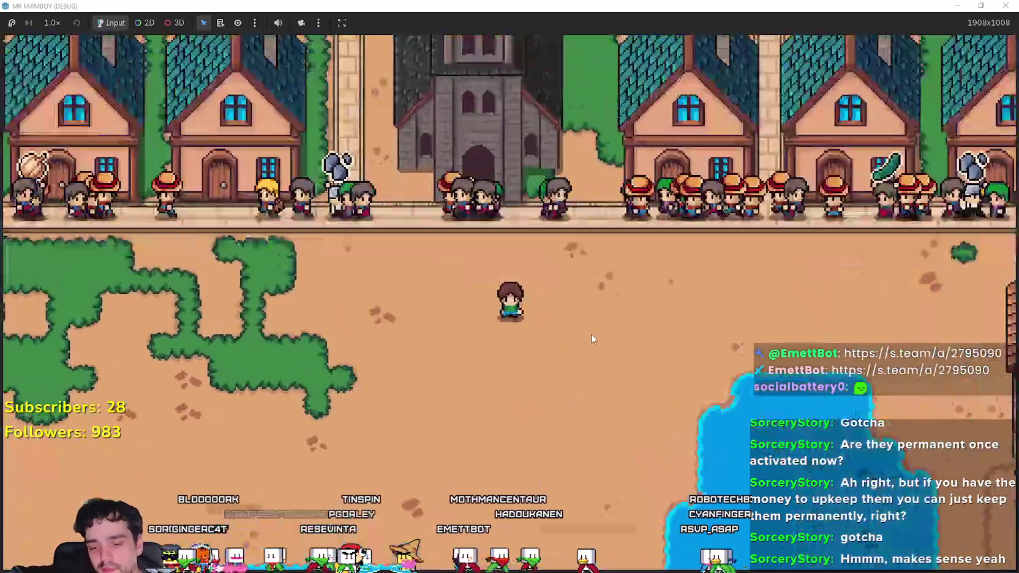
{"action": "key", "text": "w"}
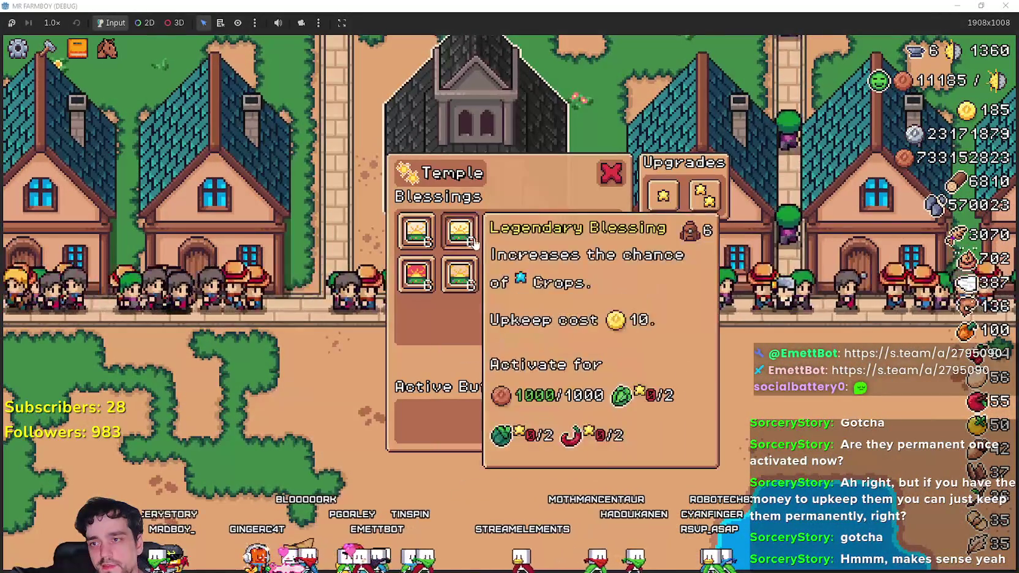
{"action": "mouse_move", "coordinate": [554, 231]}
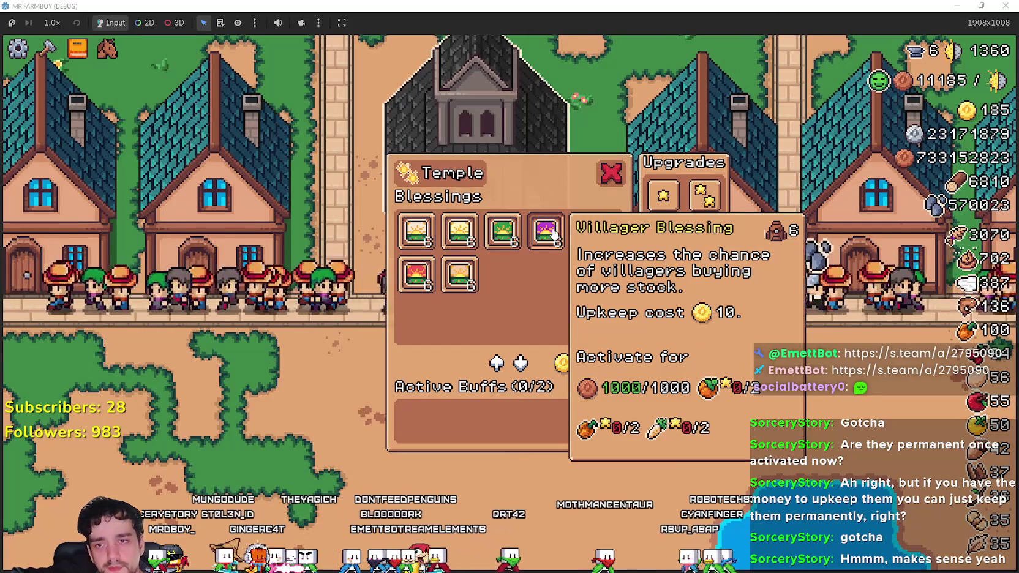
{"action": "mouse_move", "coordinate": [591, 229]}
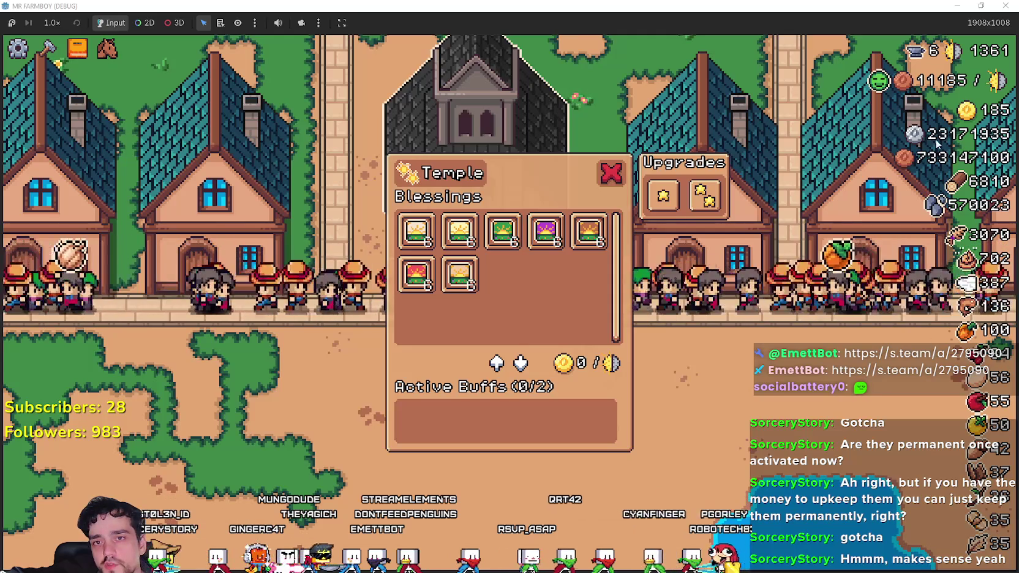
{"action": "key", "text": "Escape"}
{"action": "key", "text": "d"}
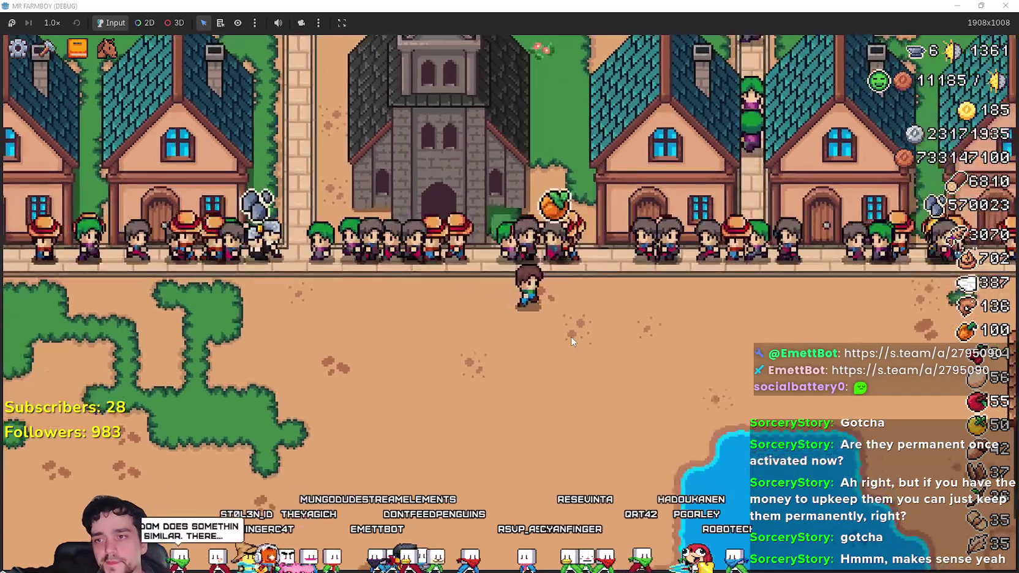
{"action": "key", "text": "s"}
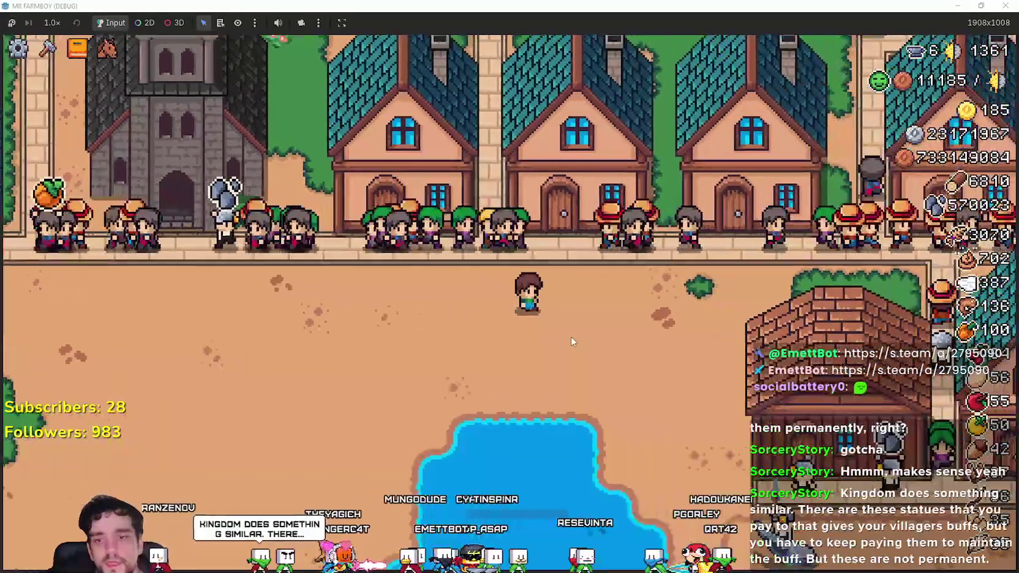
{"action": "key", "text": "d"}
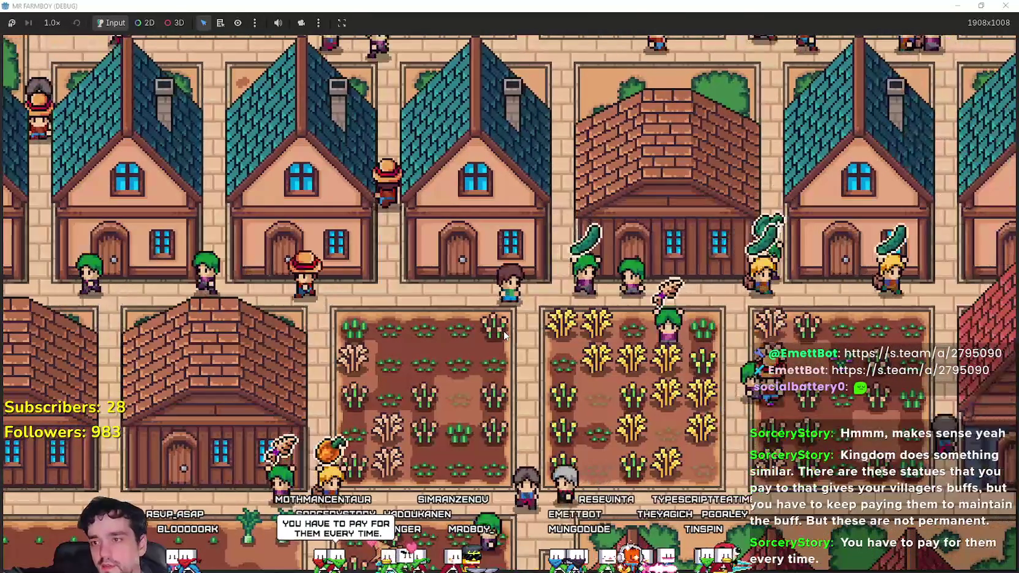
{"action": "key", "text": "Tab"}
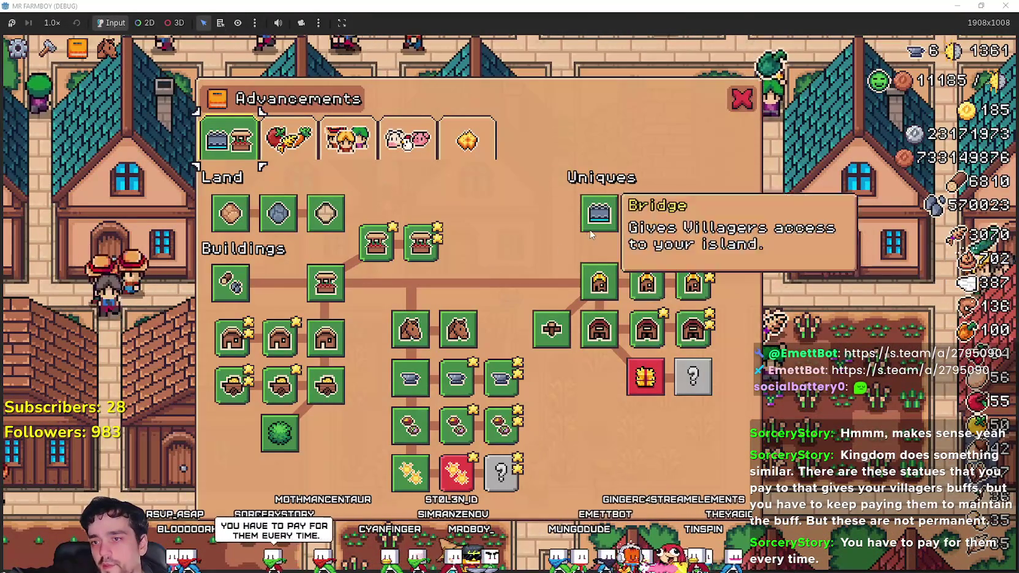
{"action": "left_click", "coordinate": [281, 153]}
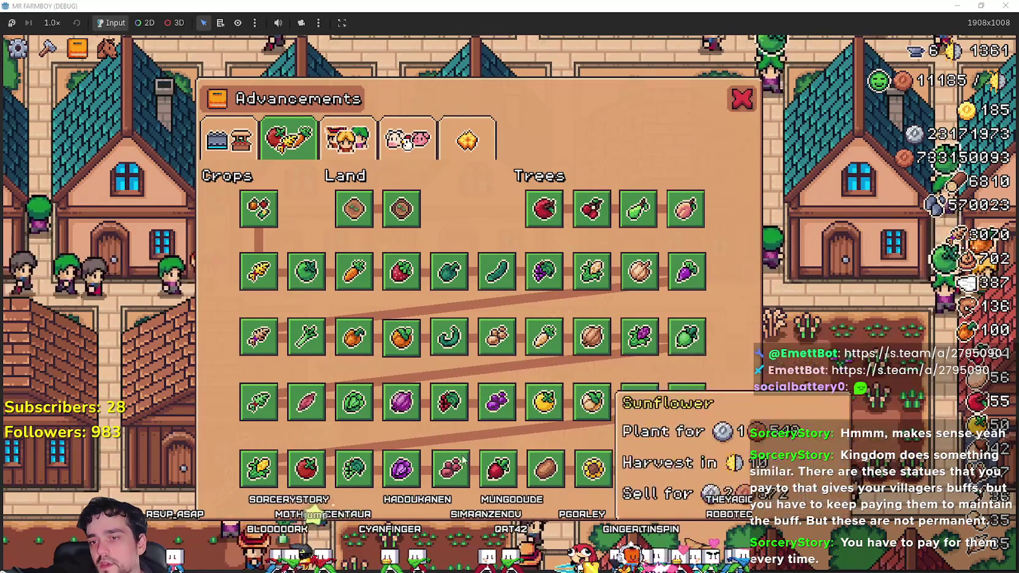
{"action": "left_click", "coordinate": [332, 137]}
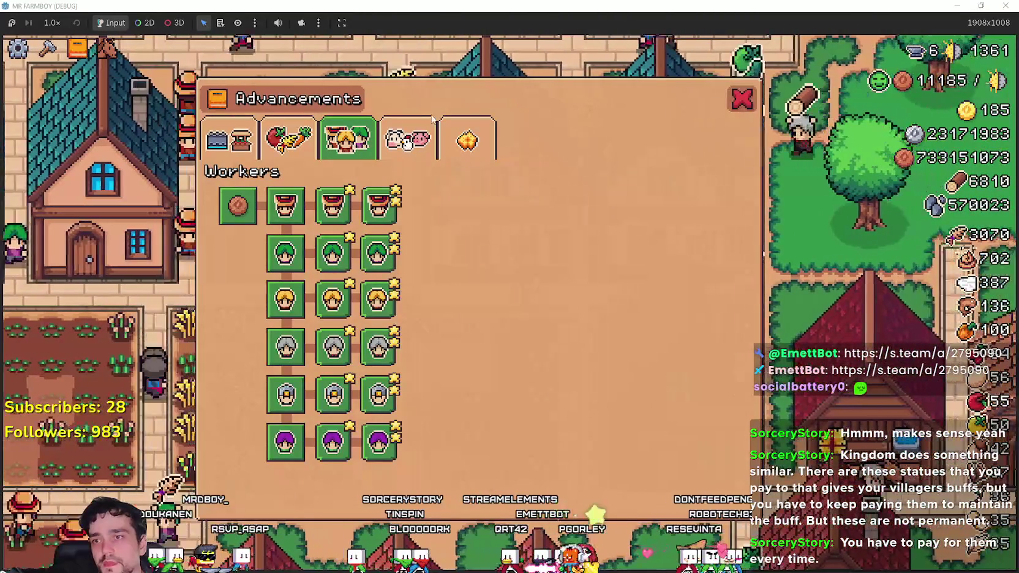
{"action": "left_click", "coordinate": [229, 139]}
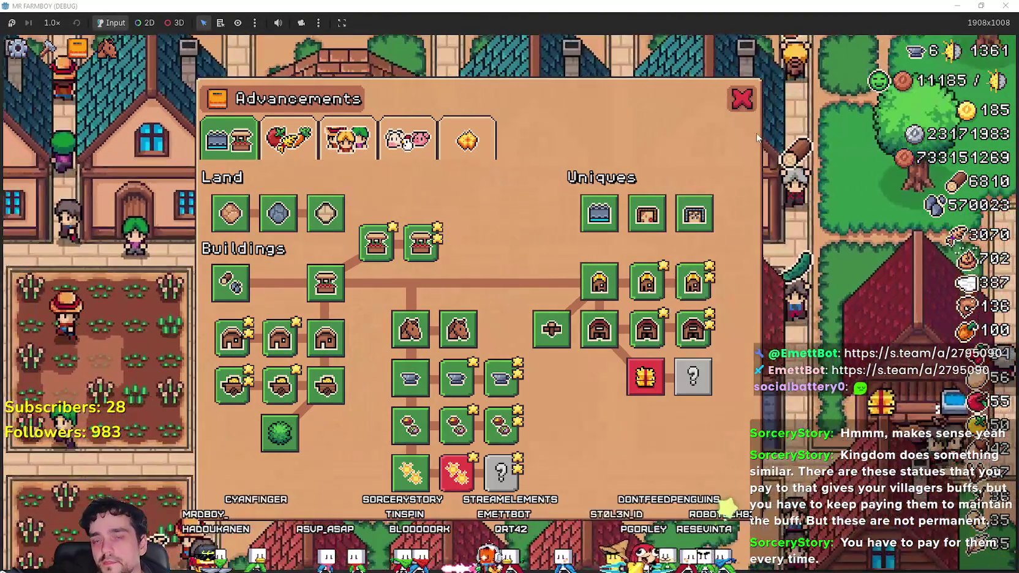
{"action": "left_click", "coordinate": [742, 101]}
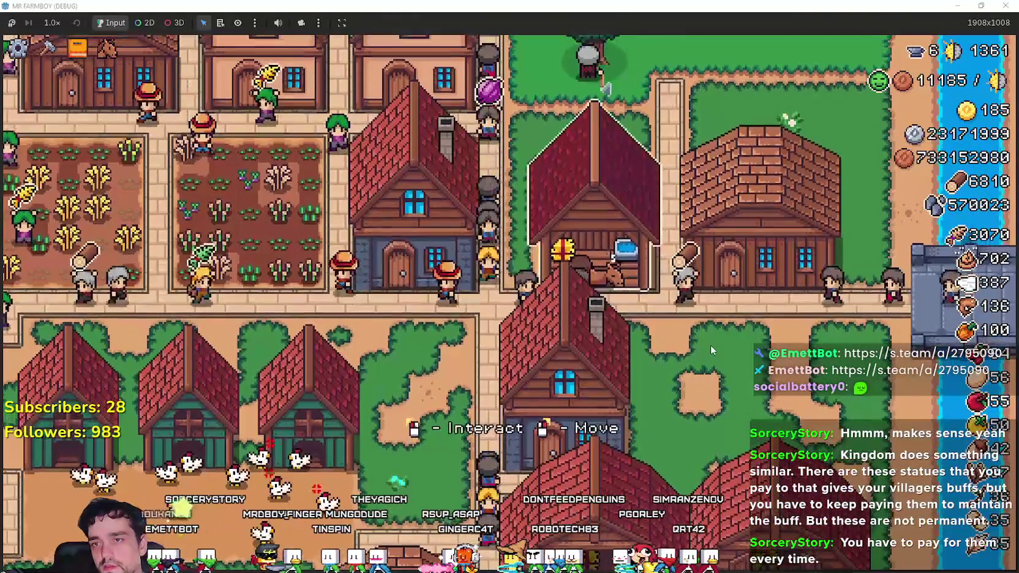
{"action": "left_click", "coordinate": [530, 319]}
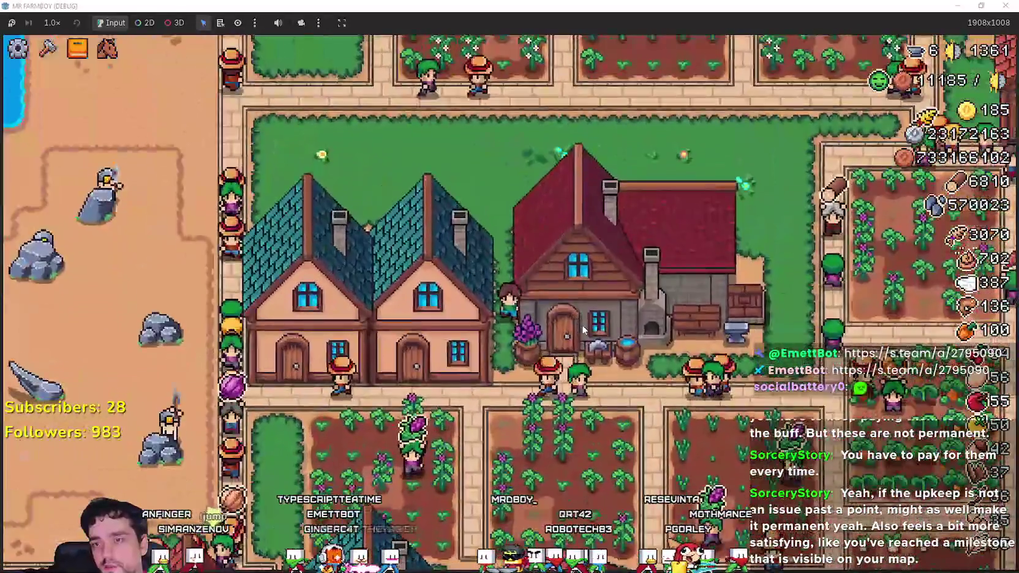
{"action": "left_click", "coordinate": [584, 330]}
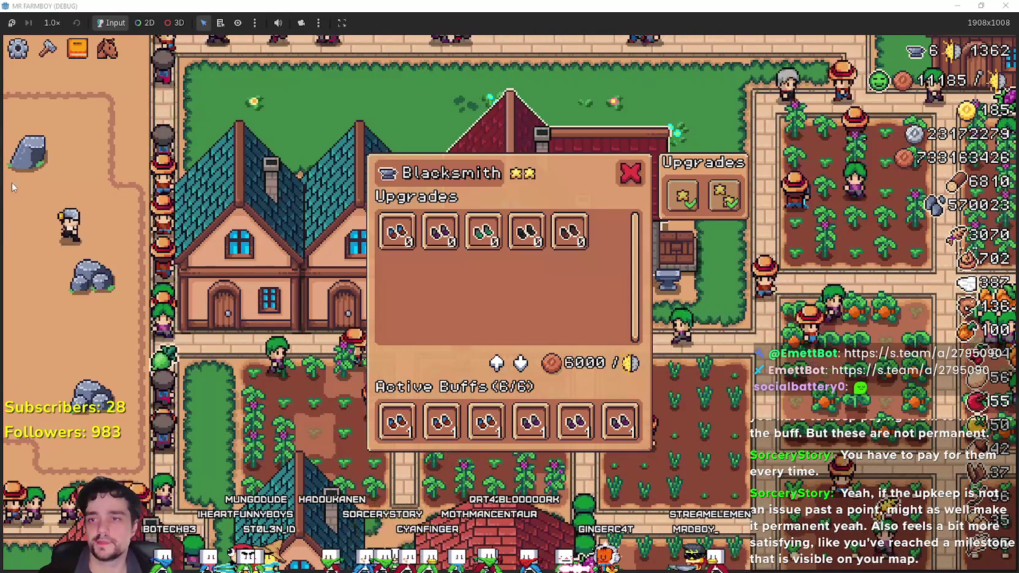
{"action": "left_click", "coordinate": [620, 183]}
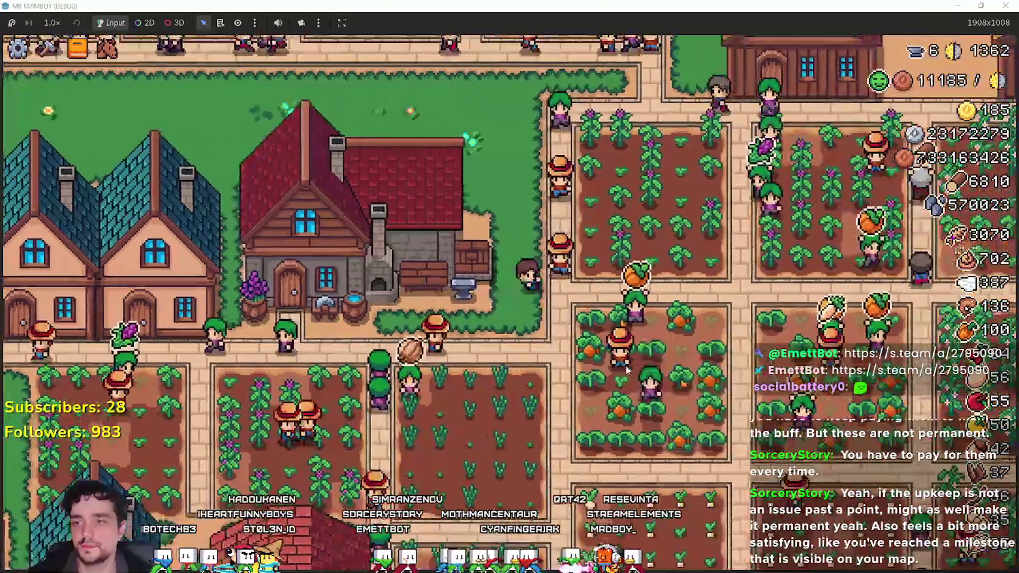
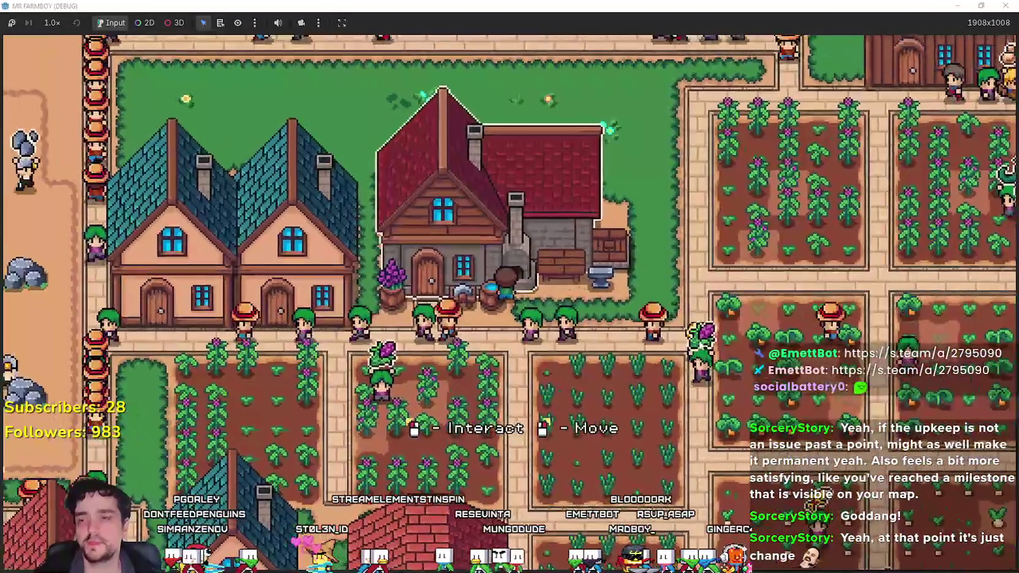
Open the Blacksmith's upgrades window, check its active buffs at 6/6, and close it.
{"action": "left_click", "coordinate": [696, 337]}
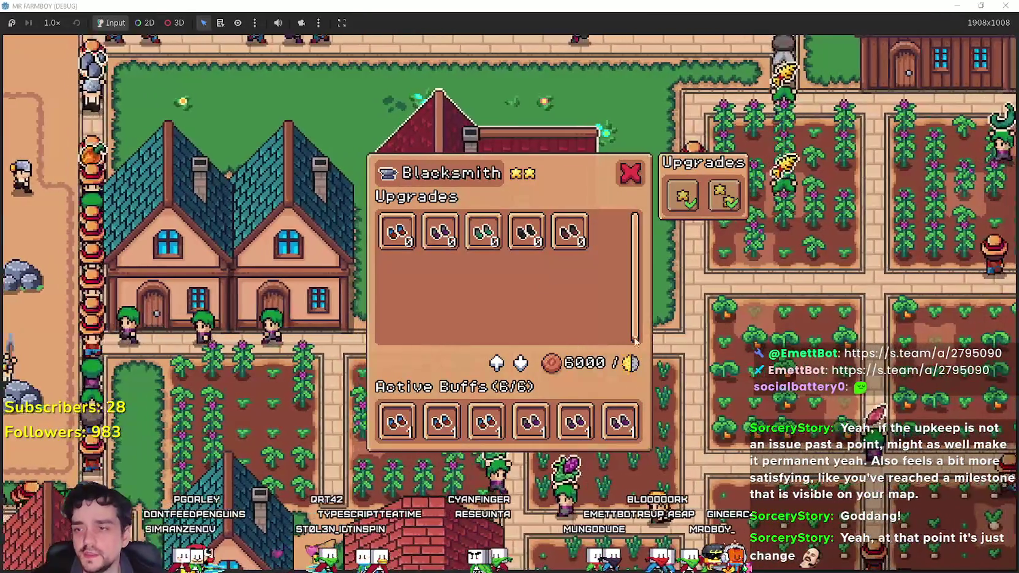
{"action": "left_click", "coordinate": [695, 325]}
{"action": "left_click", "coordinate": [696, 326]}
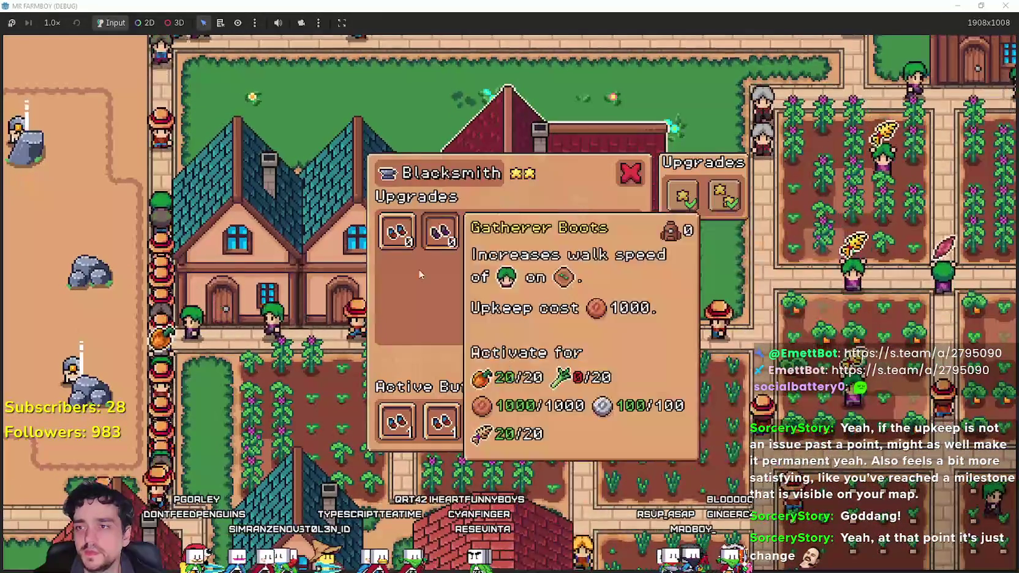
{"action": "mouse_move", "coordinate": [492, 432]}
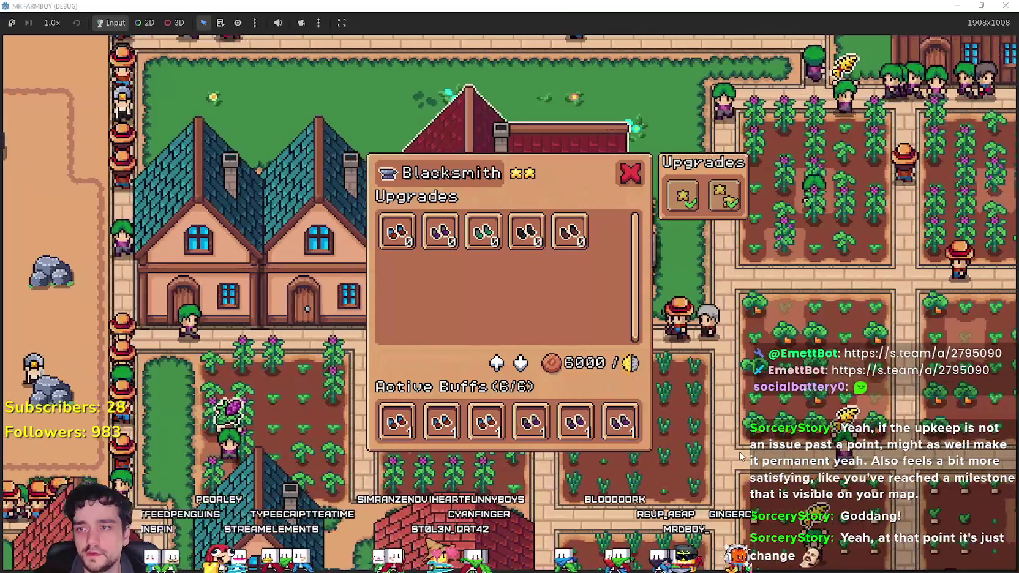
{"action": "left_click", "coordinate": [740, 456]}
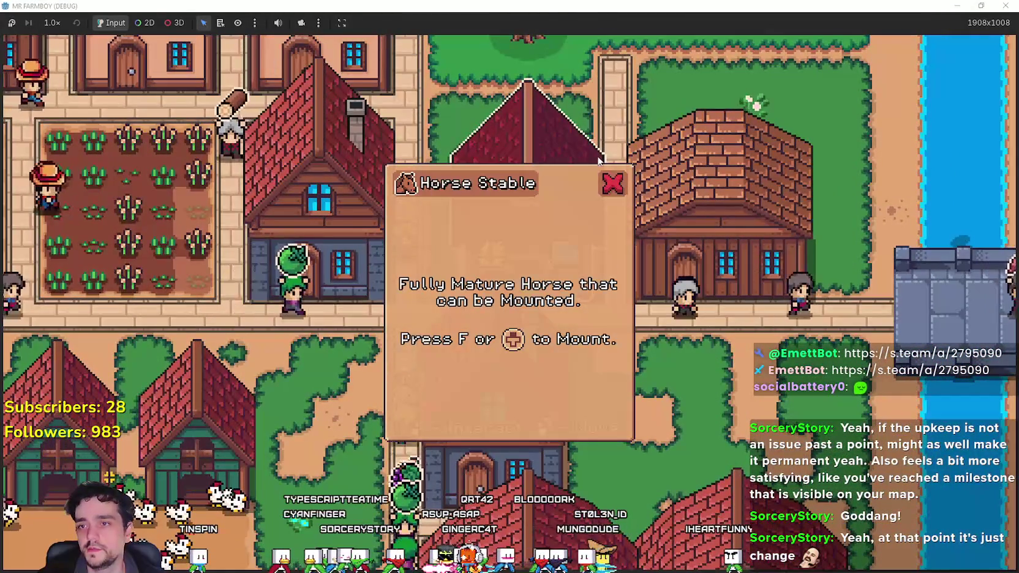
Close the Horse Stable info popup, ride through the village, and switch to Aseprite's Desert_Obelisk_2.png.
{"action": "left_click", "coordinate": [603, 182]}
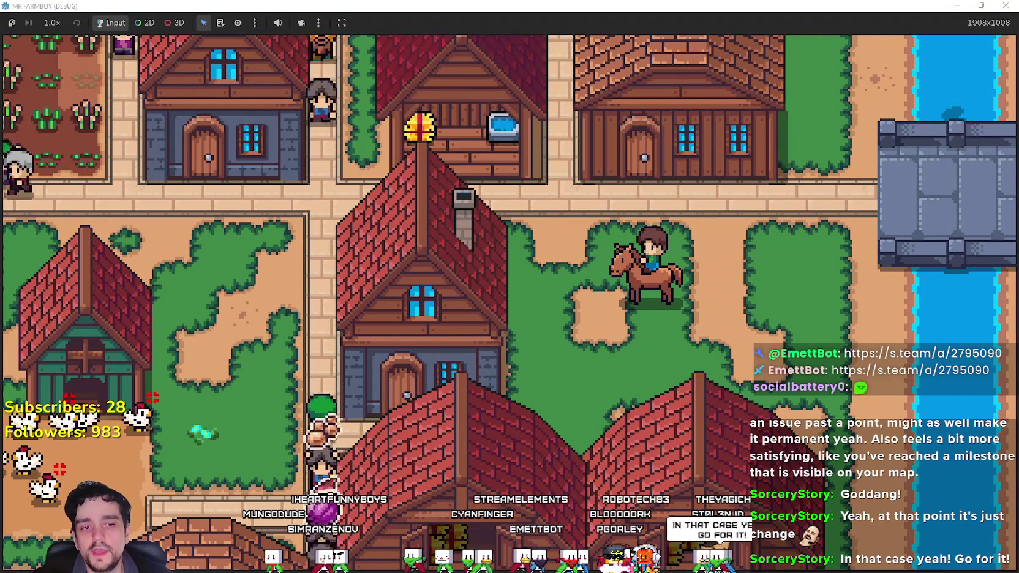
{"action": "key", "text": "alt+Tab"}
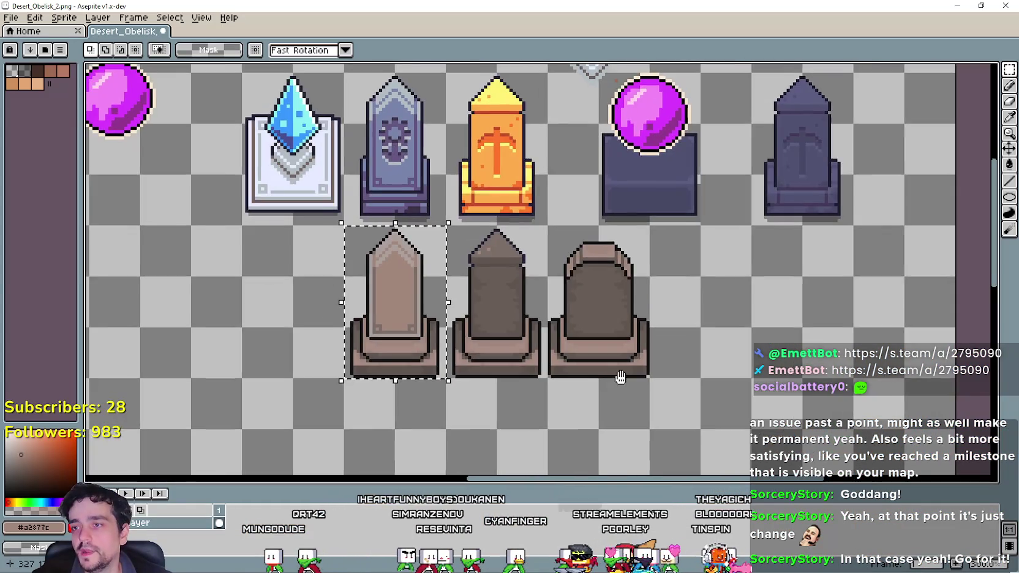
Pan and zoom around the Desert_Obelisk_2 sheet to inspect the top and lower obelisk sprites.
{"action": "left_click_drag", "start_coordinate": [617, 383], "coordinate": [735, 406]}
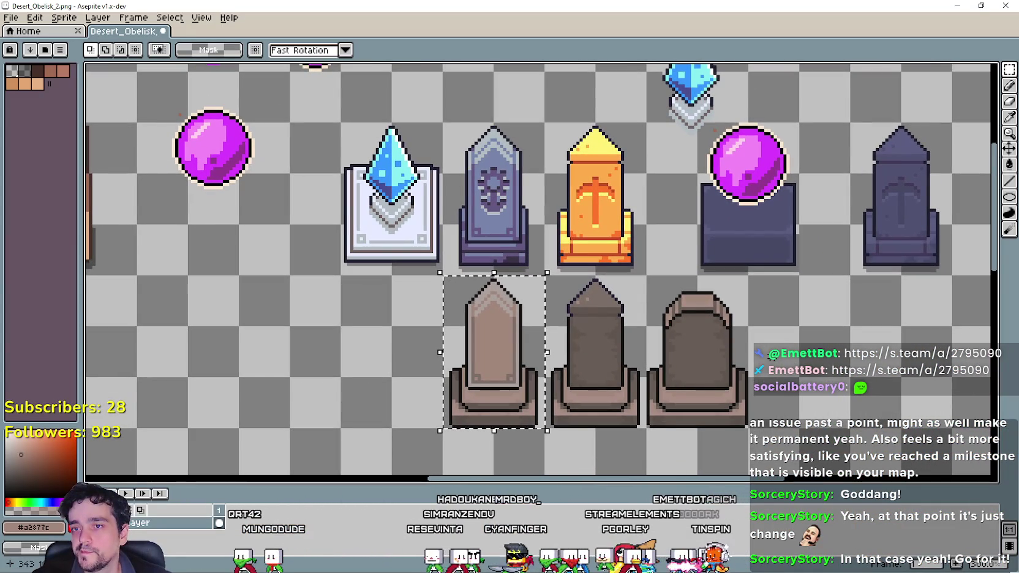
{"action": "left_click_drag", "start_coordinate": [782, 303], "coordinate": [771, 330]}
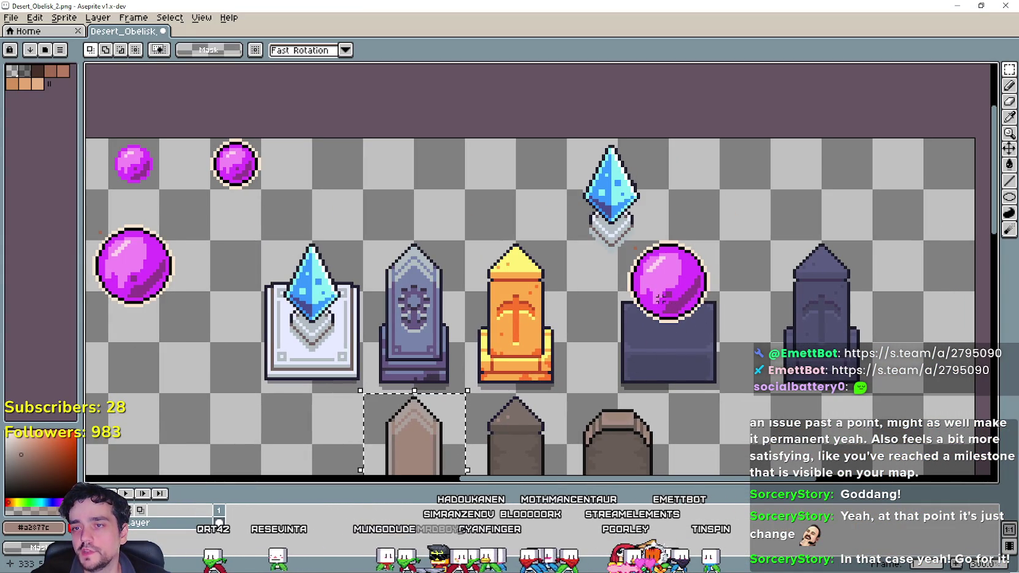
{"action": "mouse_move", "coordinate": [572, 365]}
{"action": "left_mouse_down"}
{"action": "mouse_move", "coordinate": [663, 262]}
{"action": "mouse_move", "coordinate": [667, 270]}
{"action": "mouse_move", "coordinate": [761, 197]}
{"action": "left_mouse_up"}
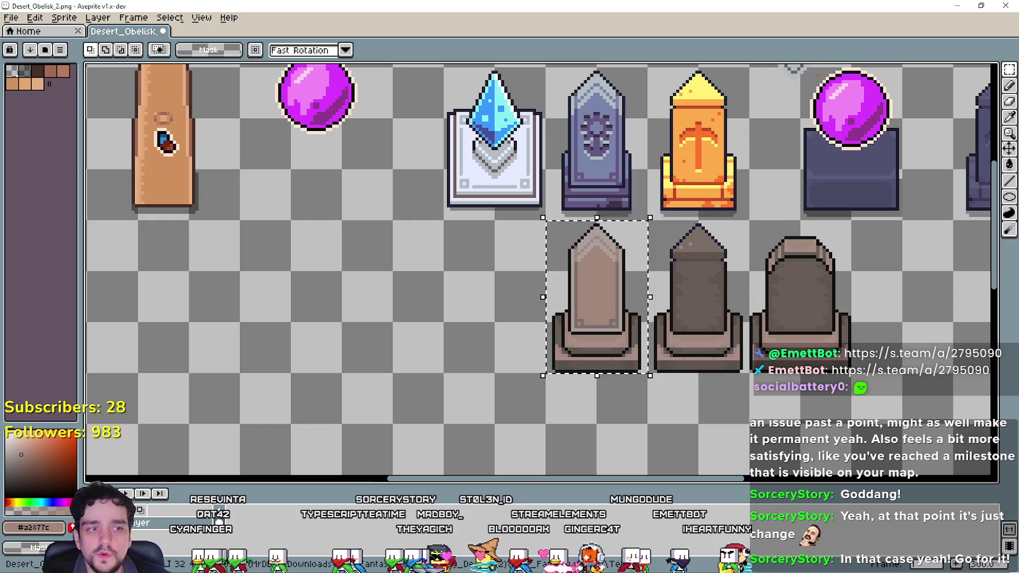
{"action": "scroll", "coordinate": [454, 374], "scroll_direction": "right", "scroll_amount": 5}
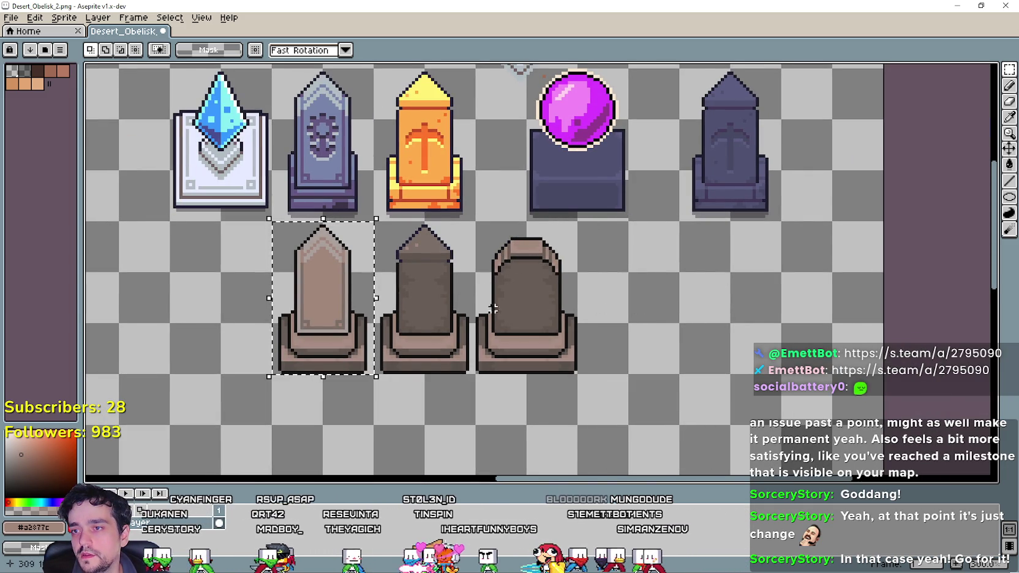
{"action": "scroll", "coordinate": [606, 313], "scroll_direction": "left", "scroll_amount": 3}
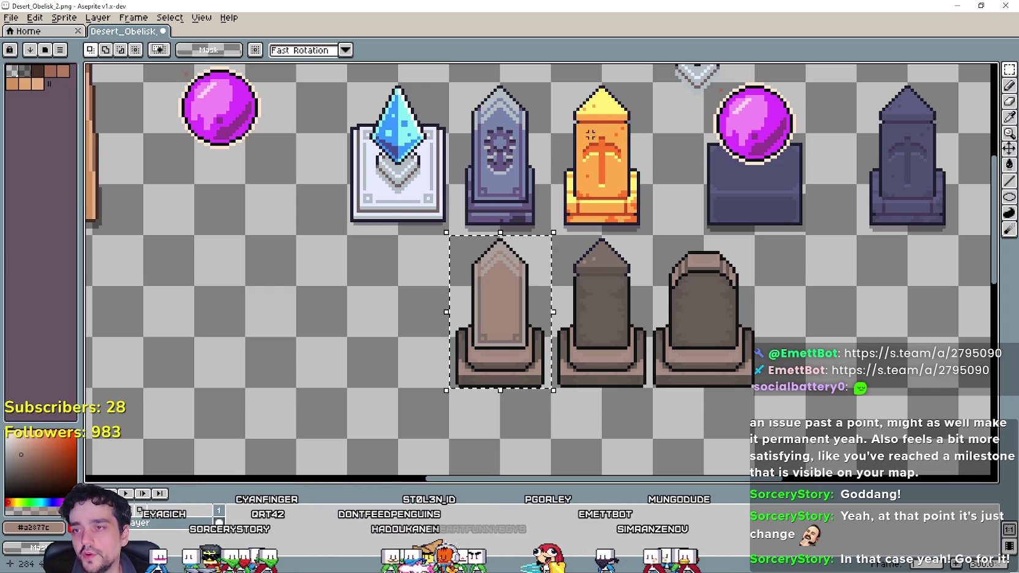
{"action": "scroll", "coordinate": [466, 291], "scroll_direction": "left", "scroll_amount": 1}
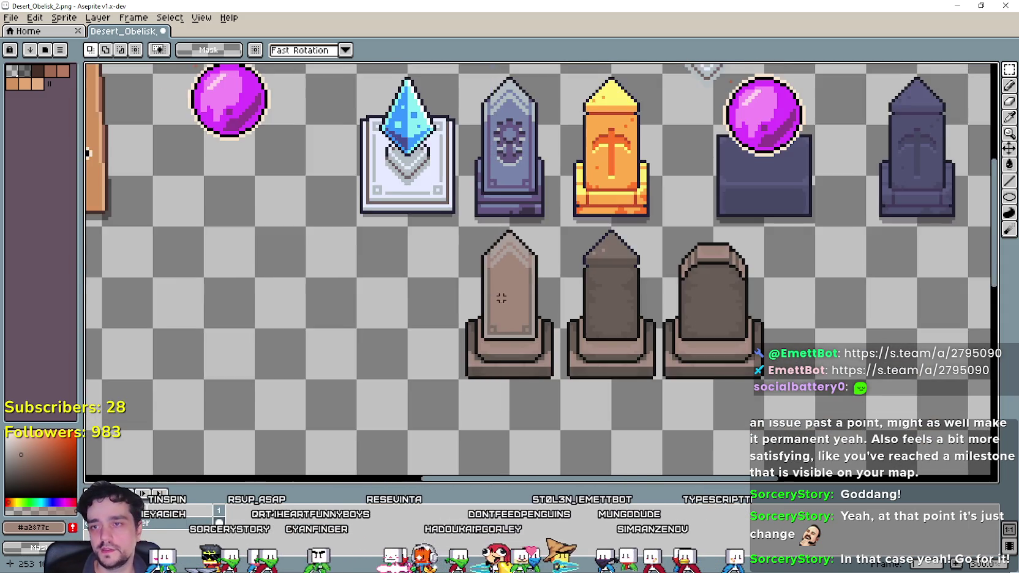
{"action": "scroll", "coordinate": [490, 300], "scroll_direction": "up", "scroll_amount": 1}
{"action": "scroll", "coordinate": [500, 307], "scroll_direction": "up", "scroll_amount": 1}
{"action": "left_click_drag", "start_coordinate": [505, 293], "coordinate": [558, 217]}
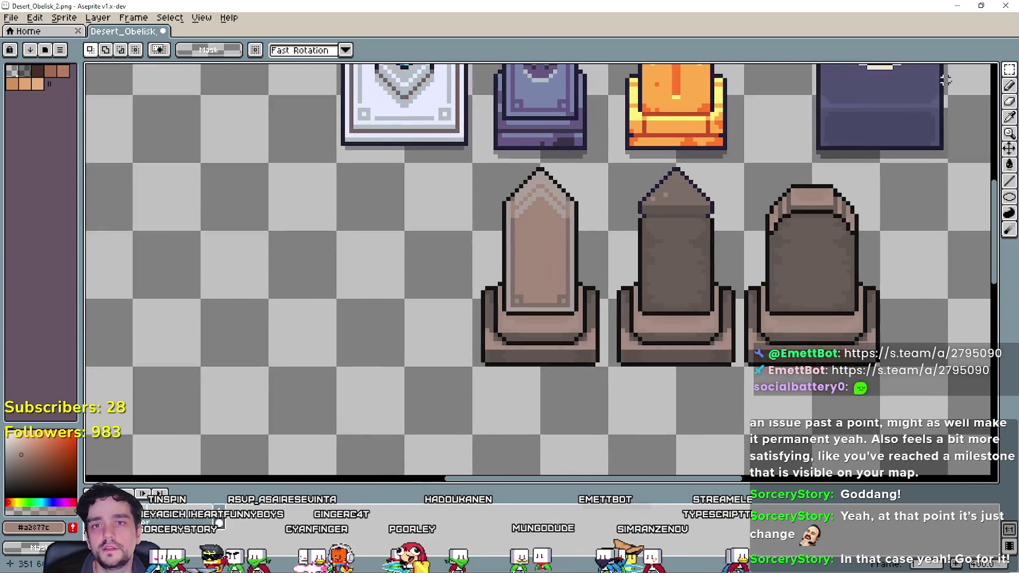
{"action": "left_click_drag", "start_coordinate": [711, 84], "coordinate": [615, 167]}
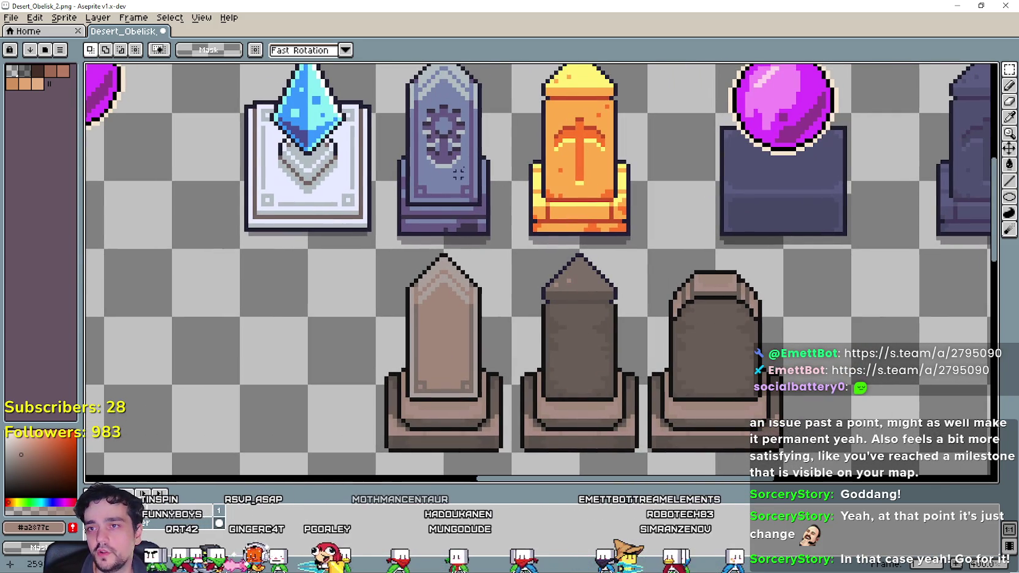
{"action": "mouse_move", "coordinate": [467, 192]}
{"action": "left_mouse_down"}
{"action": "mouse_move", "coordinate": [480, 302]}
{"action": "mouse_move", "coordinate": [441, 263]}
{"action": "mouse_move", "coordinate": [424, 376]}
{"action": "left_mouse_up"}
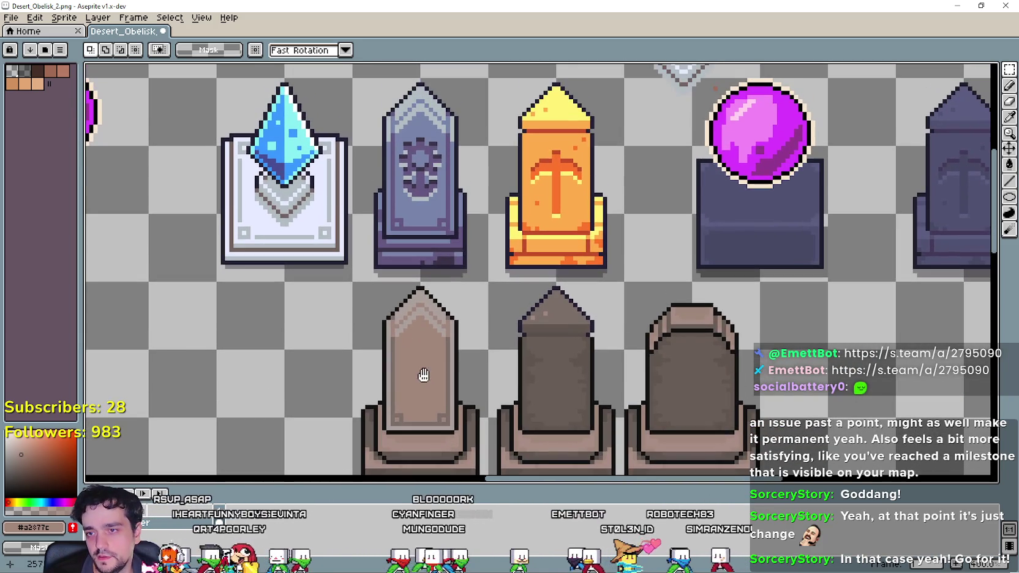
{"action": "scroll", "coordinate": [642, 412], "scroll_direction": "left", "scroll_amount": 2}
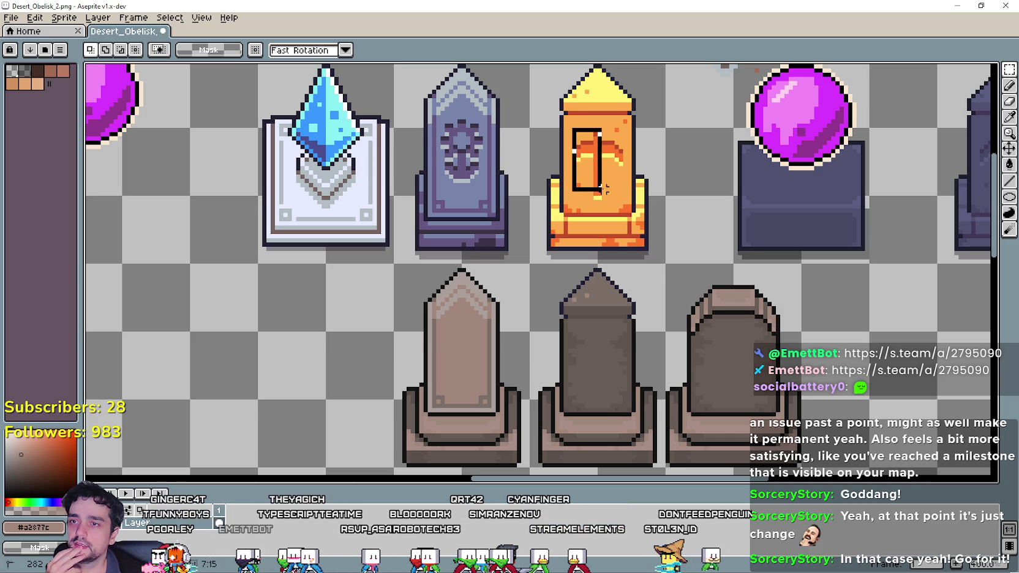
Marquee-select the orange obelisk's door, adjust the view, then return to Godot's game_manager.gd.
{"action": "left_click_drag", "start_coordinate": [615, 207], "coordinate": [624, 205]}
{"action": "left_click_drag", "start_coordinate": [567, 283], "coordinate": [592, 295]}
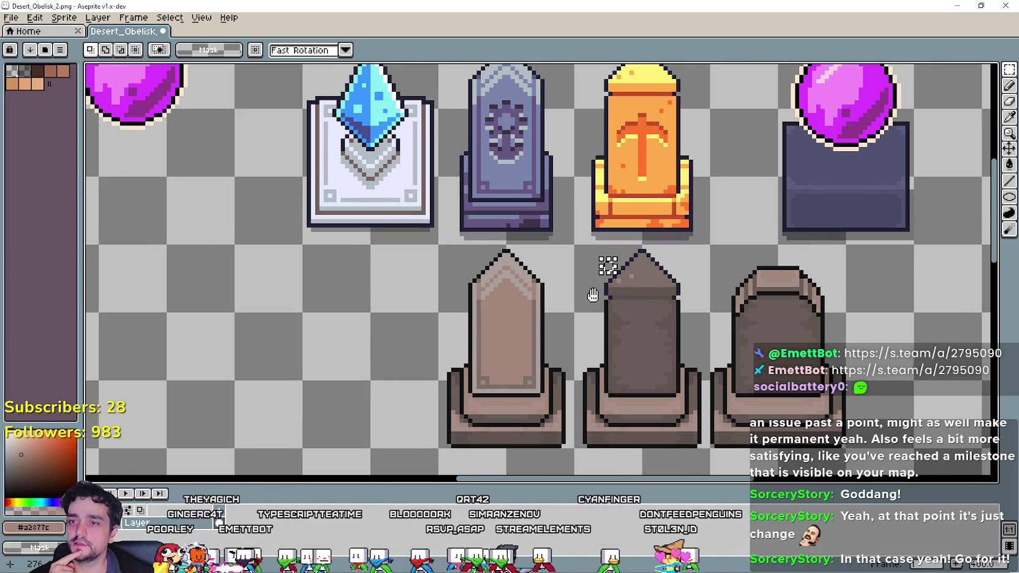
{"action": "scroll", "coordinate": [580, 306], "scroll_direction": "down", "scroll_amount": 3}
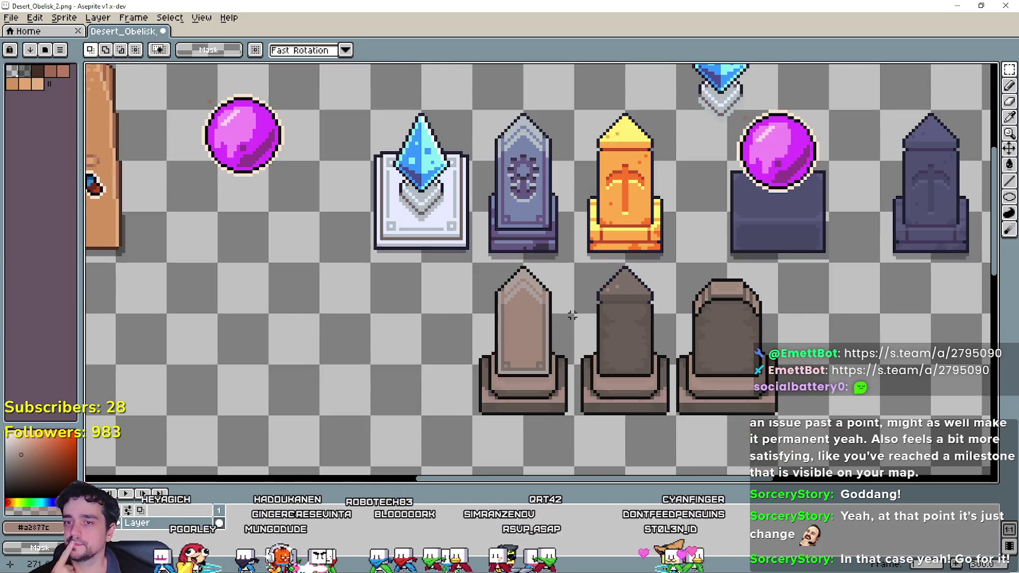
{"action": "scroll", "coordinate": [512, 330], "scroll_direction": "up", "scroll_amount": 3}
{"action": "scroll", "coordinate": [512, 330], "scroll_direction": "down", "scroll_amount": 1}
{"action": "left_click_drag", "start_coordinate": [512, 330], "coordinate": [542, 355]}
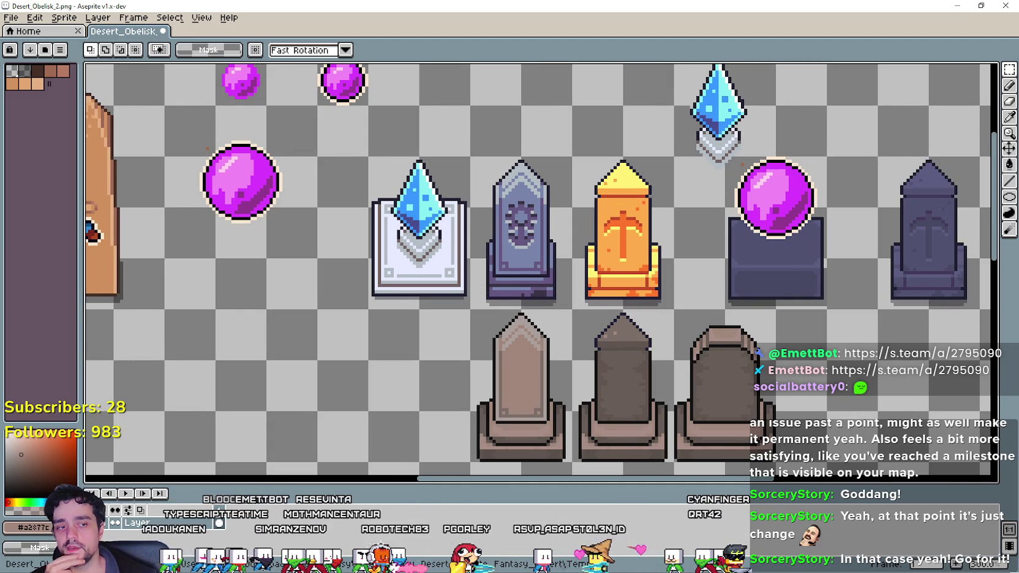
{"action": "key", "text": "alt+Tab"}
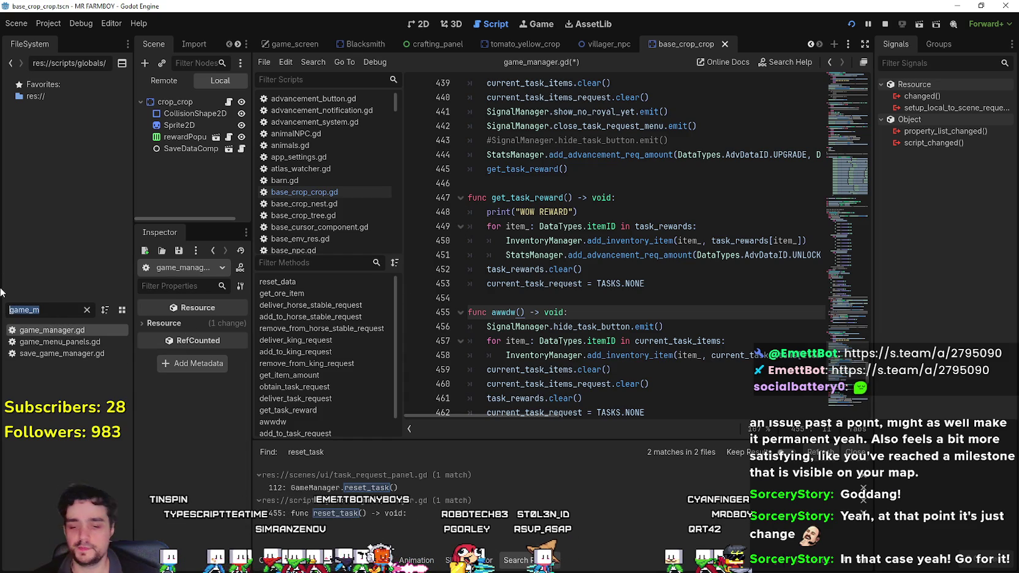
Open test_scene_everything.tscn and show it in the 2D view.
{"action": "type", "text": "test"}
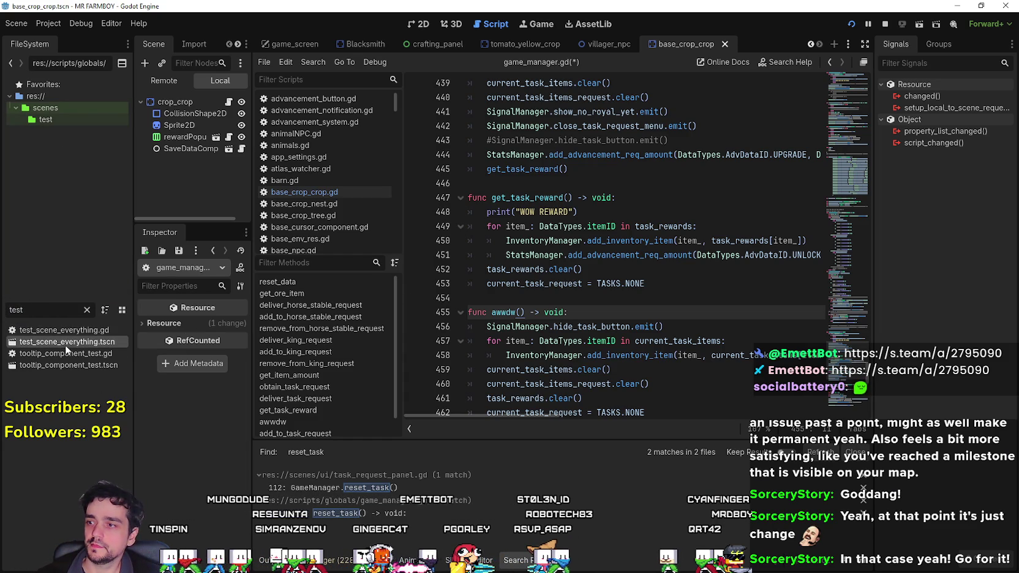
{"action": "mouse_move", "coordinate": [65, 342]}
{"action": "left_mouse_down"}
{"action": "mouse_move", "coordinate": [493, 36]}
{"action": "mouse_move", "coordinate": [72, 363]}
{"action": "left_mouse_up"}
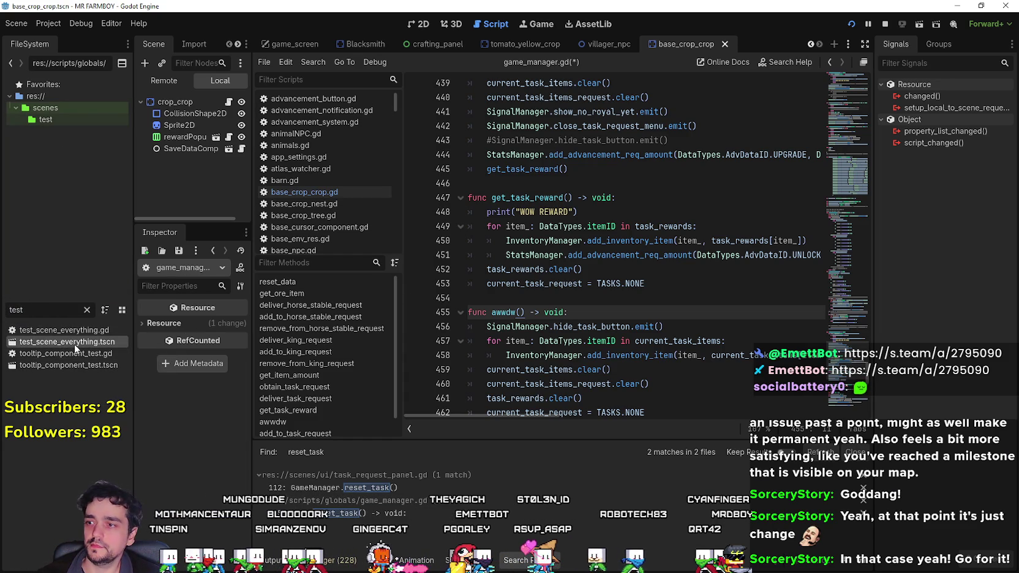
{"action": "left_click", "coordinate": [416, 23]}
Zoom and pan across the farm tilemap, including the area above the white band.
{"action": "scroll", "coordinate": [484, 327], "scroll_direction": "up", "scroll_amount": 3}
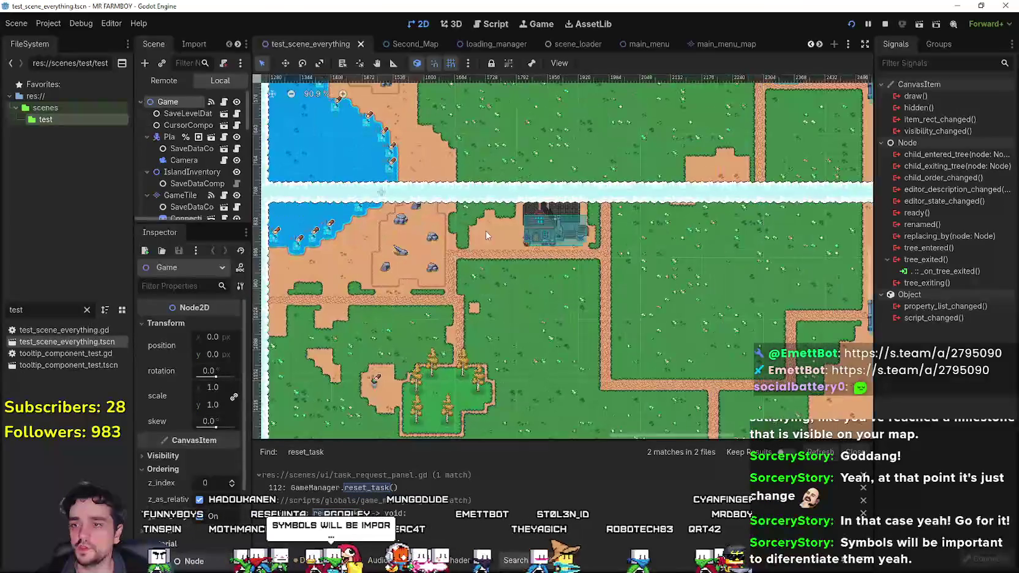
{"action": "scroll", "coordinate": [485, 231], "scroll_direction": "up", "scroll_amount": 3}
{"action": "scroll", "coordinate": [621, 223], "scroll_direction": "down", "scroll_amount": 2}
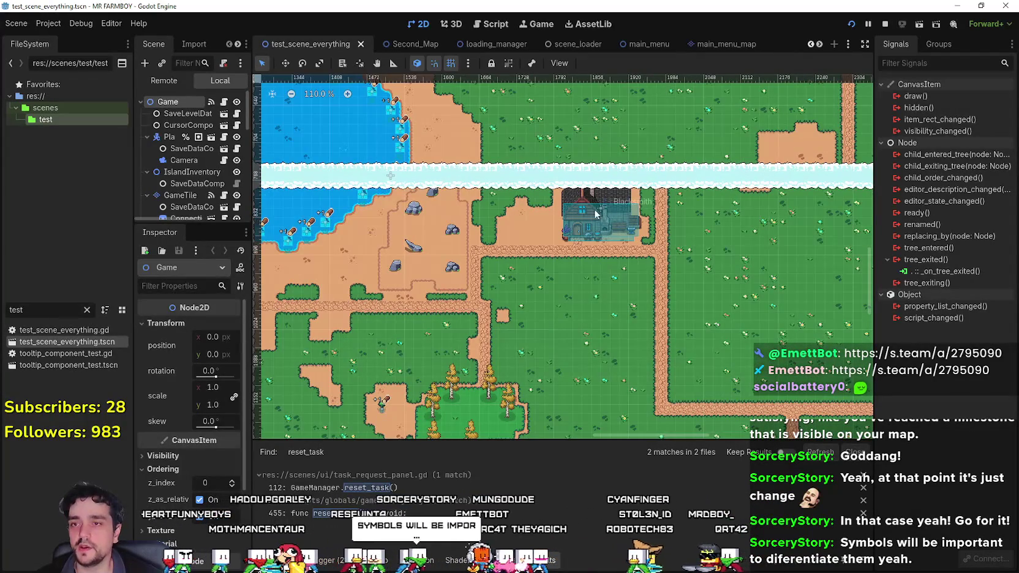
{"action": "scroll", "coordinate": [595, 209], "scroll_direction": "down", "scroll_amount": 4}
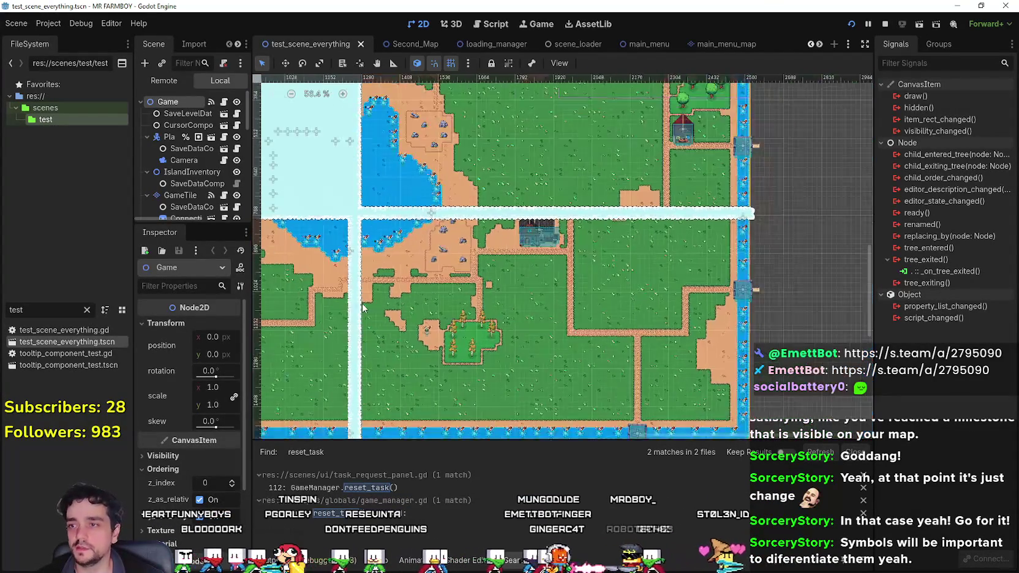
{"action": "scroll", "coordinate": [363, 308], "scroll_direction": "down", "scroll_amount": 2}
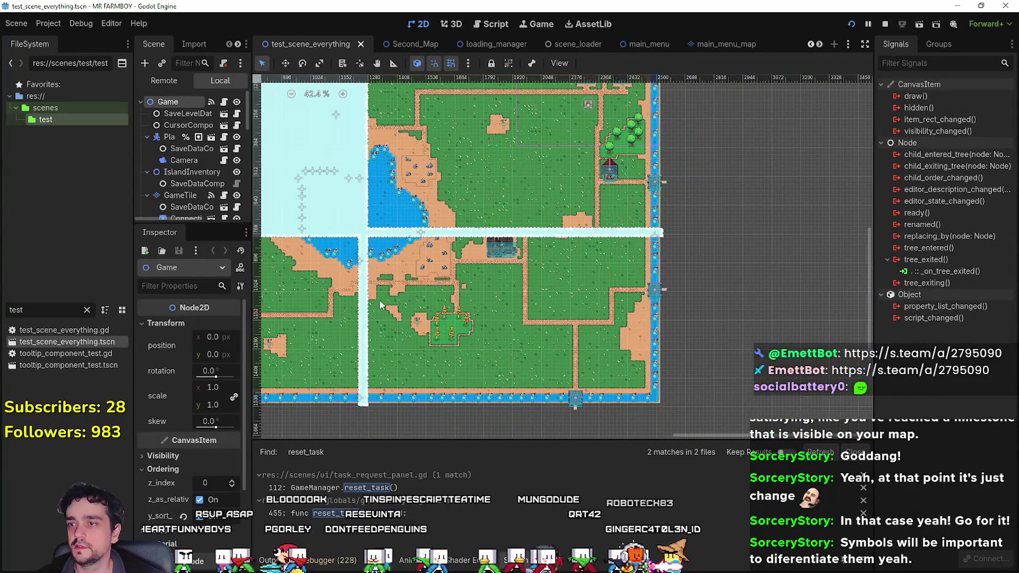
{"action": "scroll", "coordinate": [379, 304], "scroll_direction": "left", "scroll_amount": 6}
{"action": "scroll", "coordinate": [488, 311], "scroll_direction": "up", "scroll_amount": 1}
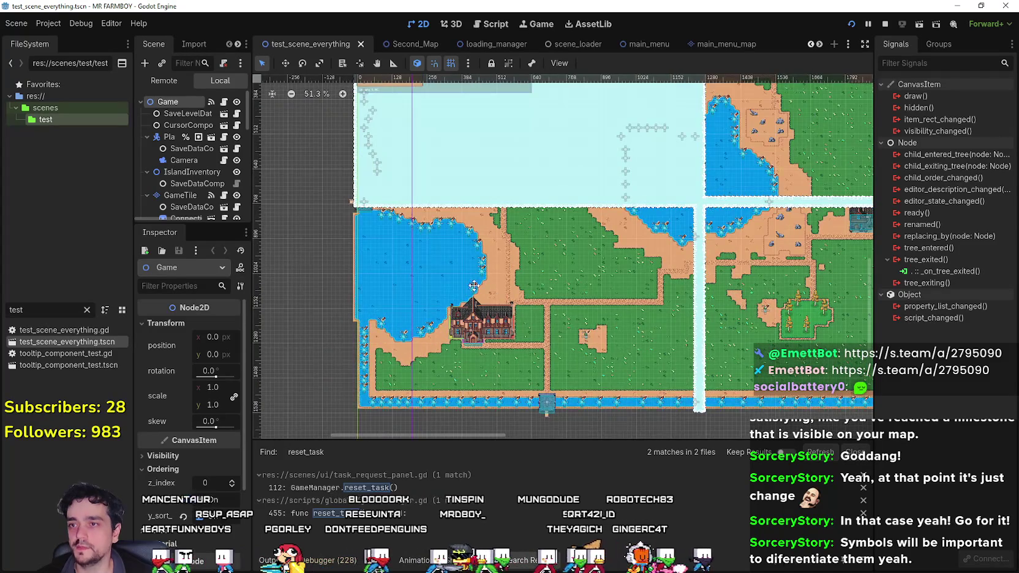
{"action": "scroll", "coordinate": [456, 271], "scroll_direction": "up", "scroll_amount": 3}
{"action": "scroll", "coordinate": [728, 285], "scroll_direction": "right", "scroll_amount": 5}
{"action": "scroll", "coordinate": [592, 352], "scroll_direction": "up", "scroll_amount": 3}
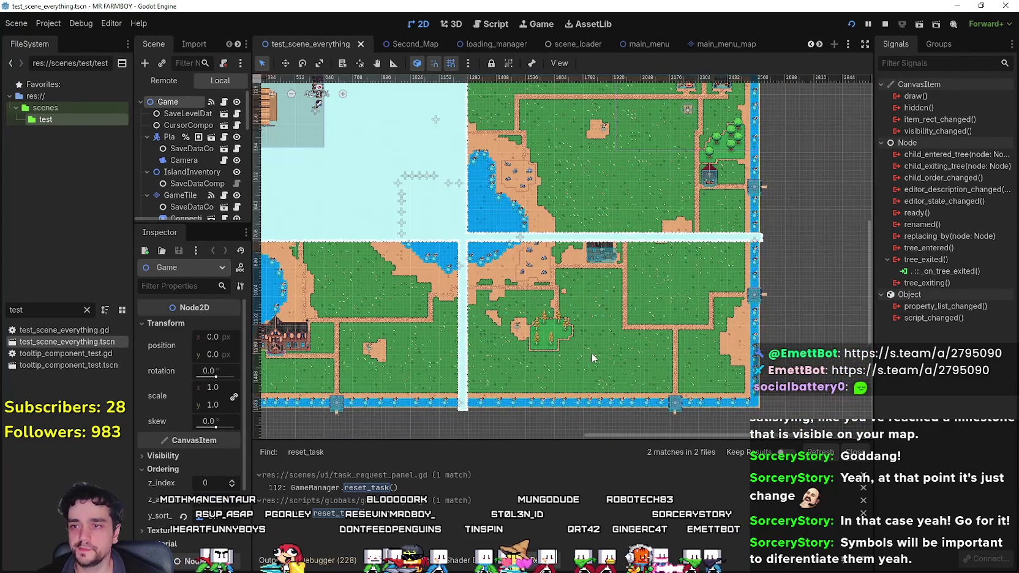
{"action": "scroll", "coordinate": [612, 312], "scroll_direction": "down", "scroll_amount": 3}
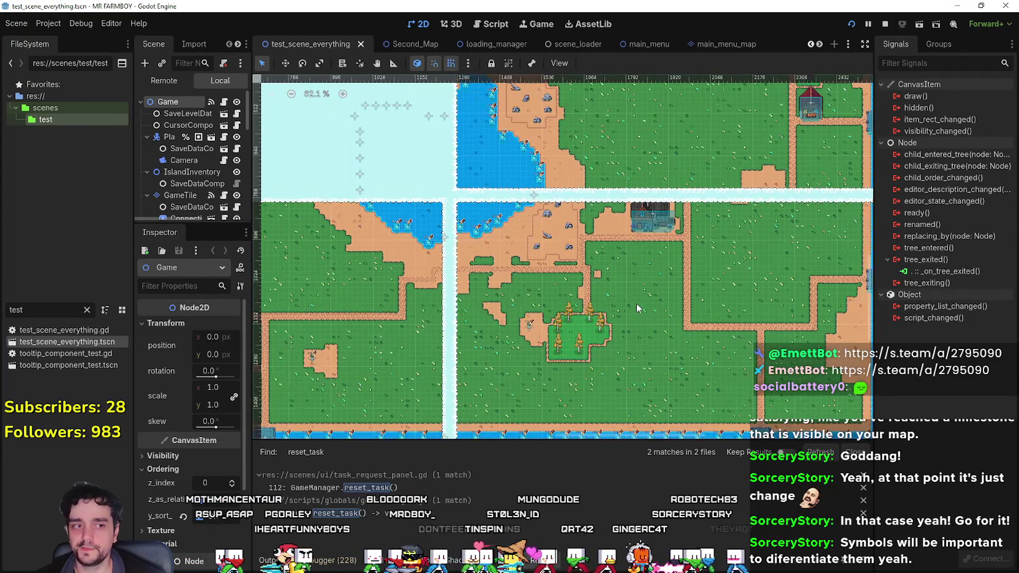
{"action": "scroll", "coordinate": [551, 318], "scroll_direction": "right", "scroll_amount": 5}
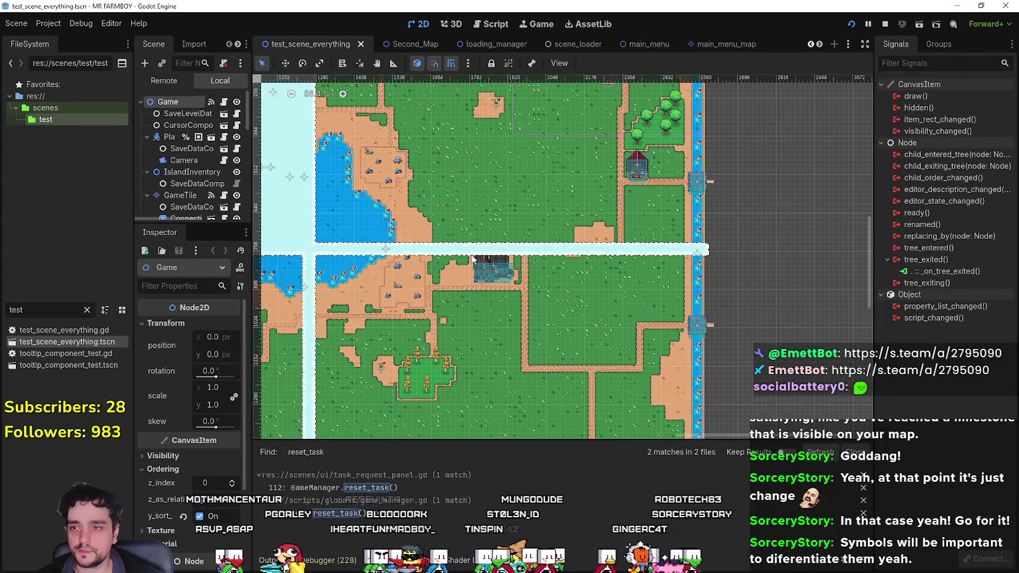
{"action": "scroll", "coordinate": [478, 275], "scroll_direction": "up", "scroll_amount": 1}
{"action": "scroll", "coordinate": [516, 244], "scroll_direction": "down", "scroll_amount": 1}
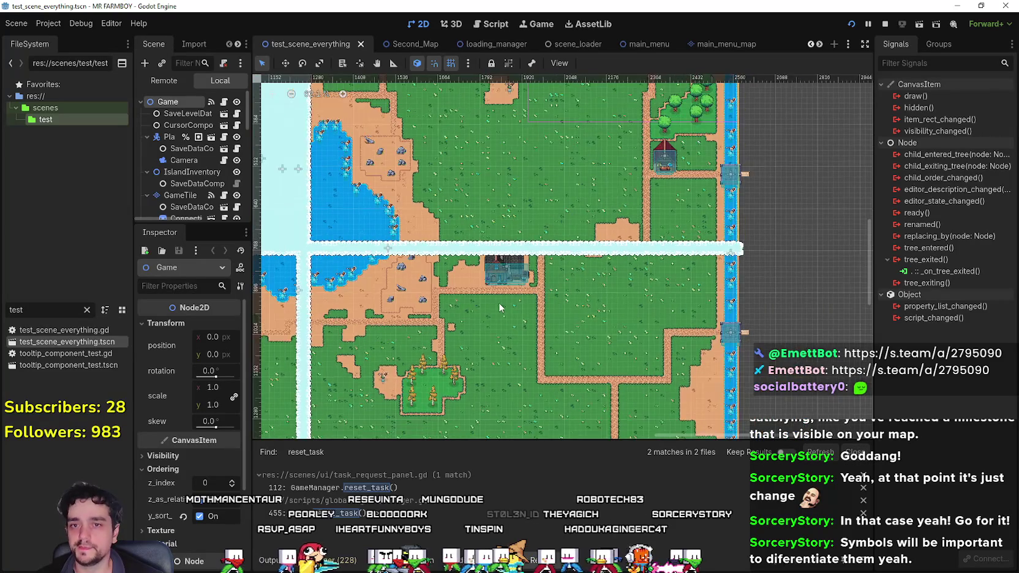
{"action": "scroll", "coordinate": [499, 303], "scroll_direction": "up", "scroll_amount": 1}
{"action": "scroll", "coordinate": [498, 314], "scroll_direction": "left", "scroll_amount": 4}
{"action": "scroll", "coordinate": [539, 307], "scroll_direction": "down", "scroll_amount": 3}
{"action": "scroll", "coordinate": [556, 303], "scroll_direction": "down", "scroll_amount": 5}
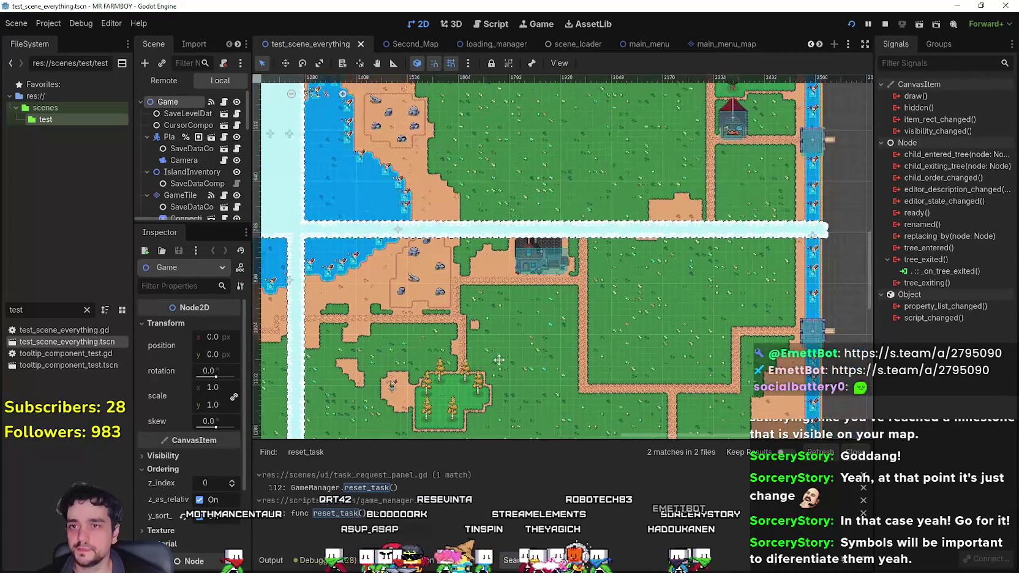
{"action": "scroll", "coordinate": [497, 352], "scroll_direction": "up", "scroll_amount": 3}
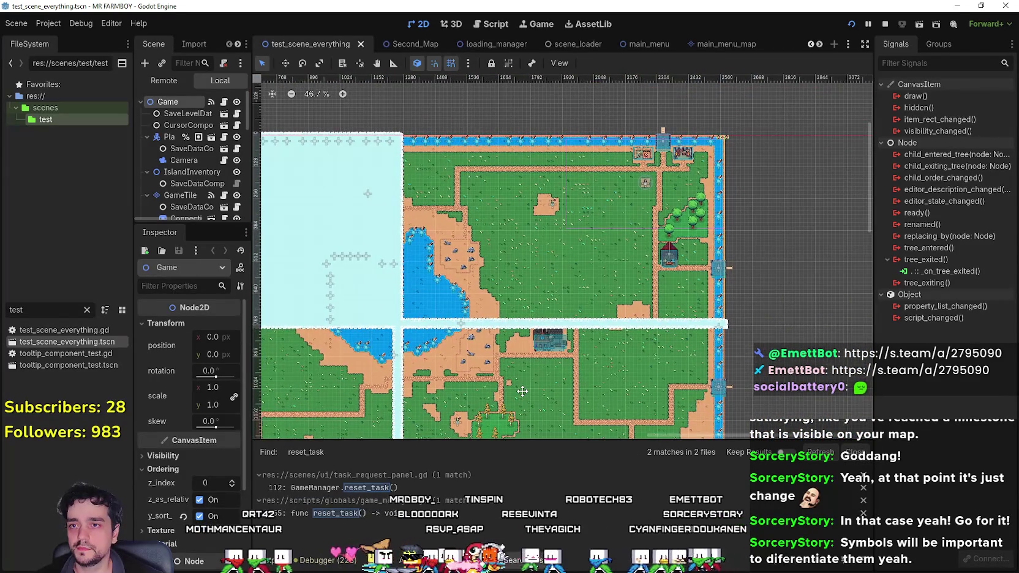
{"action": "scroll", "coordinate": [551, 331], "scroll_direction": "down", "scroll_amount": 4}
{"action": "scroll", "coordinate": [582, 275], "scroll_direction": "left", "scroll_amount": 2}
{"action": "scroll", "coordinate": [583, 271], "scroll_direction": "up", "scroll_amount": 3}
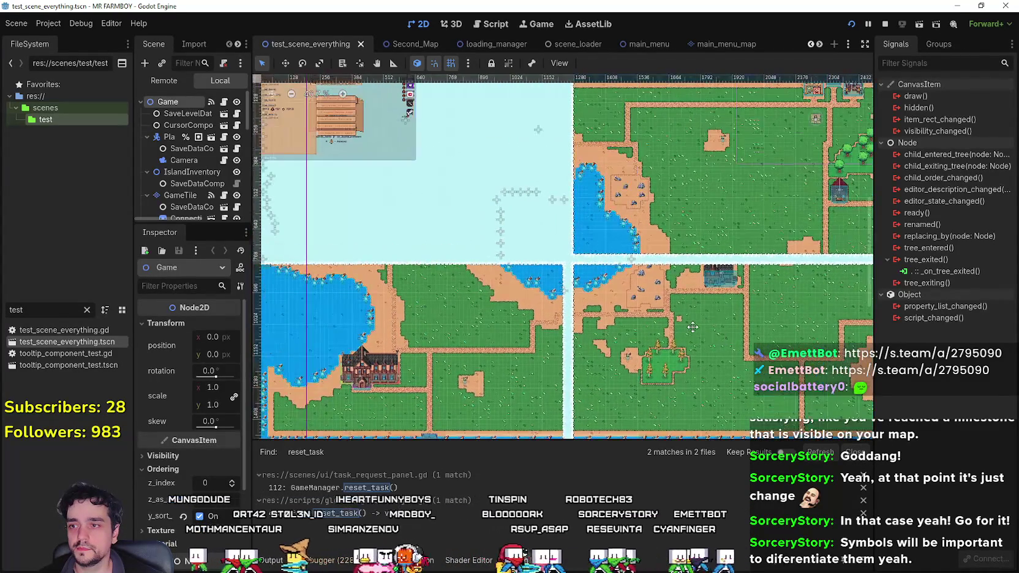
{"action": "scroll", "coordinate": [538, 281], "scroll_direction": "left", "scroll_amount": 4}
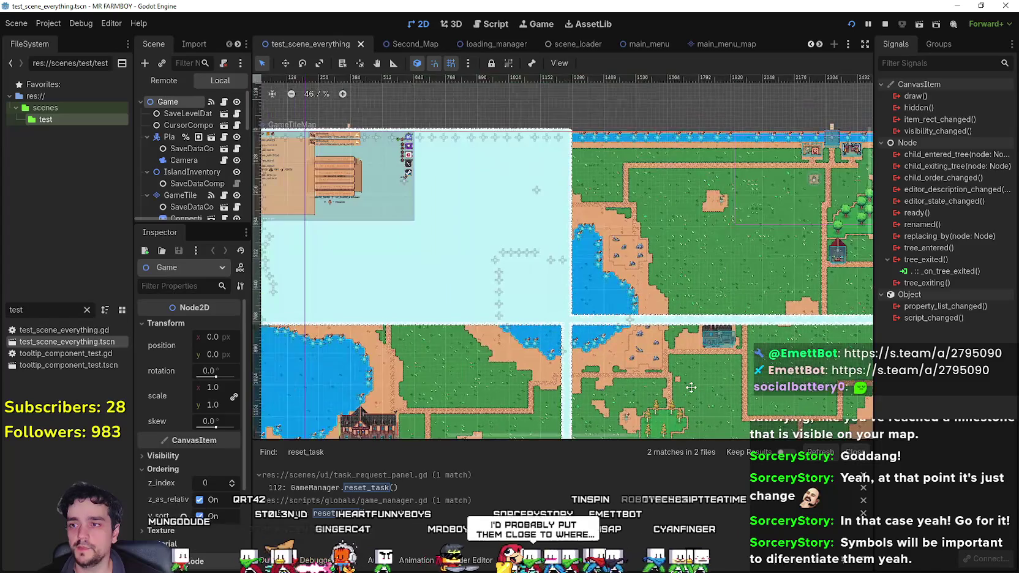
{"action": "scroll", "coordinate": [612, 297], "scroll_direction": "down", "scroll_amount": 3}
{"action": "scroll", "coordinate": [612, 302], "scroll_direction": "right", "scroll_amount": 4}
{"action": "scroll", "coordinate": [612, 301], "scroll_direction": "up", "scroll_amount": 1}
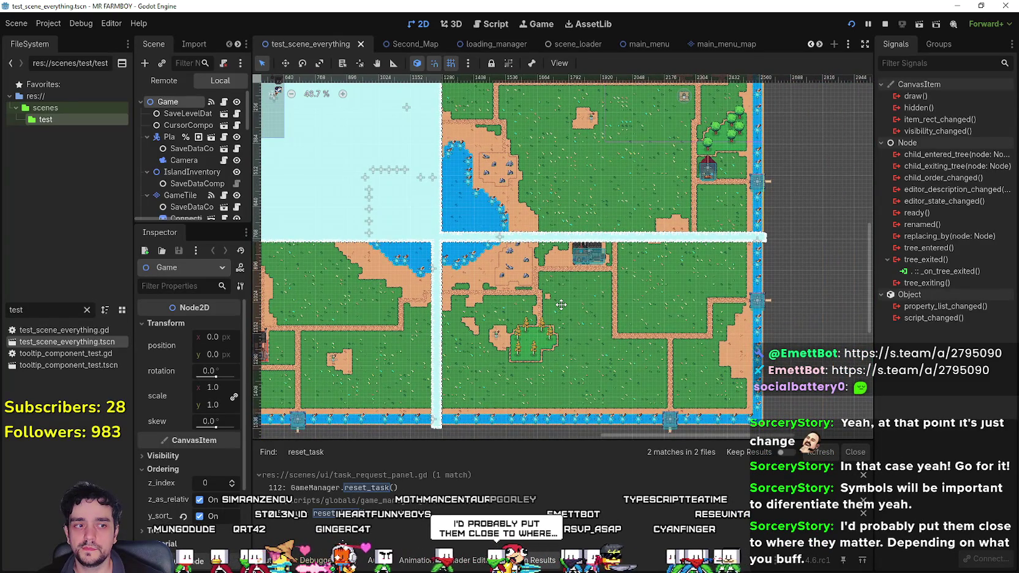
{"action": "scroll", "coordinate": [598, 275], "scroll_direction": "up", "scroll_amount": 3}
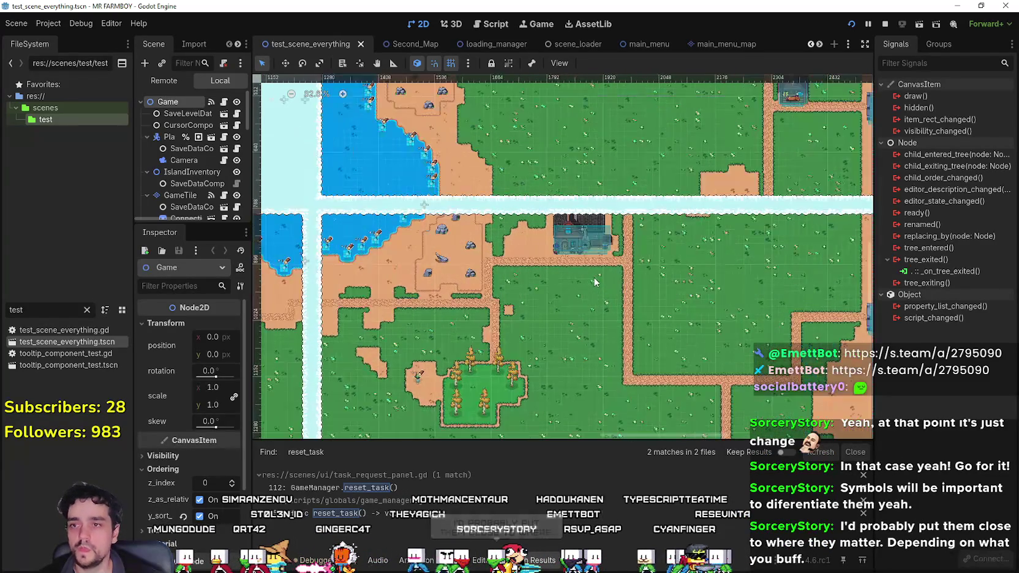
{"action": "scroll", "coordinate": [557, 288], "scroll_direction": "up", "scroll_amount": 12}
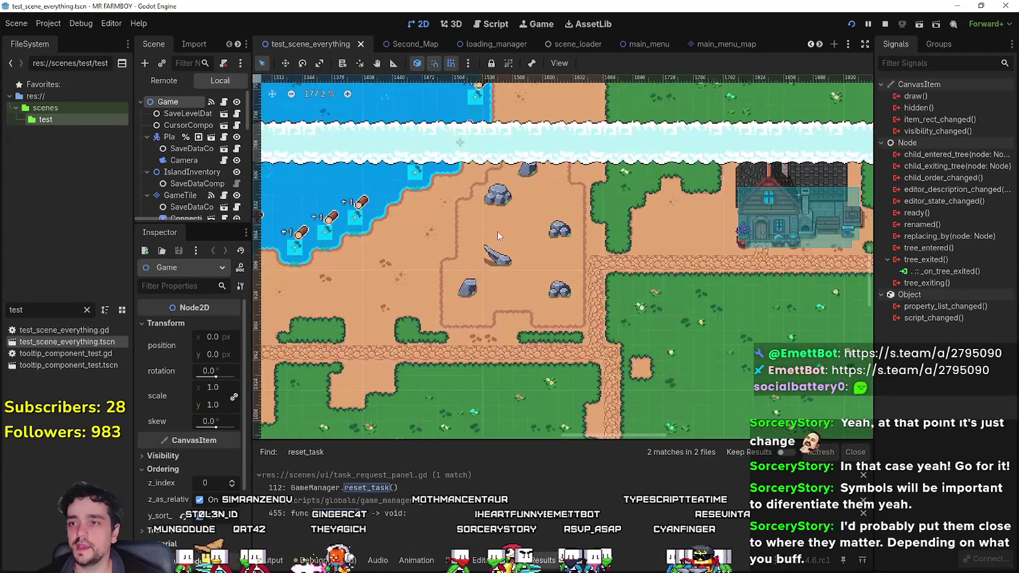
{"action": "scroll", "coordinate": [546, 293], "scroll_direction": "up", "scroll_amount": 2}
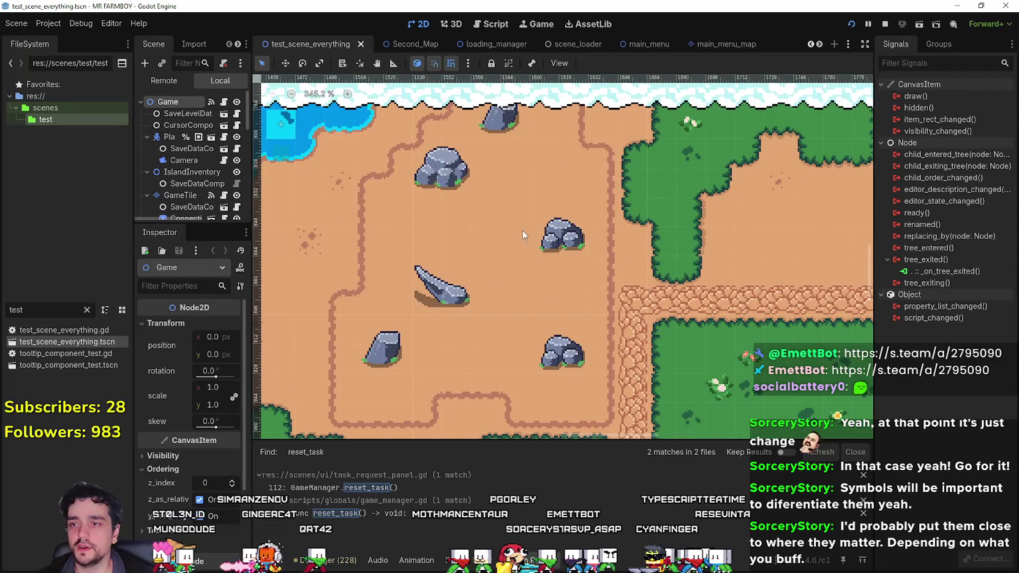
{"action": "scroll", "coordinate": [522, 234], "scroll_direction": "down", "scroll_amount": 2}
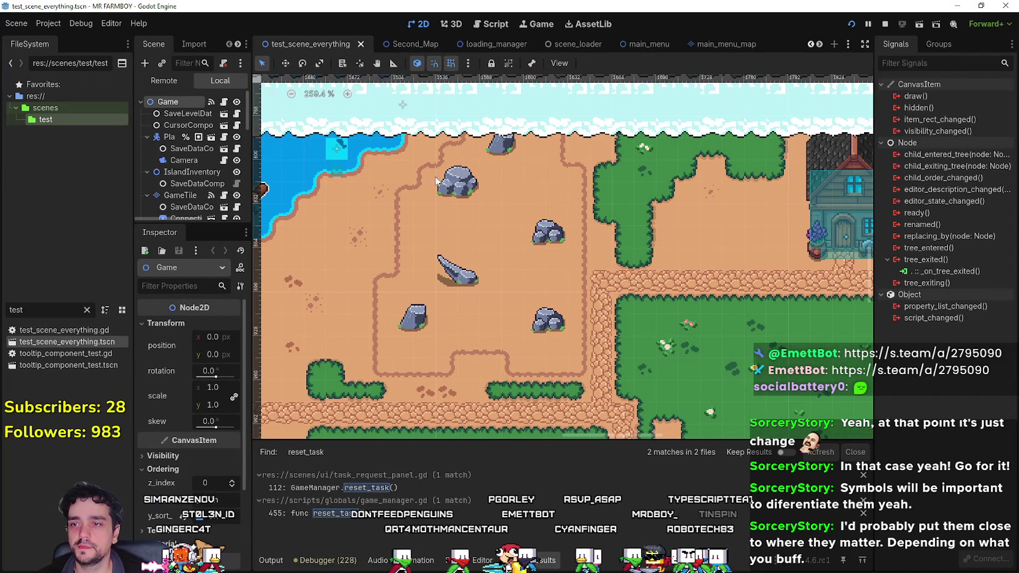
{"action": "scroll", "coordinate": [461, 283], "scroll_direction": "down", "scroll_amount": 1}
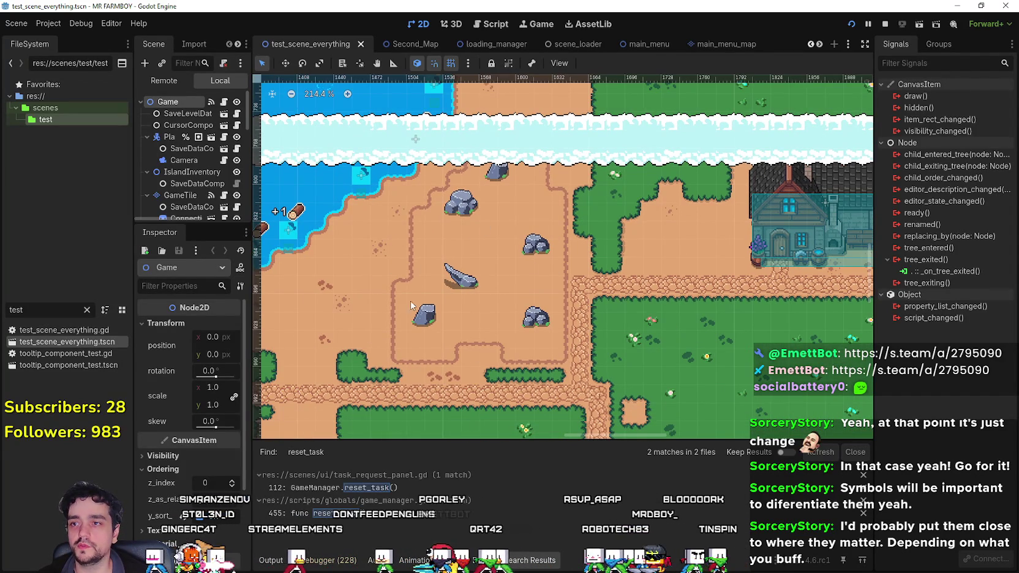
{"action": "scroll", "coordinate": [470, 342], "scroll_direction": "down", "scroll_amount": 3}
{"action": "left_click_drag", "start_coordinate": [481, 245], "coordinate": [488, 416]}
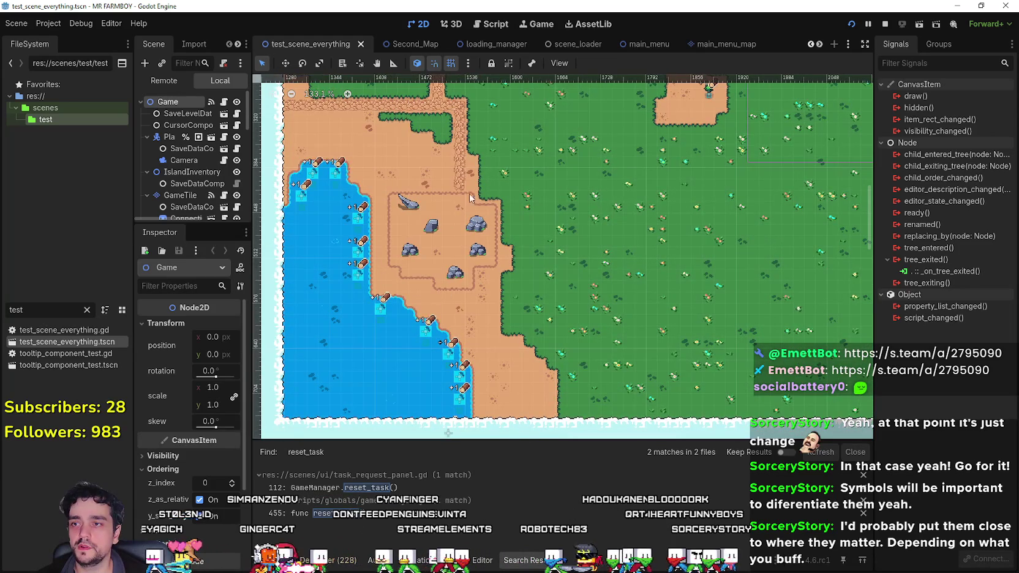
{"action": "scroll", "coordinate": [470, 197], "scroll_direction": "down", "scroll_amount": 2}
{"action": "scroll", "coordinate": [630, 261], "scroll_direction": "down", "scroll_amount": 2}
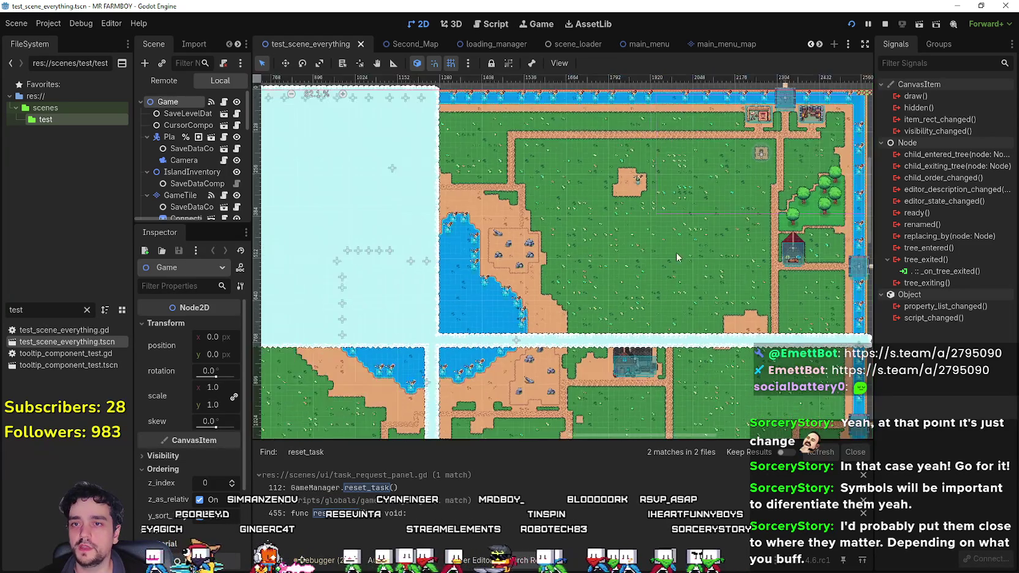
{"action": "scroll", "coordinate": [724, 201], "scroll_direction": "up", "scroll_amount": 3}
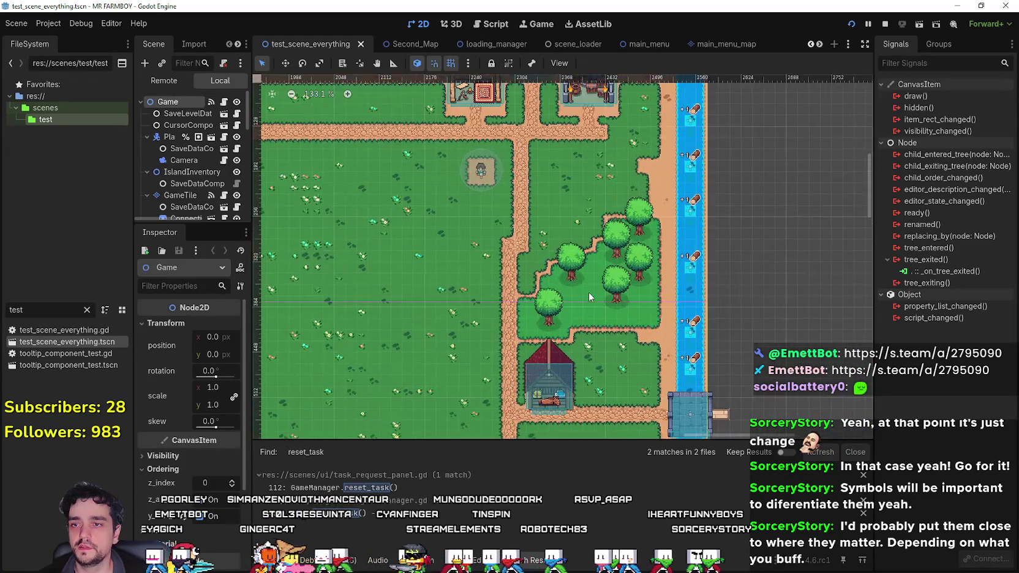
{"action": "scroll", "coordinate": [588, 296], "scroll_direction": "up", "scroll_amount": 1}
{"action": "scroll", "coordinate": [592, 210], "scroll_direction": "down", "scroll_amount": 4}
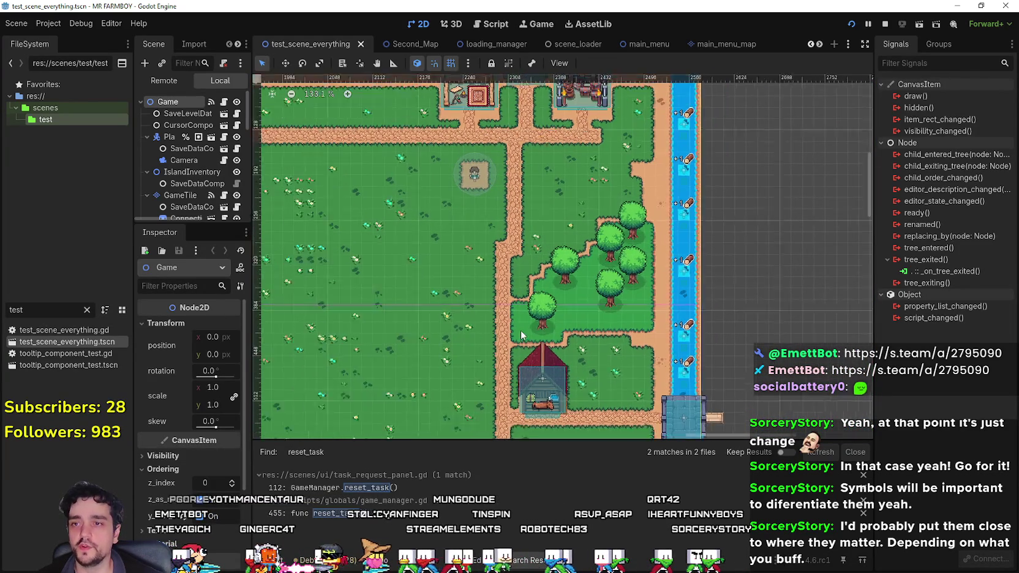
{"action": "scroll", "coordinate": [553, 290], "scroll_direction": "up", "scroll_amount": 1}
{"action": "scroll", "coordinate": [575, 292], "scroll_direction": "down", "scroll_amount": 7}
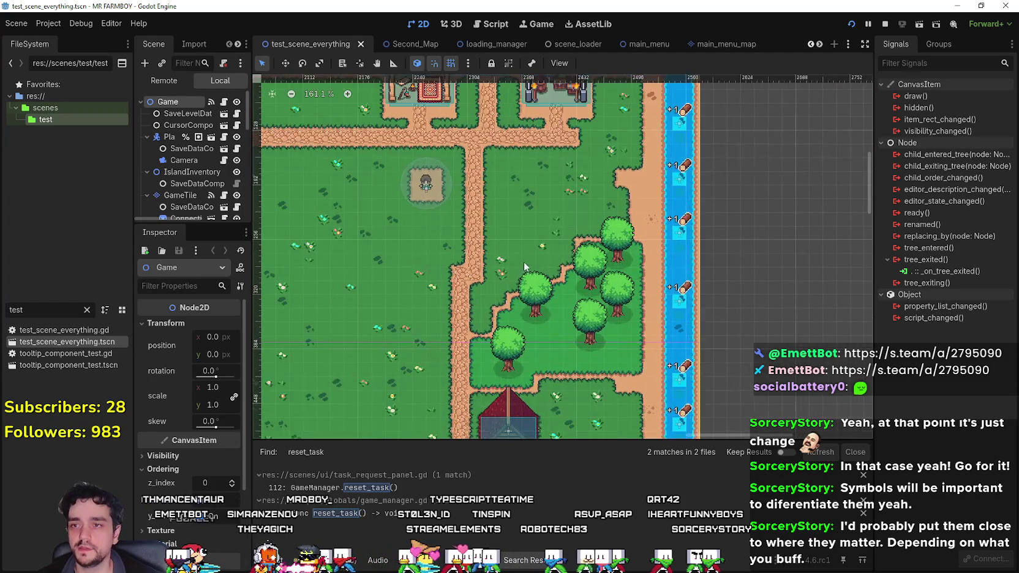
{"action": "scroll", "coordinate": [454, 350], "scroll_direction": "up", "scroll_amount": 4}
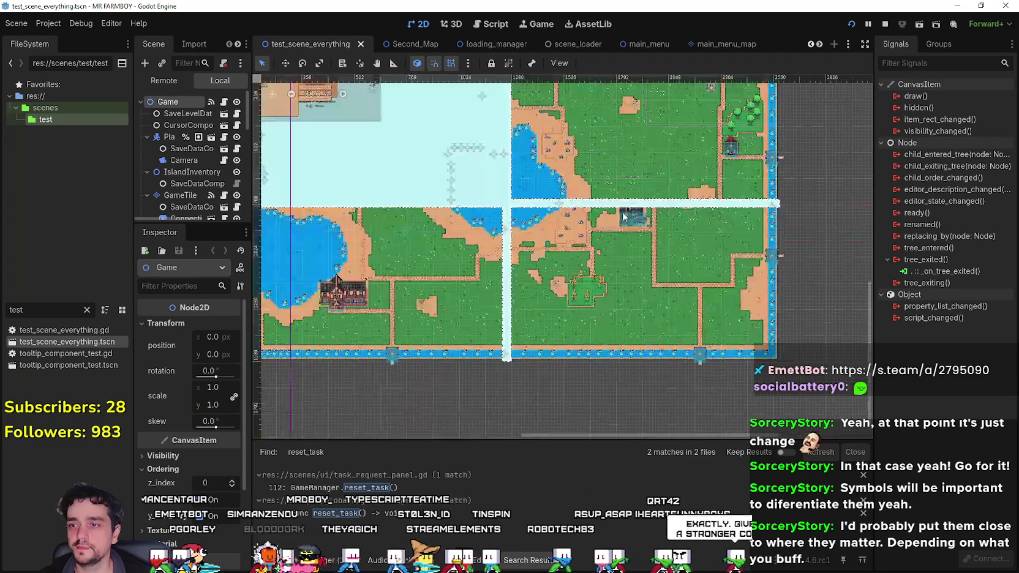
{"action": "scroll", "coordinate": [428, 259], "scroll_direction": "up", "scroll_amount": 7}
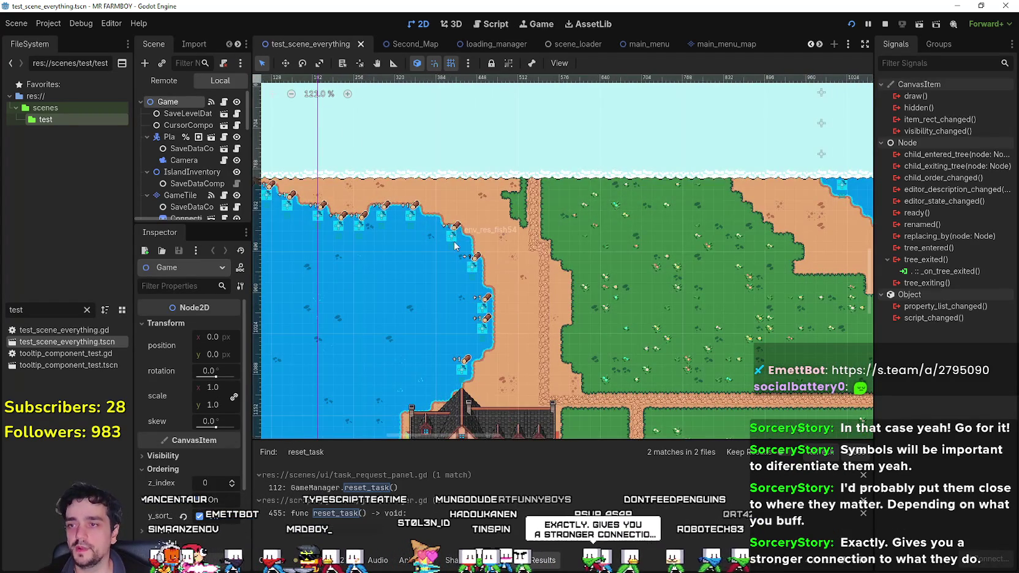
{"action": "scroll", "coordinate": [454, 241], "scroll_direction": "down", "scroll_amount": 7}
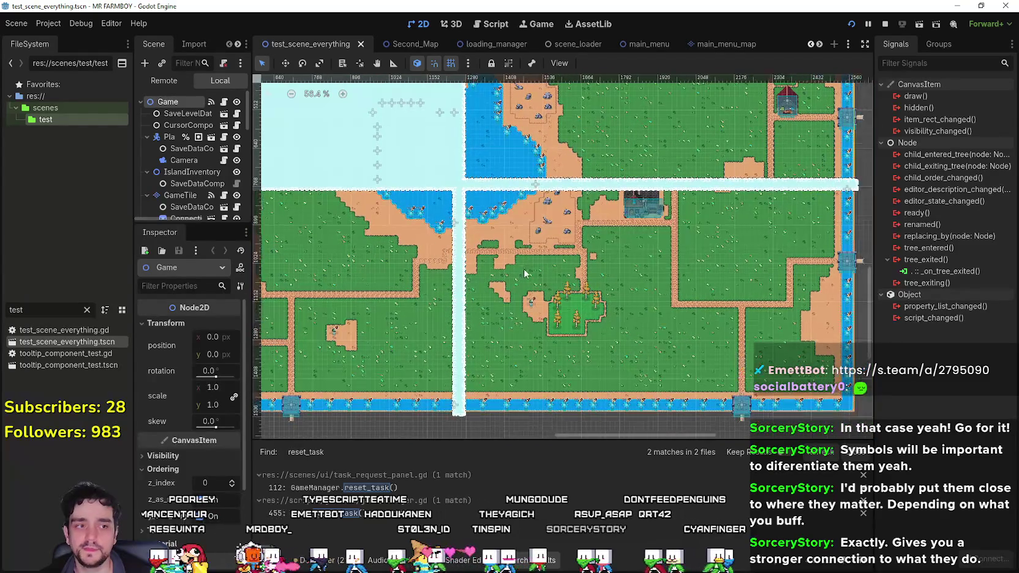
{"action": "scroll", "coordinate": [649, 315], "scroll_direction": "up", "scroll_amount": 3}
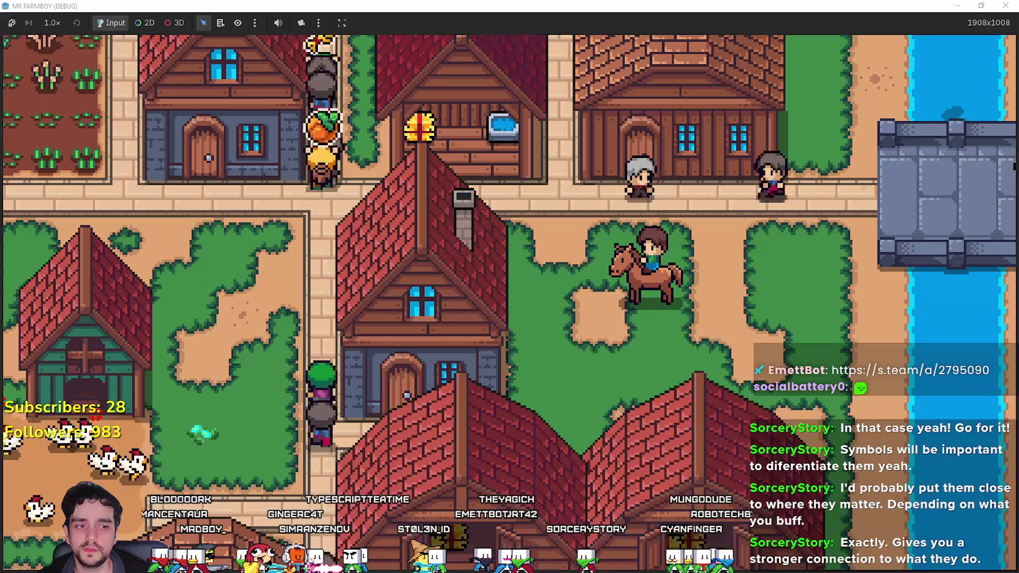
Ride up the road, place a Horse Stable in town, and view its info.
{"action": "key", "text": "w"}
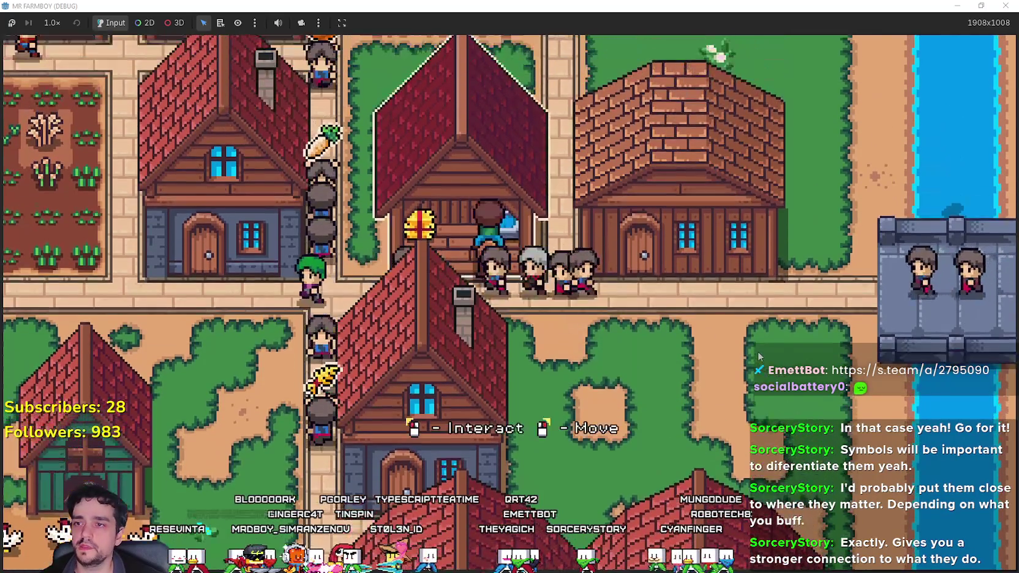
{"action": "key", "text": "e"}
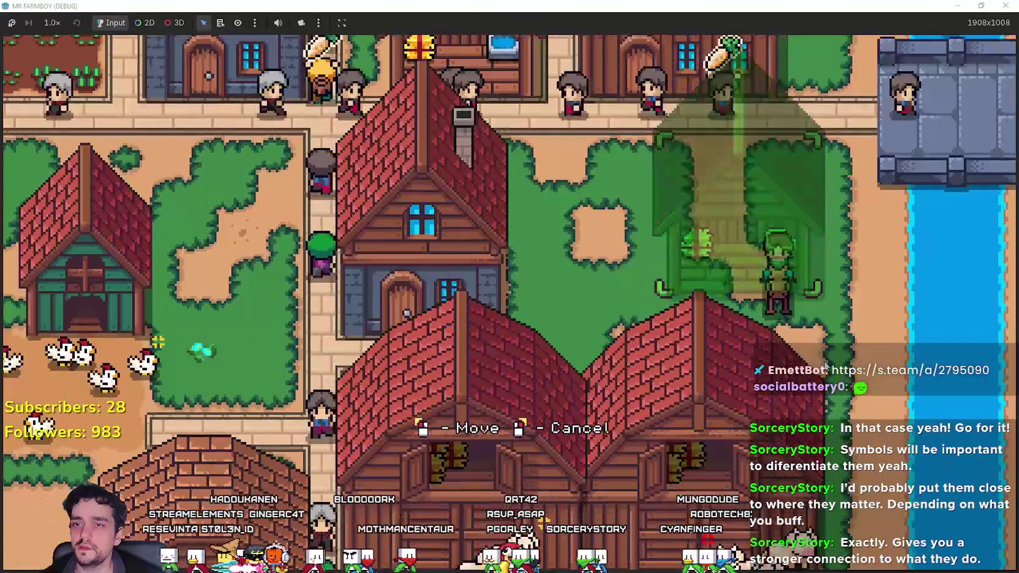
{"action": "left_click", "coordinate": [708, 300]}
{"action": "left_click", "coordinate": [708, 300]}
Ride around town and place a stable at a valid spot next to the houses.
{"action": "key", "text": "a"}
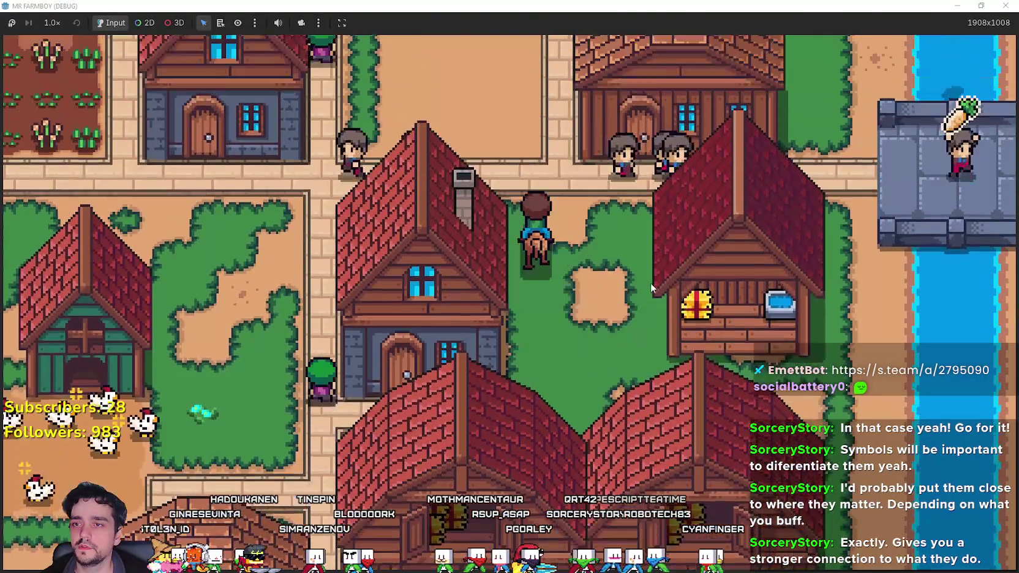
{"action": "key", "text": "w"}
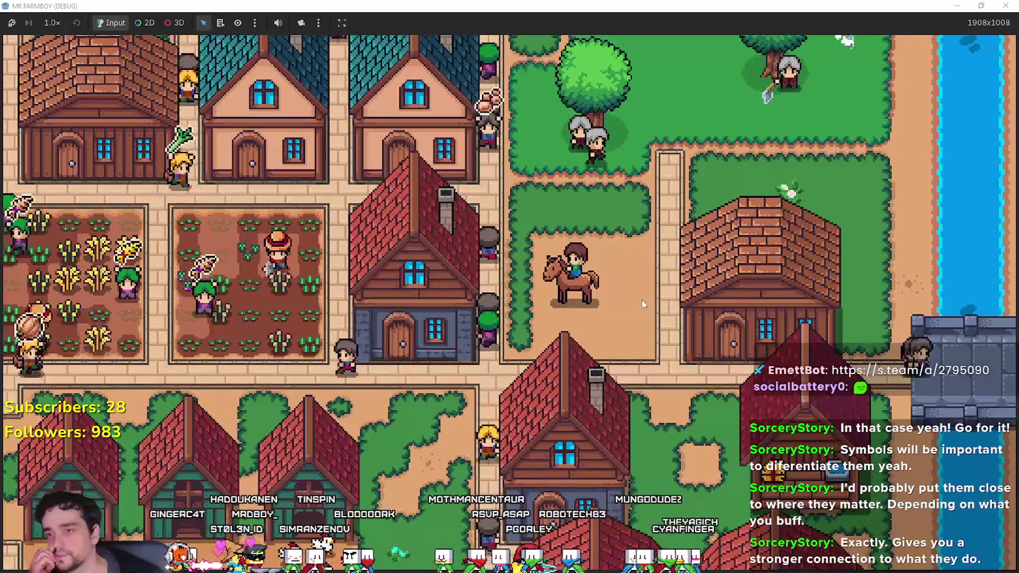
{"action": "key", "text": "d"}
{"action": "key", "text": "s"}
{"action": "key", "text": "s"}
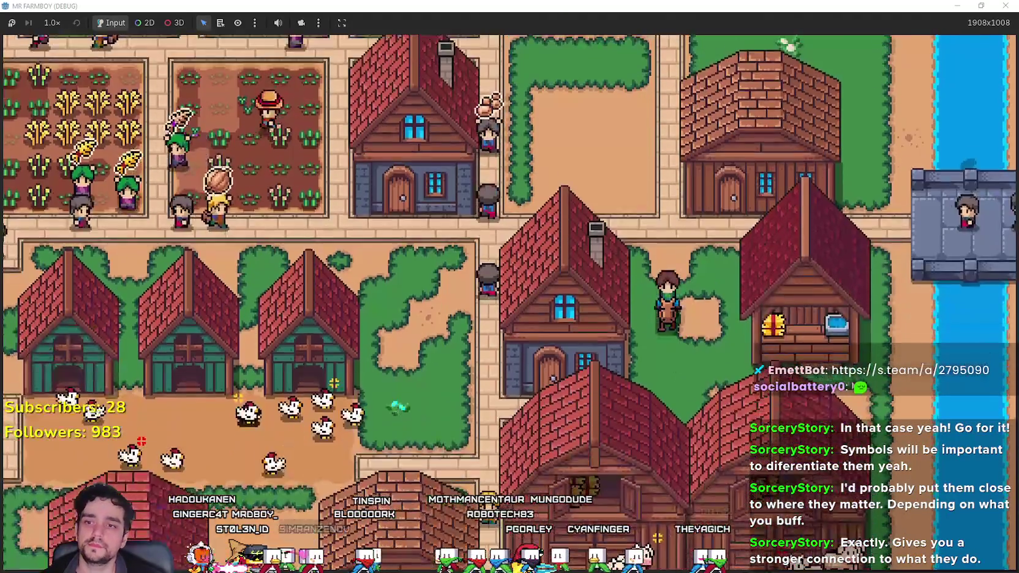
{"action": "key", "text": "e"}
{"action": "key", "text": "w"}
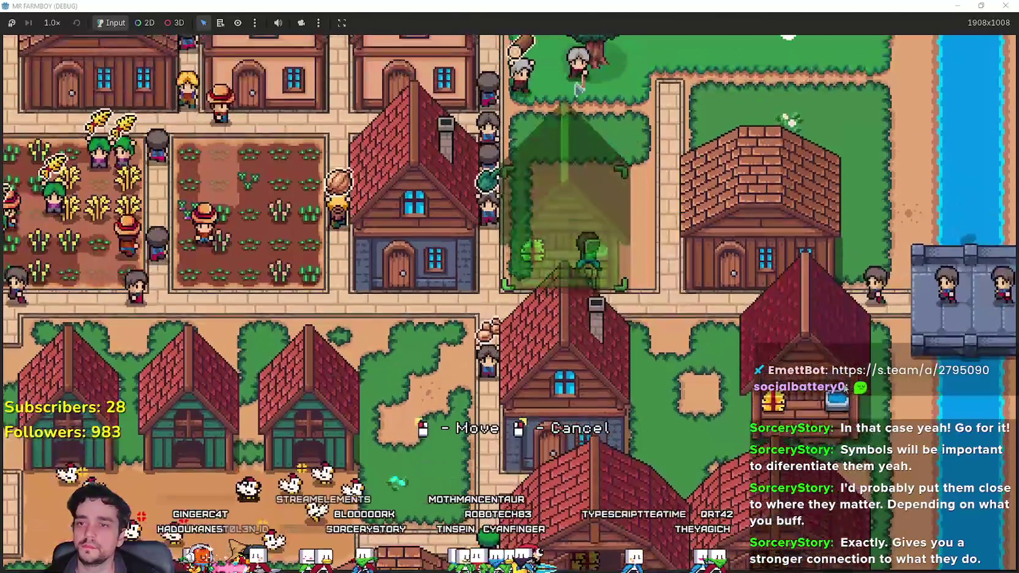
{"action": "left_click", "coordinate": [712, 353]}
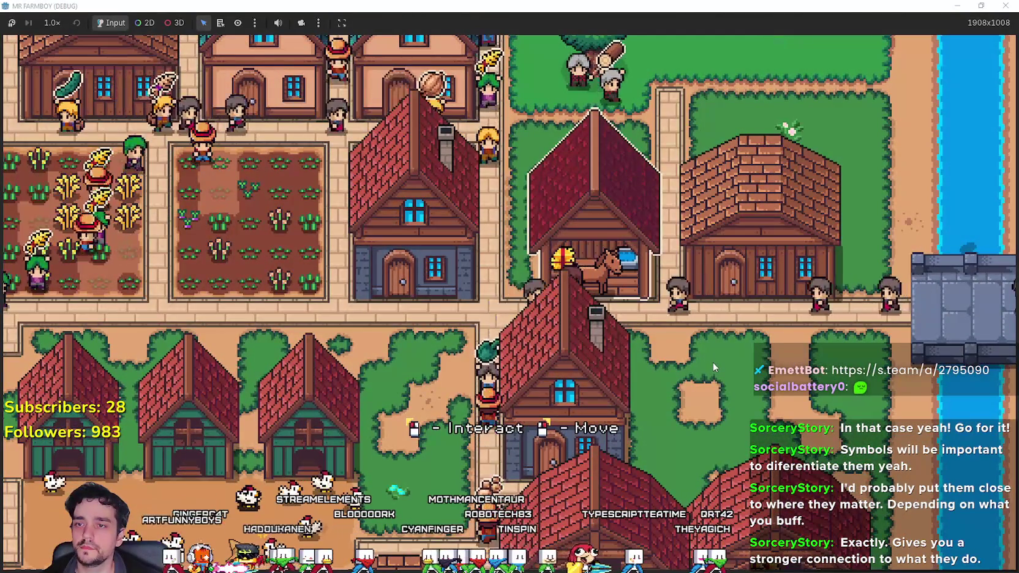
Ride up to the house row by the water, back down to the fields, then switch to Brave.
{"action": "key", "text": "w"}
{"action": "key", "text": "a"}
{"action": "key", "text": "w"}
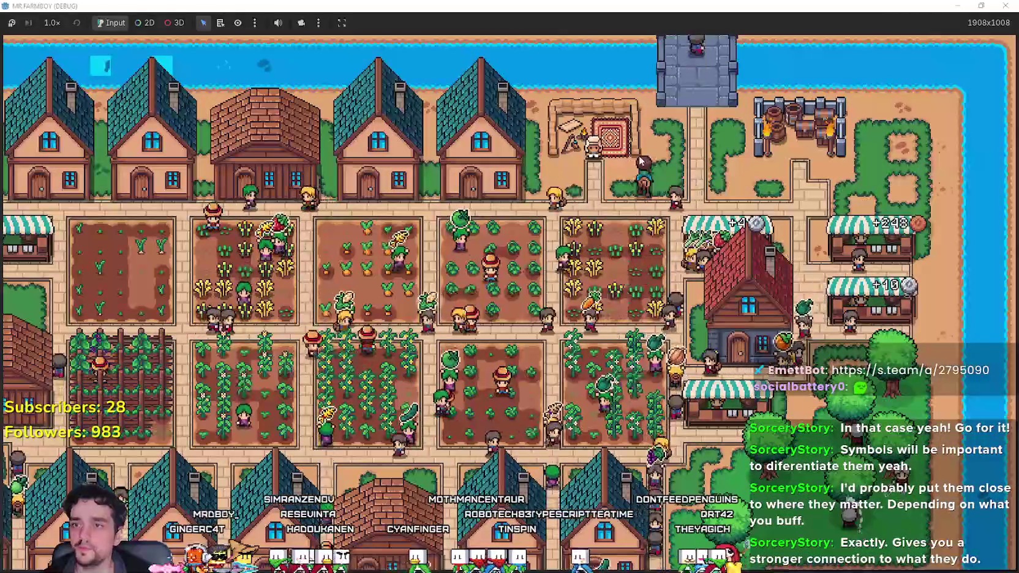
{"action": "key", "text": "s"}
{"action": "key", "text": "s"}
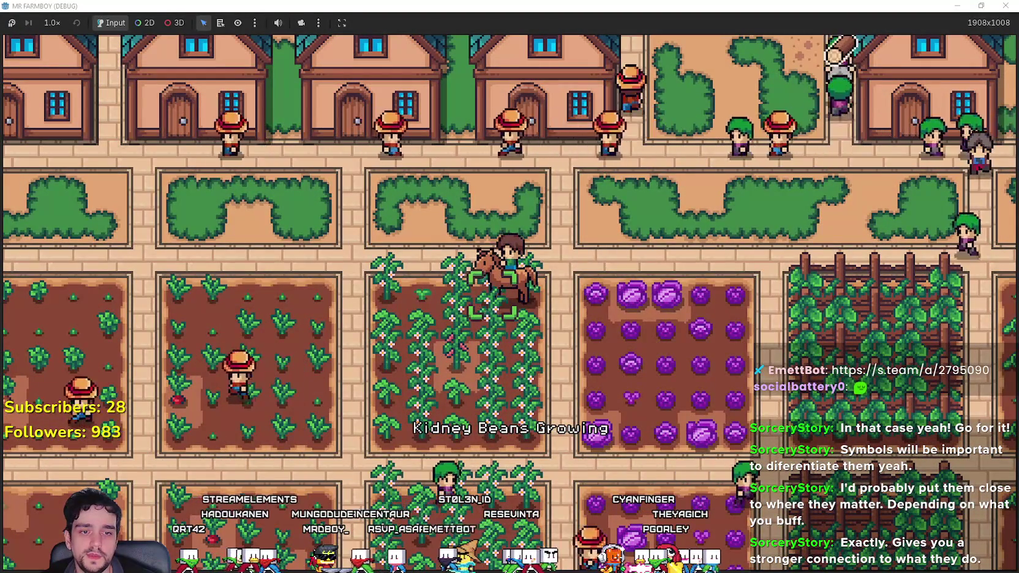
{"action": "key", "text": "alt+Tab"}
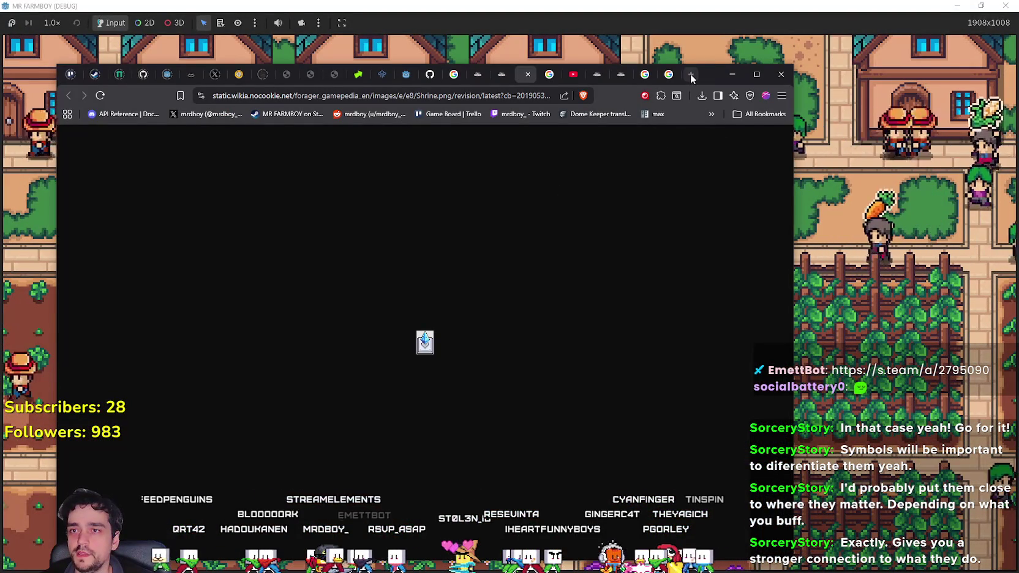
Load godotengine.org/download/archive/ in a new tab, look over the 4.6 releases, then minimize Brave.
{"action": "left_click", "coordinate": [692, 74]}
{"action": "type", "text": "godo"}
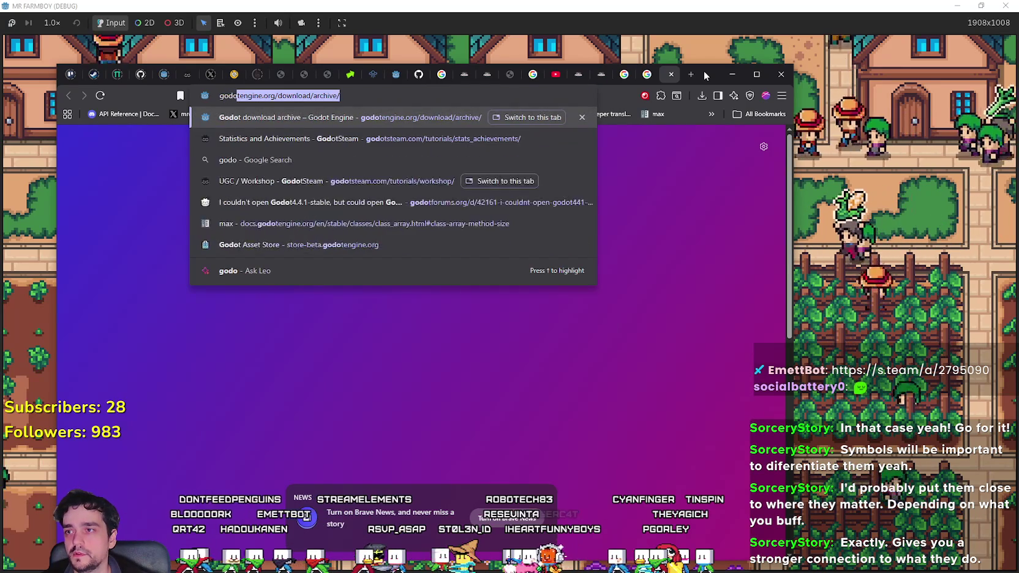
{"action": "key", "text": "Return"}
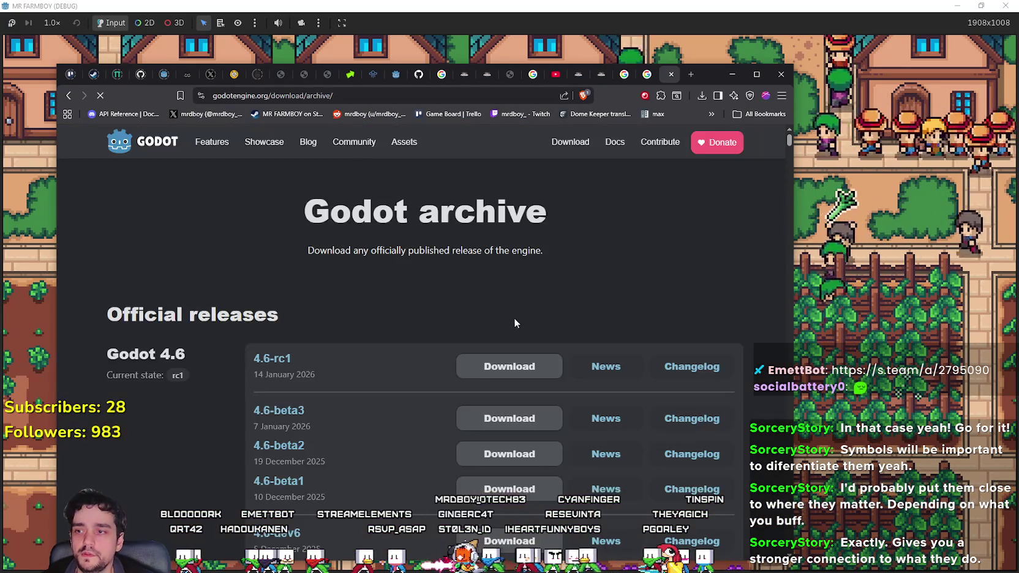
{"action": "scroll", "coordinate": [516, 318], "scroll_direction": "down", "scroll_amount": 2}
{"action": "left_click_drag", "start_coordinate": [255, 251], "coordinate": [311, 256]}
{"action": "left_click", "coordinate": [367, 263]}
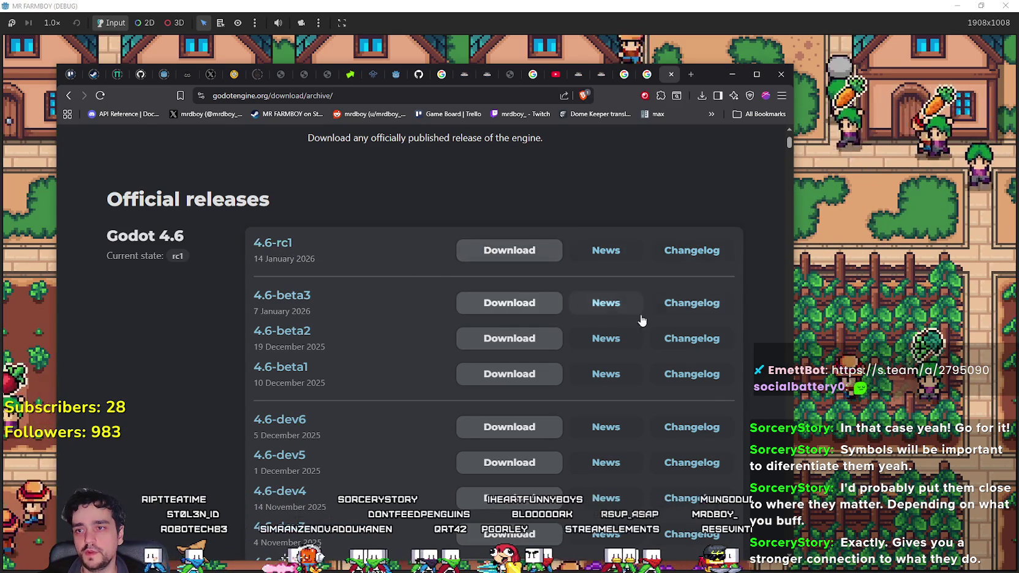
{"action": "left_click", "coordinate": [829, 379]}
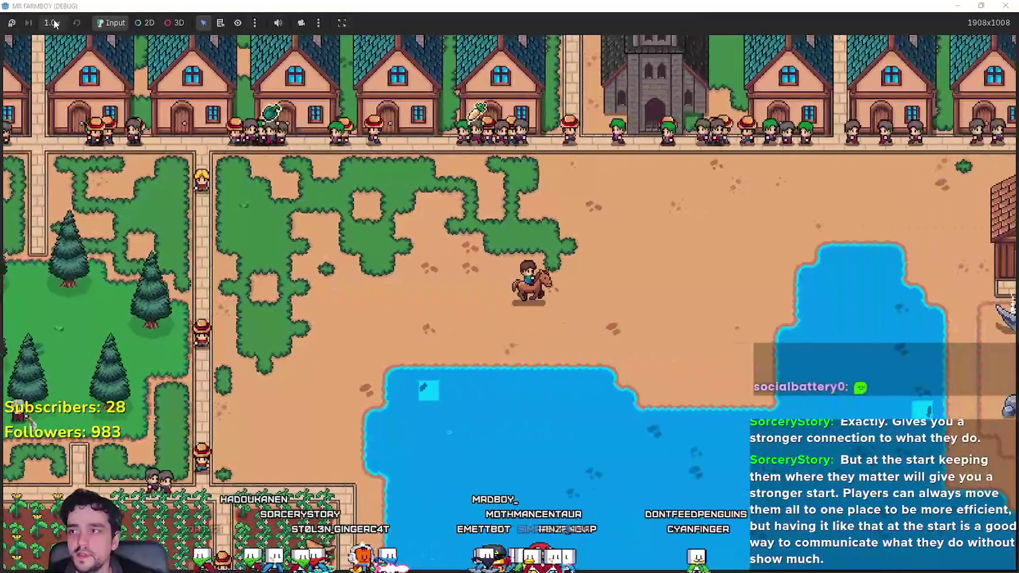
Speed the running game up to 4.0×.
{"action": "left_click", "coordinate": [53, 23]}
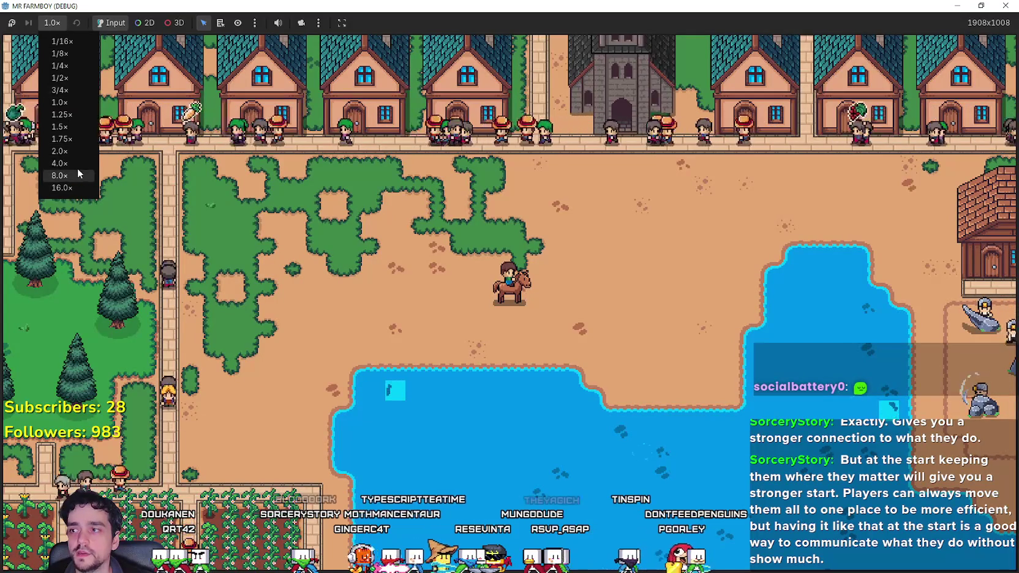
{"action": "left_click", "coordinate": [68, 163]}
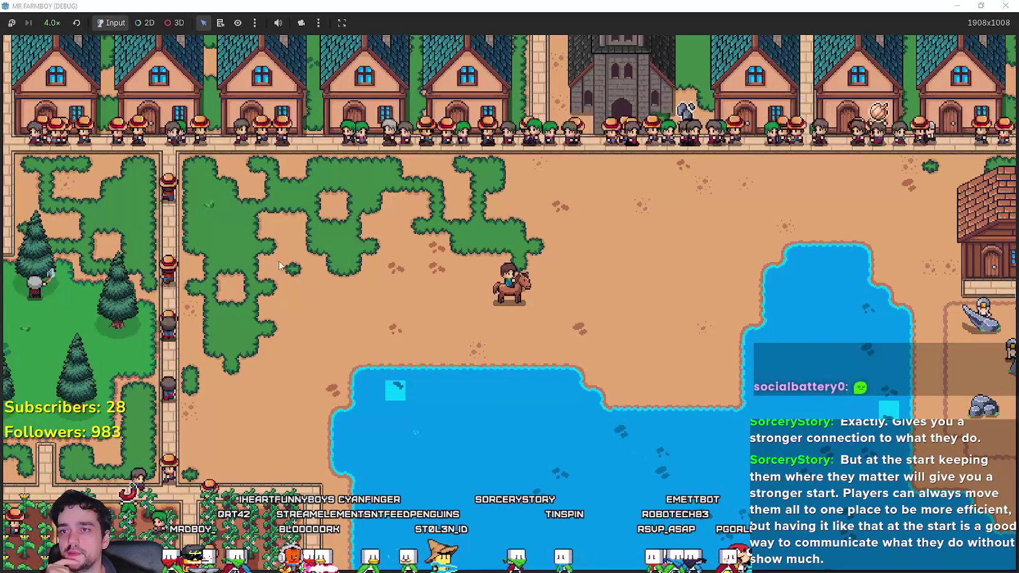
{"action": "scroll", "coordinate": [484, 362], "scroll_direction": "down", "scroll_amount": 5}
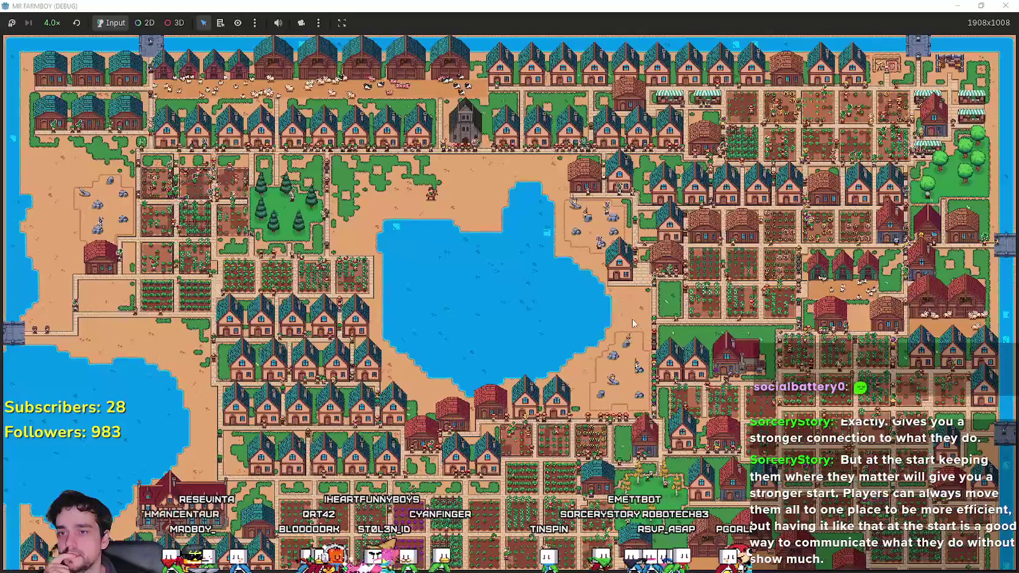
{"action": "scroll", "coordinate": [337, 136], "scroll_direction": "up", "scroll_amount": 5}
{"action": "scroll", "coordinate": [337, 136], "scroll_direction": "down", "scroll_amount": 3}
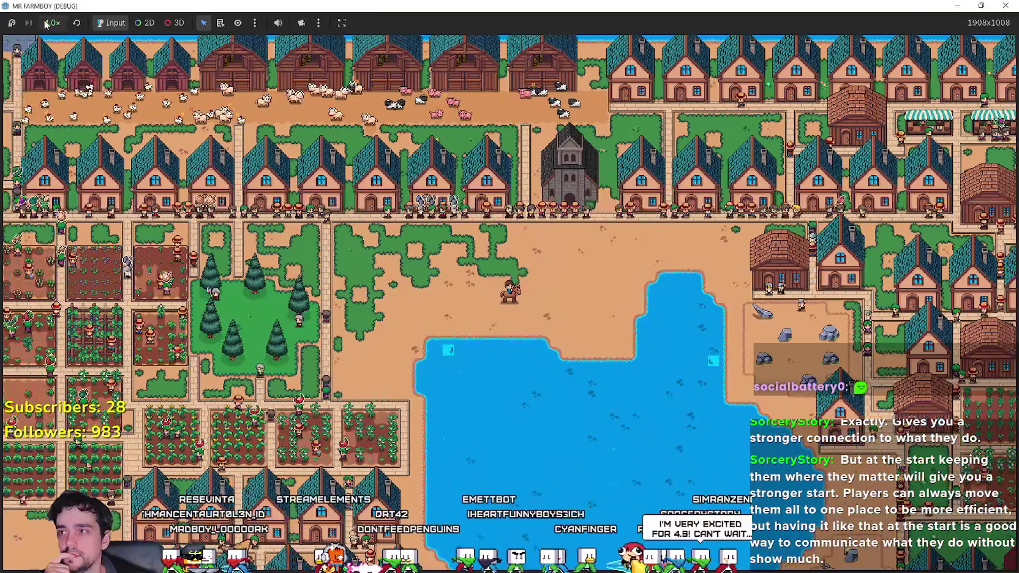
Slow the running game down to 1/8×.
{"action": "left_click", "coordinate": [46, 25]}
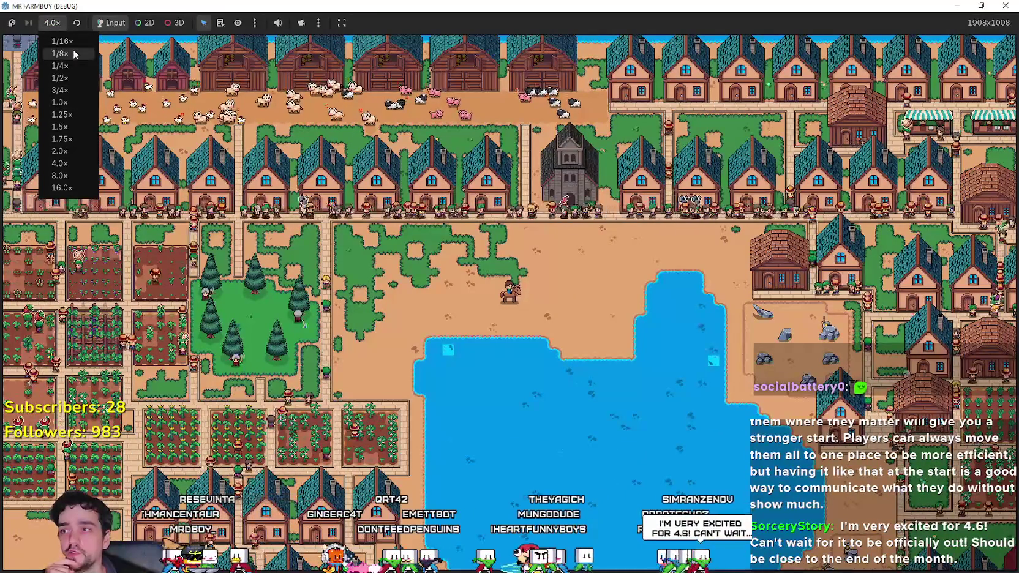
{"action": "left_click", "coordinate": [74, 52]}
{"action": "scroll", "coordinate": [493, 272], "scroll_direction": "up", "scroll_amount": 5}
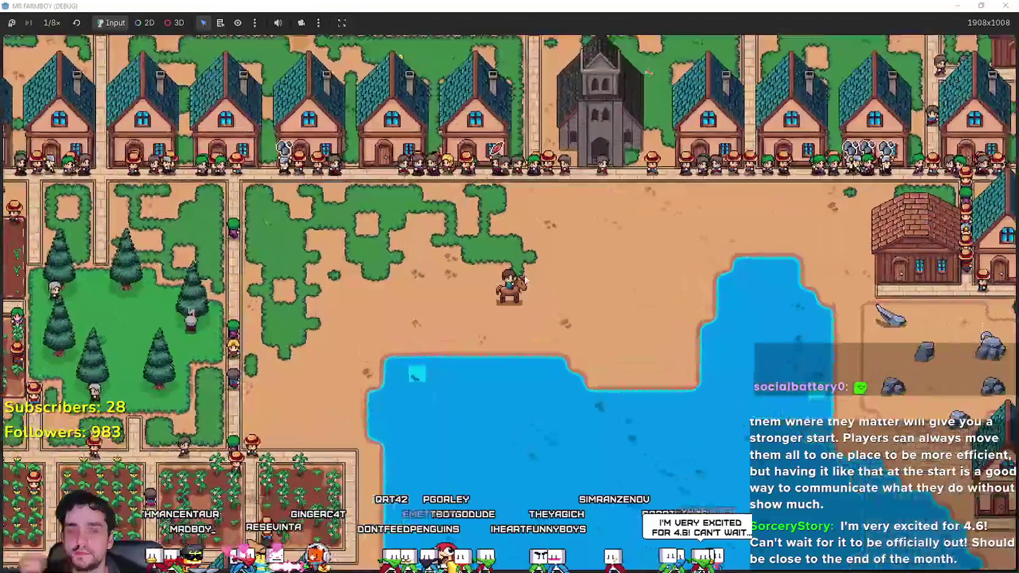
{"action": "scroll", "coordinate": [519, 259], "scroll_direction": "up", "scroll_amount": 3}
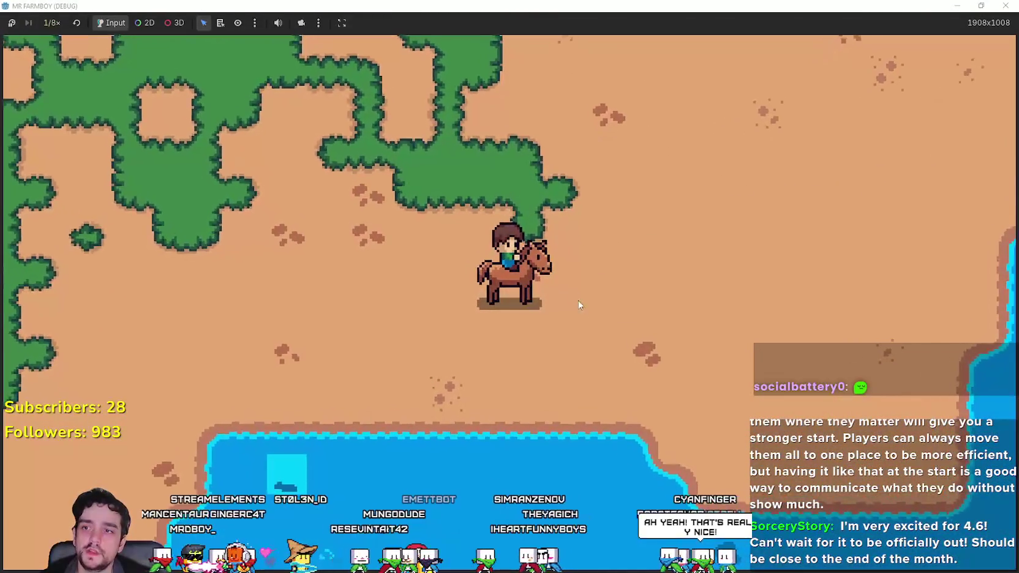
{"action": "scroll", "coordinate": [585, 310], "scroll_direction": "down", "scroll_amount": 1}
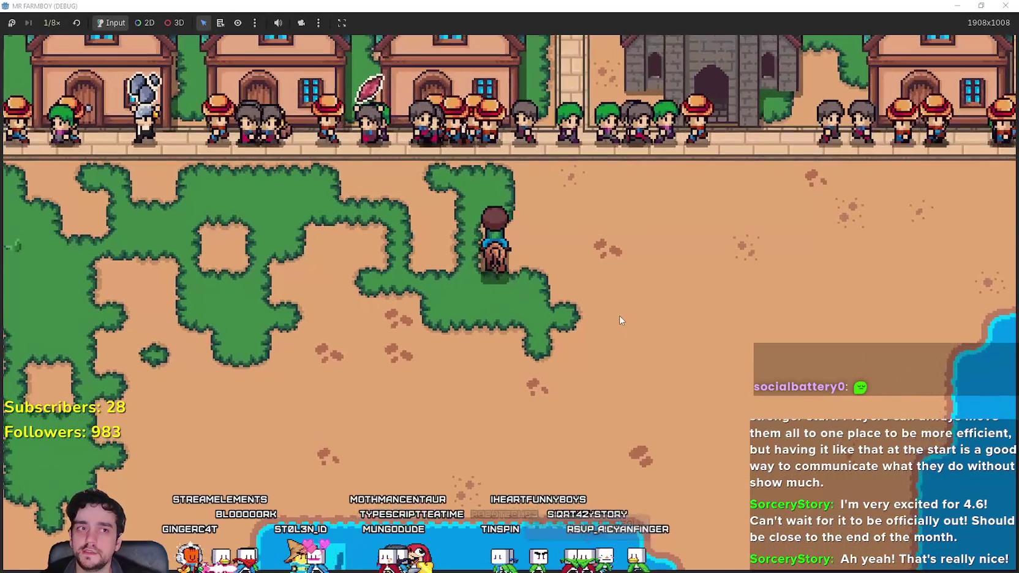
{"action": "scroll", "coordinate": [619, 318], "scroll_direction": "up", "scroll_amount": 2}
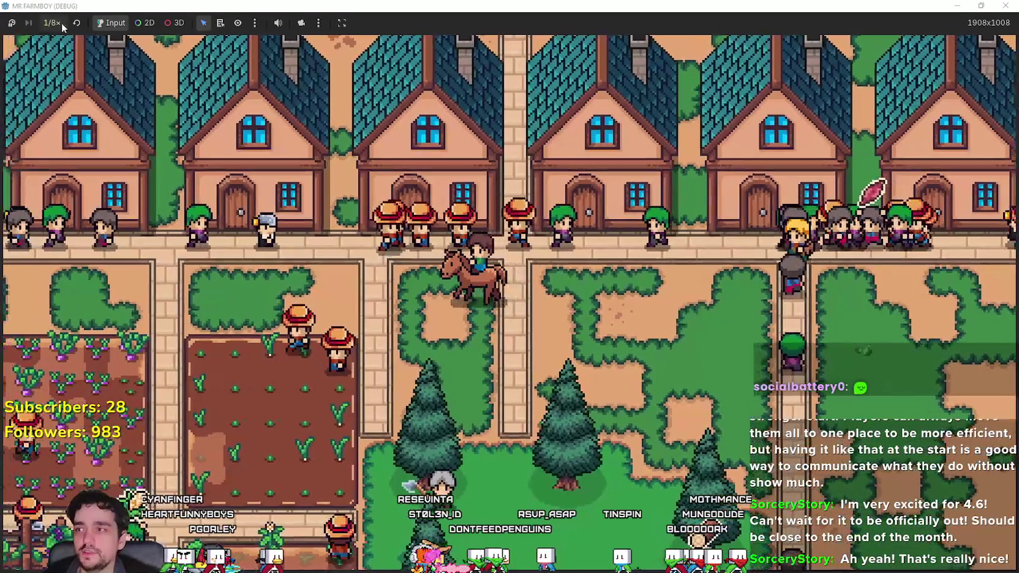
Raise the game speed to 1/4×, then 1/2×, and restore the game window to 1280x720.
{"action": "left_click", "coordinate": [52, 23]}
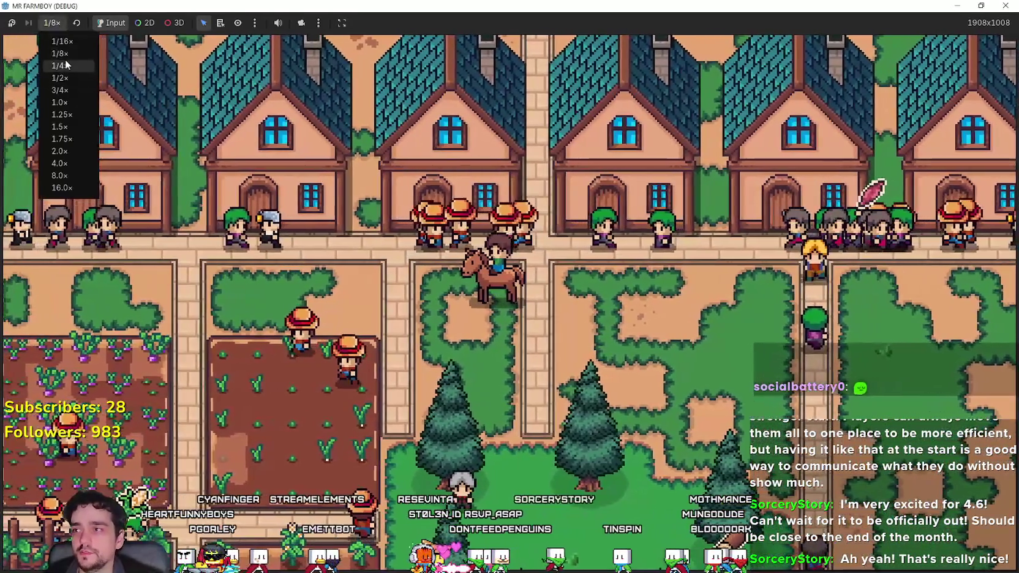
{"action": "left_click", "coordinate": [60, 65]}
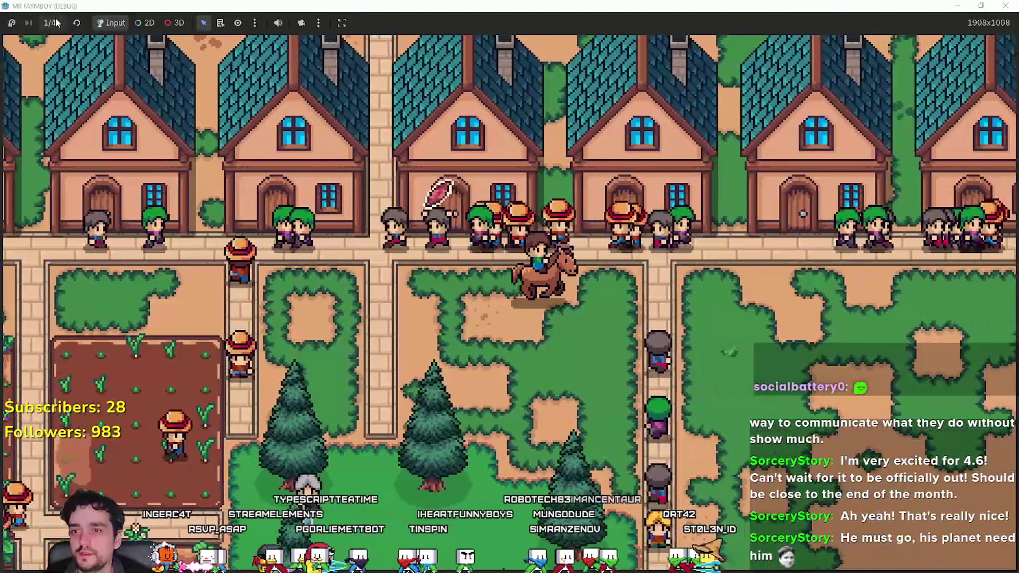
{"action": "left_click", "coordinate": [53, 23]}
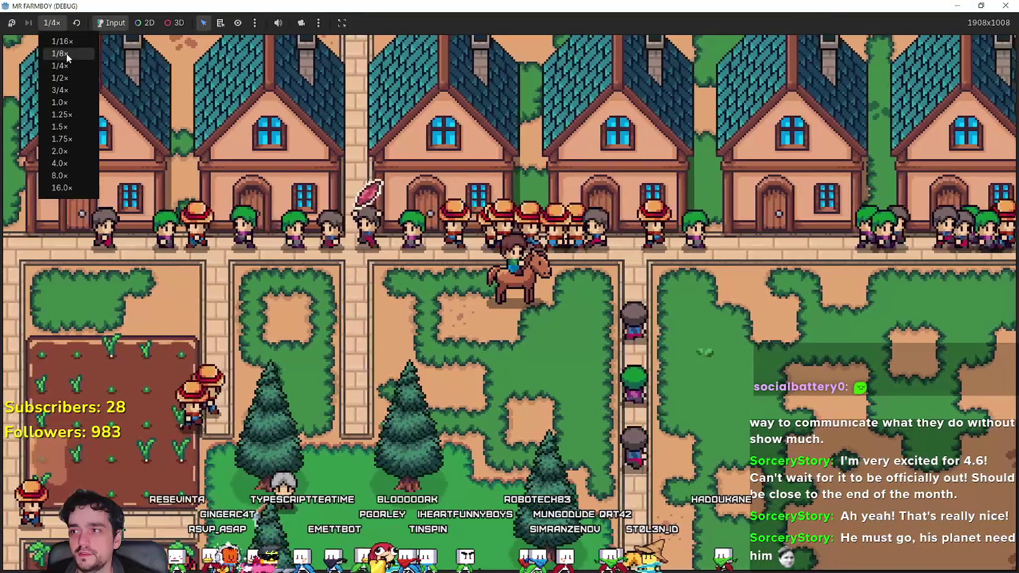
{"action": "left_click", "coordinate": [71, 78]}
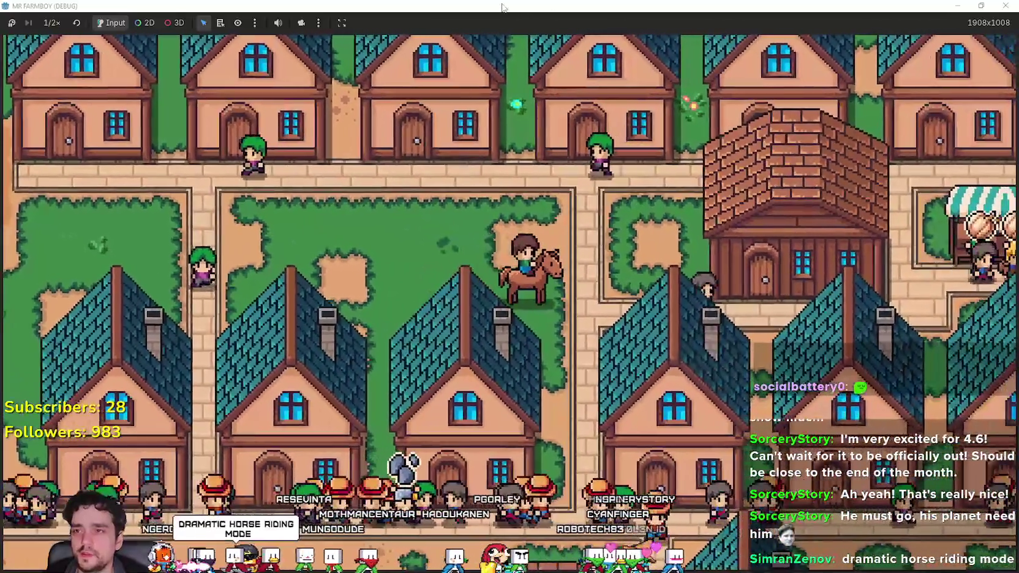
{"action": "double_click", "coordinate": [502, 8]}
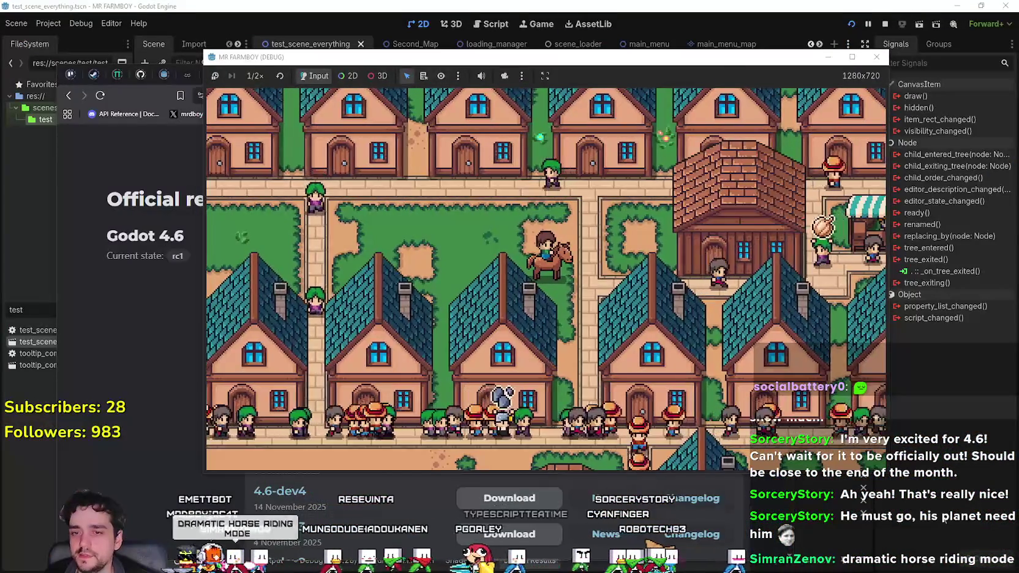
Show the debugger's performance monitors in the Godot editor, then return to the game.
{"action": "key", "text": "alt+Tab"}
{"action": "left_click", "coordinate": [336, 559]}
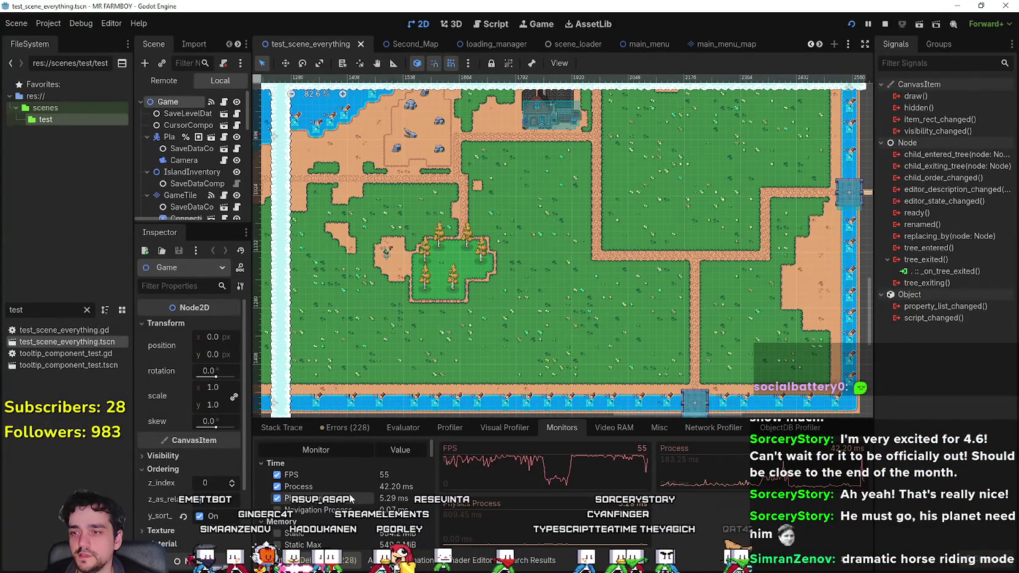
{"action": "key", "text": "alt+Tab"}
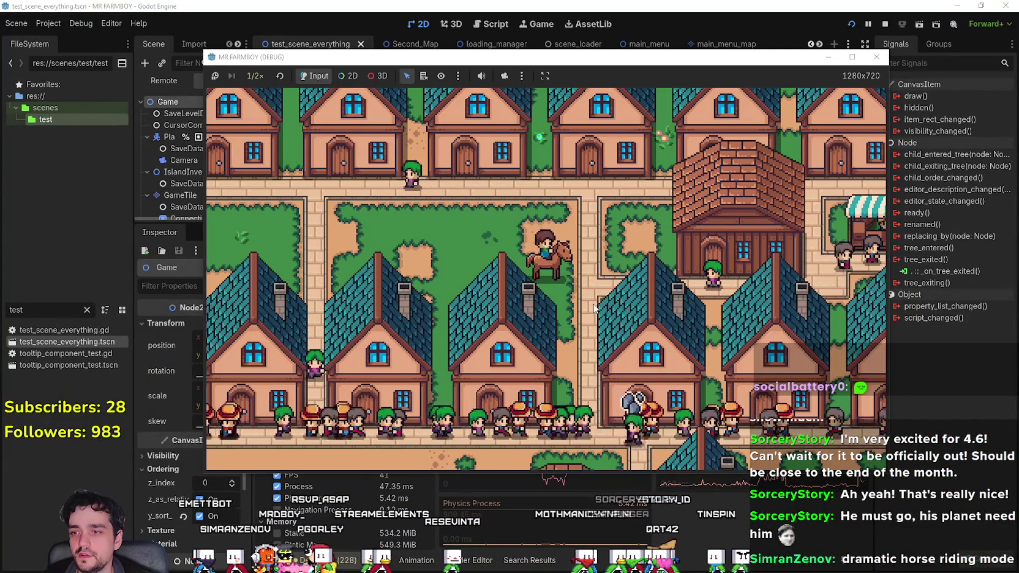
Ride the horse up-left through the village, then down toward the pond.
{"action": "key", "text": "Up"}
{"action": "key", "text": "Left"}
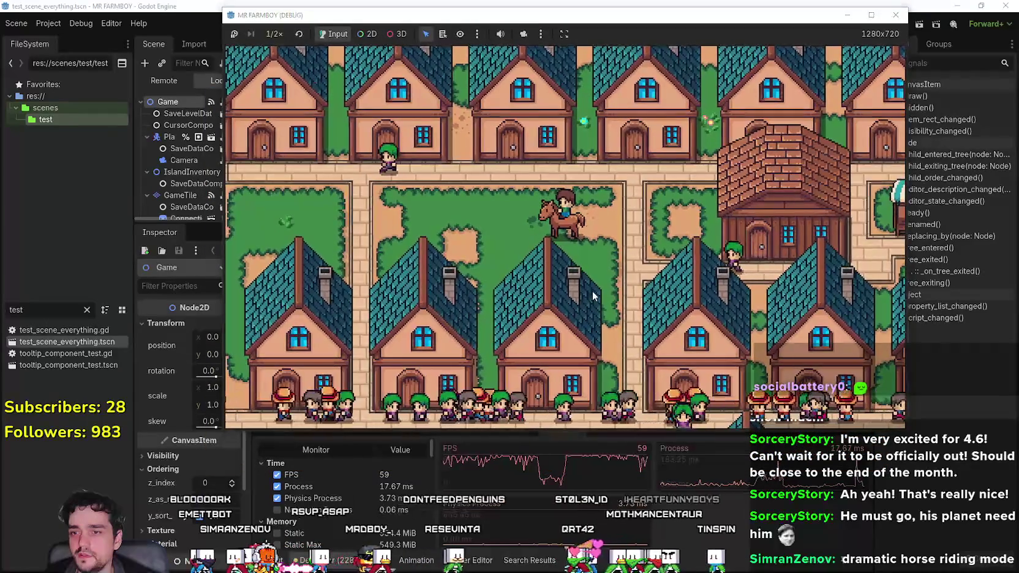
{"action": "key", "text": "Left"}
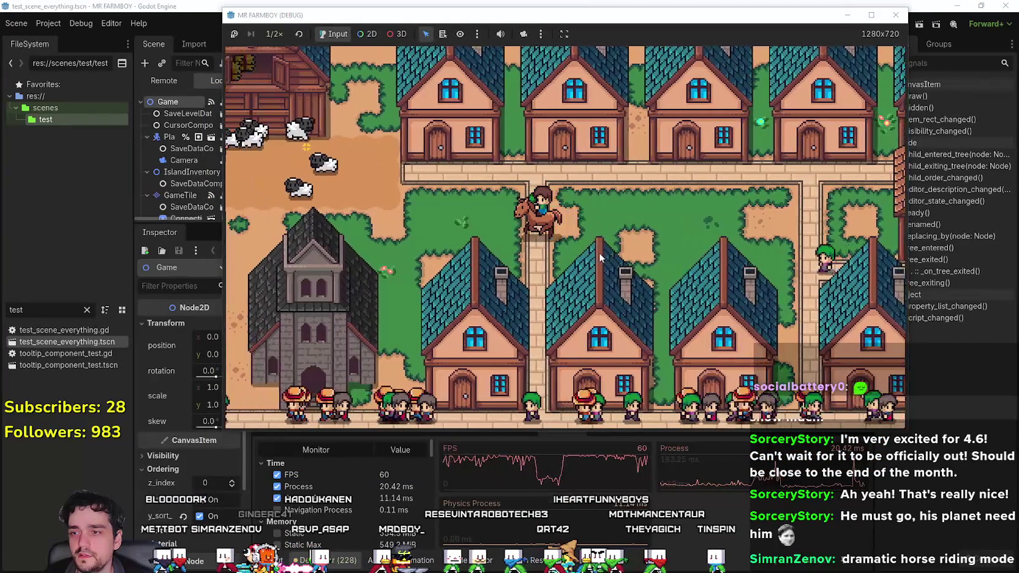
{"action": "key", "text": "Down"}
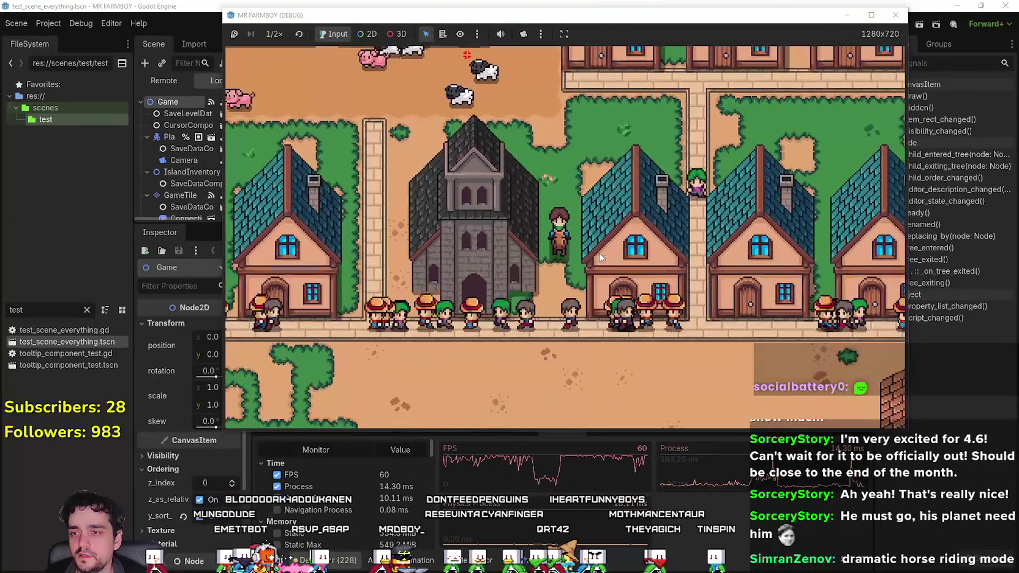
{"action": "key", "text": "Down"}
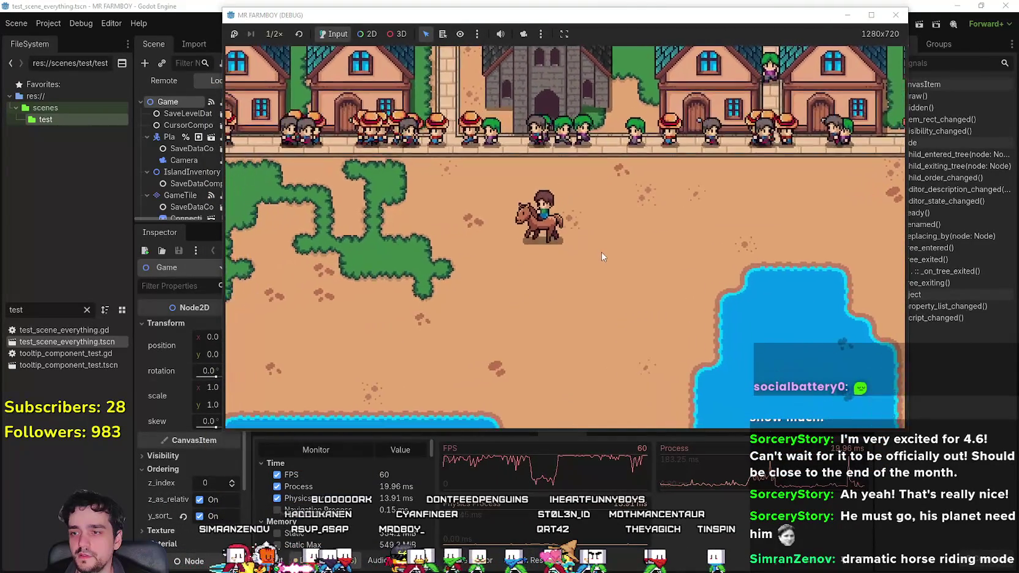
{"action": "key", "text": "Down"}
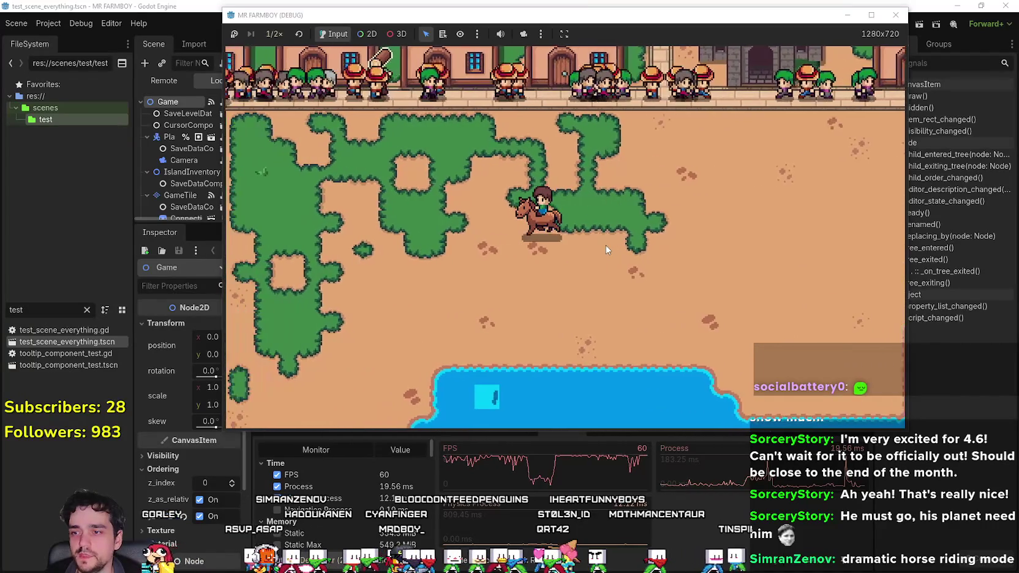
{"action": "key", "text": "Left"}
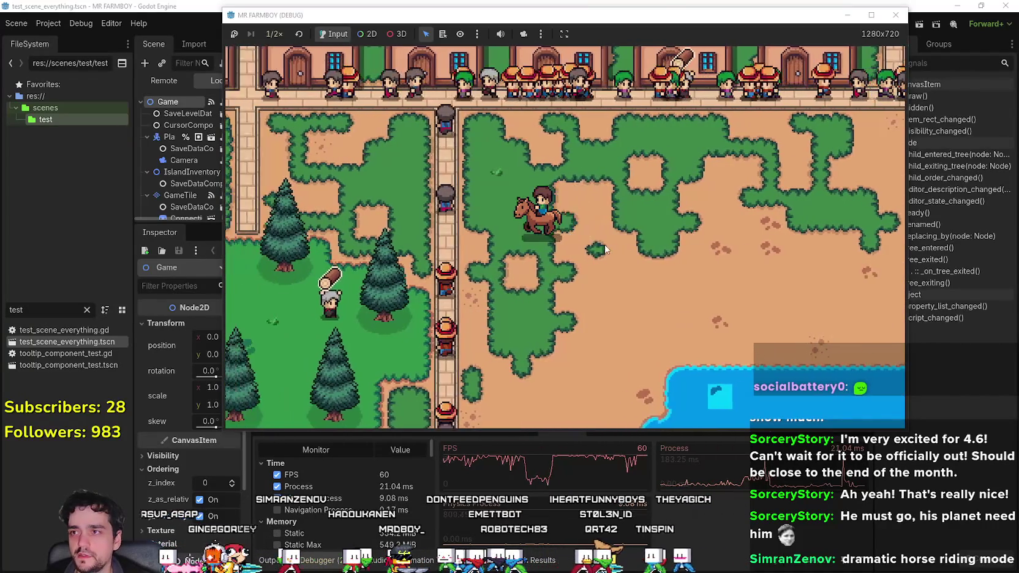
Ride left past the houses and crop fields, then down past the fields.
{"action": "key", "text": "Up"}
{"action": "key", "text": "Left"}
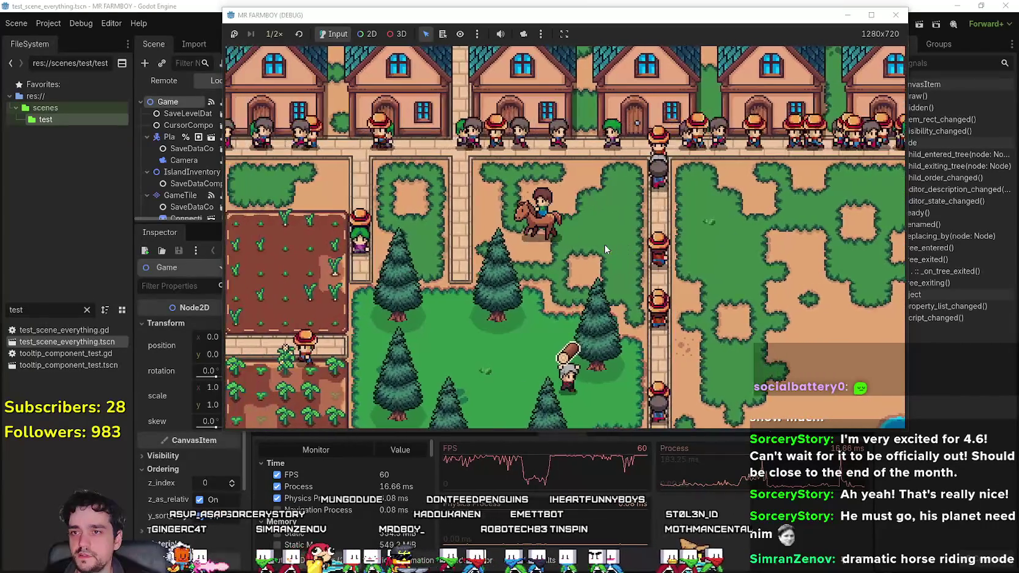
{"action": "key", "text": "Left"}
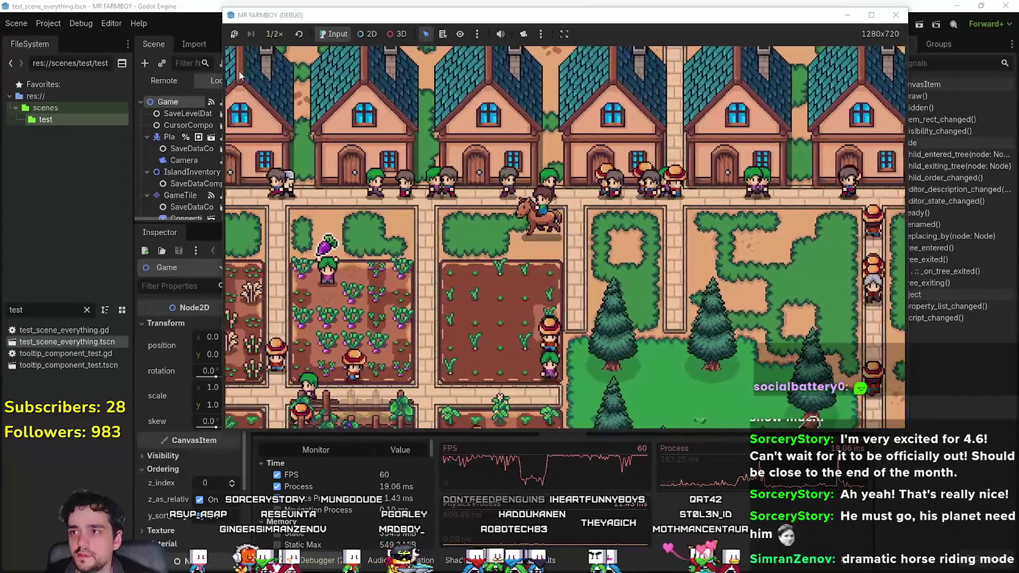
{"action": "key", "text": "Left"}
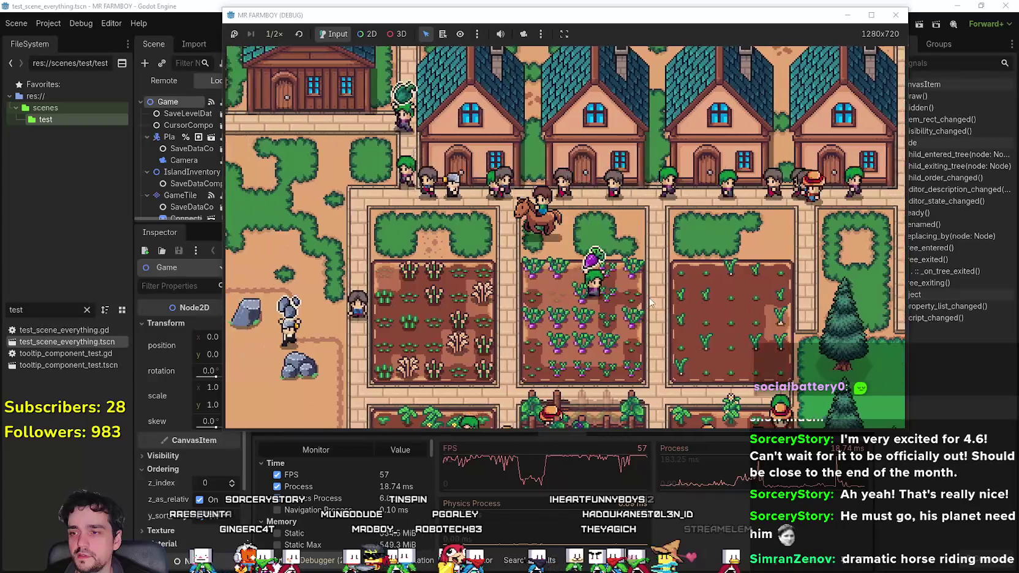
{"action": "key", "text": "Left"}
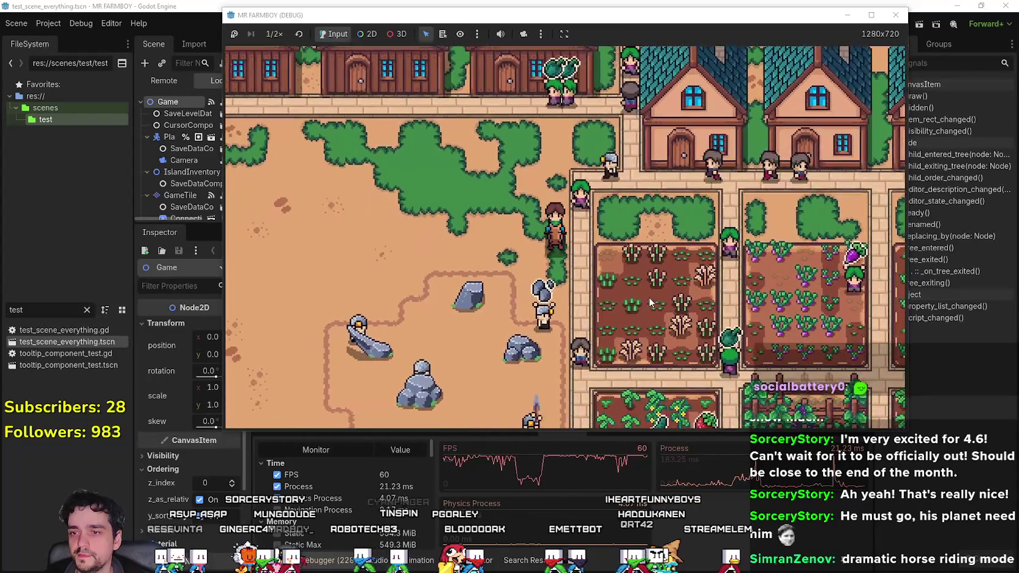
{"action": "key", "text": "Down"}
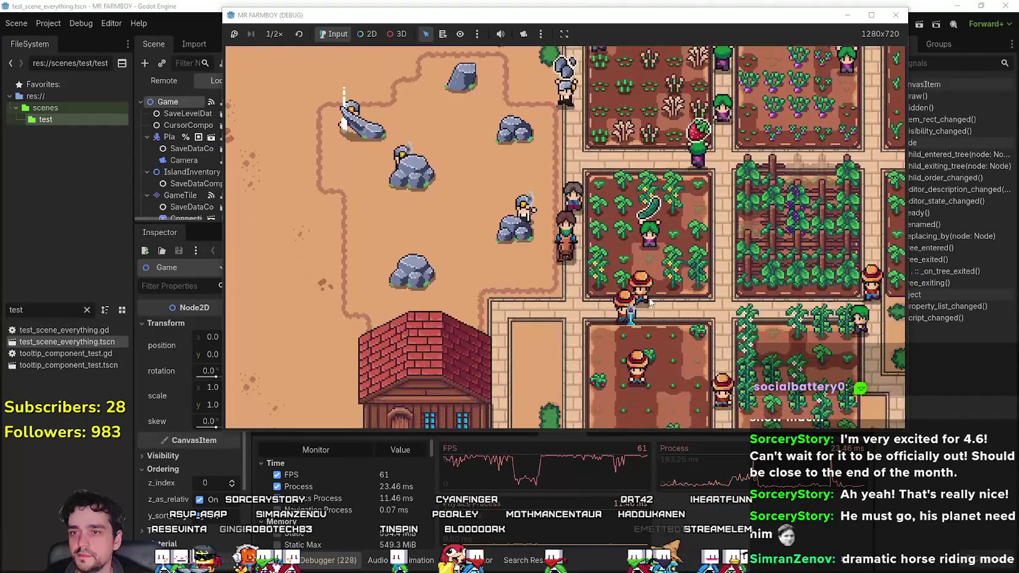
{"action": "key", "text": "Right"}
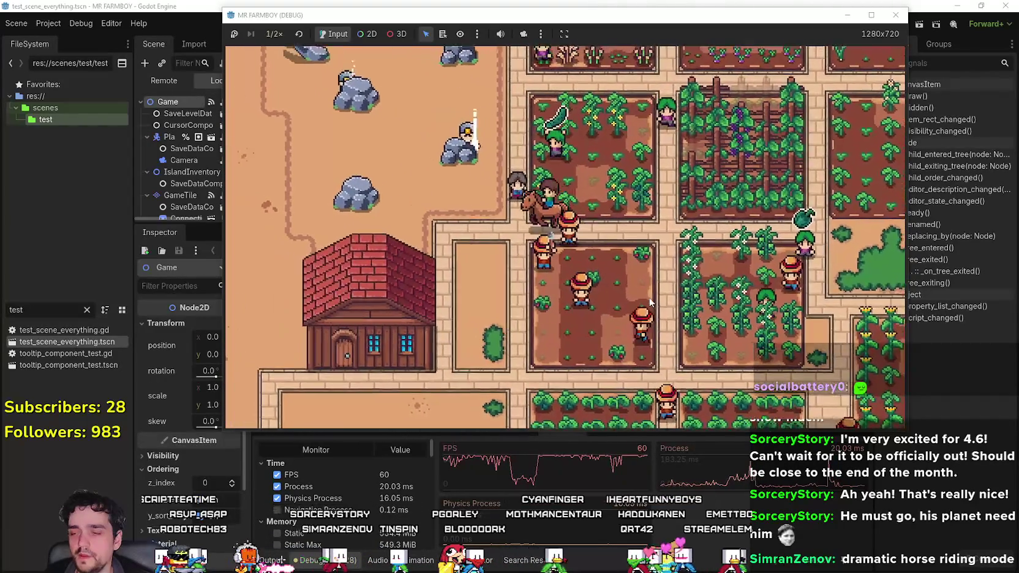
{"action": "key", "text": "Left"}
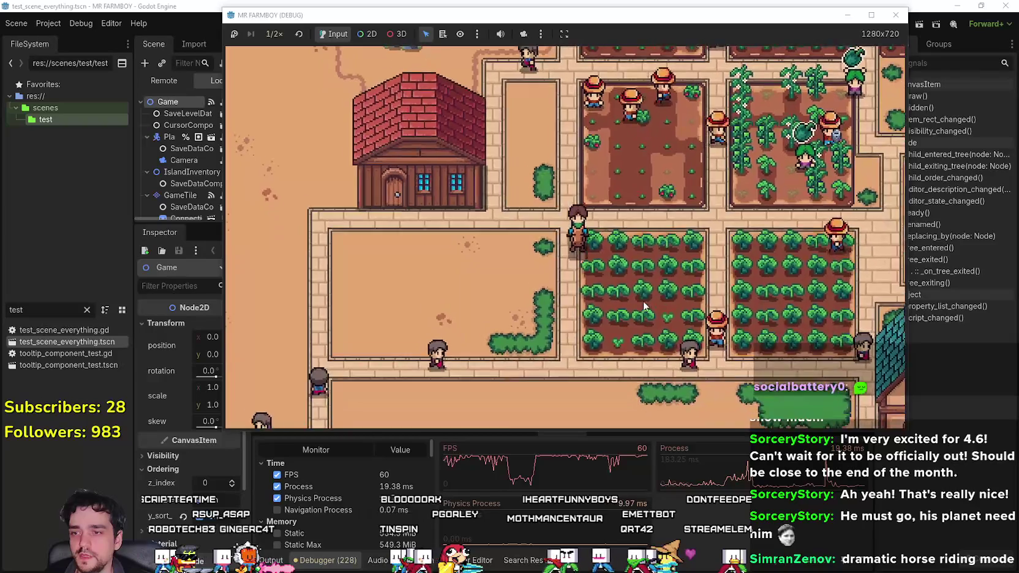
{"action": "key", "text": "Left"}
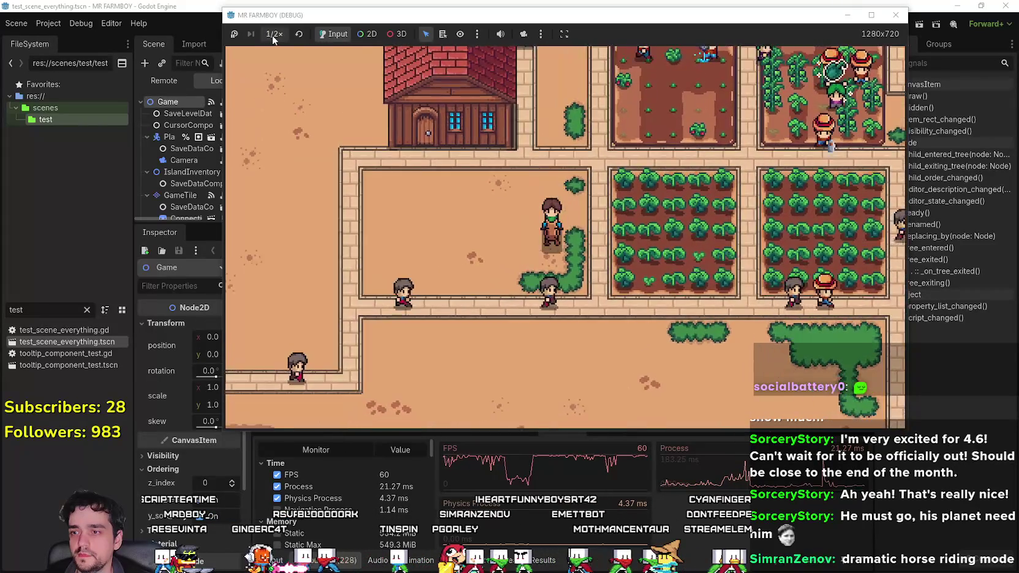
Set the game speed back to 1.0× and ride right and down along the path.
{"action": "left_click", "coordinate": [274, 36]}
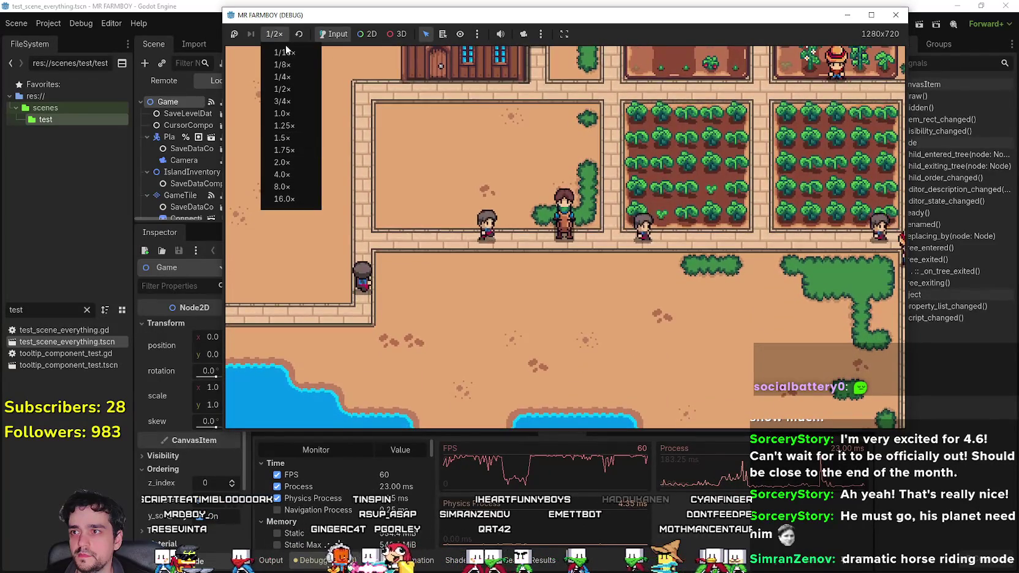
{"action": "left_click", "coordinate": [290, 114]}
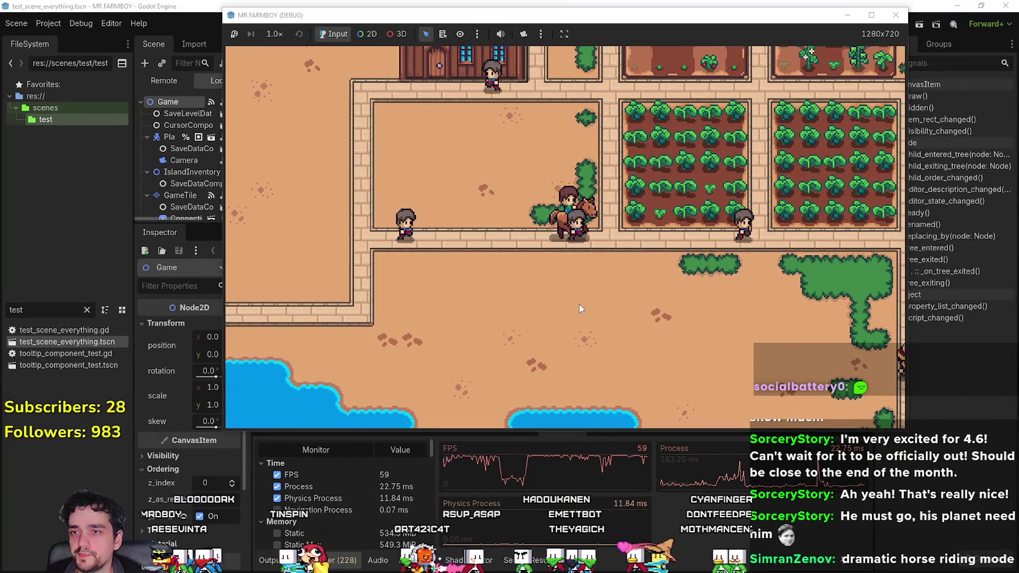
{"action": "key", "text": "Right"}
{"action": "key", "text": "Down"}
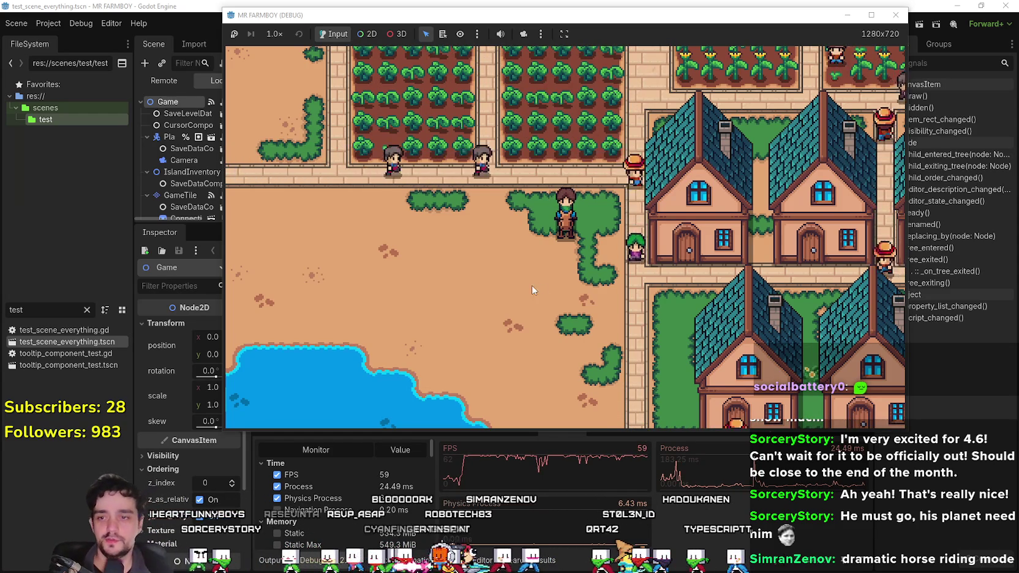
Ride up-right between the houses, then switch to the Discord feedback post.
{"action": "key", "text": "d"}
{"action": "key", "text": "w"}
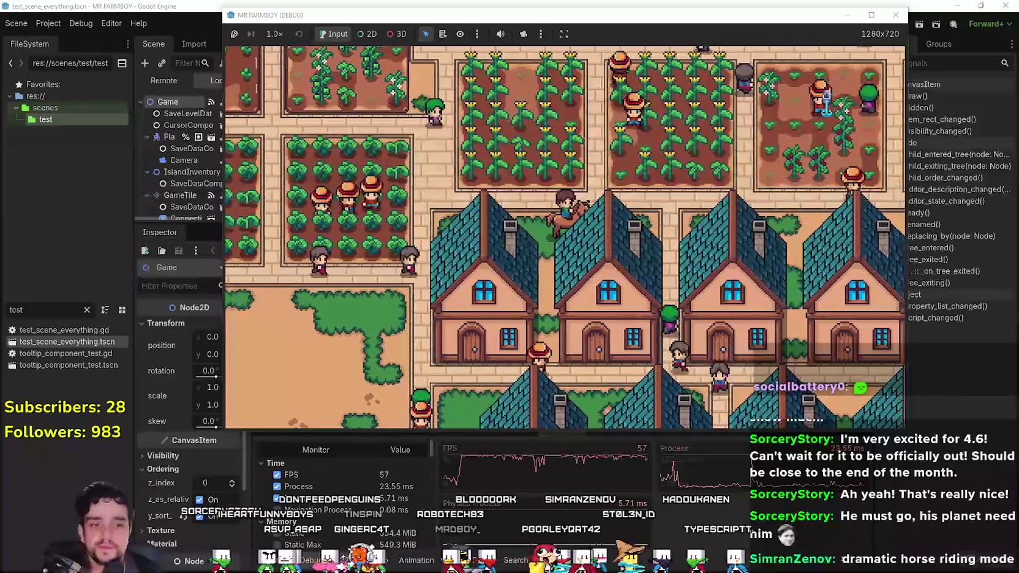
{"action": "key", "text": "alt+Tab"}
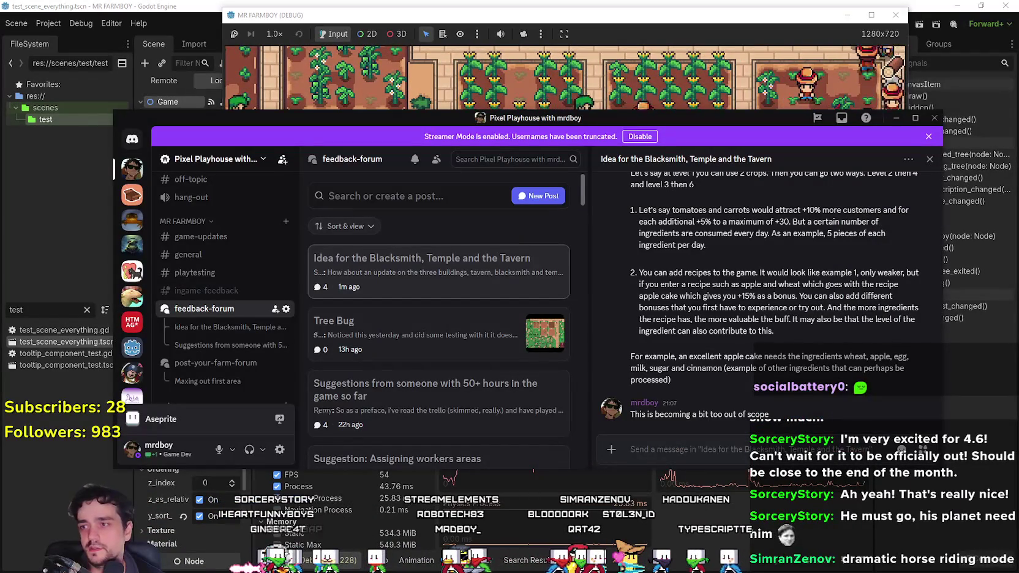
Scroll through the Blacksmith, Temple and Tavern post, highlighting its second numbered suggestion.
{"action": "scroll", "coordinate": [701, 331], "scroll_direction": "up", "scroll_amount": 5}
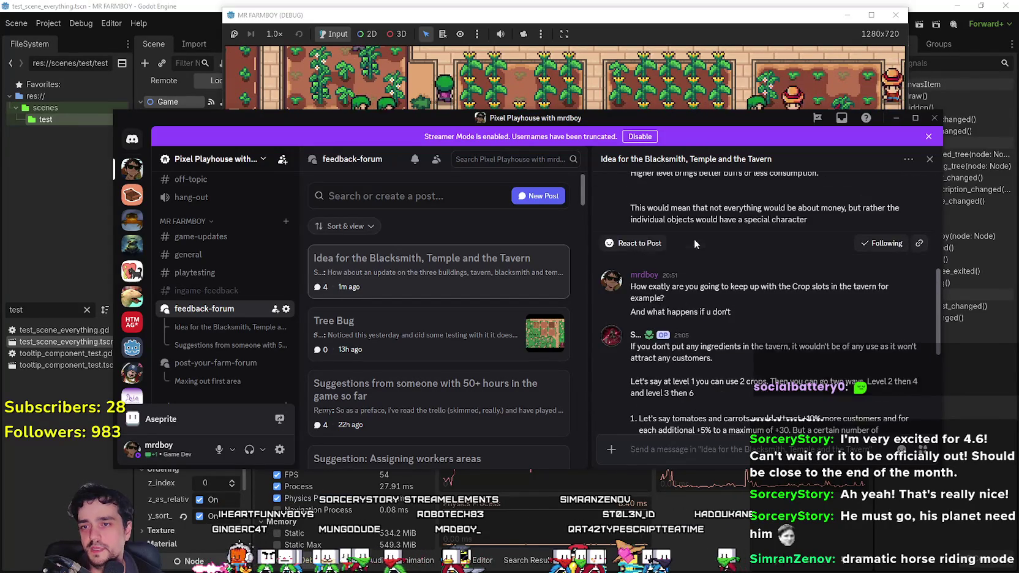
{"action": "scroll", "coordinate": [692, 306], "scroll_direction": "down", "scroll_amount": 2}
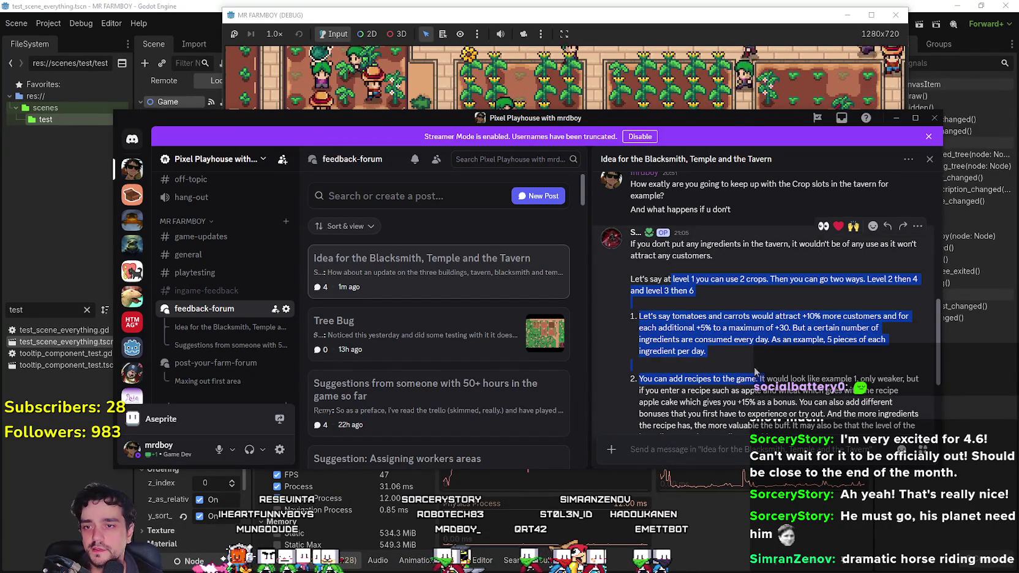
{"action": "left_click", "coordinate": [746, 354]}
{"action": "scroll", "coordinate": [747, 354], "scroll_direction": "up", "scroll_amount": 10}
{"action": "scroll", "coordinate": [711, 319], "scroll_direction": "down", "scroll_amount": 2}
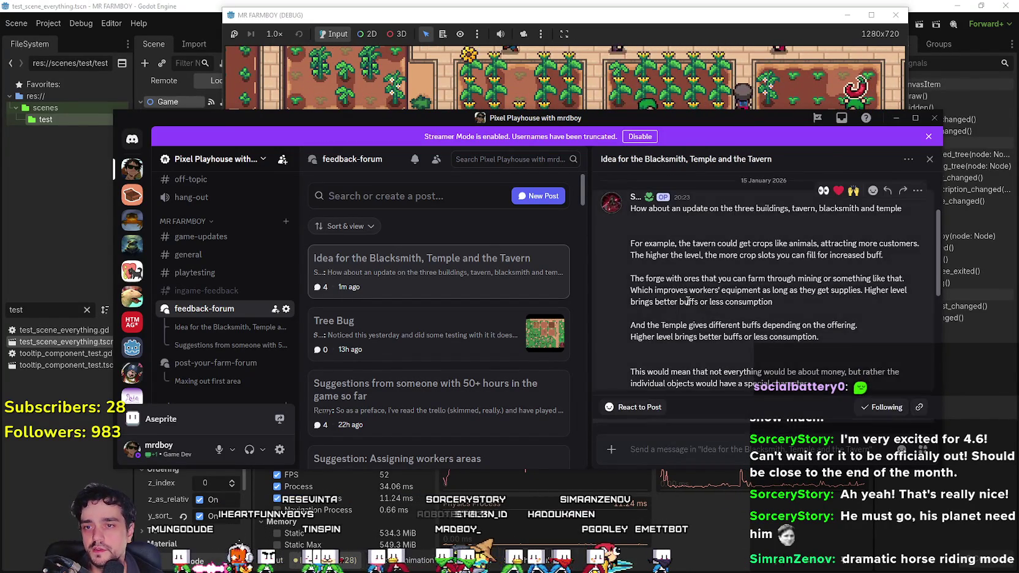
{"action": "scroll", "coordinate": [698, 312], "scroll_direction": "down", "scroll_amount": 7}
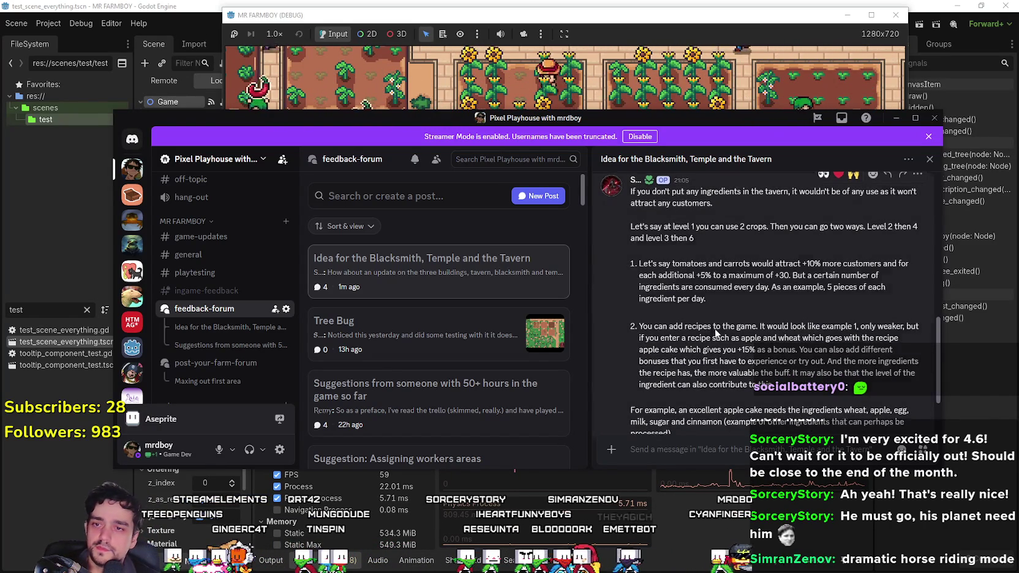
{"action": "scroll", "coordinate": [728, 306], "scroll_direction": "down", "scroll_amount": 2}
{"action": "left_click_drag", "start_coordinate": [747, 267], "coordinate": [775, 327]}
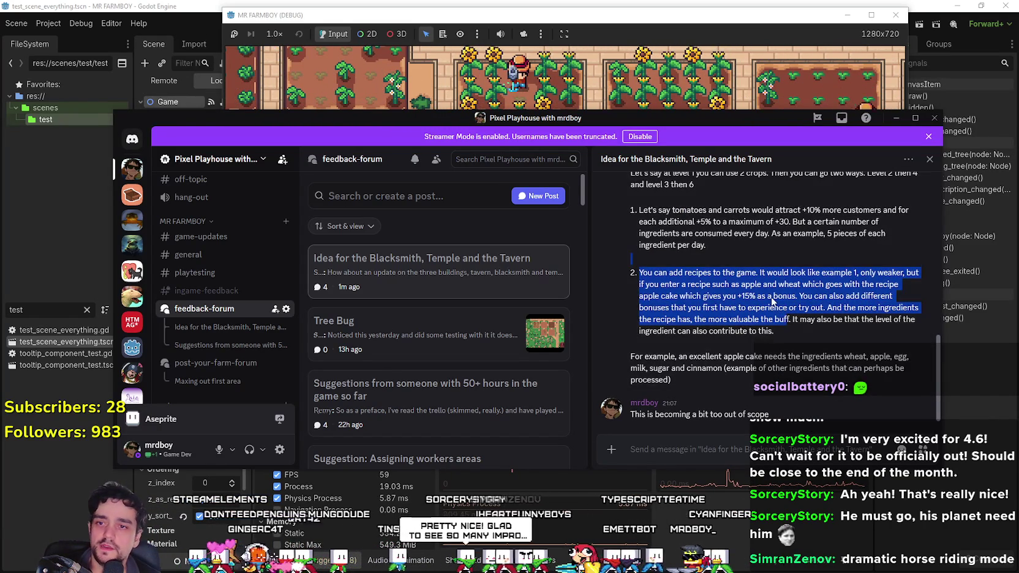
{"action": "left_click", "coordinate": [776, 313]}
{"action": "scroll", "coordinate": [784, 302], "scroll_direction": "up", "scroll_amount": 4}
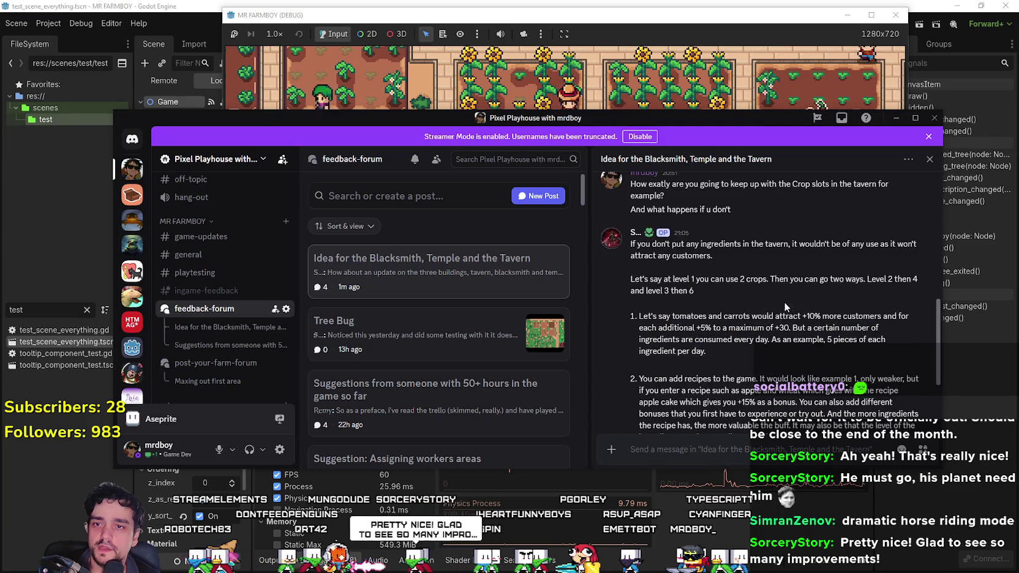
{"action": "scroll", "coordinate": [765, 292], "scroll_direction": "down", "scroll_amount": 4}
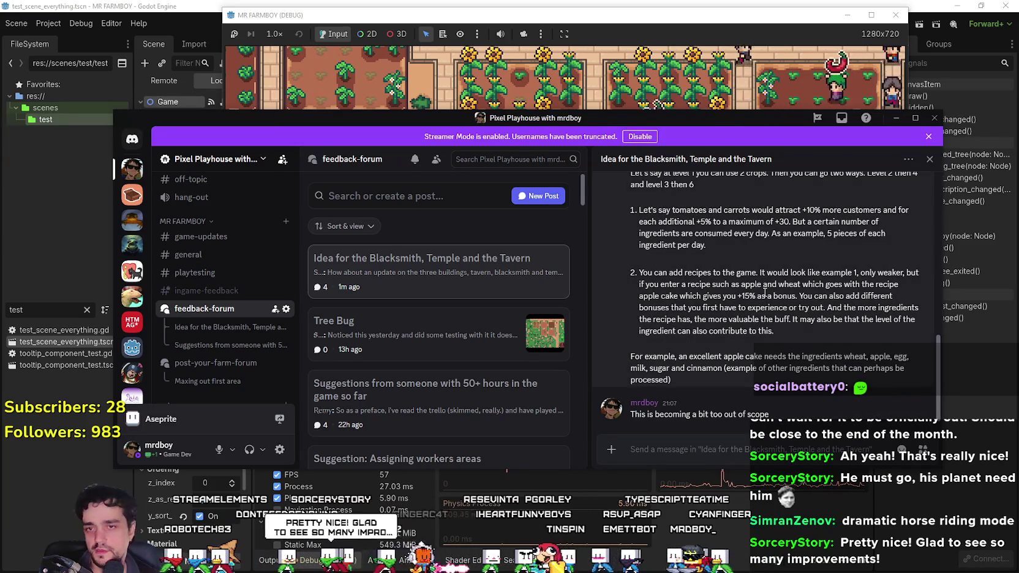
Highlight the recipe idea with the apple cake example and the tomatoes-and-carrots suggestion, then minimize Discord.
{"action": "mouse_move", "coordinate": [766, 271]}
{"action": "left_mouse_down"}
{"action": "mouse_move", "coordinate": [808, 297]}
{"action": "mouse_move", "coordinate": [803, 380]}
{"action": "left_mouse_up"}
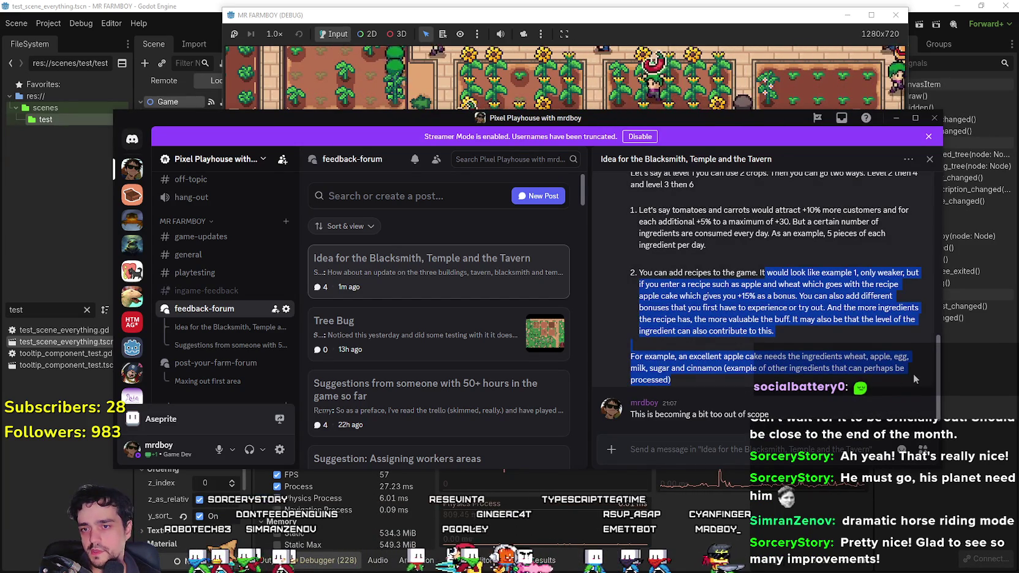
{"action": "mouse_move", "coordinate": [698, 272]}
{"action": "left_mouse_down"}
{"action": "mouse_move", "coordinate": [718, 265]}
{"action": "mouse_move", "coordinate": [870, 366]}
{"action": "left_mouse_up"}
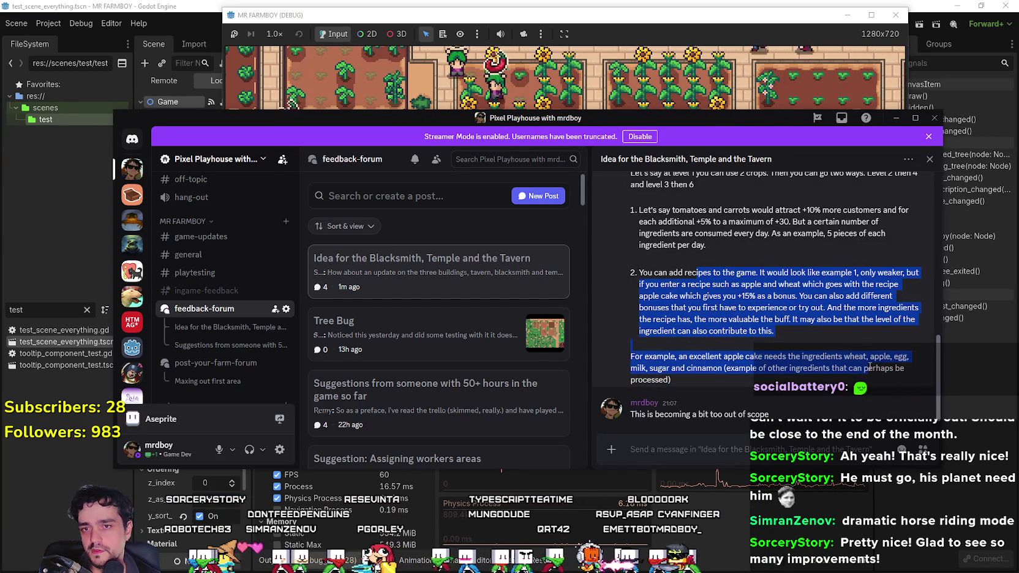
{"action": "left_click_drag", "start_coordinate": [662, 272], "coordinate": [758, 272]}
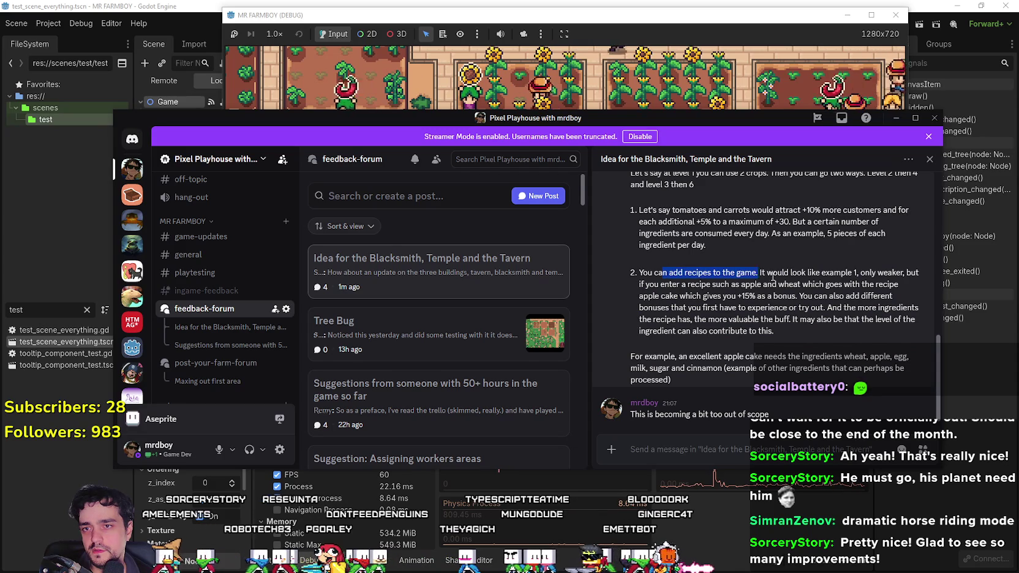
{"action": "mouse_move", "coordinate": [822, 268]}
{"action": "left_mouse_down"}
{"action": "mouse_move", "coordinate": [722, 235]}
{"action": "mouse_move", "coordinate": [784, 263]}
{"action": "left_mouse_up"}
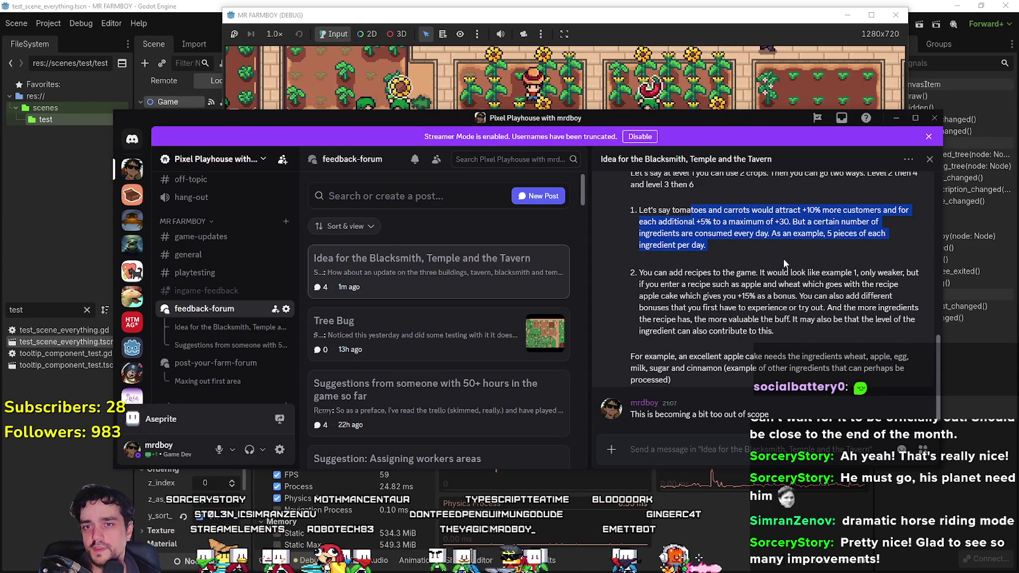
{"action": "left_click", "coordinate": [766, 332]}
{"action": "scroll", "coordinate": [654, 261], "scroll_direction": "up", "scroll_amount": 1}
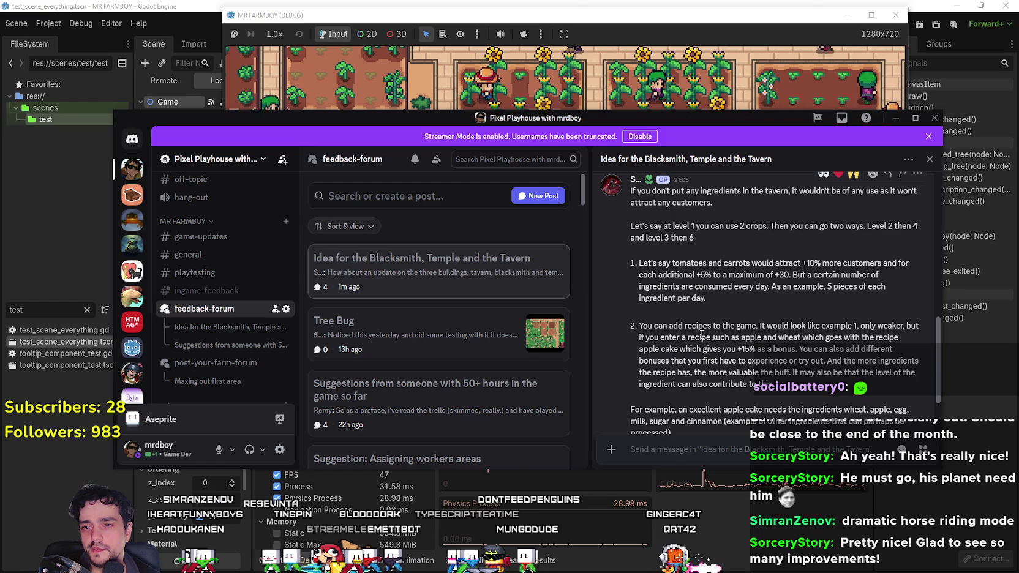
{"action": "left_click_drag", "start_coordinate": [709, 235], "coordinate": [735, 288]}
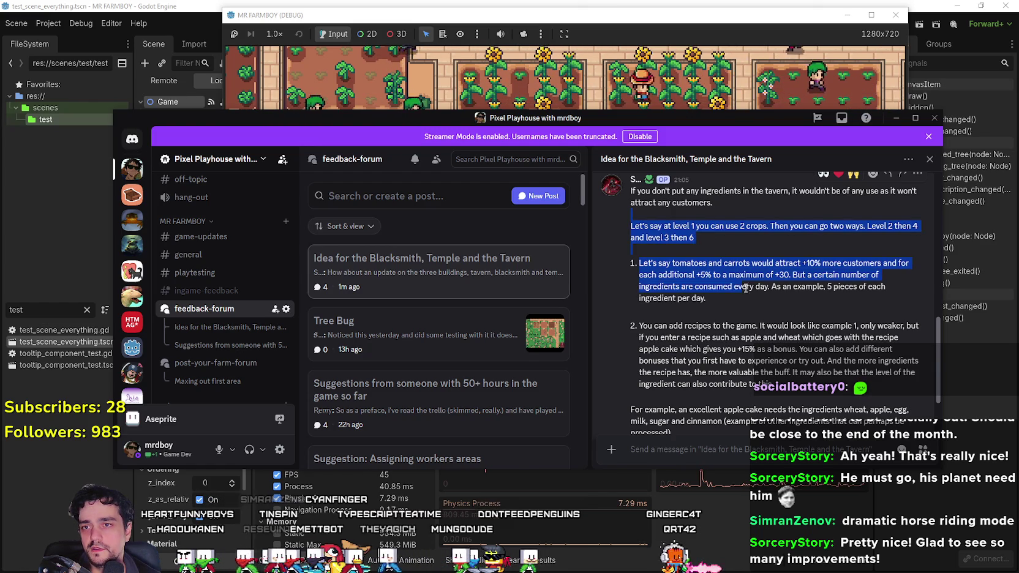
{"action": "left_click", "coordinate": [734, 288]}
{"action": "scroll", "coordinate": [737, 317], "scroll_direction": "up", "scroll_amount": 1}
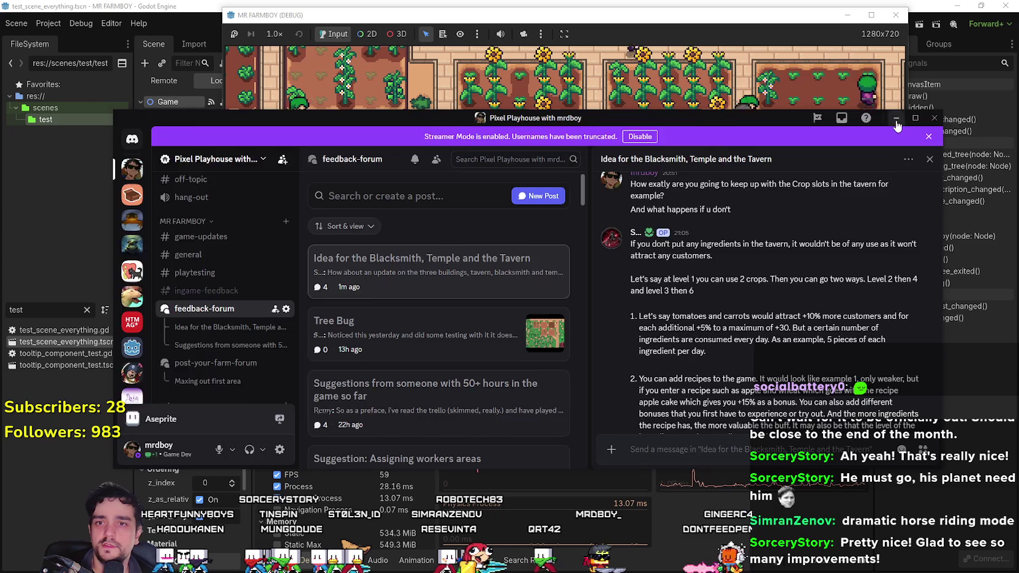
{"action": "left_click", "coordinate": [896, 119]}
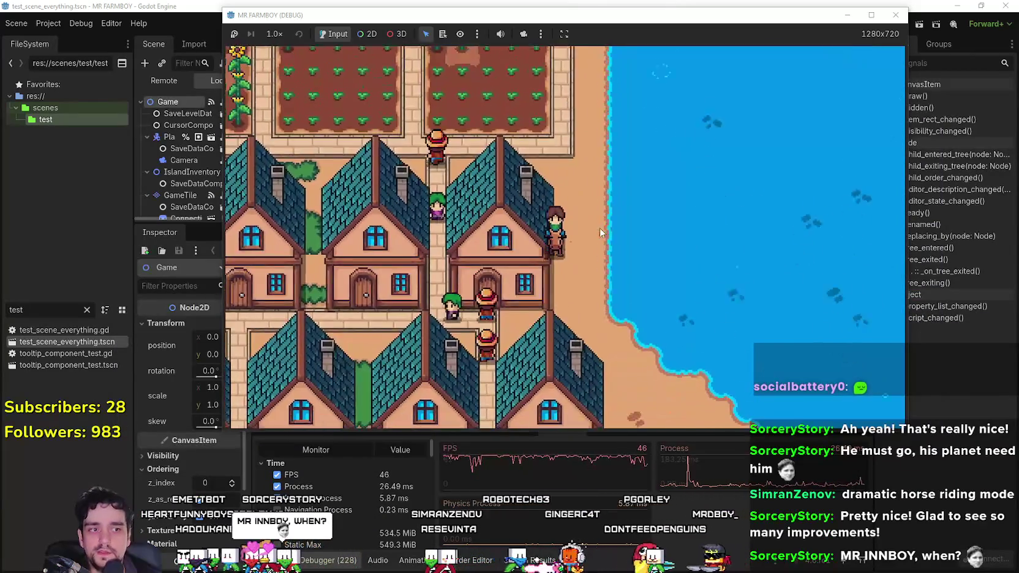
Ride the horse through the village to the farm fields and walk the lake shore.
{"action": "key", "text": "a"}
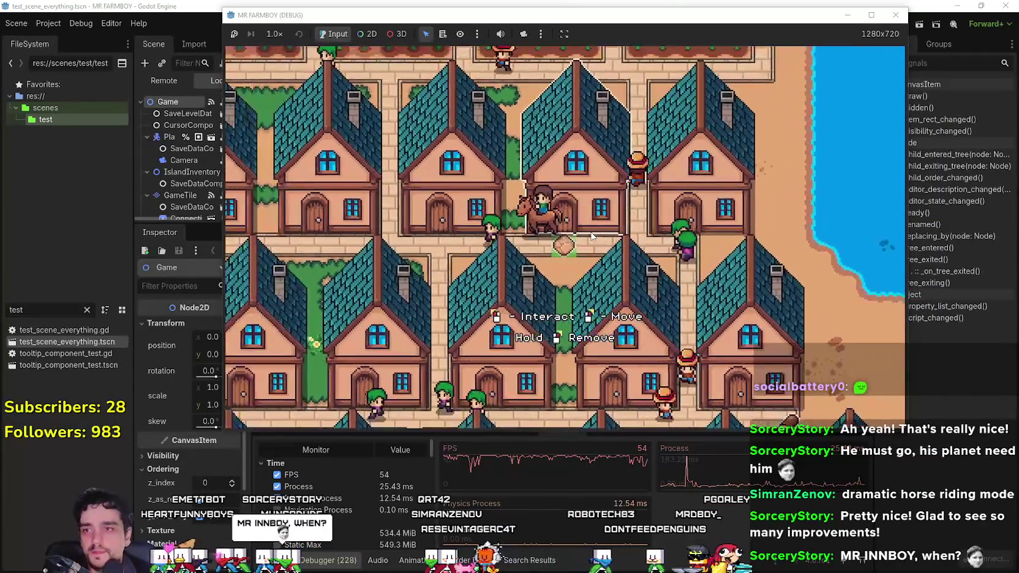
{"action": "key", "text": "w"}
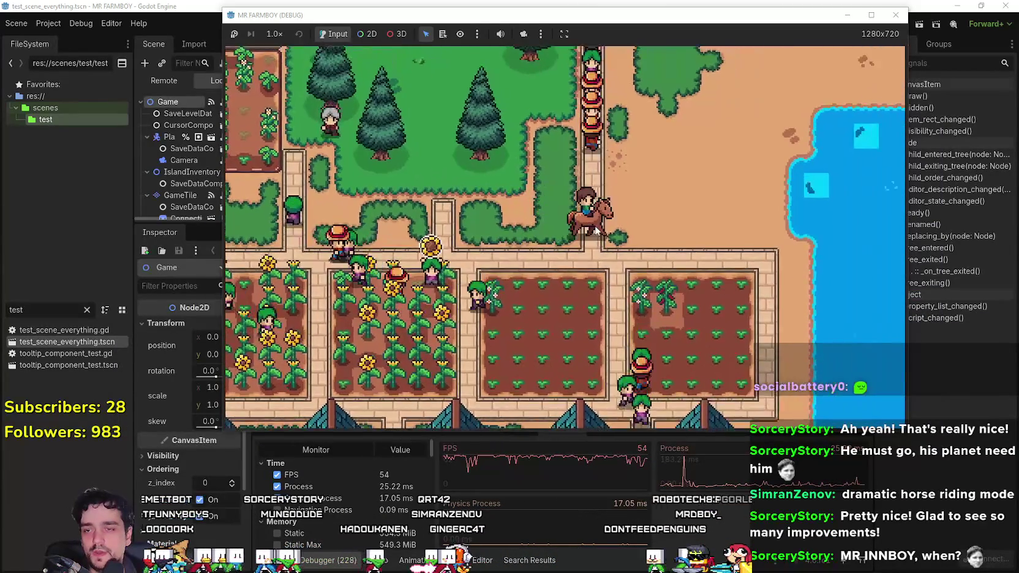
{"action": "key", "text": "d"}
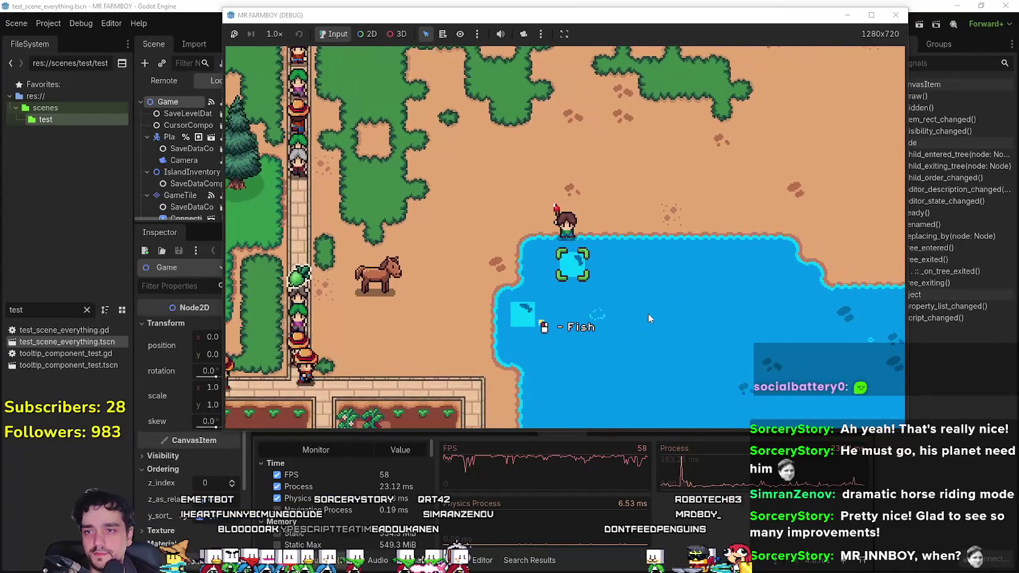
{"action": "key", "text": "a"}
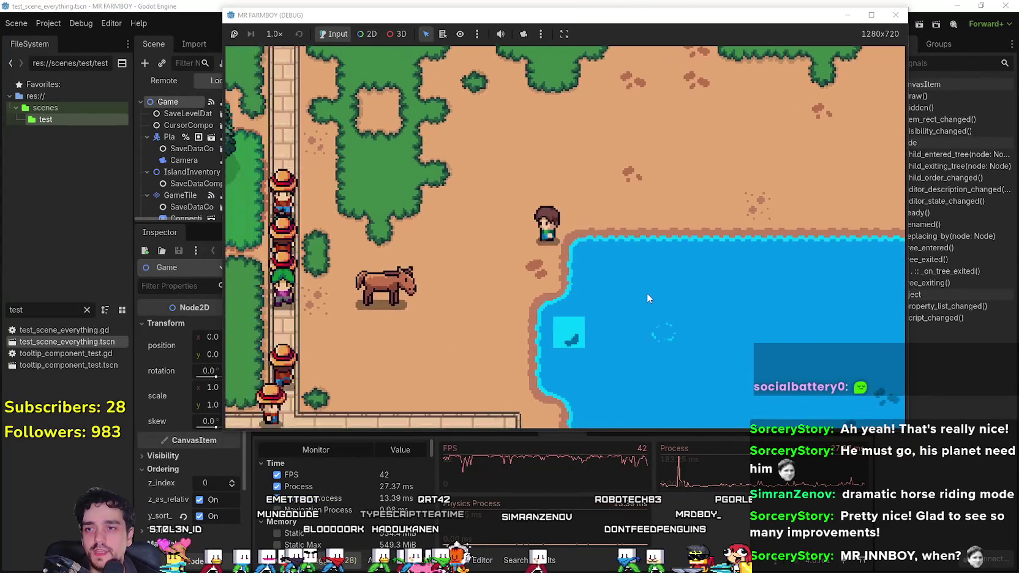
{"action": "key", "text": "s"}
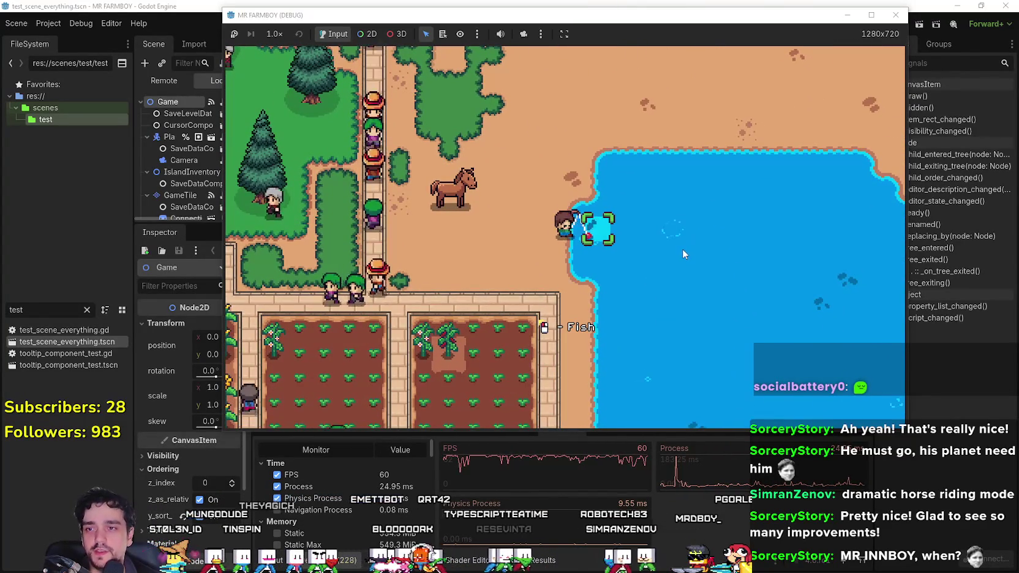
{"action": "key", "text": "a"}
{"action": "key", "text": "e"}
{"action": "key", "text": "w"}
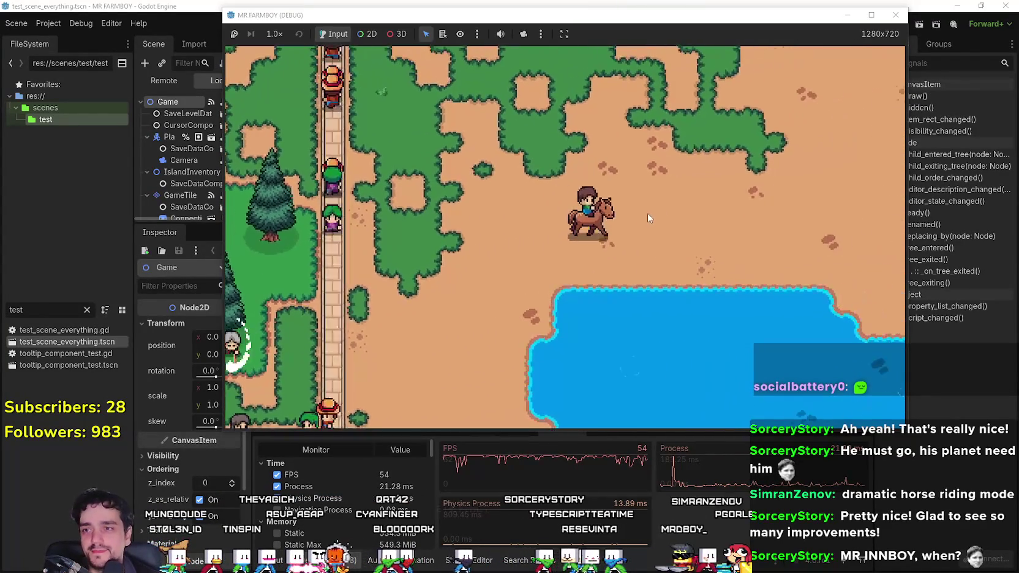
Head to the rocky yard by the lake and fish a log out of the water.
{"action": "key", "text": "w"}
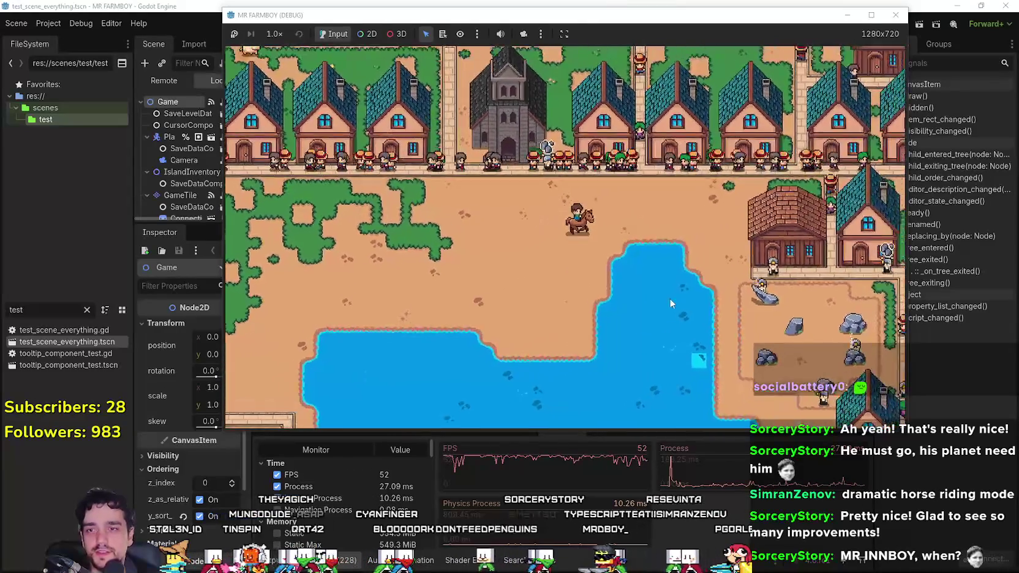
{"action": "key", "text": "s"}
{"action": "key", "text": "d"}
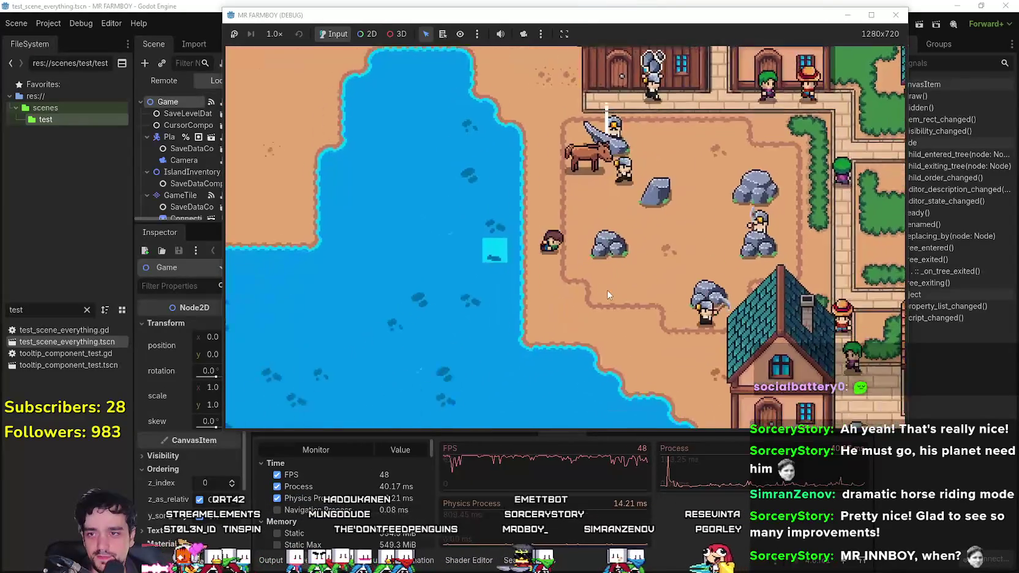
{"action": "key", "text": "a"}
{"action": "key", "text": "e"}
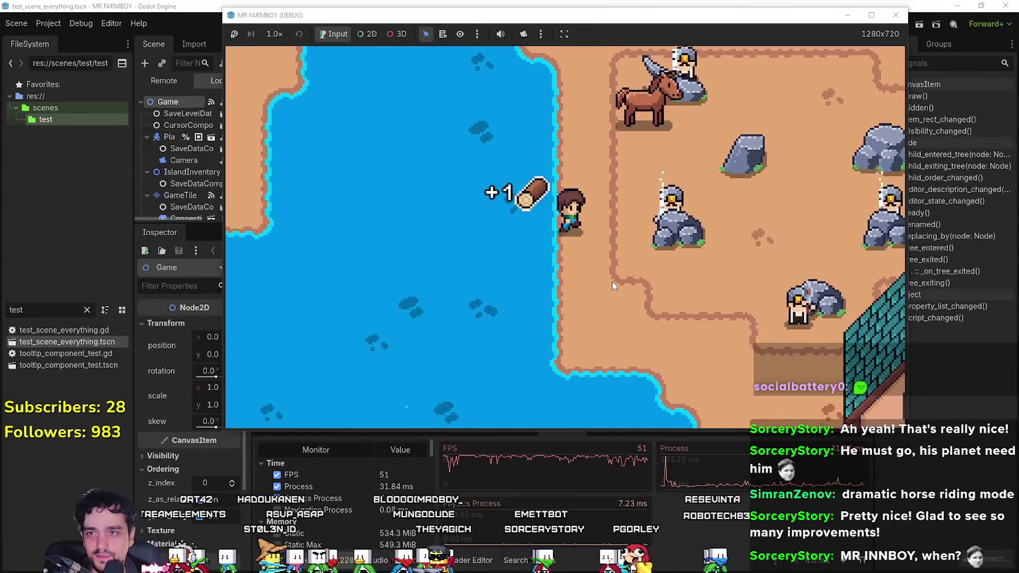
Ride south through the village, crop fields and grape fields, then switch to the Games.txt notes.
{"action": "key", "text": "w"}
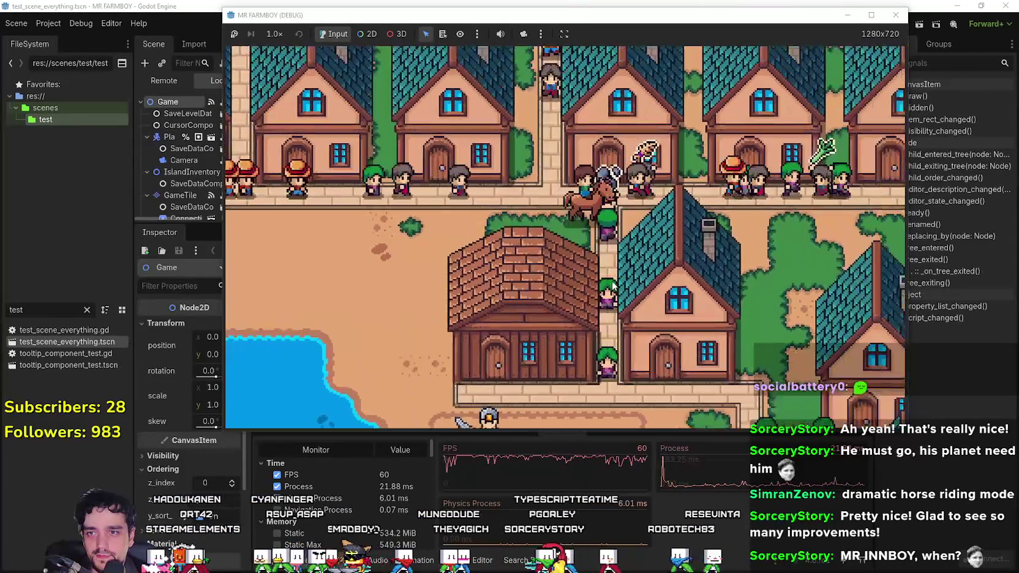
{"action": "key", "text": "s"}
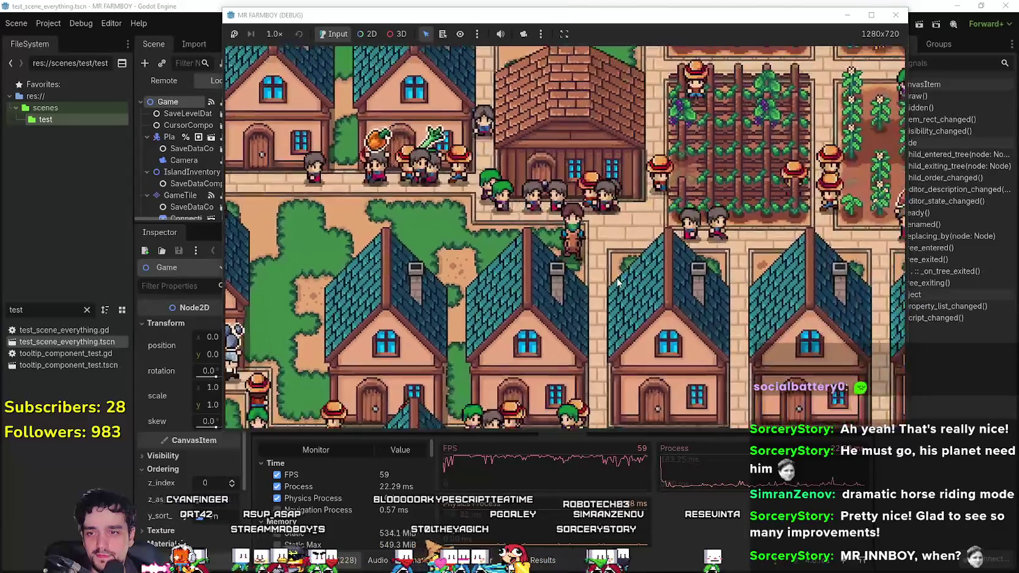
{"action": "key", "text": "s"}
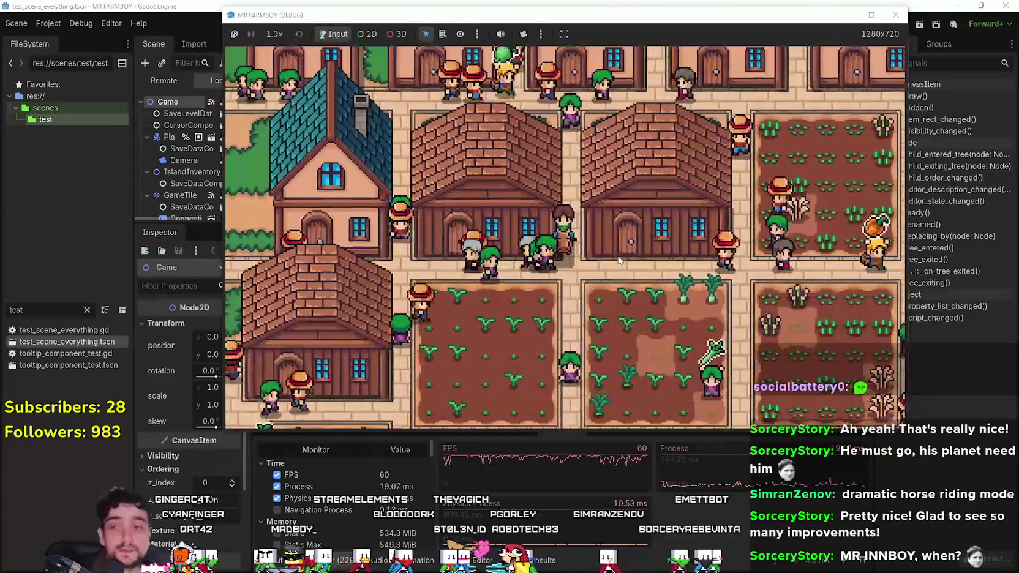
{"action": "key", "text": "a"}
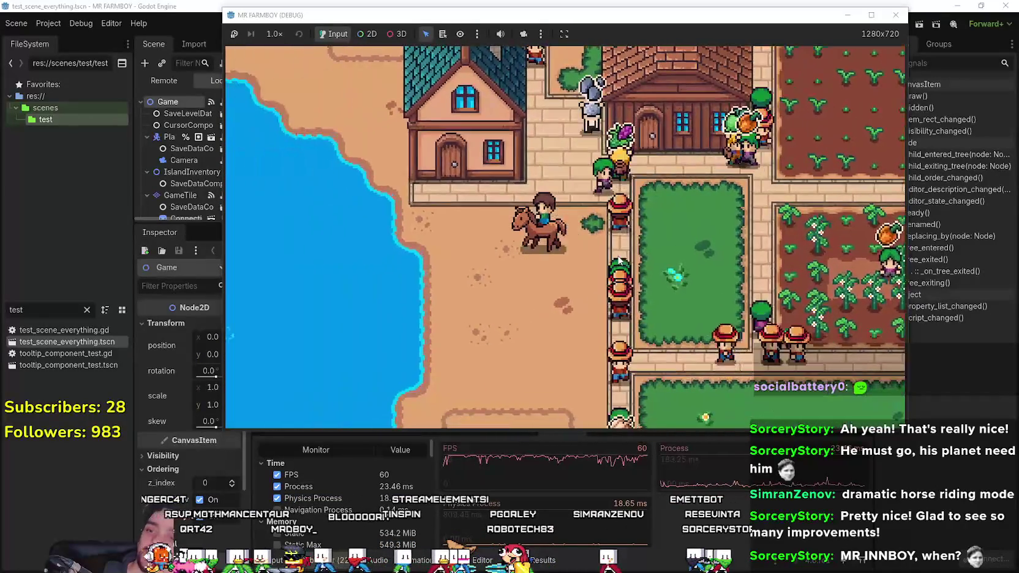
{"action": "key", "text": "s"}
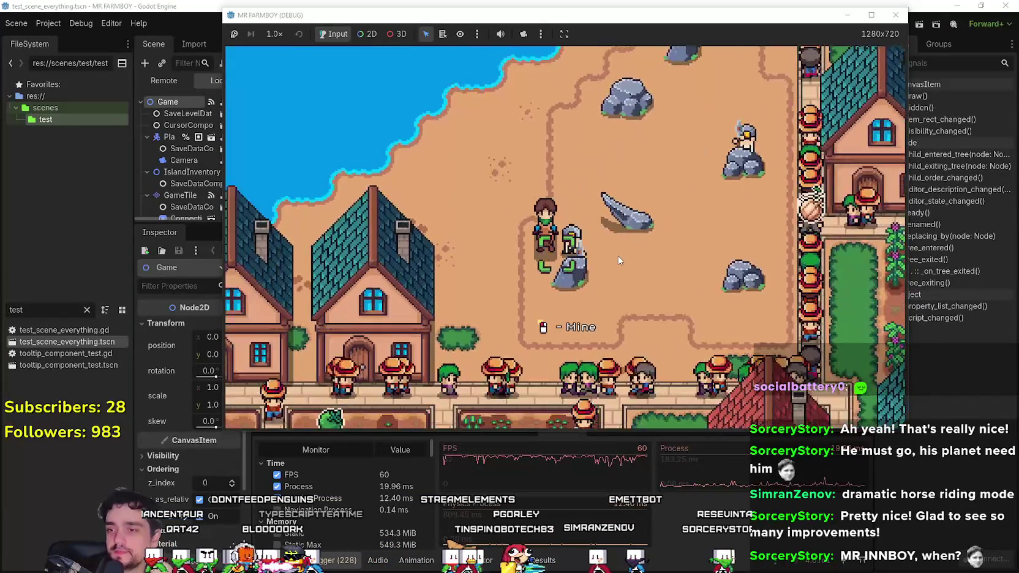
{"action": "key", "text": "s"}
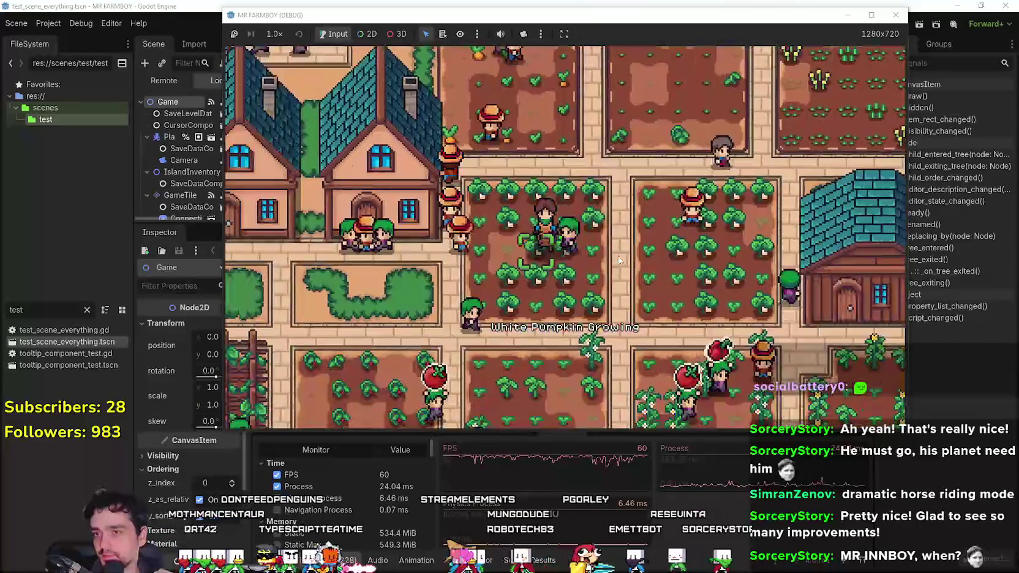
{"action": "key", "text": "s"}
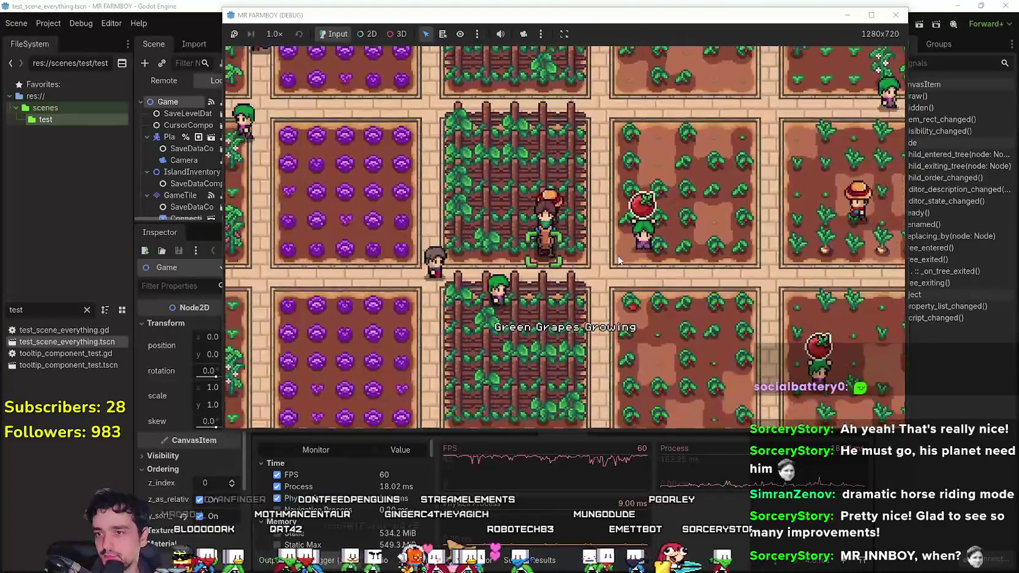
{"action": "key", "text": "a"}
{"action": "key", "text": "alt+Tab"}
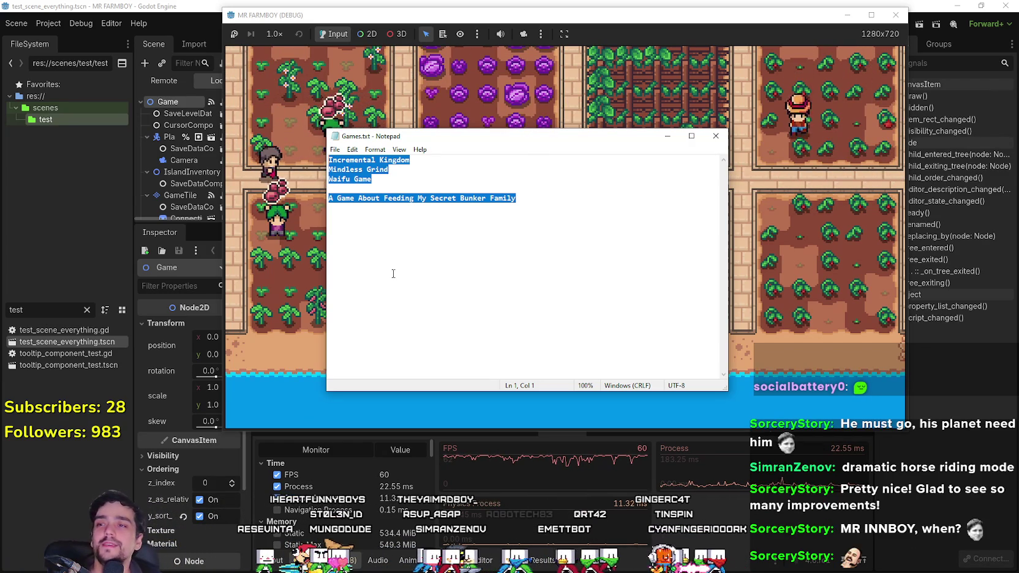
{"action": "left_click", "coordinate": [418, 162]}
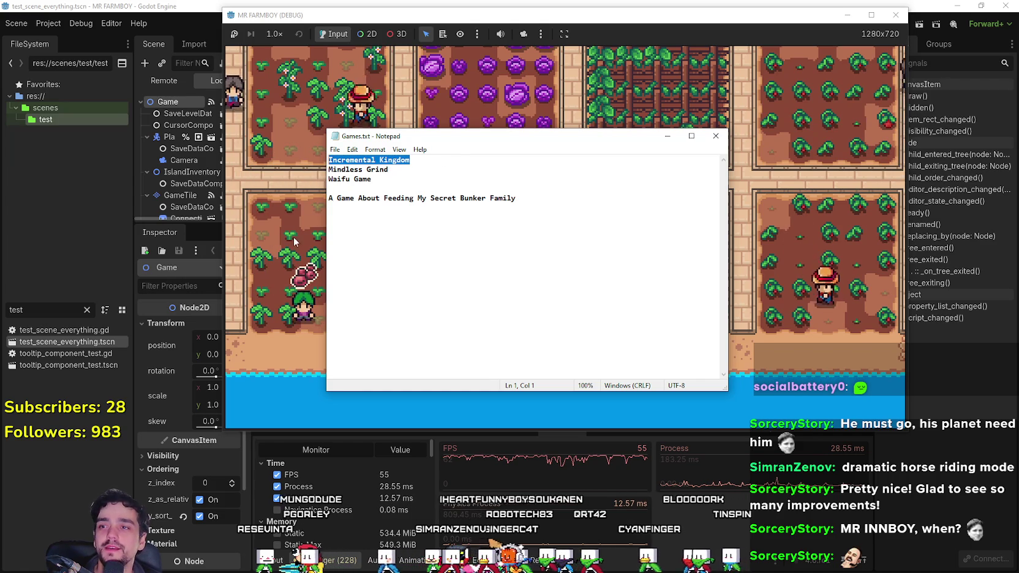
{"action": "left_click_drag", "start_coordinate": [531, 204], "coordinate": [317, 187]}
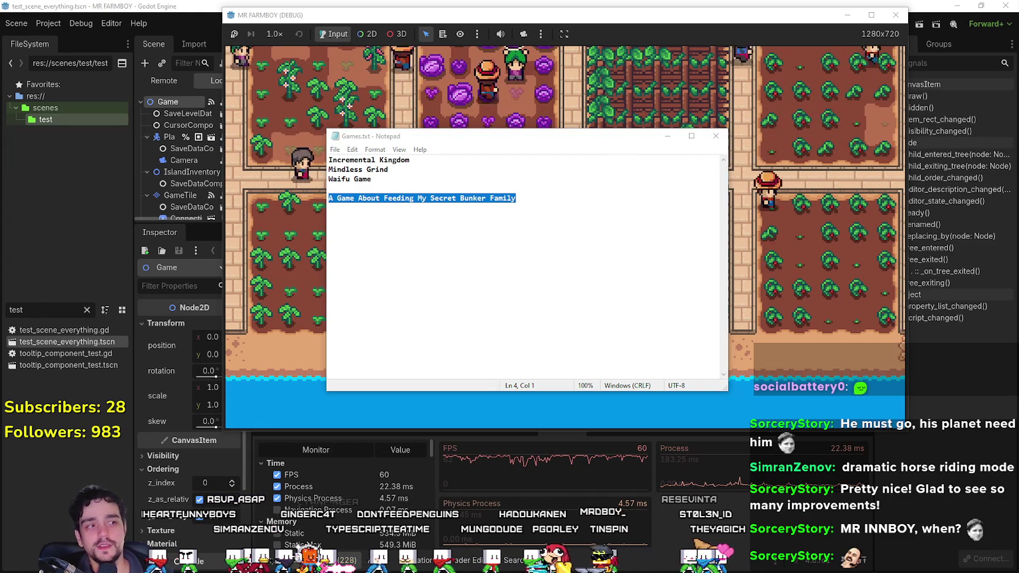
{"action": "mouse_move", "coordinate": [607, 264]}
{"action": "left_mouse_down"}
{"action": "mouse_move", "coordinate": [196, 164]}
{"action": "mouse_move", "coordinate": [203, 198]}
{"action": "left_mouse_up"}
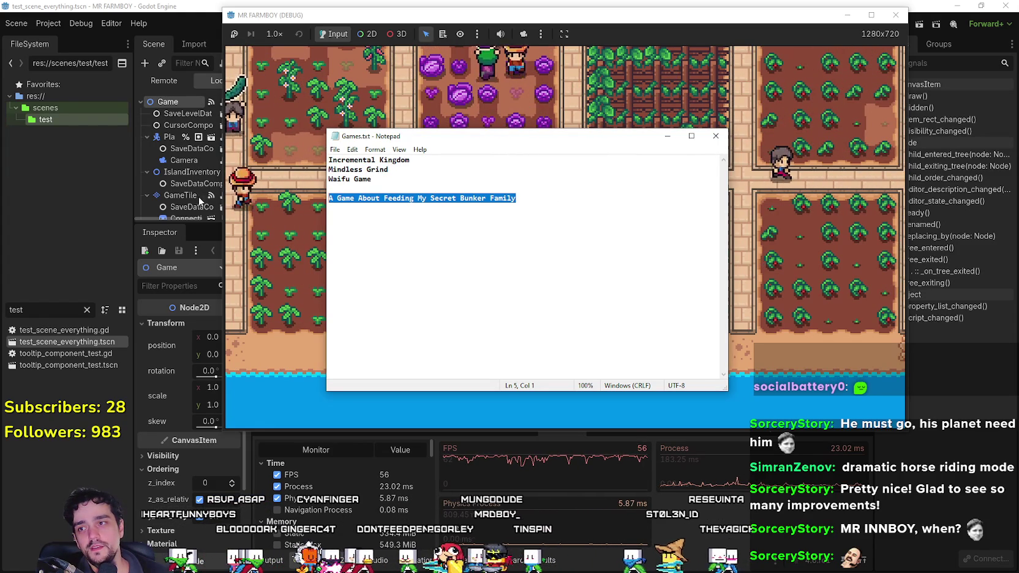
Add a new line after the last idea reading 'Incremental( I want that Money Bag)'.
{"action": "left_click", "coordinate": [487, 216]}
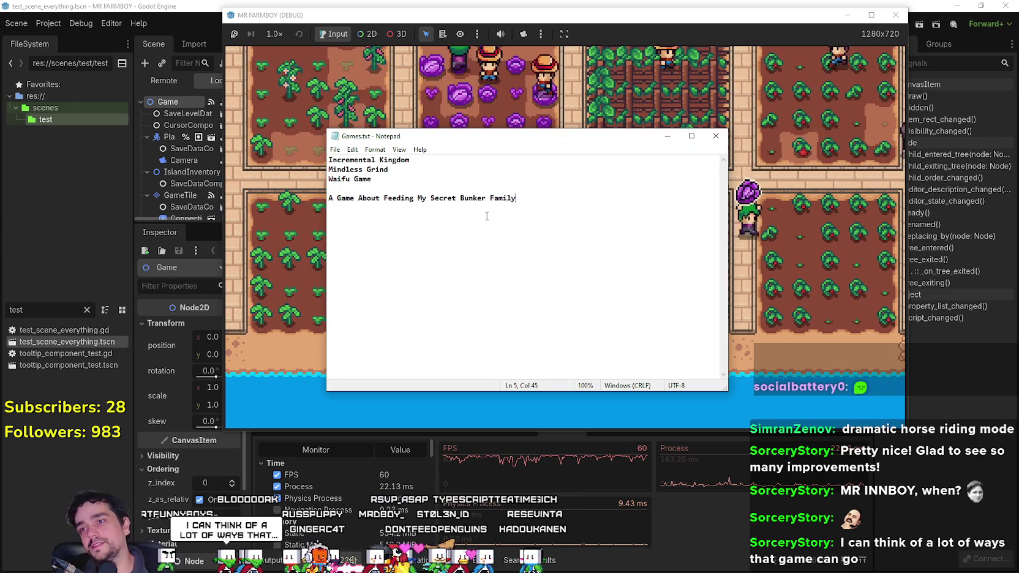
{"action": "key", "text": "Return"}
{"action": "type", "text": "-"}
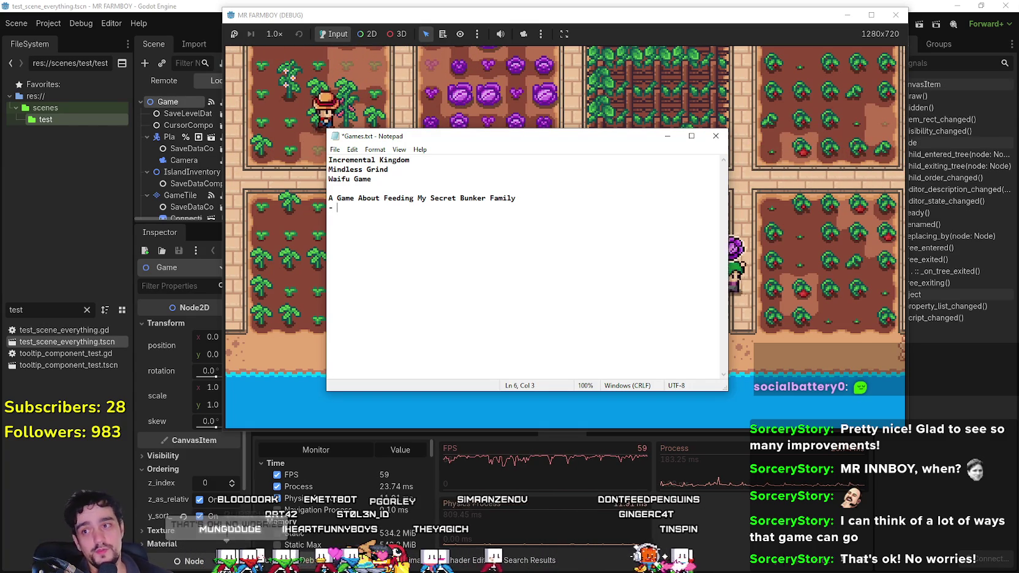
{"action": "type", "text": "Increment"}
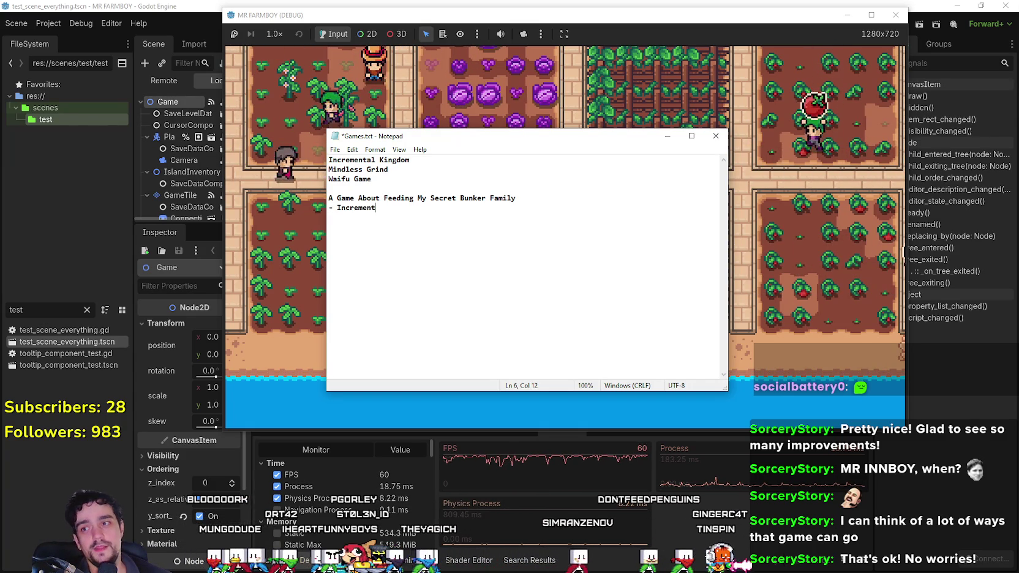
{"action": "type", "text": "al( I want t"}
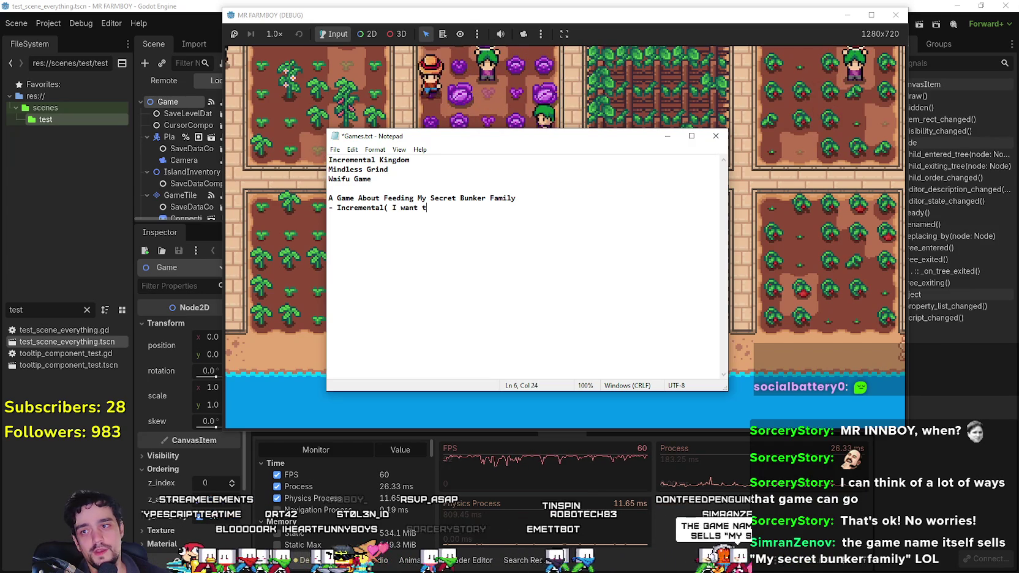
{"action": "type", "text": "hat Money Bag"}
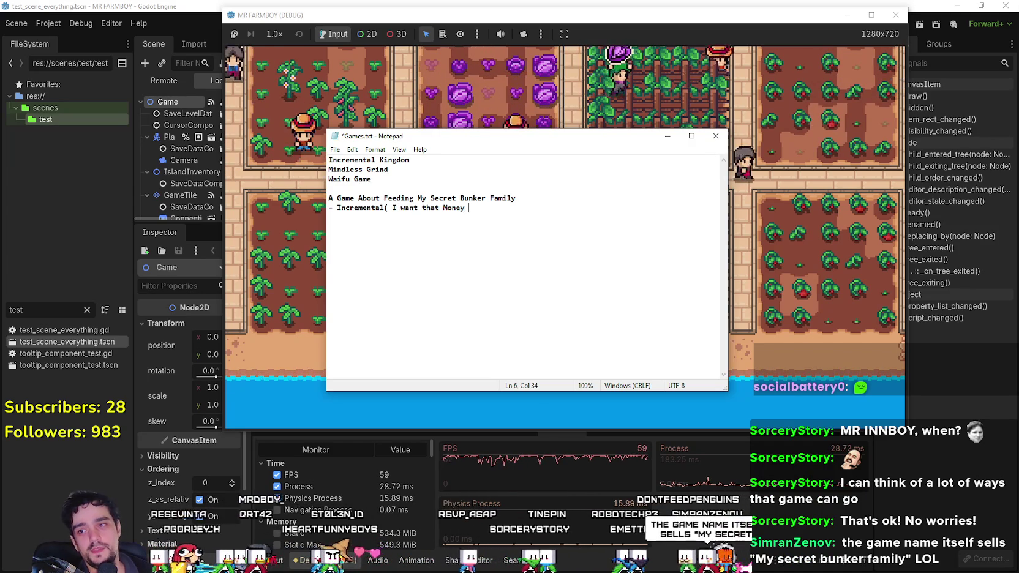
{"action": "type", "text": ")"}
{"action": "key", "text": "Return"}
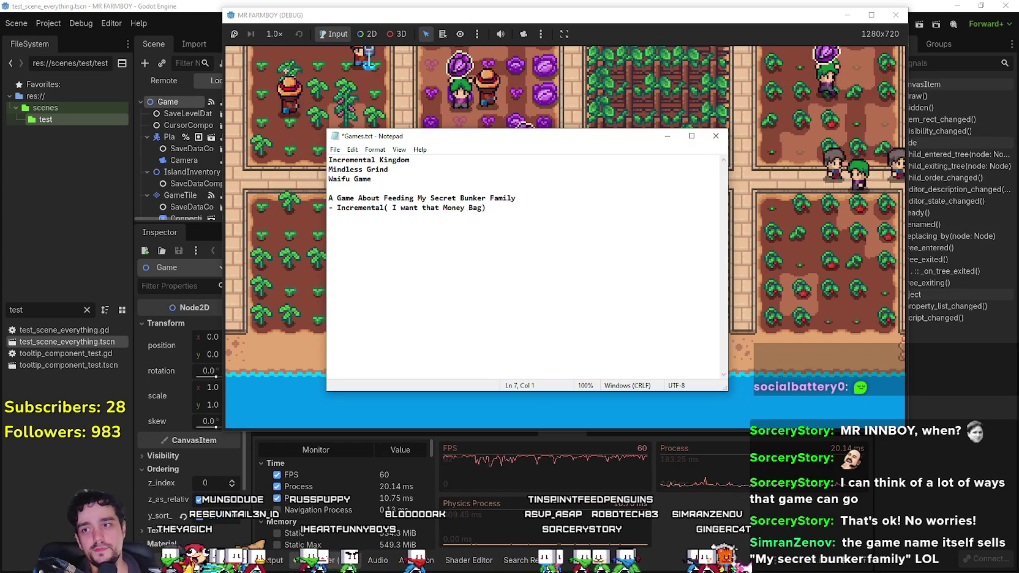